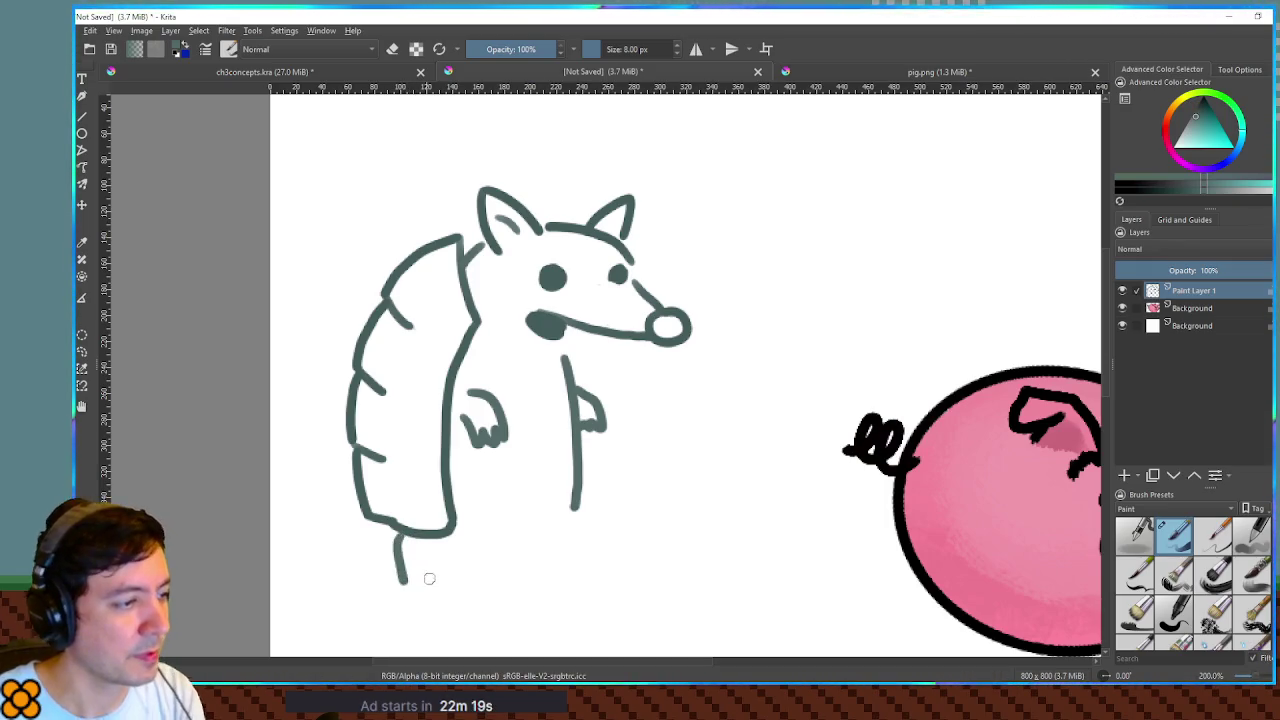
- Draw two stubby legs with feet under the body, redoing bad strokes, then sketch a belly V
{"action": "left_click_drag", "start_coordinate": [398, 533], "coordinate": [397, 585]}
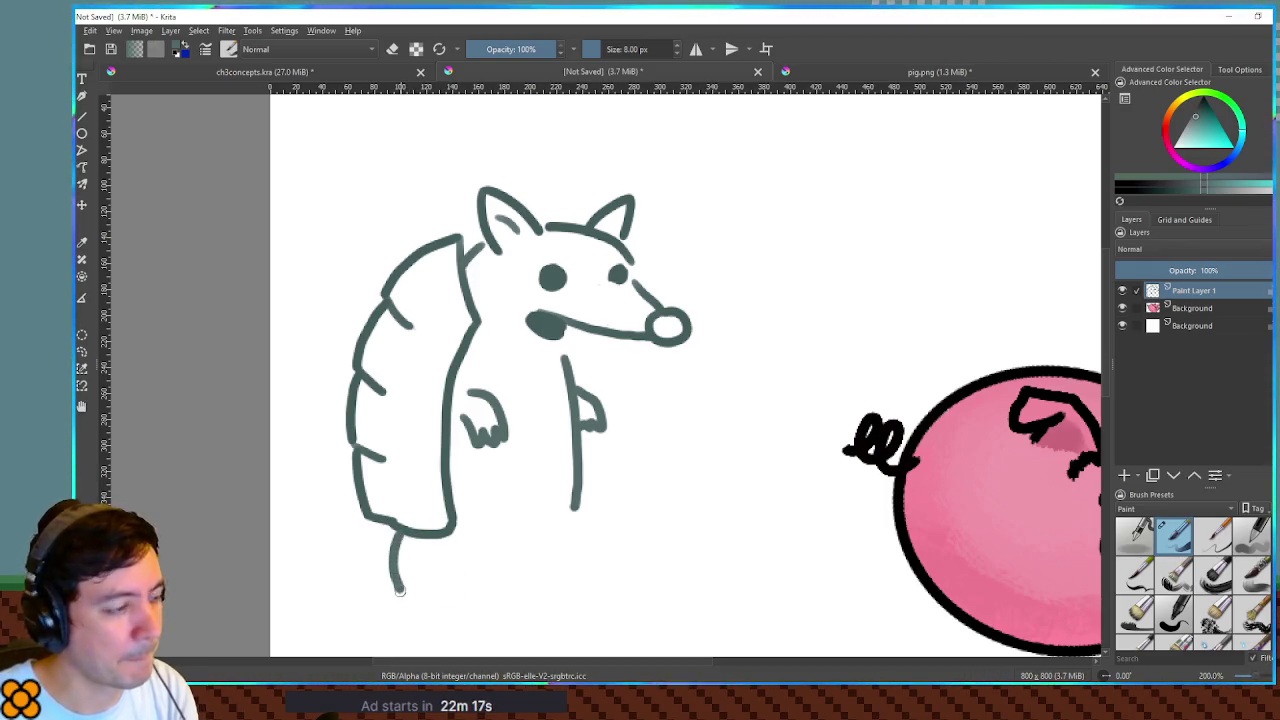
{"action": "key", "text": "ctrl+z"}
{"action": "mouse_move", "coordinate": [399, 533]}
{"action": "left_mouse_down"}
{"action": "mouse_move", "coordinate": [393, 590]}
{"action": "mouse_move", "coordinate": [457, 596]}
{"action": "mouse_move", "coordinate": [449, 573]}
{"action": "mouse_move", "coordinate": [461, 590]}
{"action": "left_mouse_up"}
{"action": "key", "text": "ctrl+z"}
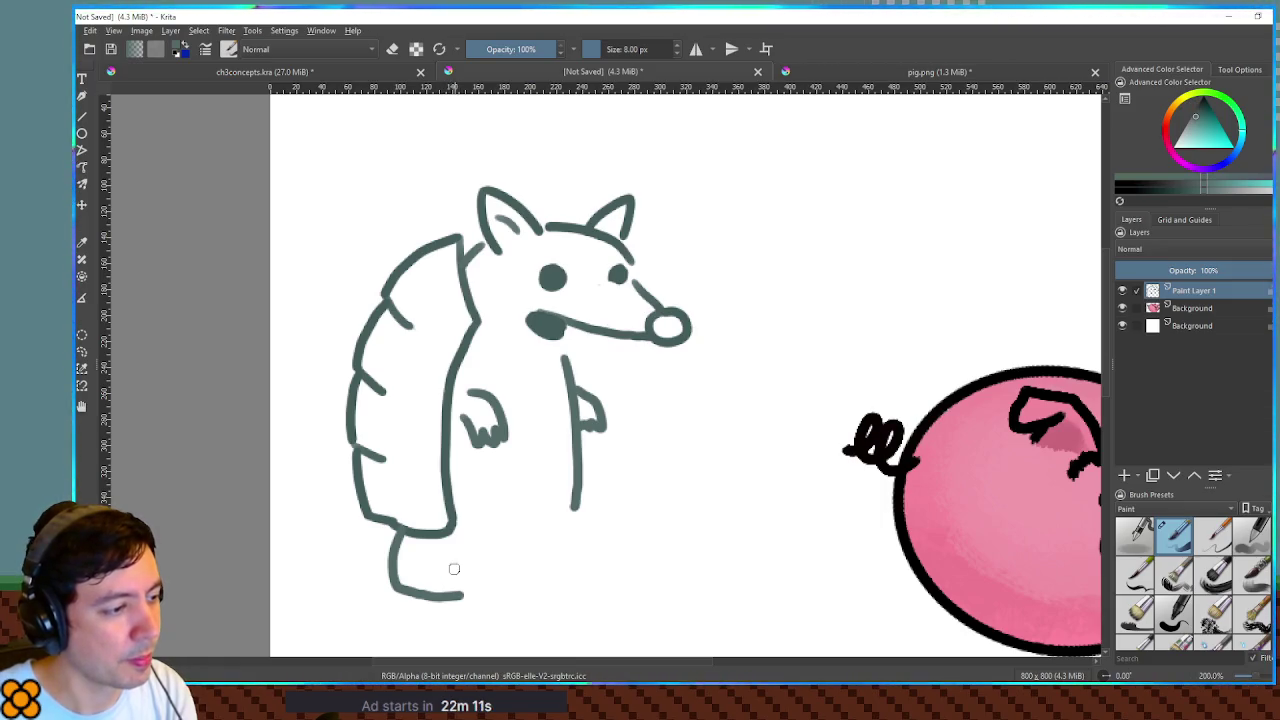
{"action": "mouse_move", "coordinate": [455, 533]}
{"action": "left_mouse_down"}
{"action": "mouse_move", "coordinate": [454, 562]}
{"action": "mouse_move", "coordinate": [478, 582]}
{"action": "mouse_move", "coordinate": [462, 597]}
{"action": "left_mouse_up"}
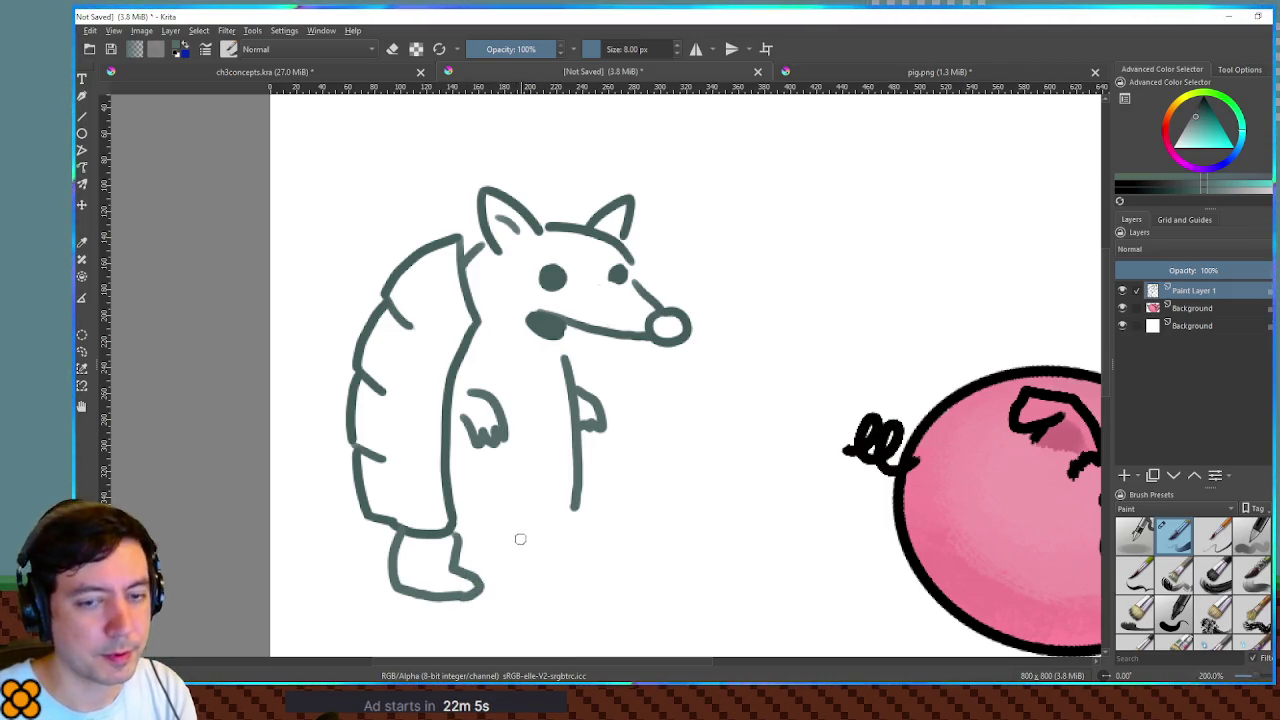
{"action": "mouse_move", "coordinate": [494, 567]}
{"action": "left_mouse_down"}
{"action": "mouse_move", "coordinate": [566, 580]}
{"action": "mouse_move", "coordinate": [505, 545]}
{"action": "mouse_move", "coordinate": [500, 588]}
{"action": "mouse_move", "coordinate": [556, 589]}
{"action": "mouse_move", "coordinate": [566, 576]}
{"action": "mouse_move", "coordinate": [546, 566]}
{"action": "mouse_move", "coordinate": [553, 526]}
{"action": "left_mouse_up"}
{"action": "key", "text": "ctrl+z"}
{"action": "key", "text": "ctrl+z"}
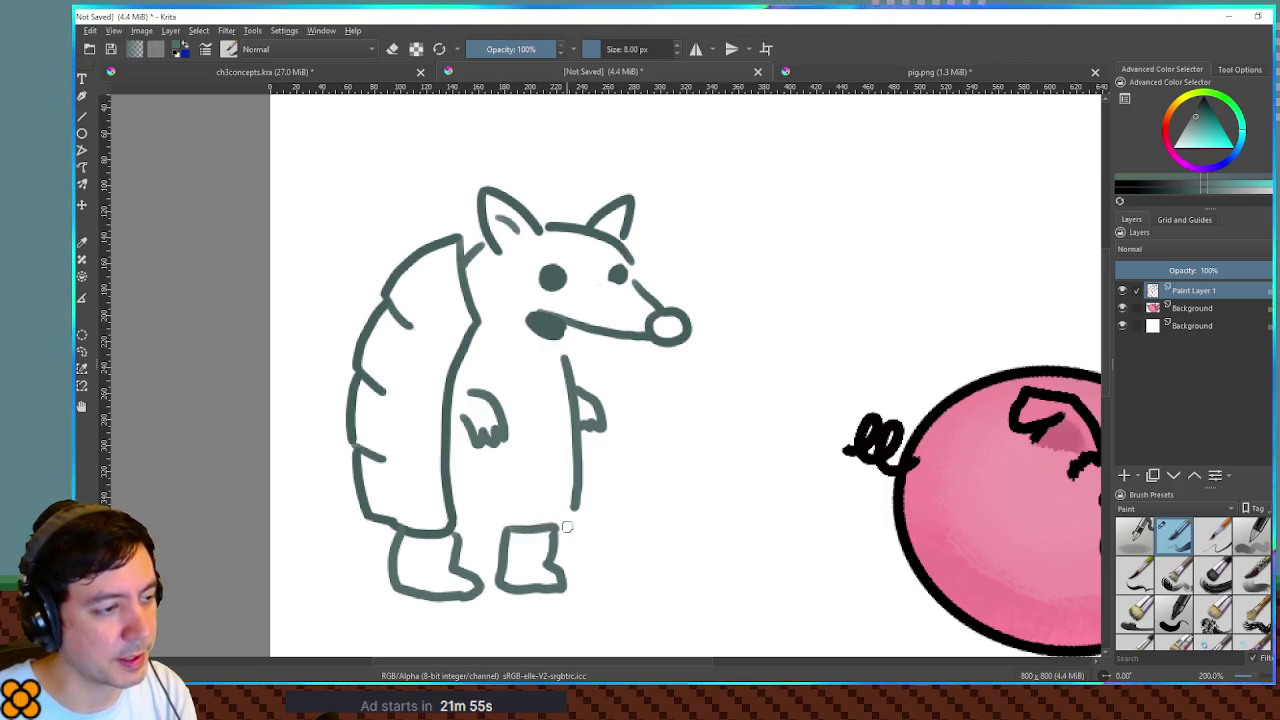
{"action": "mouse_move", "coordinate": [460, 531]}
{"action": "left_mouse_down"}
{"action": "mouse_move", "coordinate": [535, 529]}
{"action": "mouse_move", "coordinate": [566, 513]}
{"action": "left_mouse_up"}
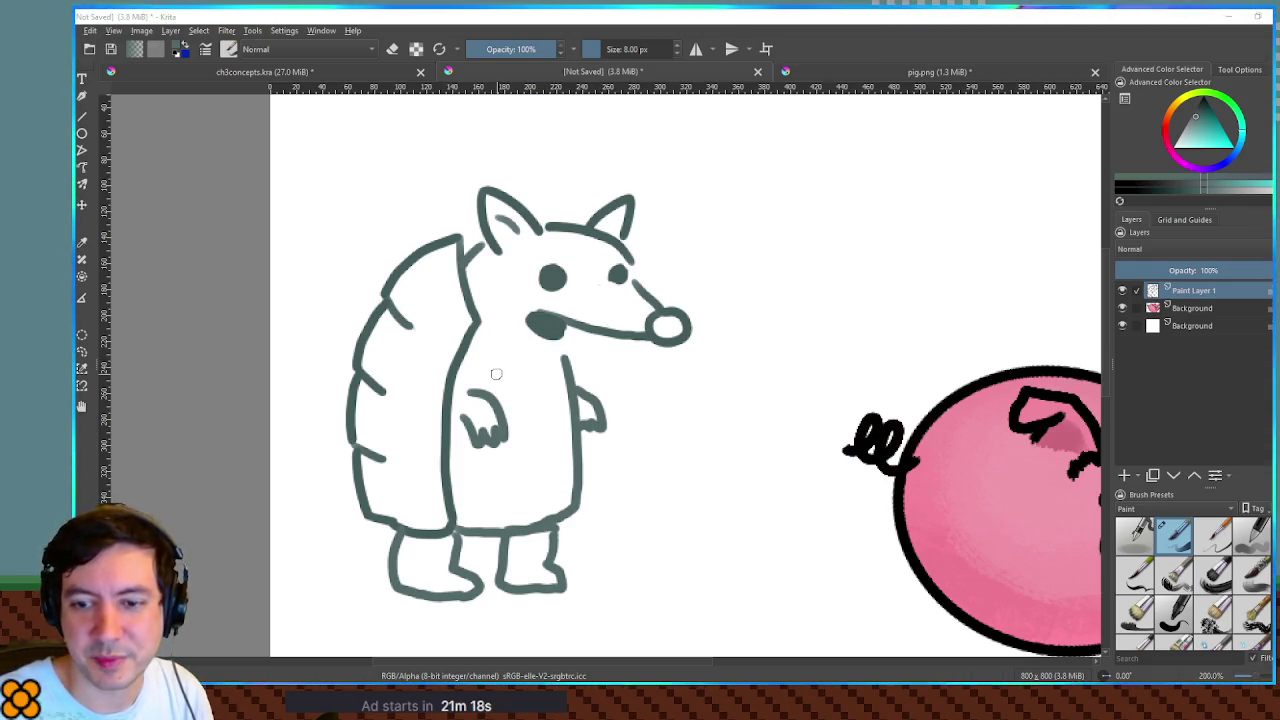
{"action": "mouse_move", "coordinate": [490, 356]}
{"action": "left_mouse_down"}
{"action": "mouse_move", "coordinate": [514, 432]}
{"action": "mouse_move", "coordinate": [545, 378]}
{"action": "left_mouse_up"}
- Remove the belly V and sketch trial jacket lines with a V collar on the chest
{"action": "key", "text": "ctrl+z"}
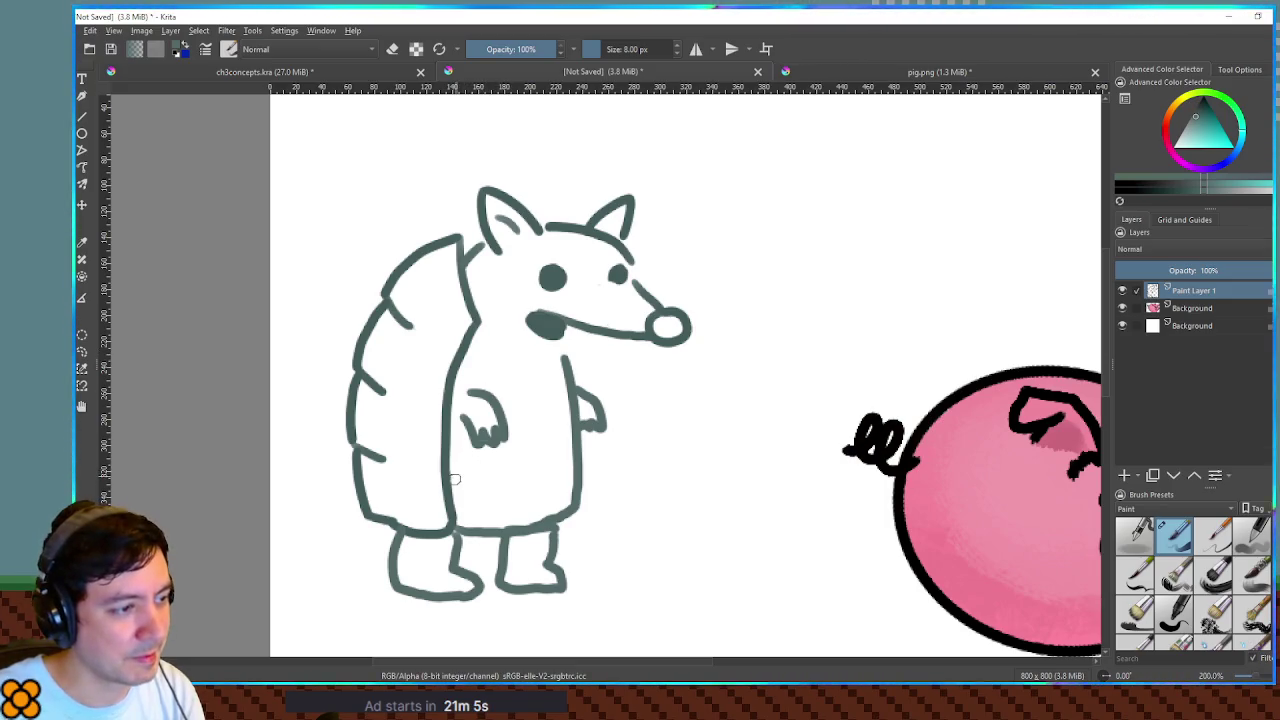
{"action": "left_click_drag", "start_coordinate": [456, 486], "coordinate": [506, 486]}
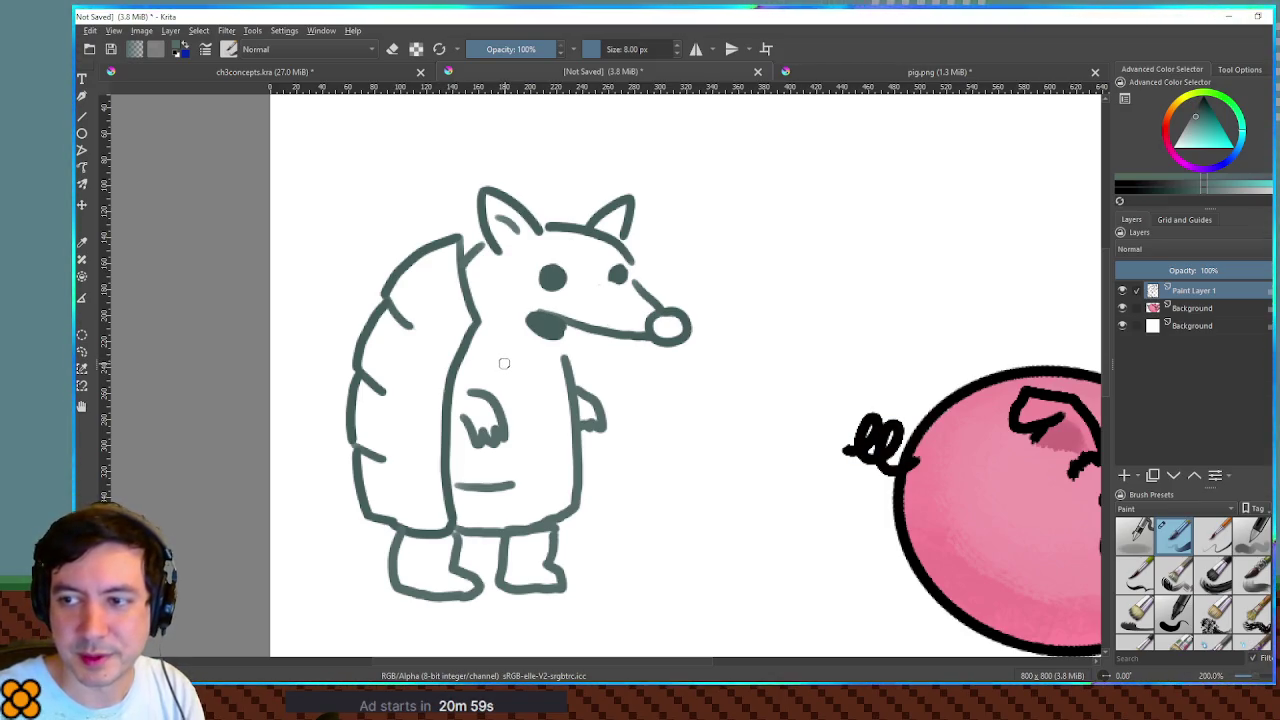
{"action": "mouse_move", "coordinate": [476, 332]}
{"action": "left_mouse_down"}
{"action": "mouse_move", "coordinate": [514, 356]}
{"action": "mouse_move", "coordinate": [522, 483]}
{"action": "left_mouse_up"}
{"action": "mouse_move", "coordinate": [541, 366]}
{"action": "left_mouse_down"}
{"action": "mouse_move", "coordinate": [548, 475]}
{"action": "mouse_move", "coordinate": [564, 346]}
{"action": "left_mouse_up"}
{"action": "left_click_drag", "start_coordinate": [560, 472], "coordinate": [572, 468]}
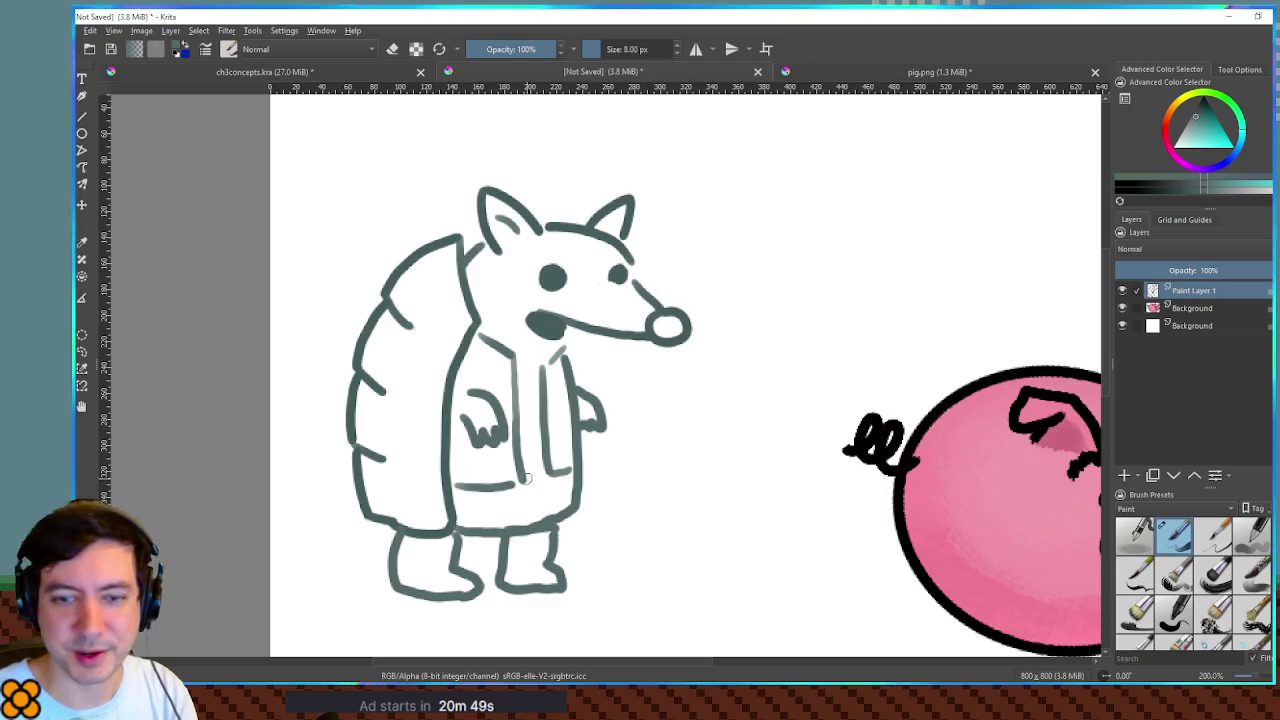
{"action": "left_click_drag", "start_coordinate": [520, 470], "coordinate": [544, 463]}
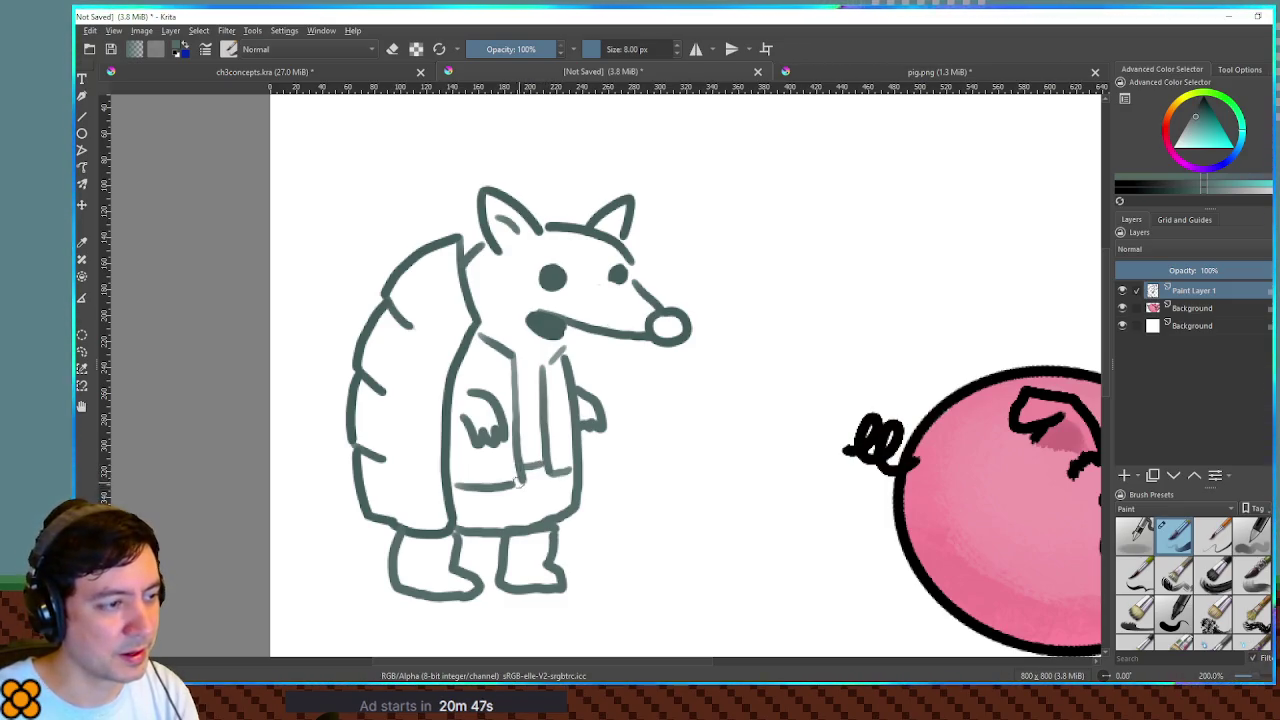
{"action": "left_click_drag", "start_coordinate": [513, 388], "coordinate": [532, 380]}
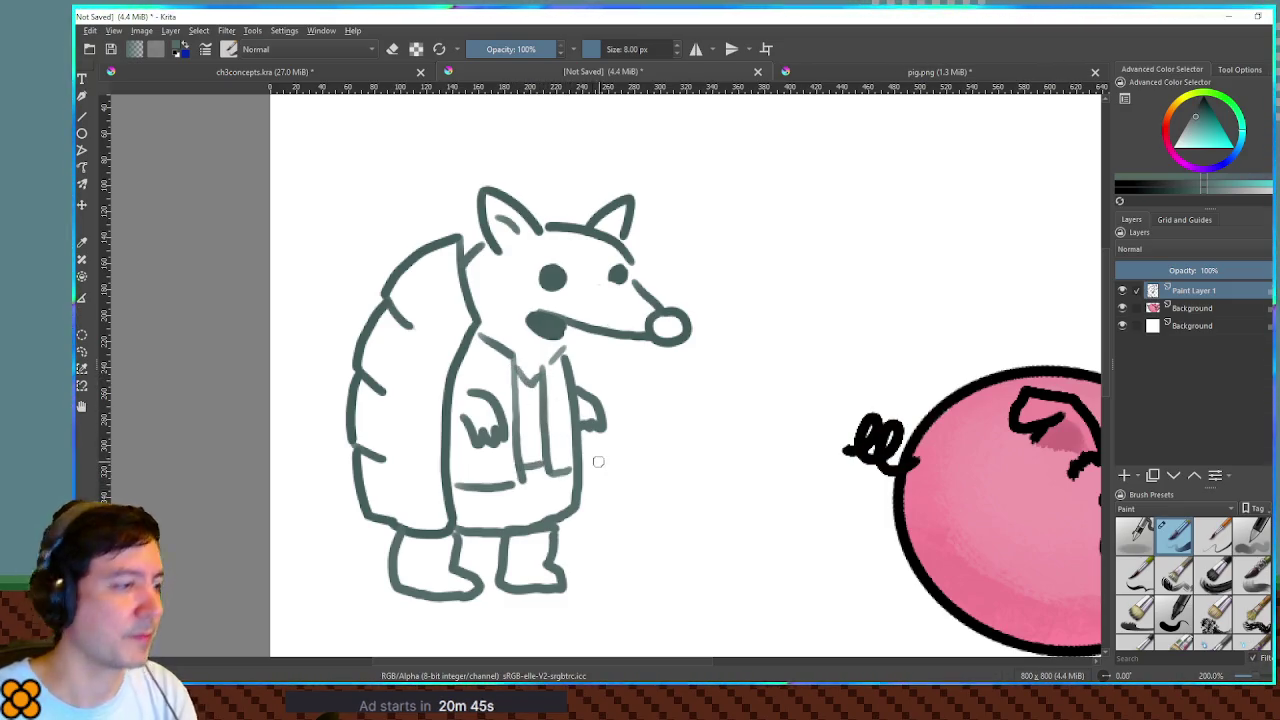
- Undo the jacket and belly lines, then switch to the Godot editor
{"action": "key", "text": "ctrl+z"}
{"action": "key", "text": "ctrl+z"}
{"action": "key", "text": "ctrl+z"}
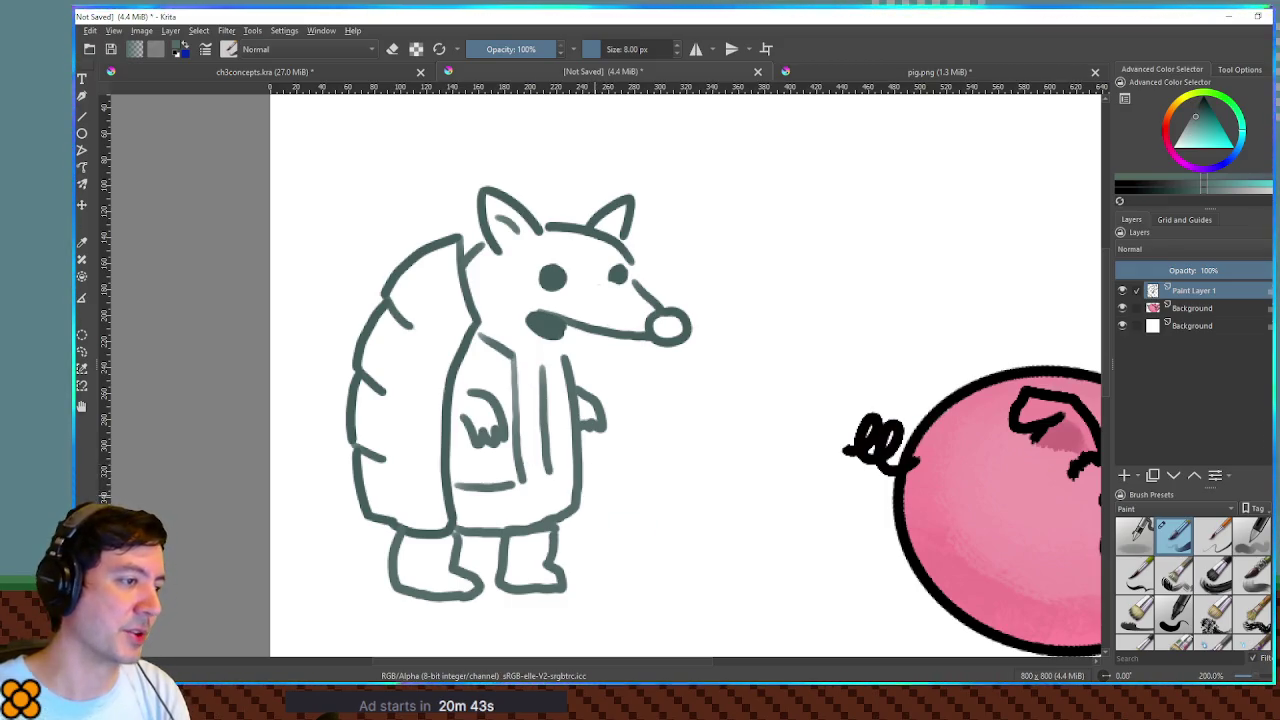
{"action": "key", "text": "ctrl+z"}
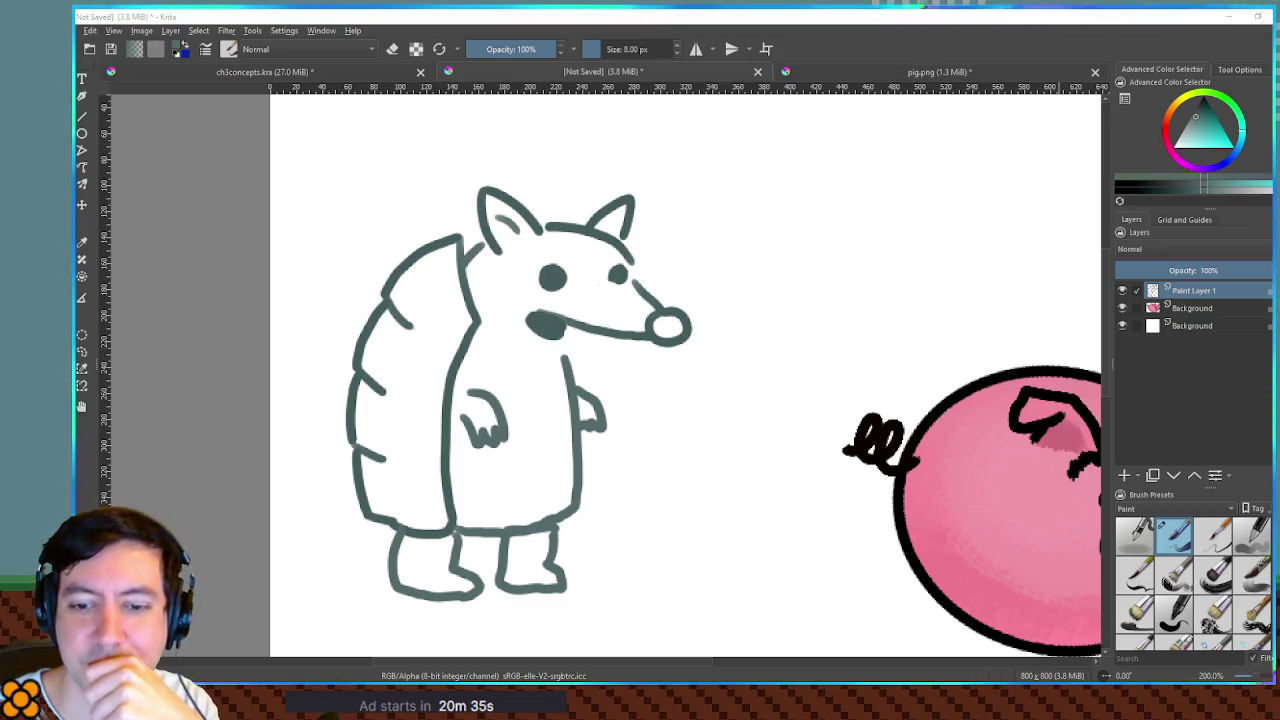
{"action": "key", "text": "alt+Tab"}
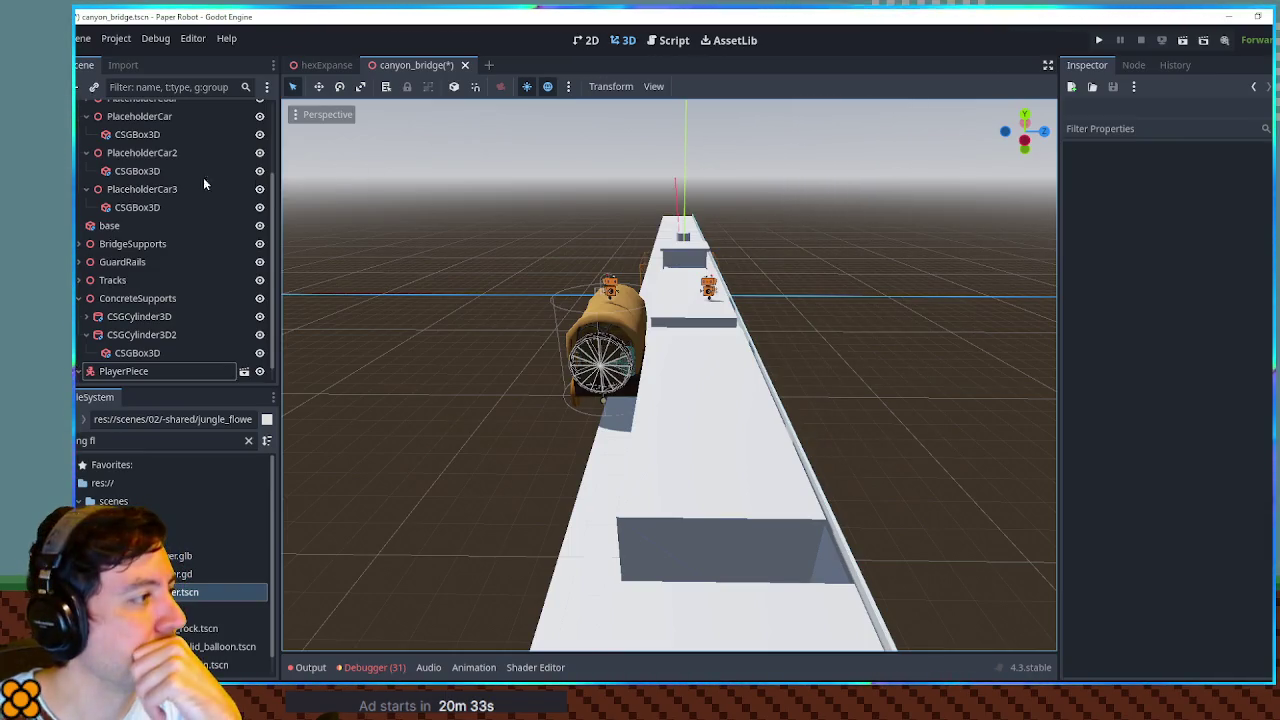
- Clear the FileSystem filter, browse to res://entities/actors/fox/ and open fox.tscn
{"action": "left_click", "coordinate": [248, 440]}
{"action": "scroll", "coordinate": [213, 465], "scroll_direction": "up", "scroll_amount": 10}
{"action": "left_click", "coordinate": [213, 465]}
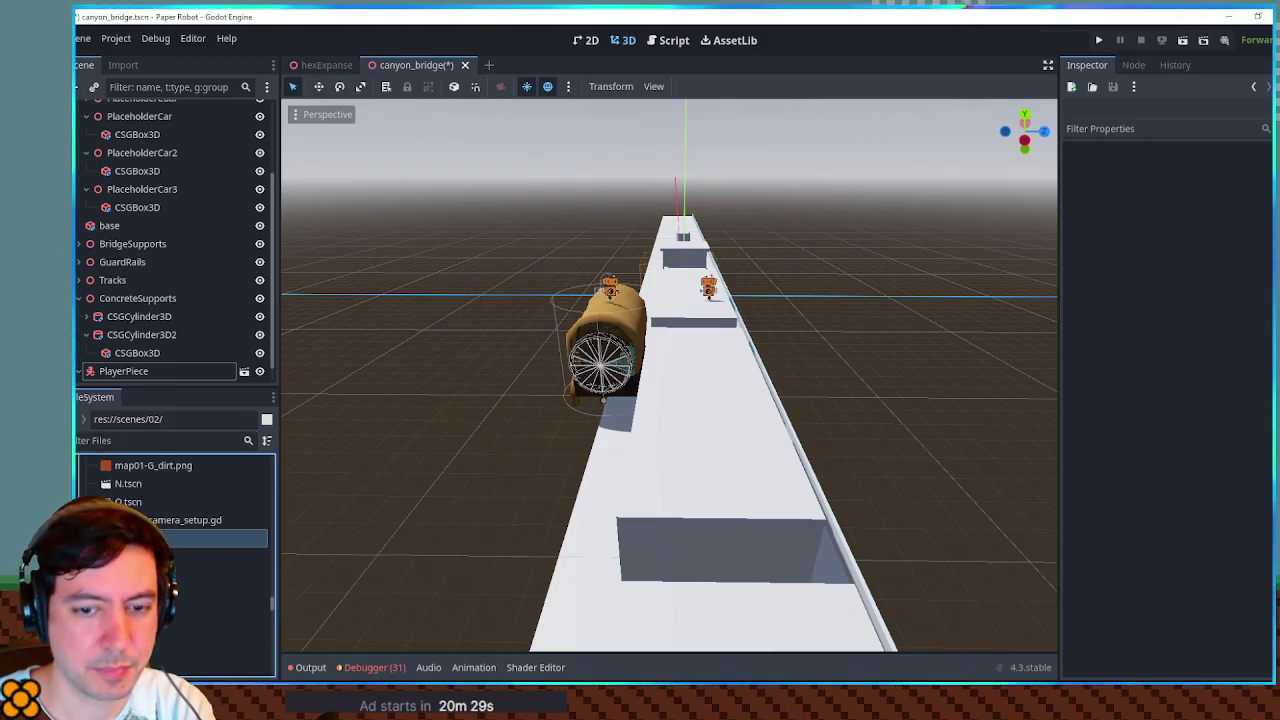
{"action": "scroll", "coordinate": [170, 520], "scroll_direction": "up", "scroll_amount": 5}
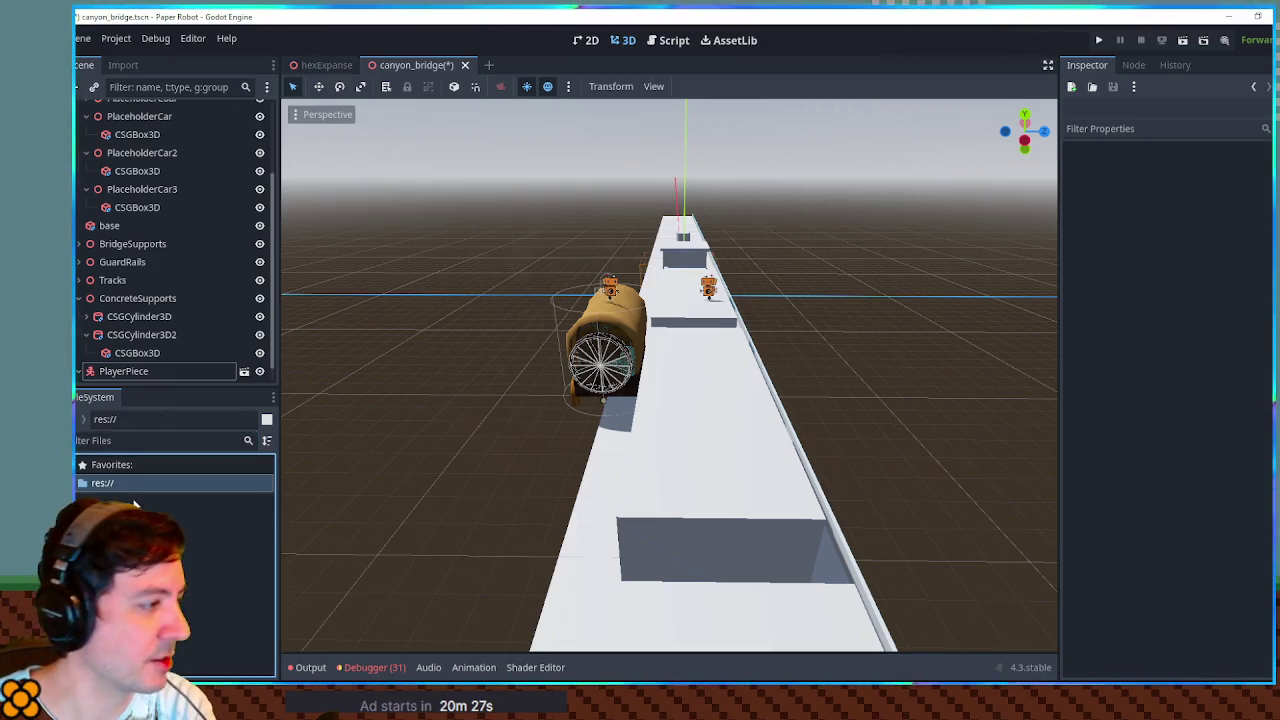
{"action": "left_click", "coordinate": [110, 465]}
{"action": "left_click", "coordinate": [133, 501]}
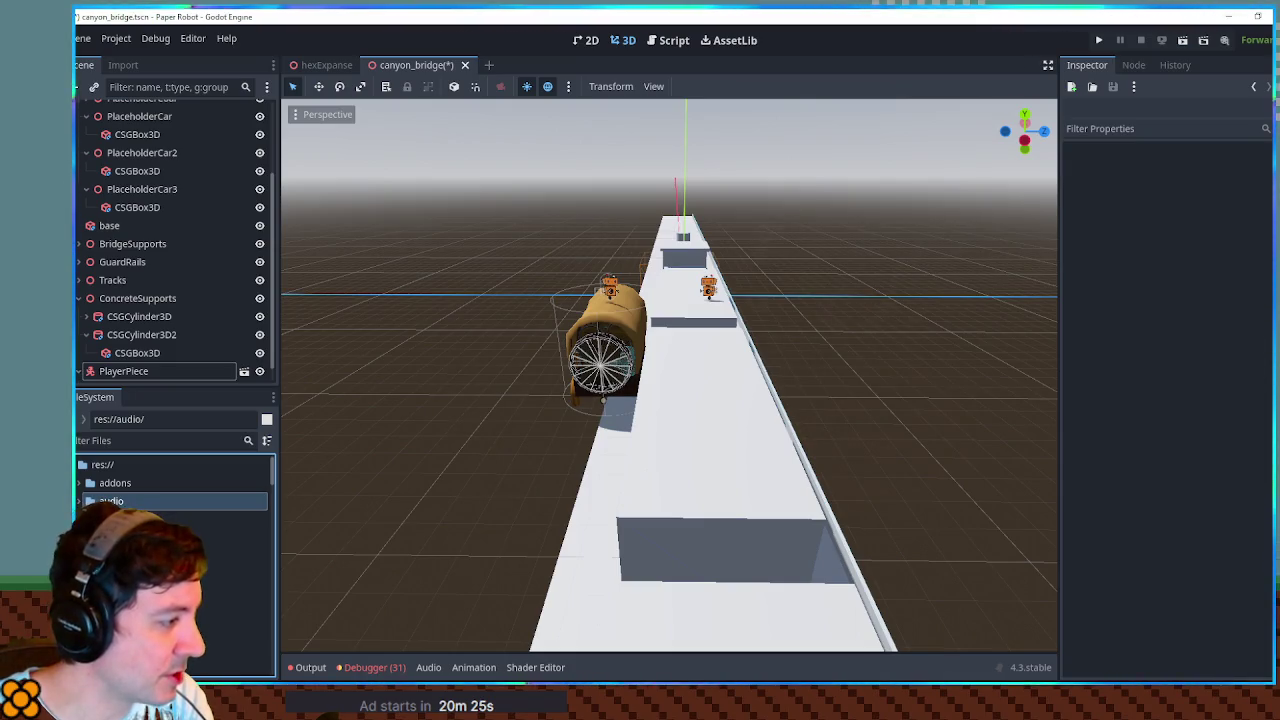
{"action": "scroll", "coordinate": [170, 480], "scroll_direction": "down", "scroll_amount": 5}
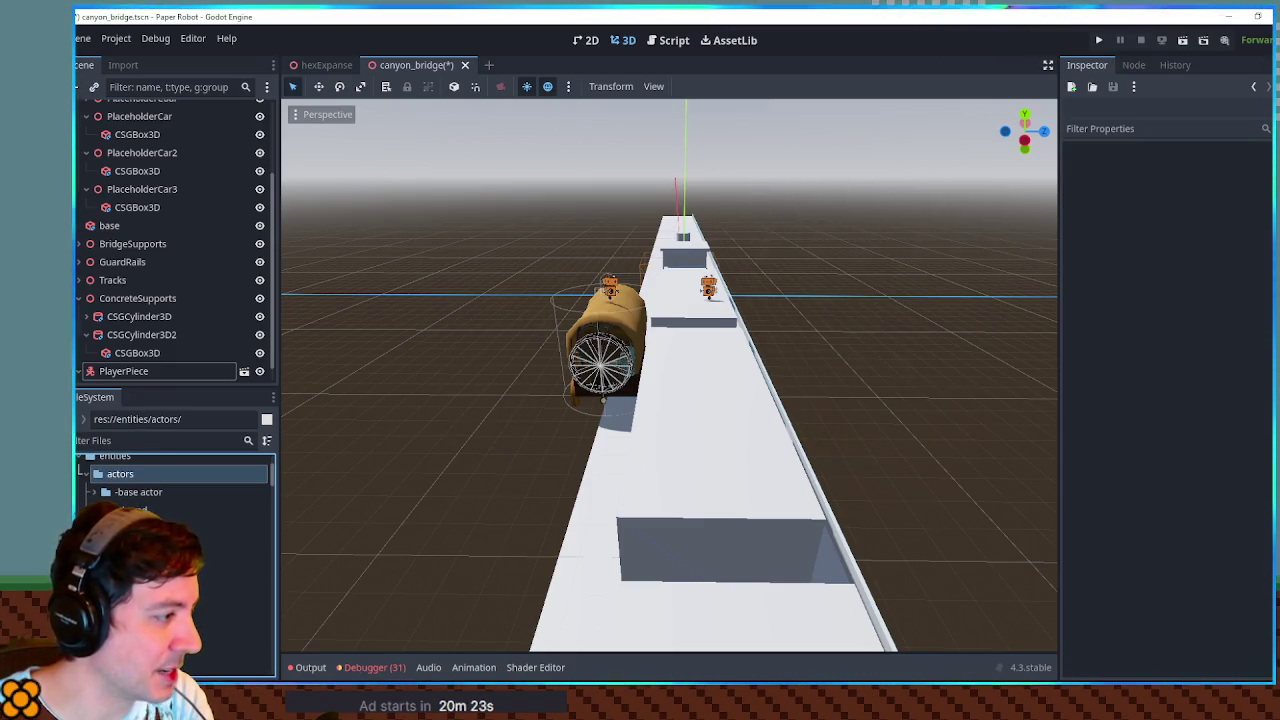
{"action": "scroll", "coordinate": [170, 480], "scroll_direction": "down", "scroll_amount": 2}
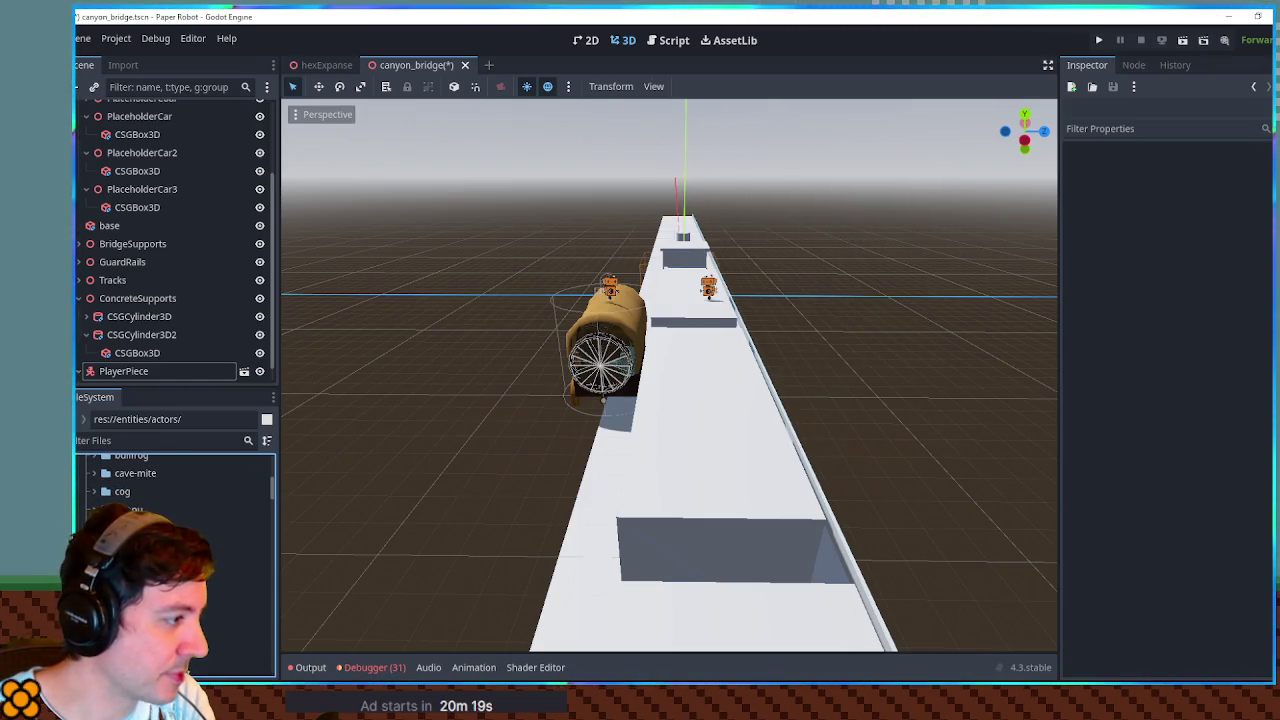
{"action": "scroll", "coordinate": [170, 480], "scroll_direction": "down", "scroll_amount": 2}
{"action": "left_click", "coordinate": [180, 509]}
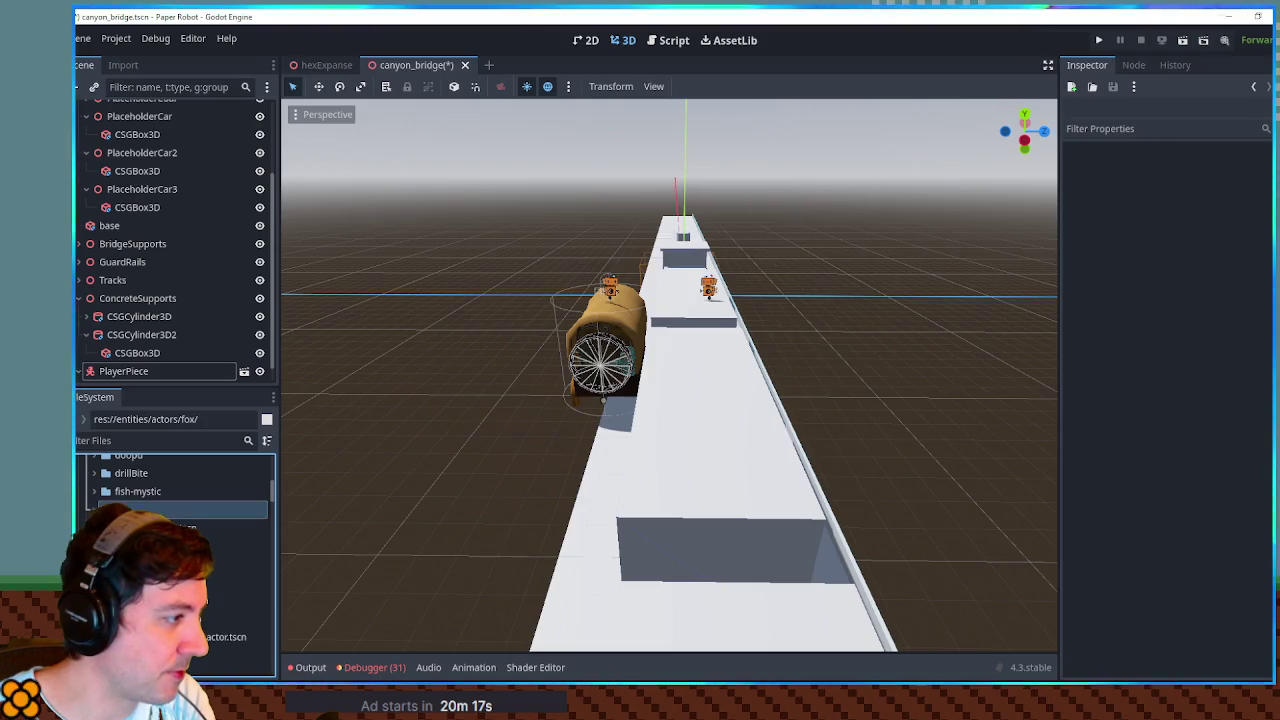
{"action": "double_click", "coordinate": [230, 582]}
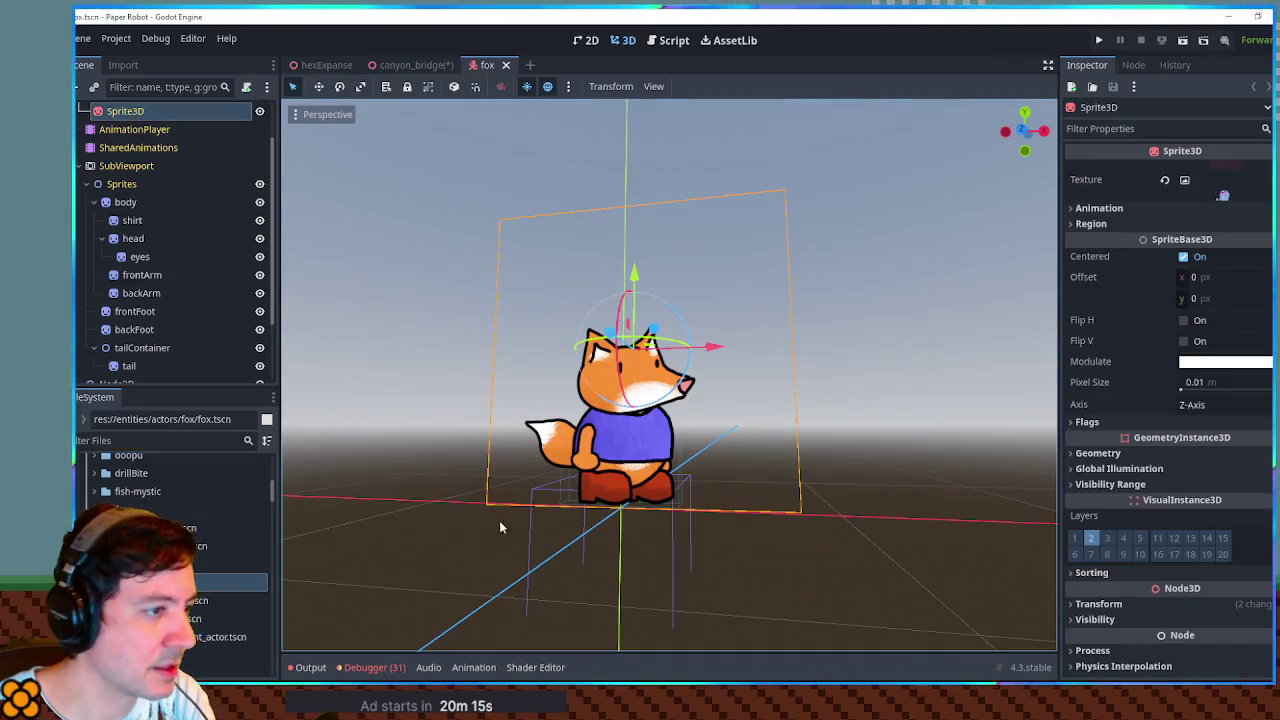
- Zoom the fox scene viewport, then minimize Godot to return to Krita
{"action": "scroll", "coordinate": [599, 481], "scroll_direction": "up", "scroll_amount": 5}
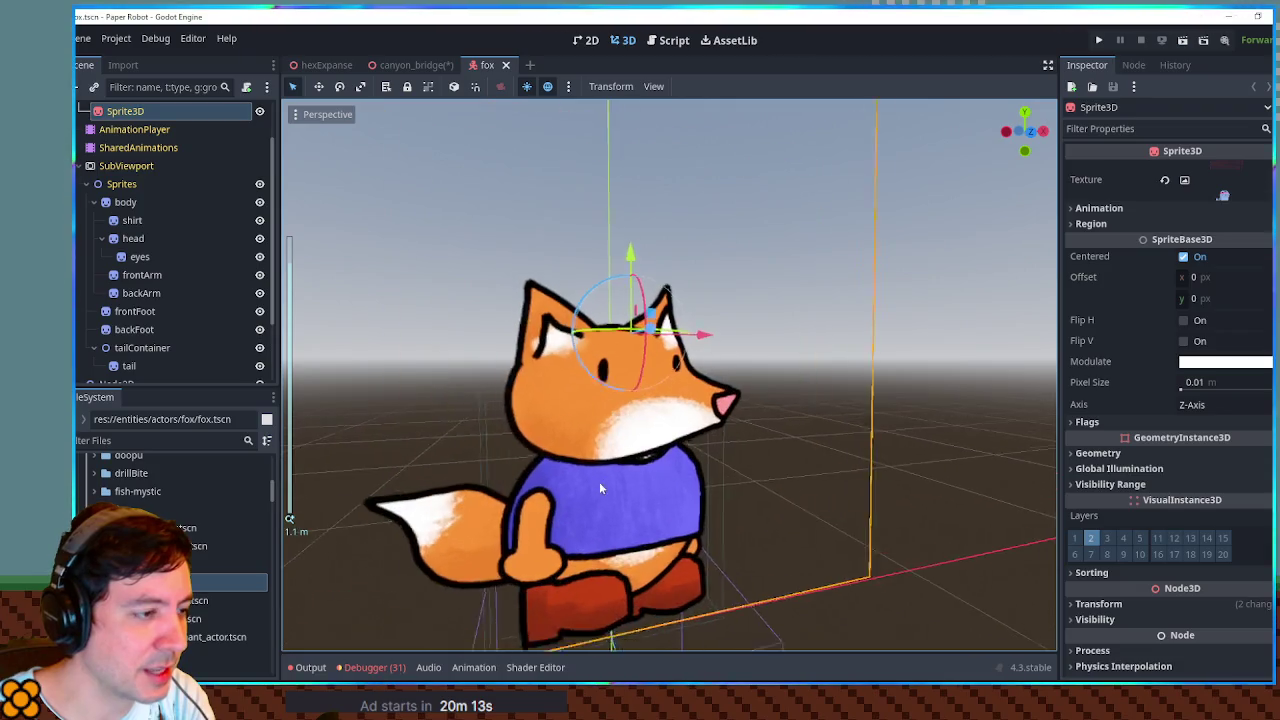
{"action": "scroll", "coordinate": [556, 572], "scroll_direction": "up", "scroll_amount": 2}
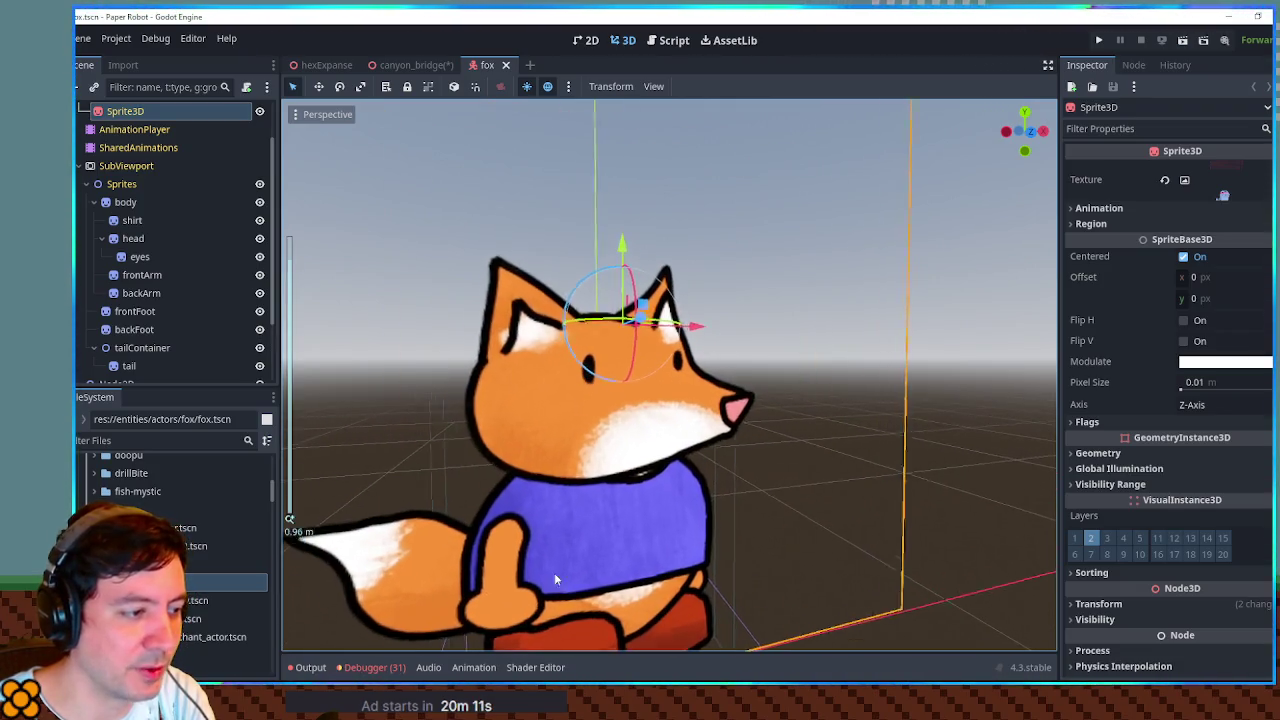
{"action": "scroll", "coordinate": [590, 555], "scroll_direction": "down", "scroll_amount": 3}
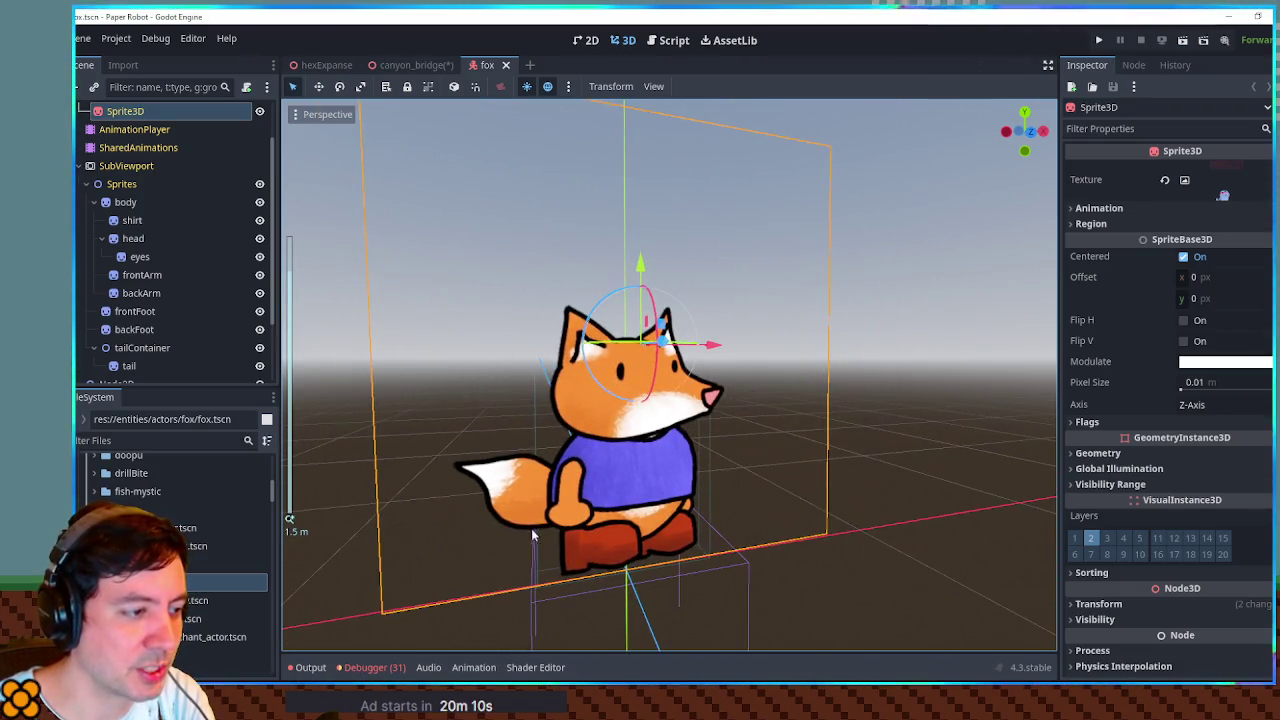
{"action": "left_click", "coordinate": [1226, 19]}
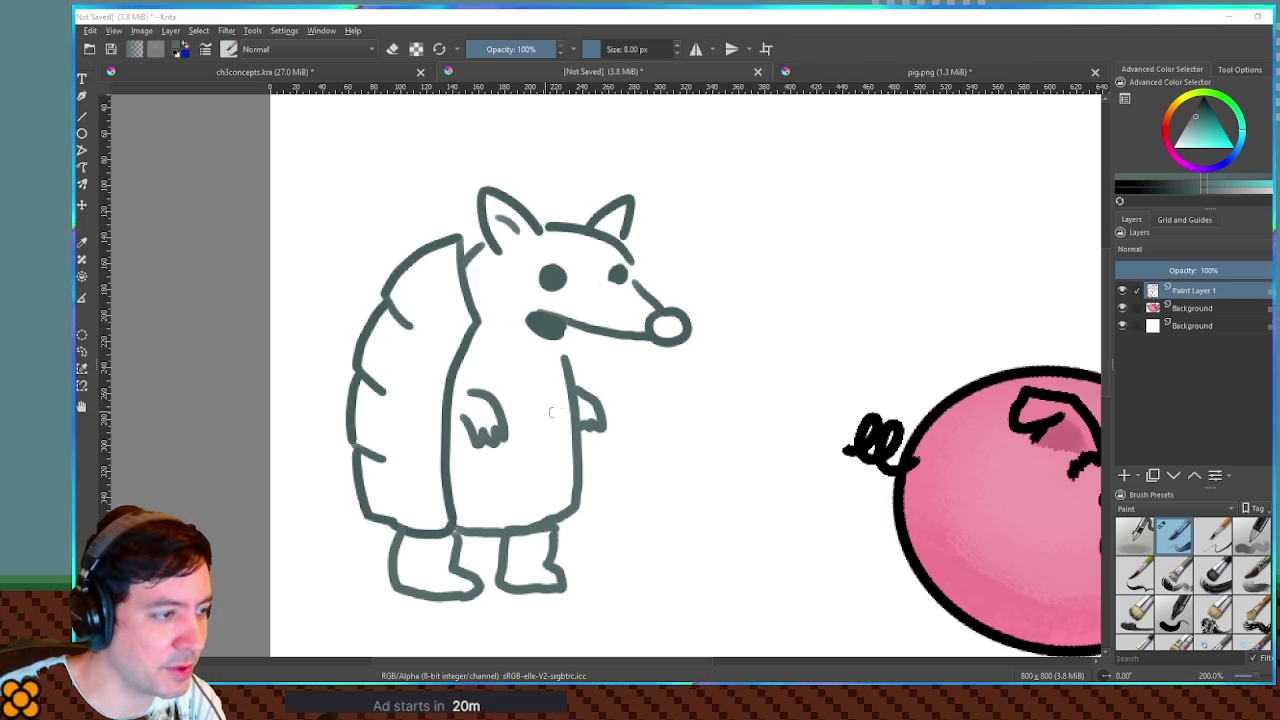
- Try a small figure beside the armadillo, move it onto the body, then undo it
{"action": "mouse_move", "coordinate": [677, 401]}
{"action": "left_mouse_down"}
{"action": "mouse_move", "coordinate": [670, 452]}
{"action": "mouse_move", "coordinate": [705, 458]}
{"action": "mouse_move", "coordinate": [704, 480]}
{"action": "mouse_move", "coordinate": [711, 458]}
{"action": "left_mouse_up"}
{"action": "key", "text": "ctrl+r"}
{"action": "mouse_move", "coordinate": [652, 401]}
{"action": "left_mouse_down"}
{"action": "mouse_move", "coordinate": [746, 516]}
{"action": "mouse_move", "coordinate": [737, 506]}
{"action": "left_mouse_up"}
{"action": "key", "text": "t"}
{"action": "mouse_move", "coordinate": [680, 440]}
{"action": "left_mouse_down"}
{"action": "mouse_move", "coordinate": [450, 432]}
{"action": "mouse_move", "coordinate": [468, 424]}
{"action": "left_mouse_up"}
{"action": "key", "text": "ctrl+z"}
{"action": "key", "text": "ctrl+z"}
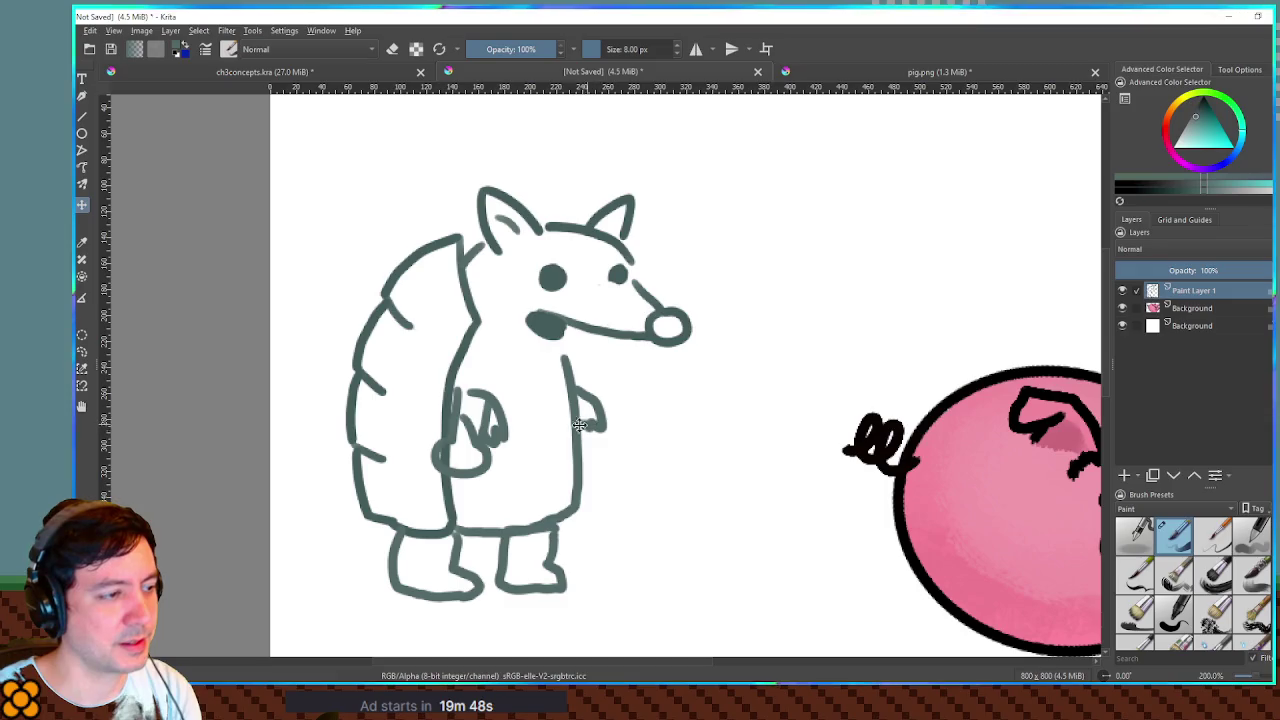
{"action": "key", "text": "ctrl+z"}
{"action": "key", "text": "ctrl+z"}
{"action": "key", "text": "ctrl+z"}
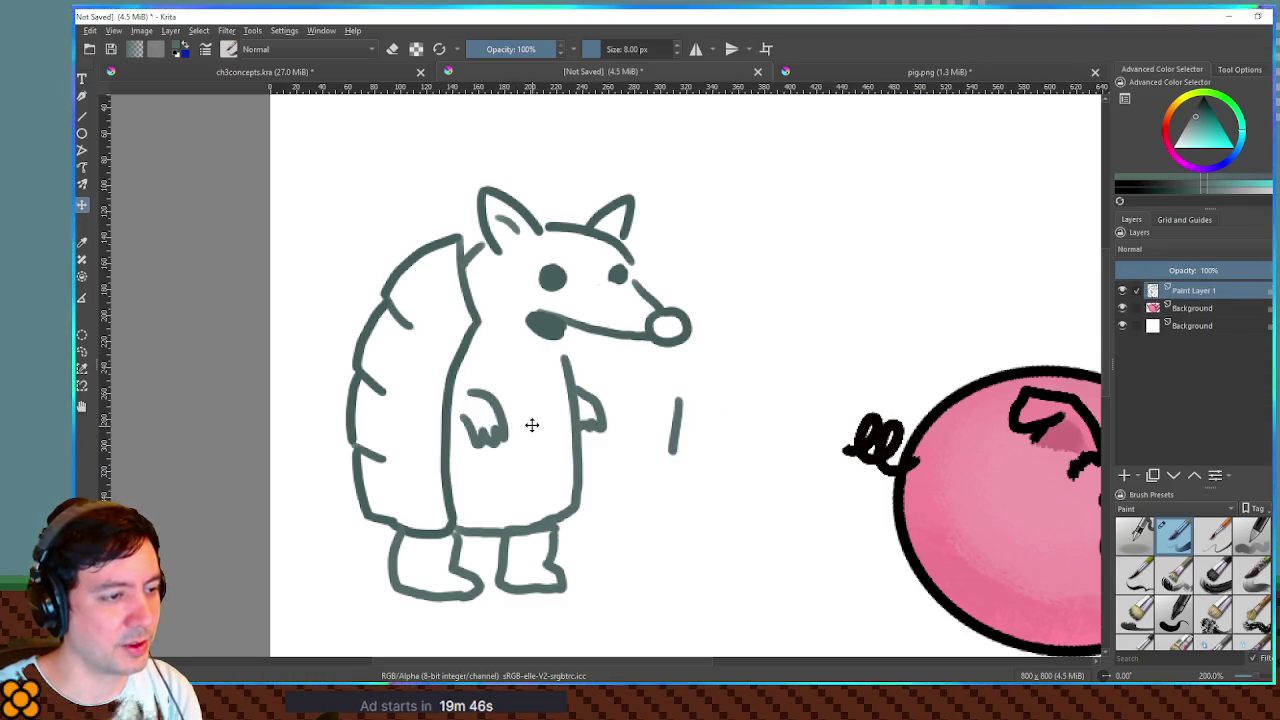
- Erase the leftover strokes on the armadillo's body
{"action": "key", "text": "b"}
{"action": "key", "text": "e"}
{"action": "mouse_move", "coordinate": [480, 430]}
{"action": "left_mouse_down"}
{"action": "mouse_move", "coordinate": [470, 425]}
{"action": "mouse_move", "coordinate": [473, 452]}
{"action": "left_mouse_up"}
{"action": "mouse_move", "coordinate": [475, 400]}
{"action": "left_mouse_down"}
{"action": "mouse_move", "coordinate": [492, 440]}
{"action": "mouse_move", "coordinate": [488, 400]}
{"action": "mouse_move", "coordinate": [471, 402]}
{"action": "left_mouse_up"}
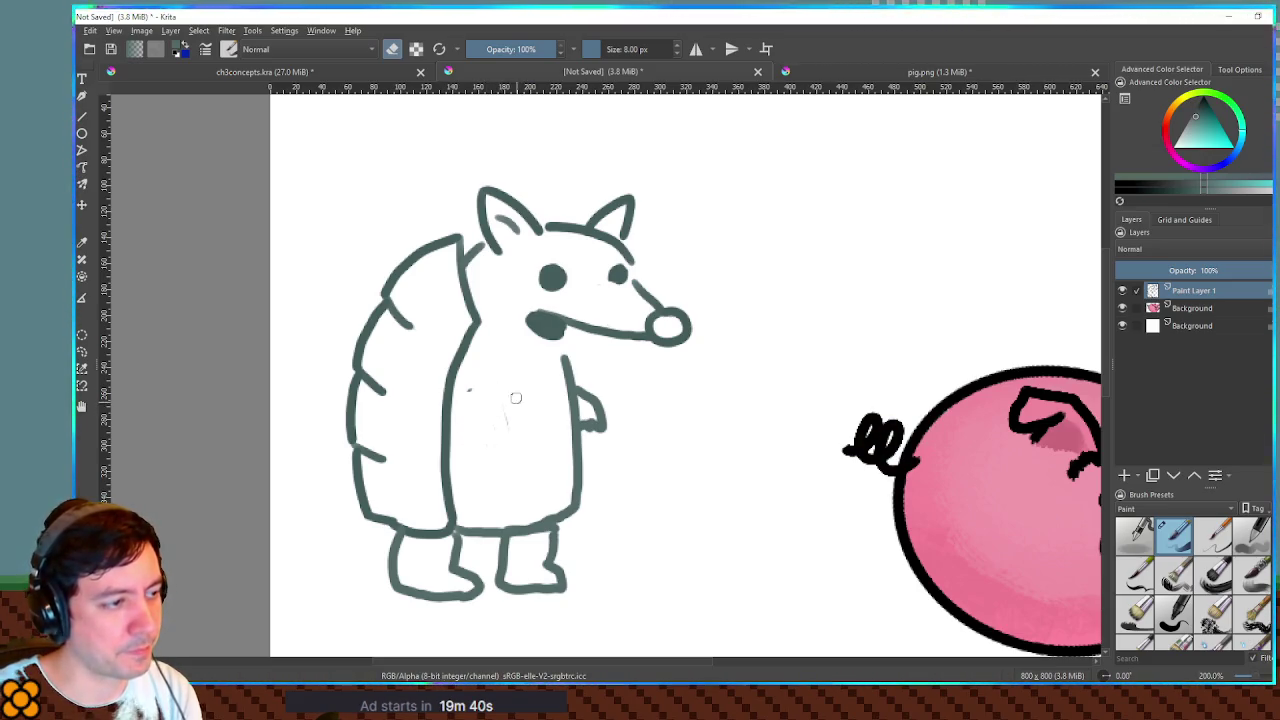
- Draw a V-shaped jacket collar and front lines down the chest
{"action": "key", "text": "e"}
{"action": "mouse_move", "coordinate": [472, 346]}
{"action": "left_mouse_down"}
{"action": "mouse_move", "coordinate": [525, 390]}
{"action": "mouse_move", "coordinate": [562, 362]}
{"action": "mouse_move", "coordinate": [563, 390]}
{"action": "left_mouse_up"}
{"action": "key", "text": "ctrl+z"}
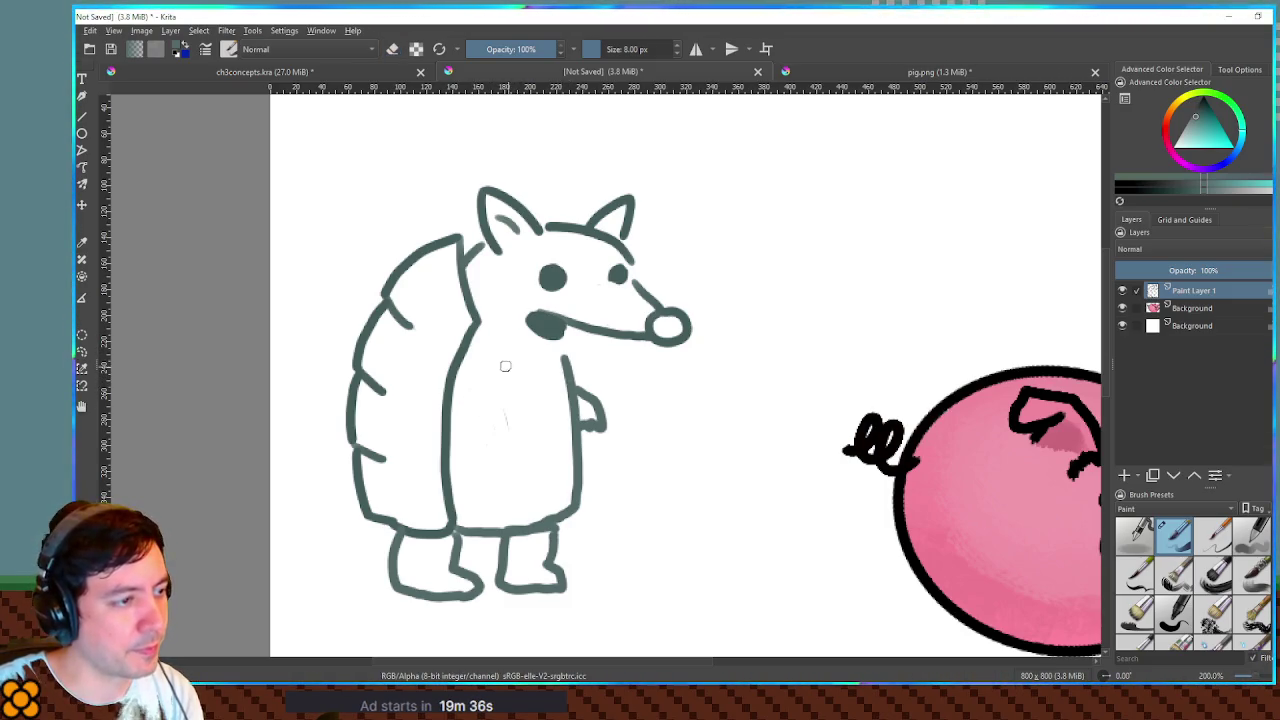
{"action": "mouse_move", "coordinate": [477, 351]}
{"action": "left_mouse_down"}
{"action": "mouse_move", "coordinate": [546, 389]}
{"action": "mouse_move", "coordinate": [560, 362]}
{"action": "left_mouse_up"}
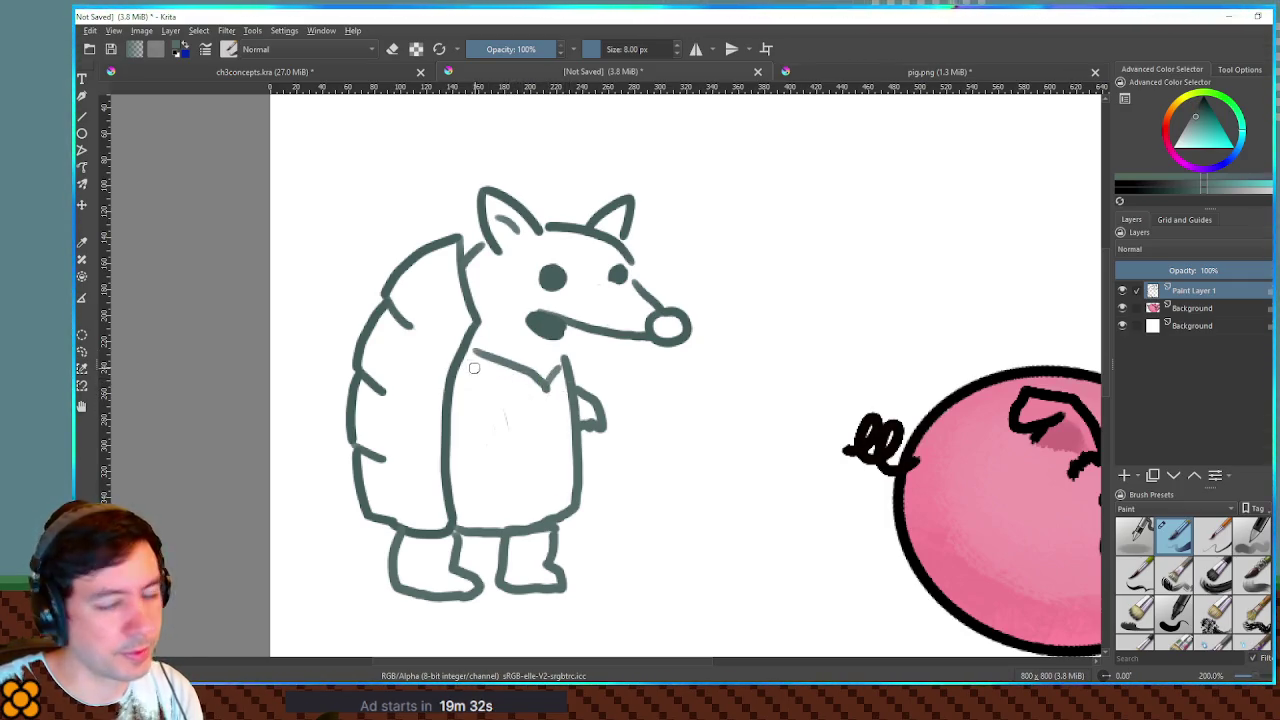
{"action": "left_click_drag", "start_coordinate": [544, 392], "coordinate": [548, 474]}
{"action": "mouse_move", "coordinate": [475, 366]}
{"action": "left_mouse_down"}
{"action": "mouse_move", "coordinate": [512, 399]}
{"action": "mouse_move", "coordinate": [516, 487]}
{"action": "mouse_move", "coordinate": [450, 486]}
{"action": "mouse_move", "coordinate": [568, 468]}
{"action": "left_mouse_up"}
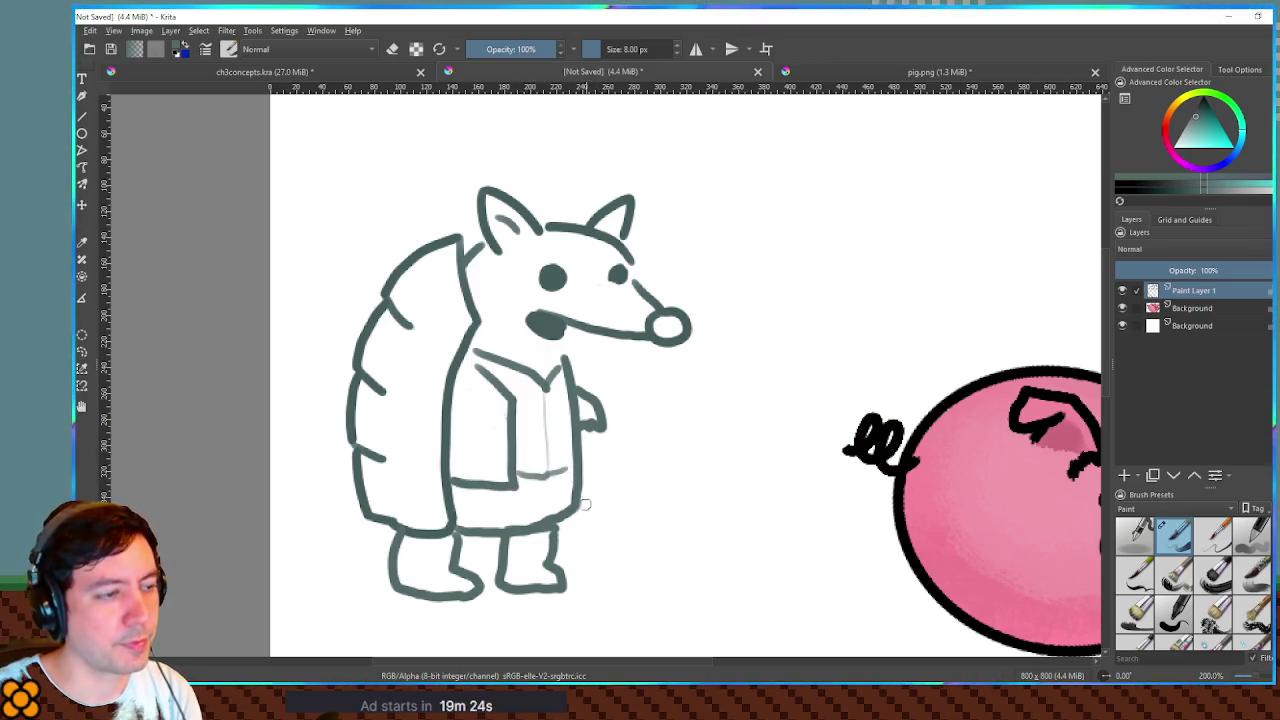
- Draw the small arm folded across the chest with a hand at its end
{"action": "left_click_drag", "start_coordinate": [458, 410], "coordinate": [455, 488]}
{"action": "key", "text": "ctrl+z"}
{"action": "left_click_drag", "start_coordinate": [460, 412], "coordinate": [453, 456]}
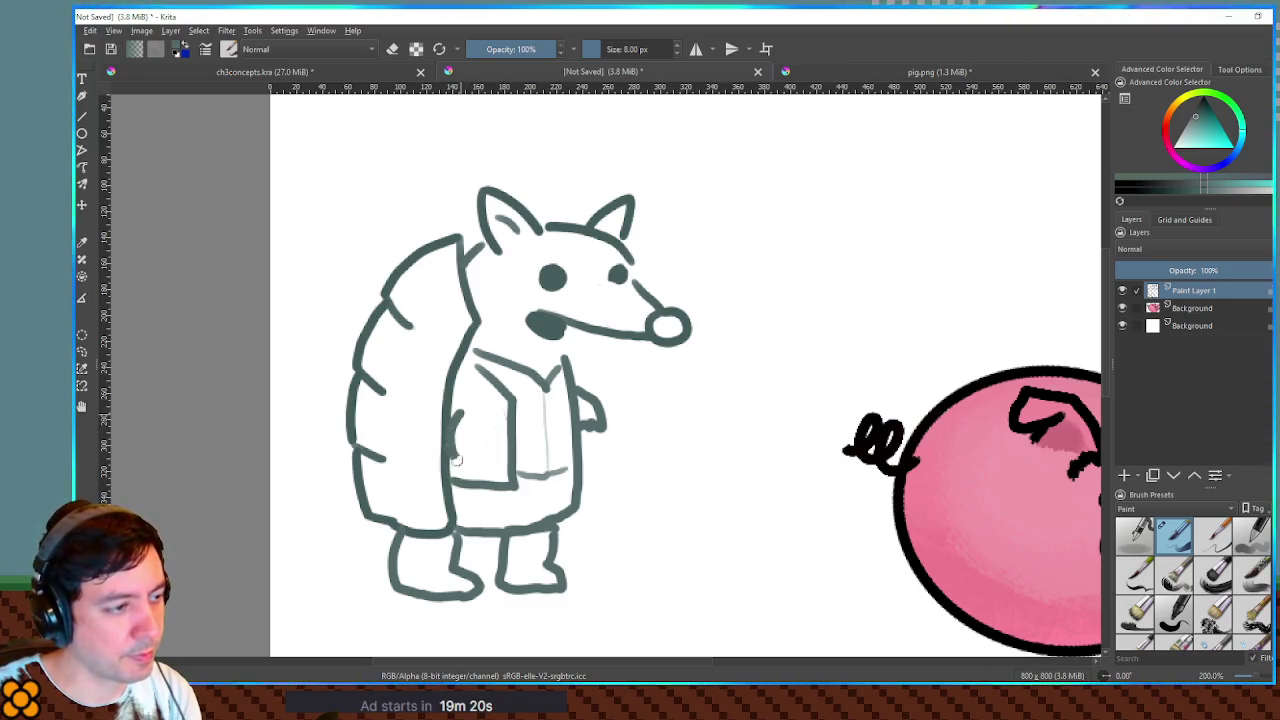
{"action": "key", "text": "ctrl+z"}
{"action": "mouse_move", "coordinate": [460, 402]}
{"action": "left_mouse_down"}
{"action": "mouse_move", "coordinate": [485, 420]}
{"action": "mouse_move", "coordinate": [479, 436]}
{"action": "left_mouse_up"}
{"action": "left_click_drag", "start_coordinate": [463, 428], "coordinate": [464, 450]}
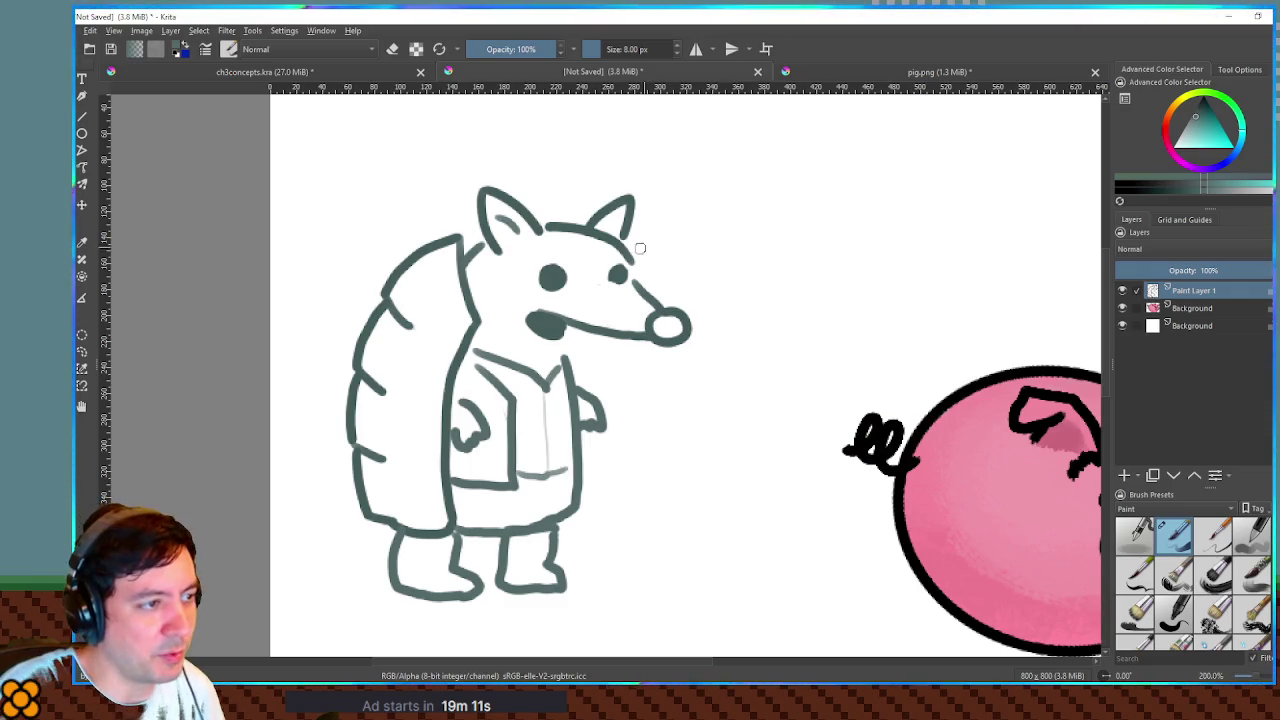
{"action": "left_click_drag", "start_coordinate": [526, 257], "coordinate": [535, 256]}
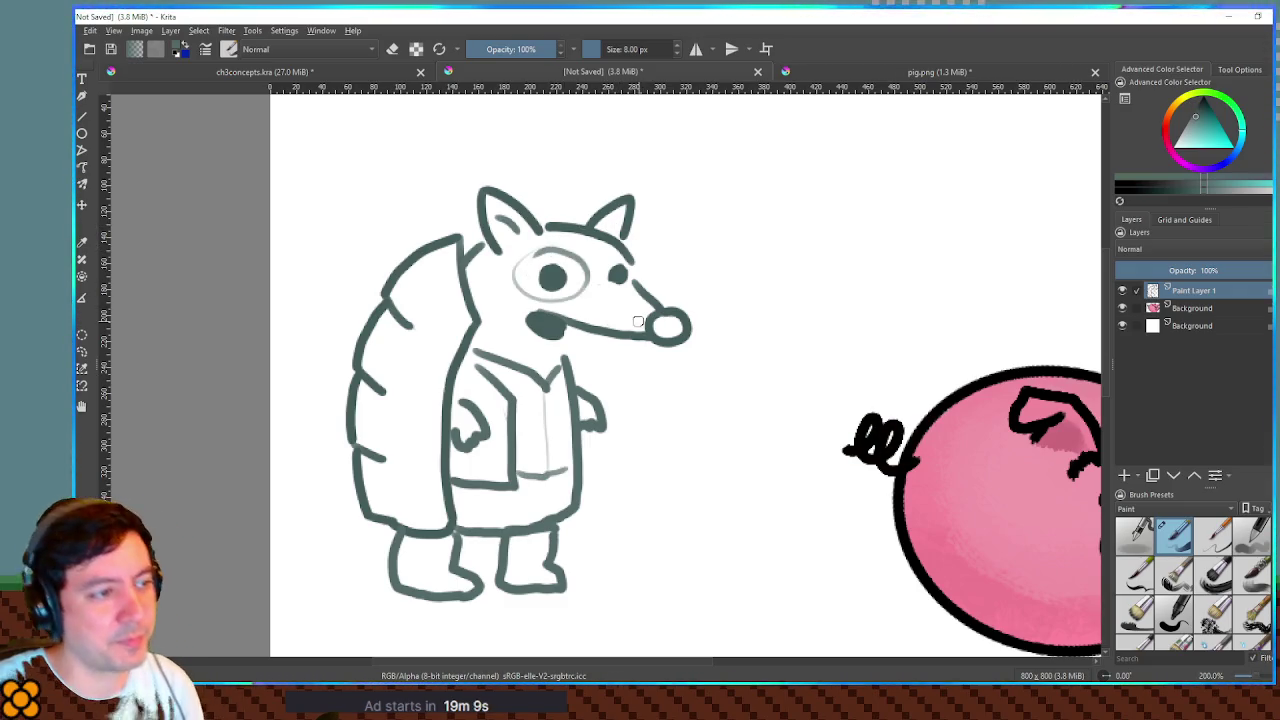
{"action": "key", "text": "ctrl+z"}
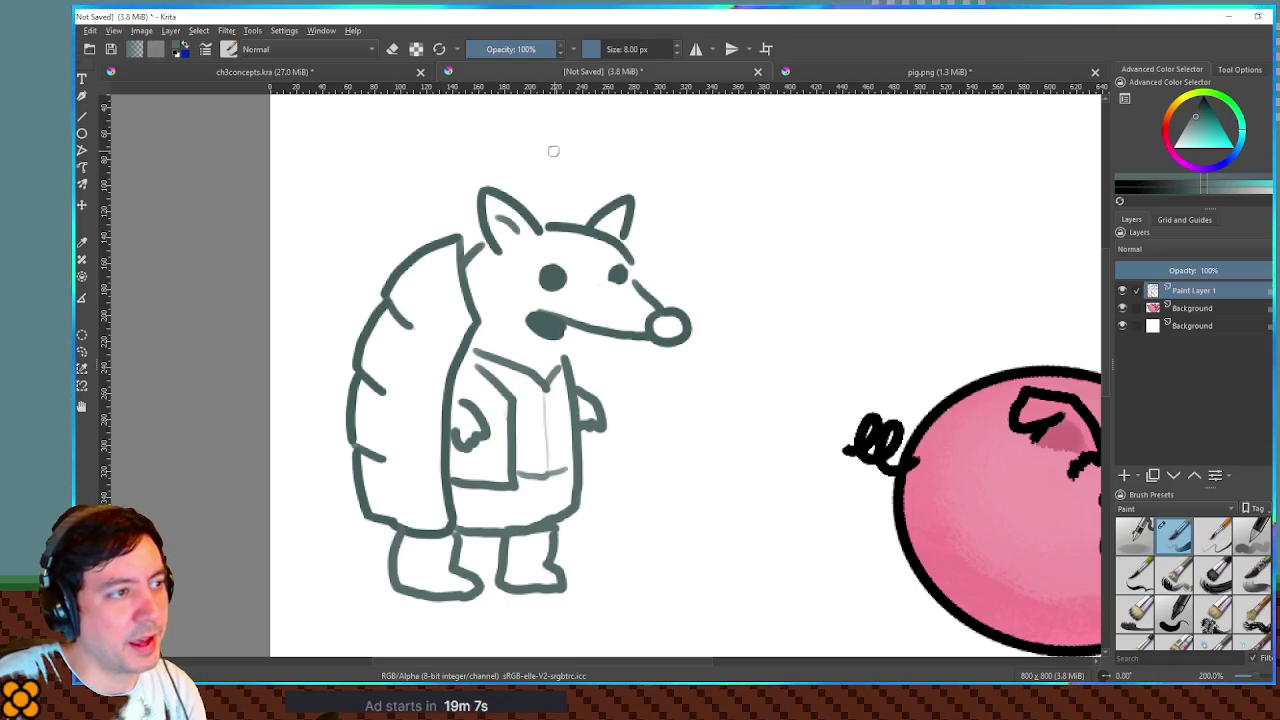
{"action": "mouse_move", "coordinate": [487, 142]}
{"action": "left_mouse_down"}
{"action": "mouse_move", "coordinate": [512, 126]}
{"action": "mouse_move", "coordinate": [586, 122]}
{"action": "mouse_move", "coordinate": [596, 206]}
{"action": "left_mouse_up"}
{"action": "left_click_drag", "start_coordinate": [487, 145], "coordinate": [488, 186]}
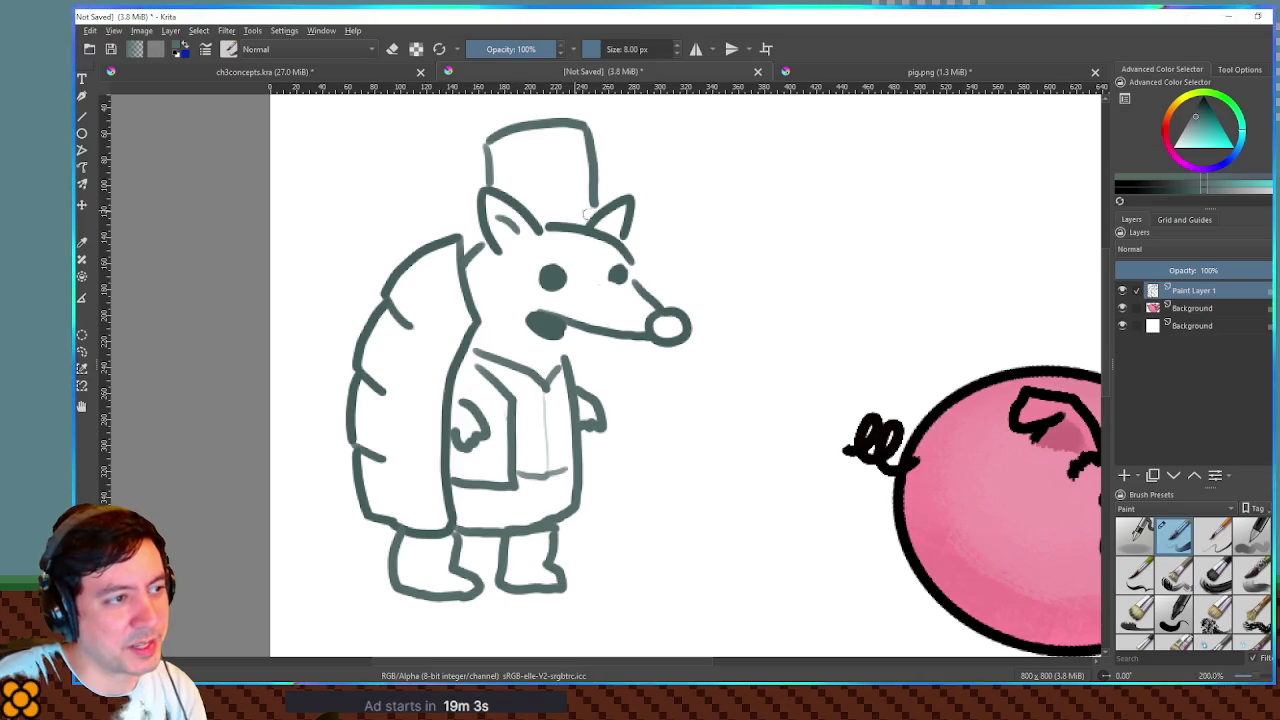
{"action": "mouse_move", "coordinate": [596, 206]}
{"action": "left_mouse_down"}
{"action": "mouse_move", "coordinate": [594, 240]}
{"action": "mouse_move", "coordinate": [540, 236]}
{"action": "mouse_move", "coordinate": [600, 212]}
{"action": "mouse_move", "coordinate": [618, 228]}
{"action": "mouse_move", "coordinate": [545, 205]}
{"action": "left_mouse_up"}
{"action": "mouse_move", "coordinate": [585, 165]}
{"action": "left_mouse_down"}
{"action": "mouse_move", "coordinate": [576, 185]}
{"action": "mouse_move", "coordinate": [550, 190]}
{"action": "mouse_move", "coordinate": [522, 150]}
{"action": "mouse_move", "coordinate": [500, 180]}
{"action": "mouse_move", "coordinate": [528, 150]}
{"action": "mouse_move", "coordinate": [570, 140]}
{"action": "mouse_move", "coordinate": [598, 190]}
{"action": "left_mouse_up"}
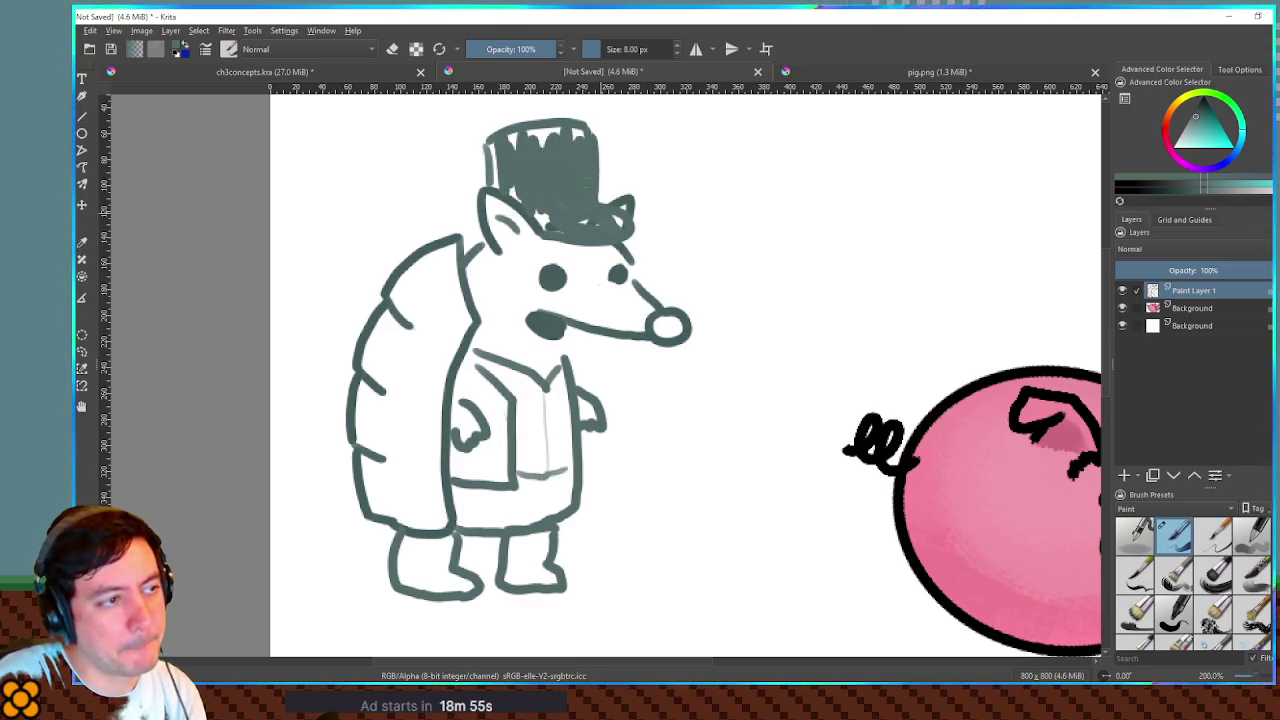
{"action": "mouse_move", "coordinate": [512, 166]}
{"action": "left_mouse_down"}
{"action": "mouse_move", "coordinate": [494, 150]}
{"action": "mouse_move", "coordinate": [558, 133]}
{"action": "left_mouse_up"}
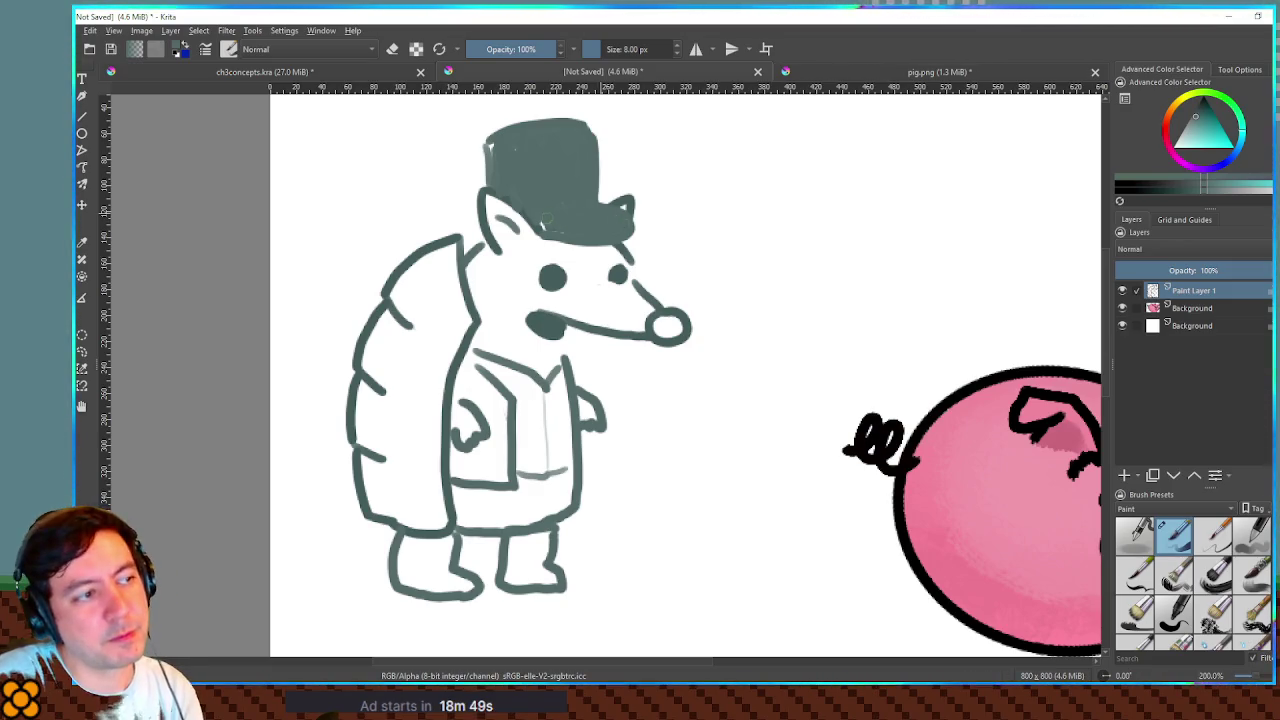
{"action": "mouse_move", "coordinate": [480, 198]}
{"action": "left_mouse_down"}
{"action": "mouse_move", "coordinate": [484, 236]}
{"action": "mouse_move", "coordinate": [462, 236]}
{"action": "left_mouse_up"}
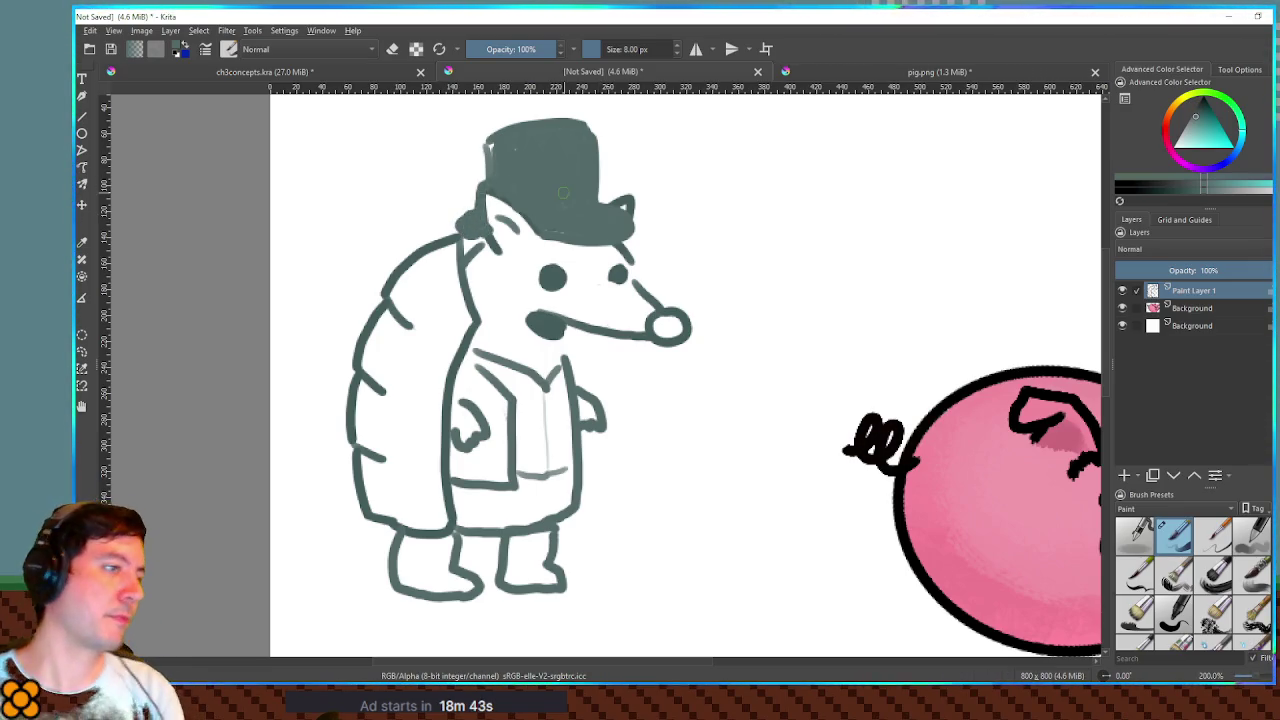
{"action": "key", "text": "ctrl+z"}
{"action": "key", "text": "ctrl+z"}
{"action": "key", "text": "ctrl+z"}
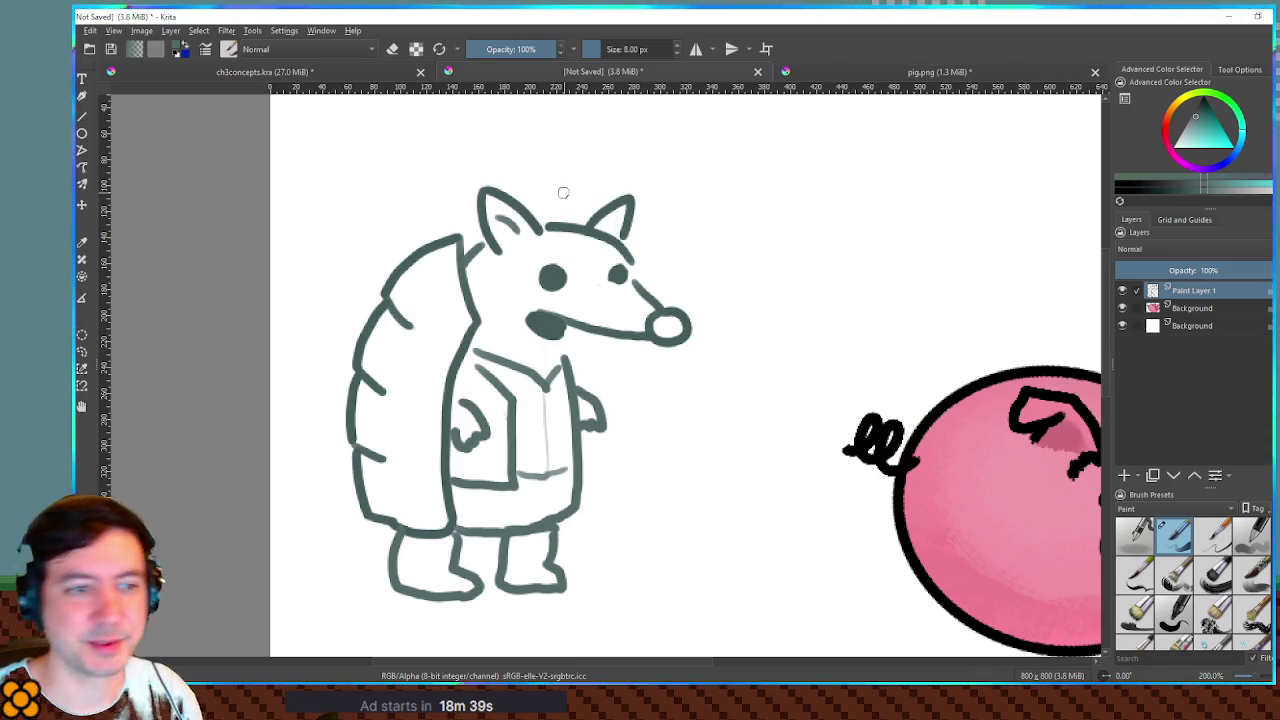
{"action": "scroll", "coordinate": [800, 306], "scroll_direction": "down", "scroll_amount": 3}
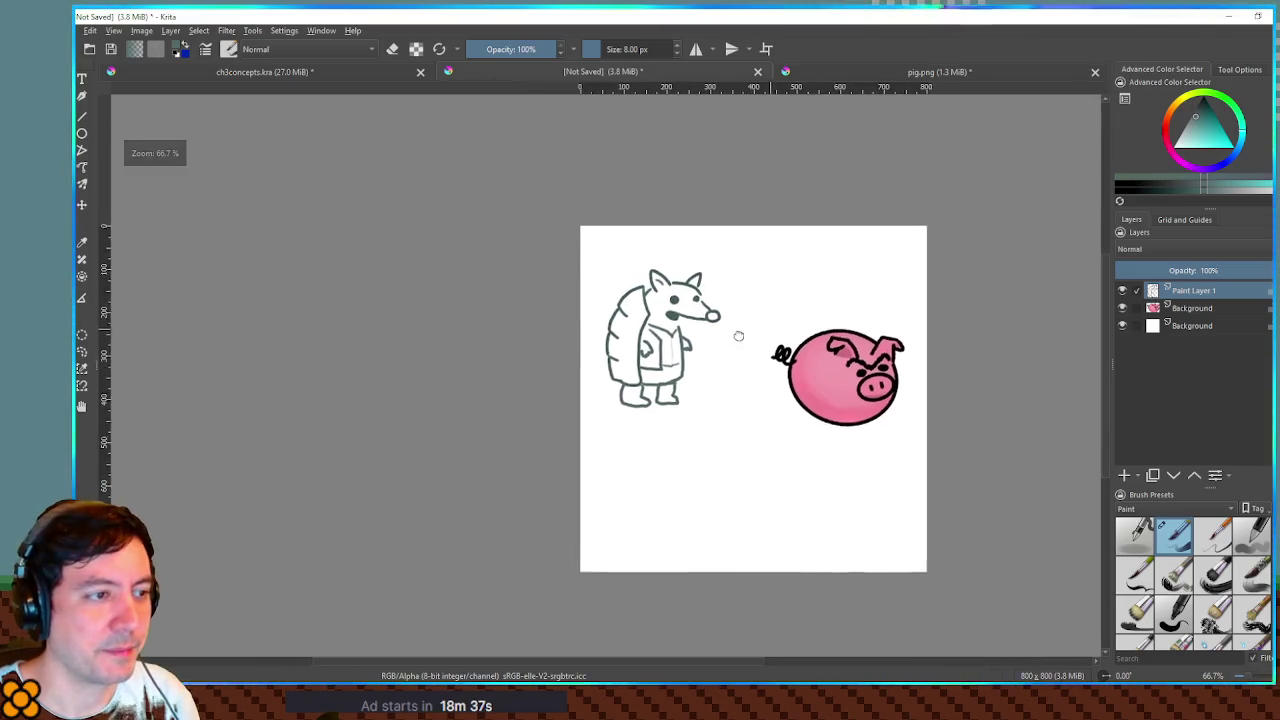
- Move the armadillo sketch right and down and scale it up larger
{"action": "scroll", "coordinate": [663, 330], "scroll_direction": "up", "scroll_amount": 1}
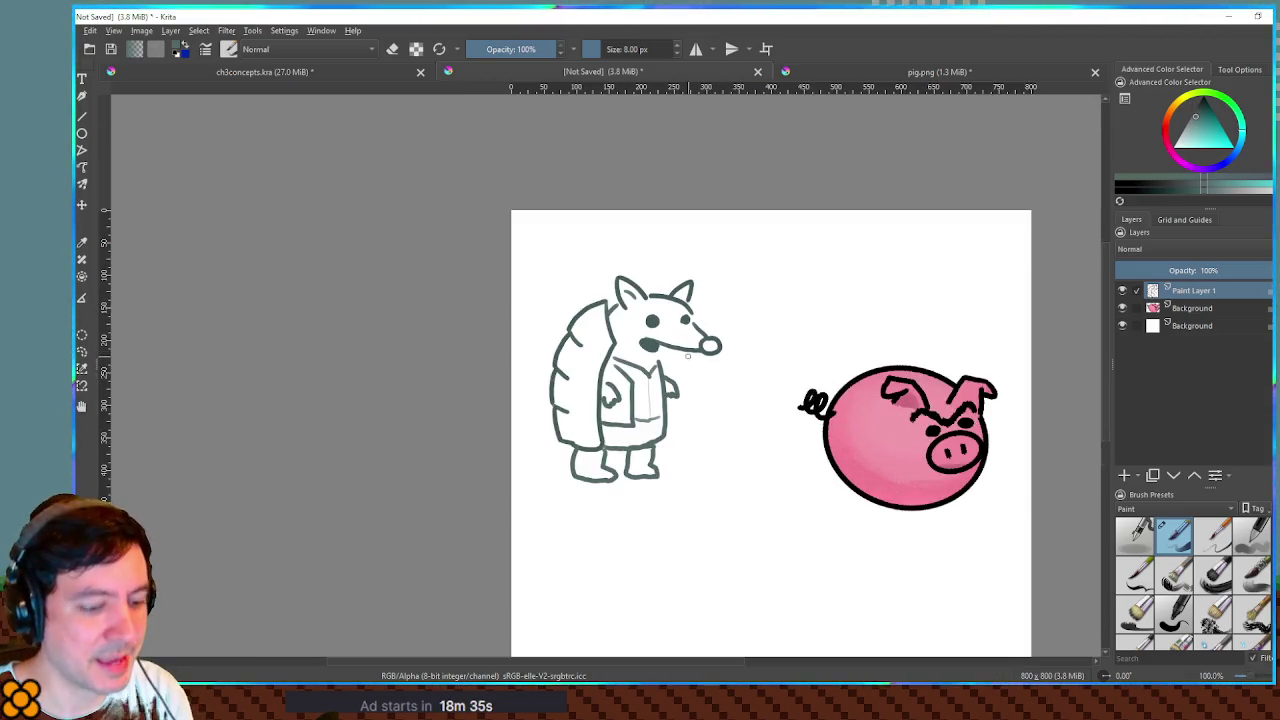
{"action": "key", "text": "t"}
{"action": "mouse_move", "coordinate": [684, 342]}
{"action": "left_mouse_down"}
{"action": "mouse_move", "coordinate": [788, 399]}
{"action": "mouse_move", "coordinate": [914, 385]}
{"action": "mouse_move", "coordinate": [918, 425]}
{"action": "mouse_move", "coordinate": [668, 392]}
{"action": "left_mouse_up"}
{"action": "left_click_drag", "start_coordinate": [732, 326], "coordinate": [786, 263]}
{"action": "key", "text": "Return"}
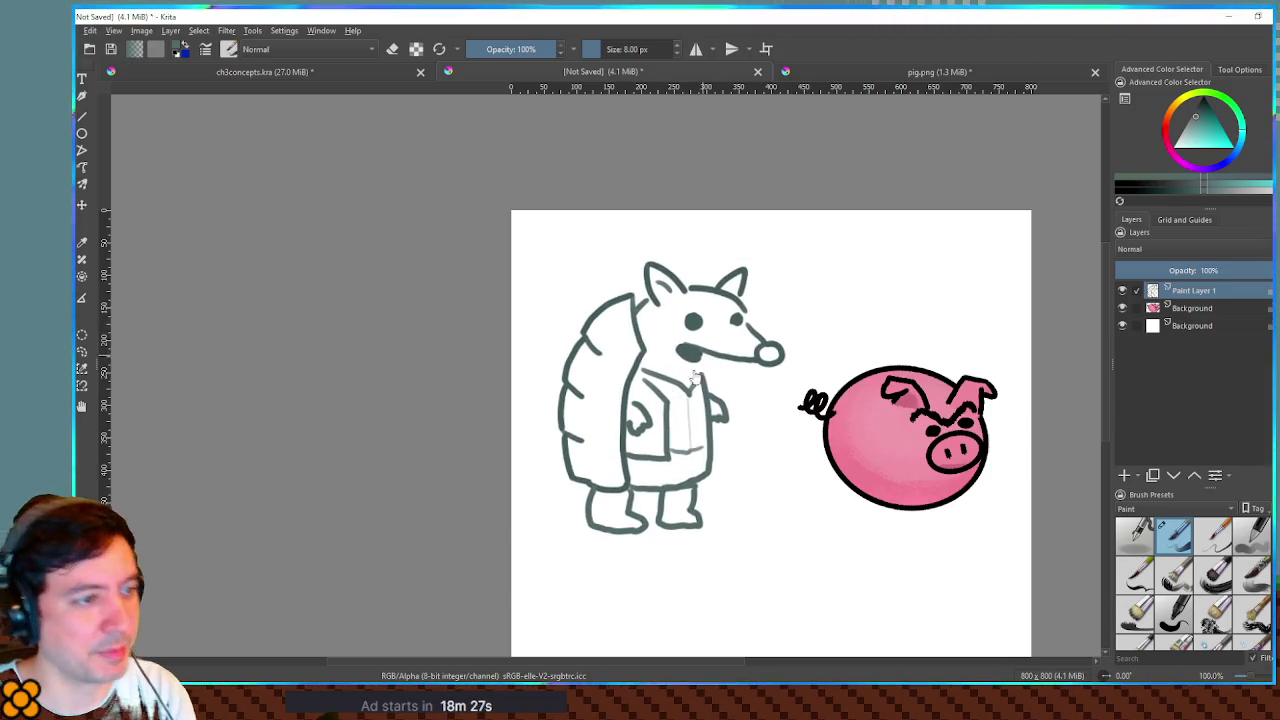
- Nudge the armadillo up to its final position and commit the transform
{"action": "key", "text": "ctrl+t"}
{"action": "mouse_move", "coordinate": [670, 392]}
{"action": "left_mouse_down"}
{"action": "mouse_move", "coordinate": [679, 370]}
{"action": "mouse_move", "coordinate": [756, 384]}
{"action": "mouse_move", "coordinate": [660, 389]}
{"action": "mouse_move", "coordinate": [603, 338]}
{"action": "mouse_move", "coordinate": [643, 368]}
{"action": "left_mouse_up"}
{"action": "scroll", "coordinate": [660, 389], "scroll_direction": "up", "scroll_amount": 1}
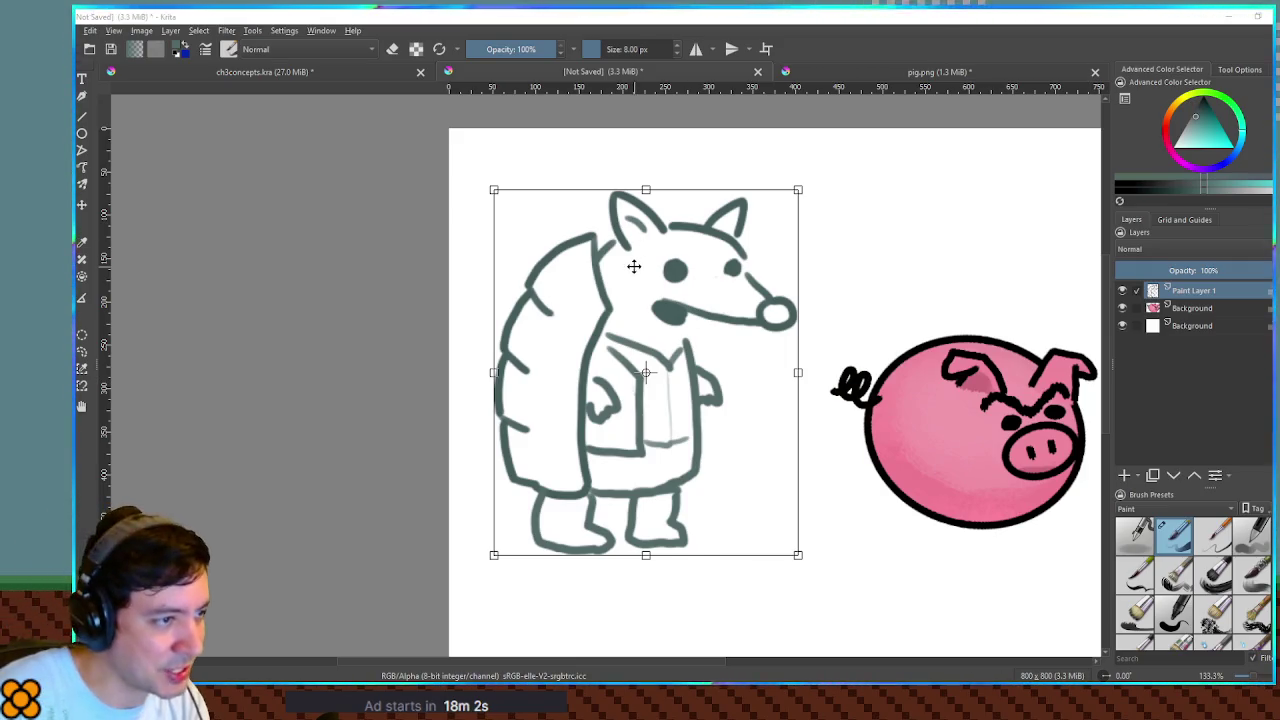
{"action": "key", "text": "Return"}
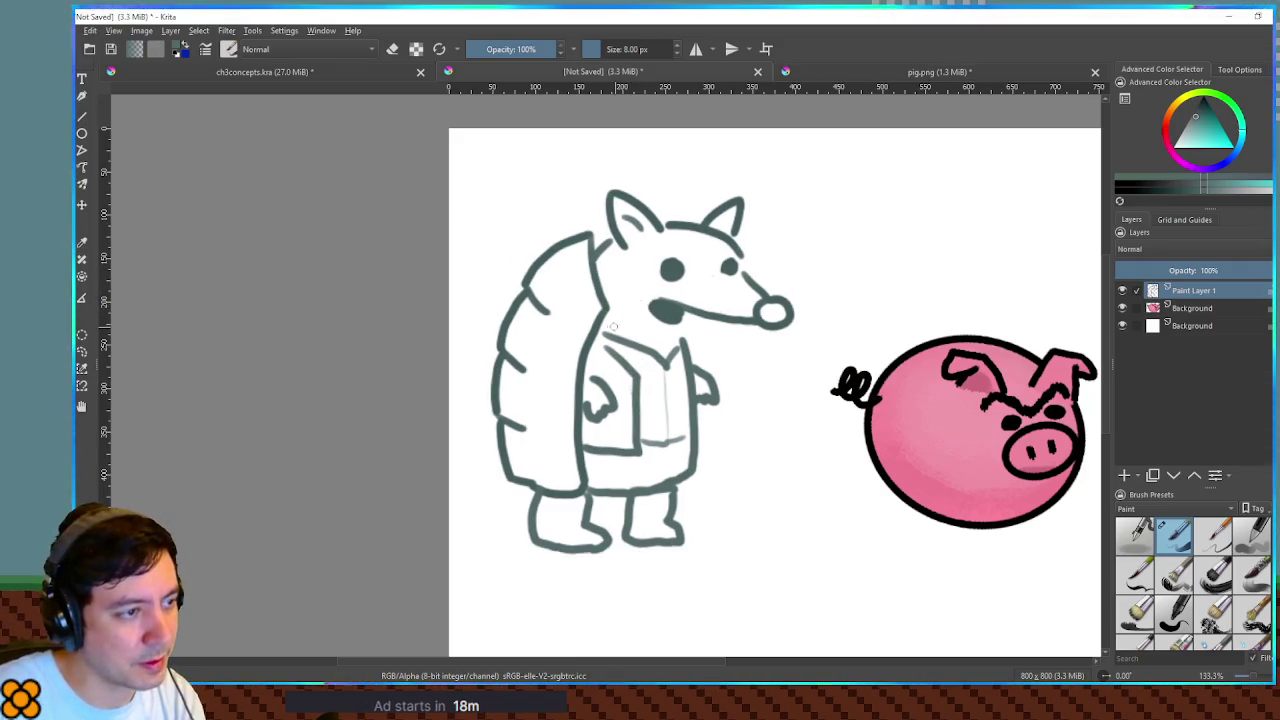
{"action": "left_click_drag", "start_coordinate": [607, 322], "coordinate": [655, 331]}
{"action": "key", "text": "ctrl+z"}
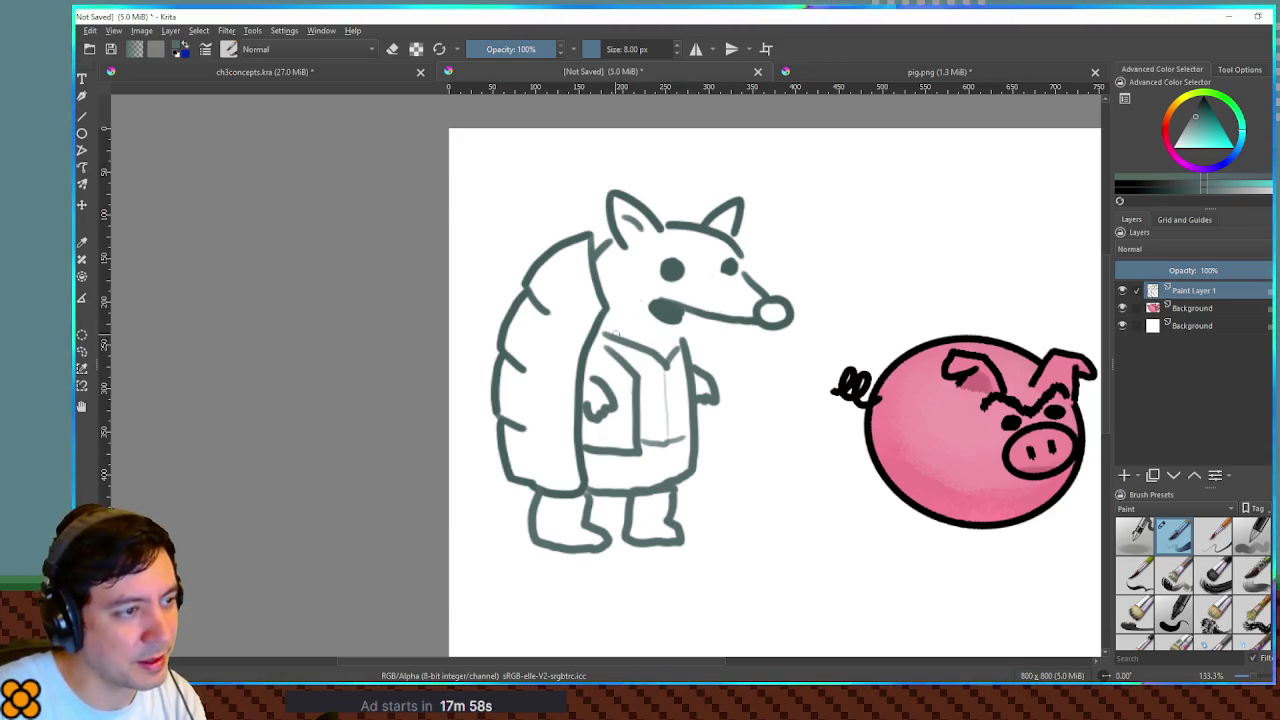
- Redraw the neck line, erase old shell lines, and add three diagonal hatching strokes across the shell
{"action": "left_click_drag", "start_coordinate": [663, 342], "coordinate": [621, 331]}
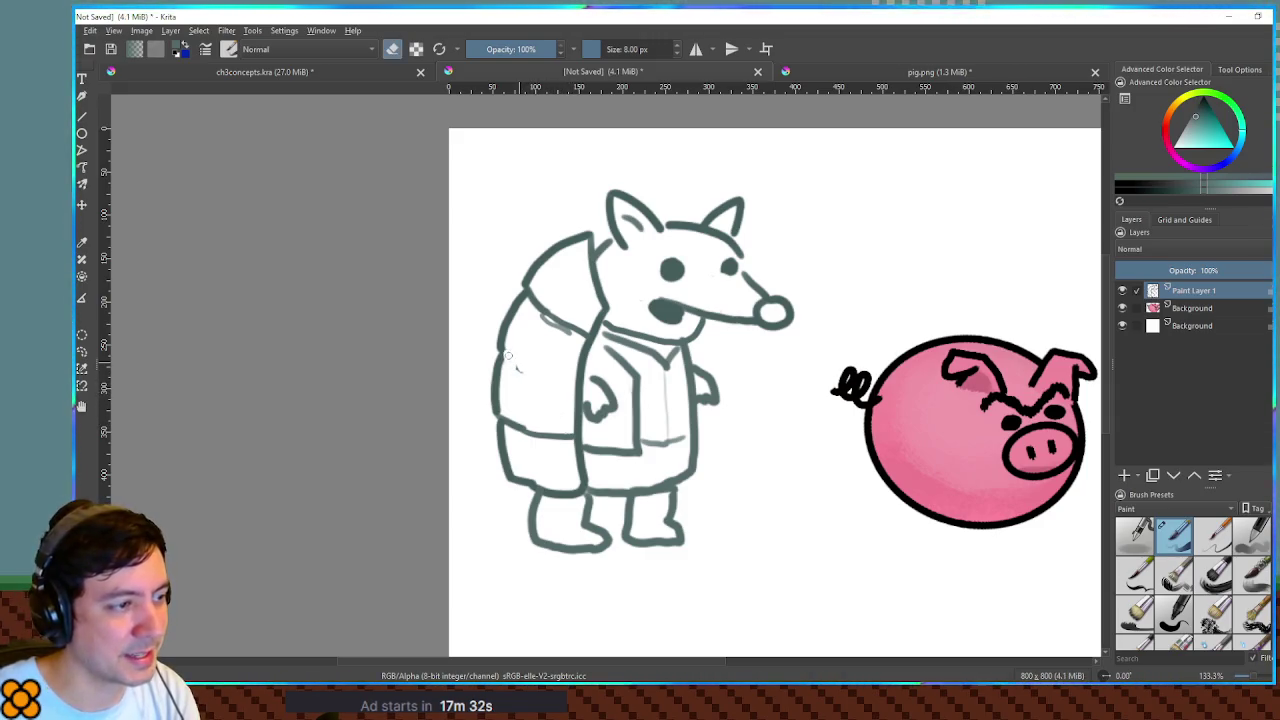
{"action": "left_click_drag", "start_coordinate": [545, 316], "coordinate": [572, 338]}
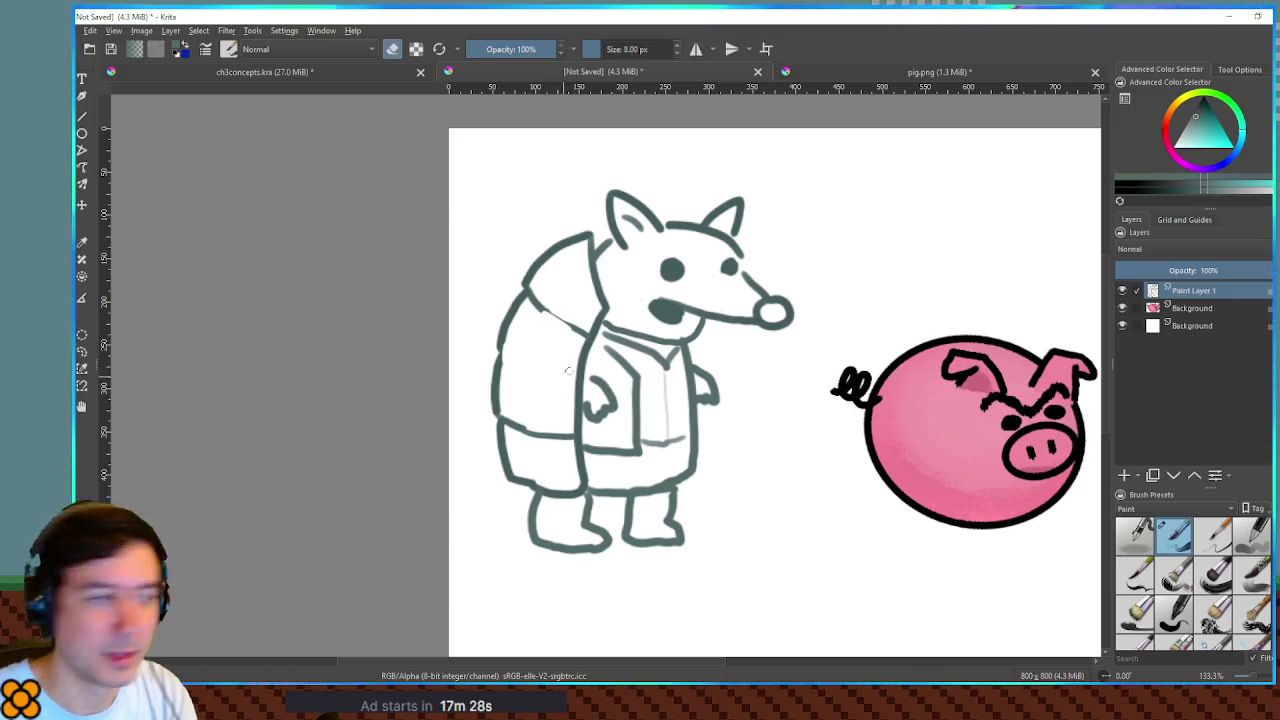
{"action": "mouse_move", "coordinate": [524, 316]}
{"action": "left_mouse_down"}
{"action": "mouse_move", "coordinate": [580, 348]}
{"action": "mouse_move", "coordinate": [575, 374]}
{"action": "left_mouse_up"}
{"action": "mouse_move", "coordinate": [504, 340]}
{"action": "left_mouse_down"}
{"action": "mouse_move", "coordinate": [577, 378]}
{"action": "mouse_move", "coordinate": [575, 406]}
{"action": "left_mouse_up"}
{"action": "left_click_drag", "start_coordinate": [502, 390], "coordinate": [574, 422]}
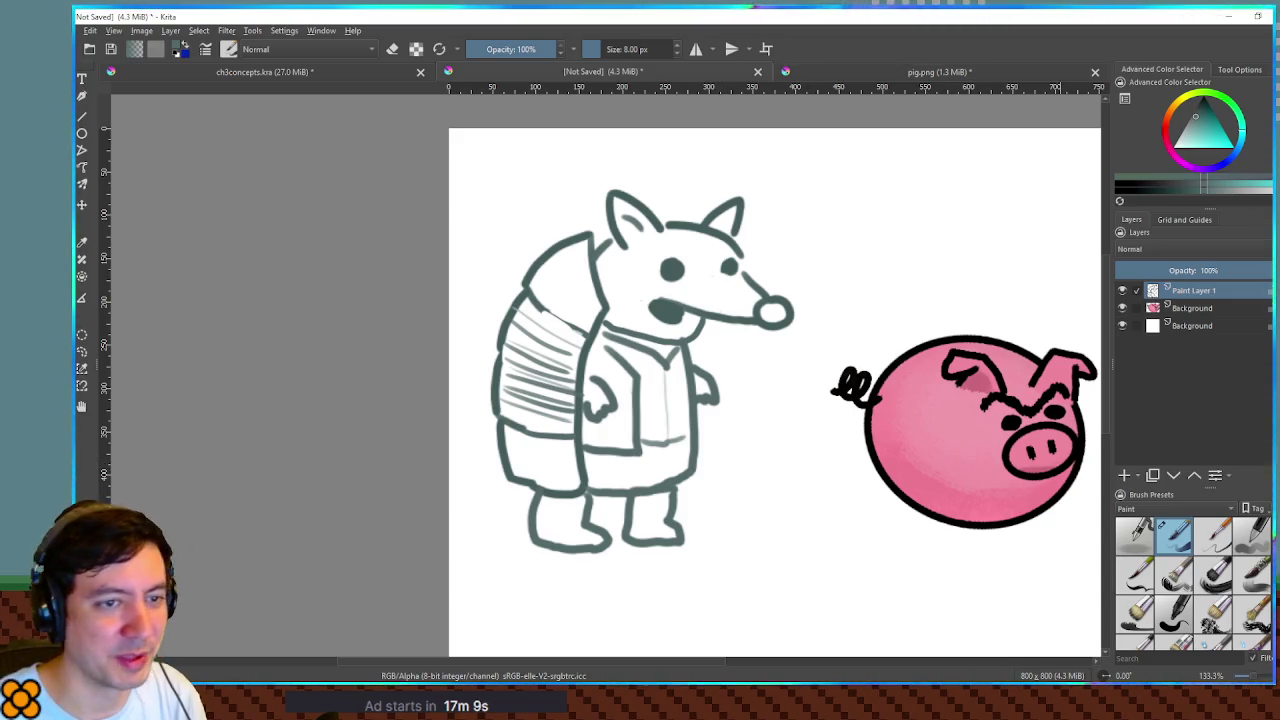
- Fade the sketch layer to 48% opacity and add a new layer painting in black
{"action": "left_click", "coordinate": [1166, 270]}
{"action": "left_click_drag", "start_coordinate": [1166, 270], "coordinate": [1190, 270]}
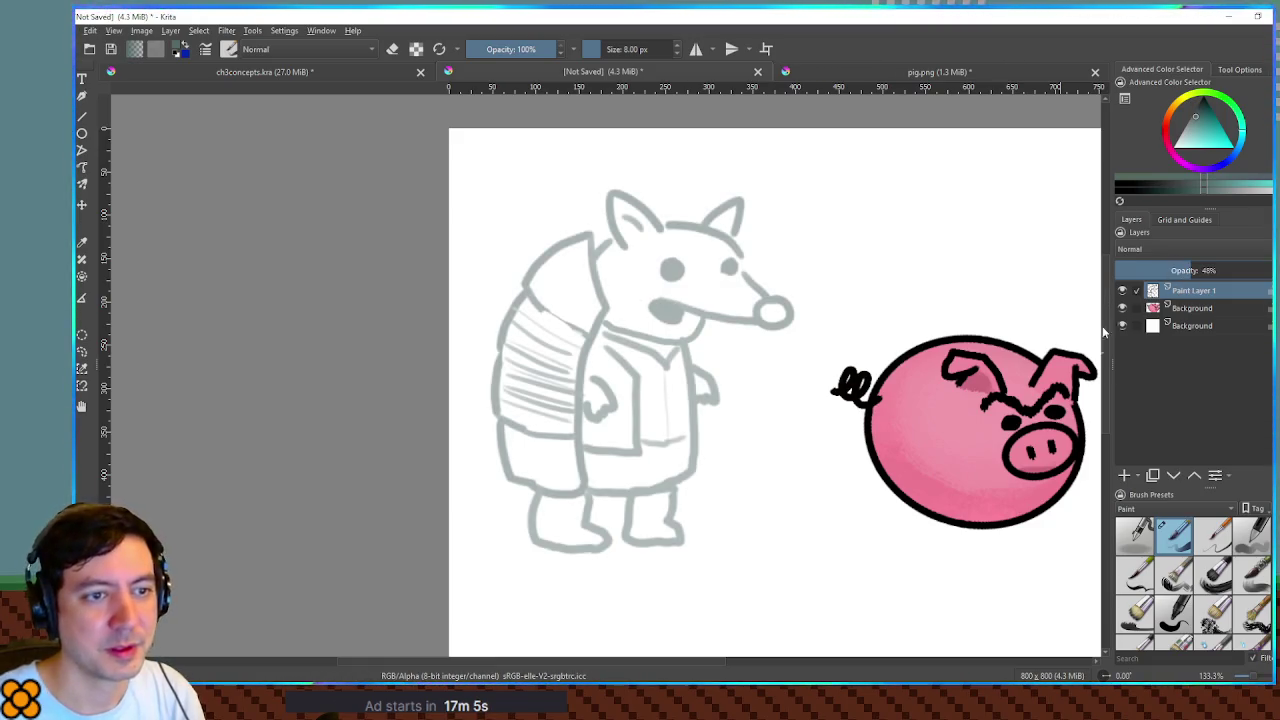
{"action": "left_click", "coordinate": [1123, 476]}
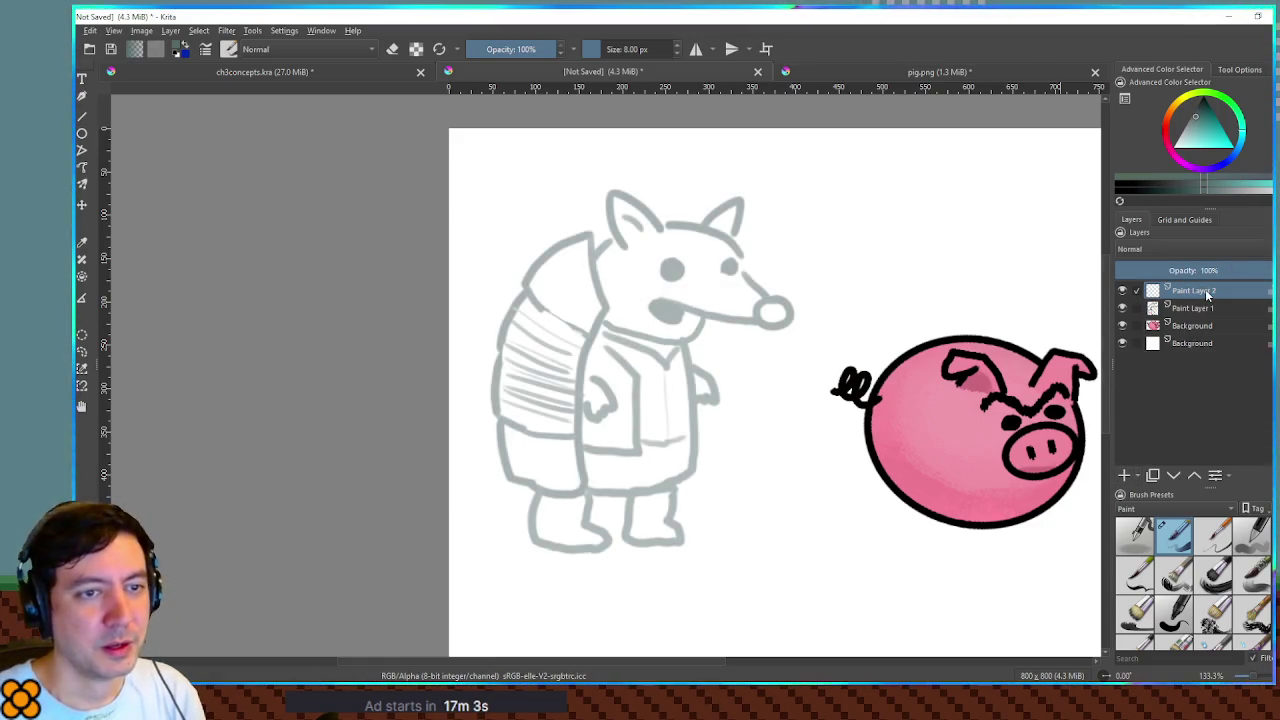
{"action": "scroll", "coordinate": [800, 365], "scroll_direction": "up", "scroll_amount": 2}
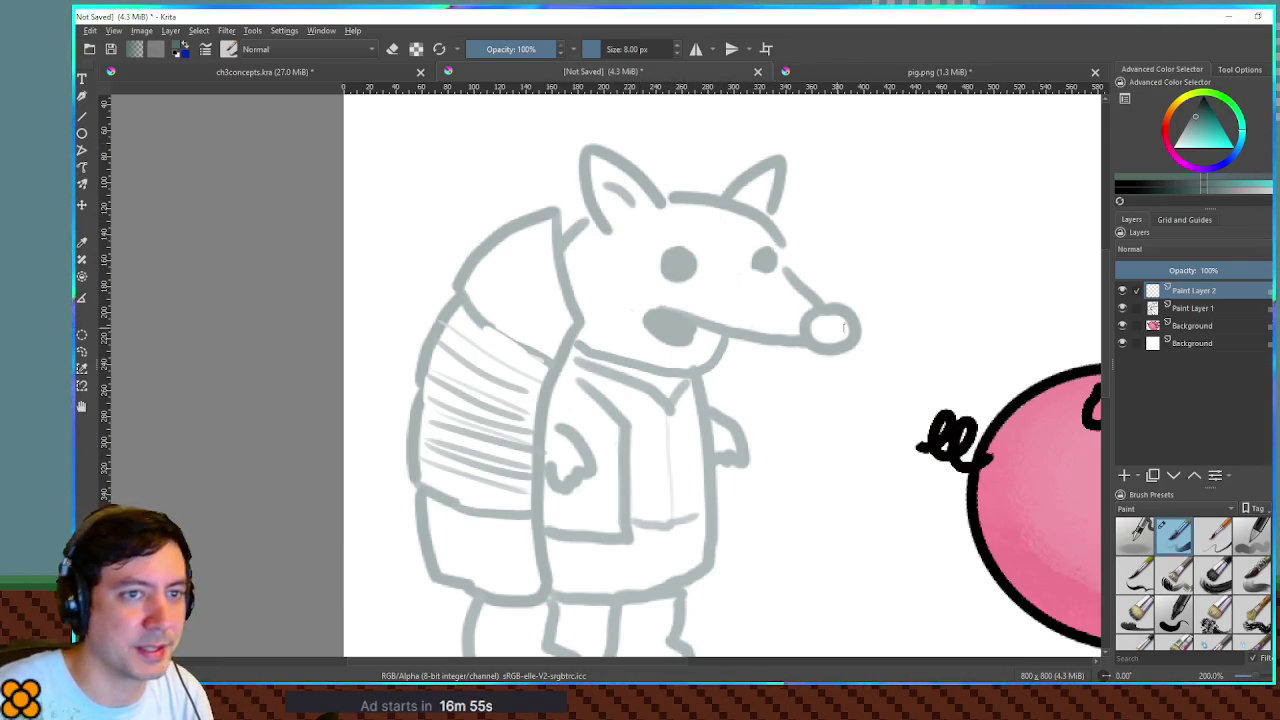
{"action": "left_click", "coordinate": [1205, 118]}
{"action": "left_click_drag", "start_coordinate": [1024, 372], "coordinate": [998, 395]}
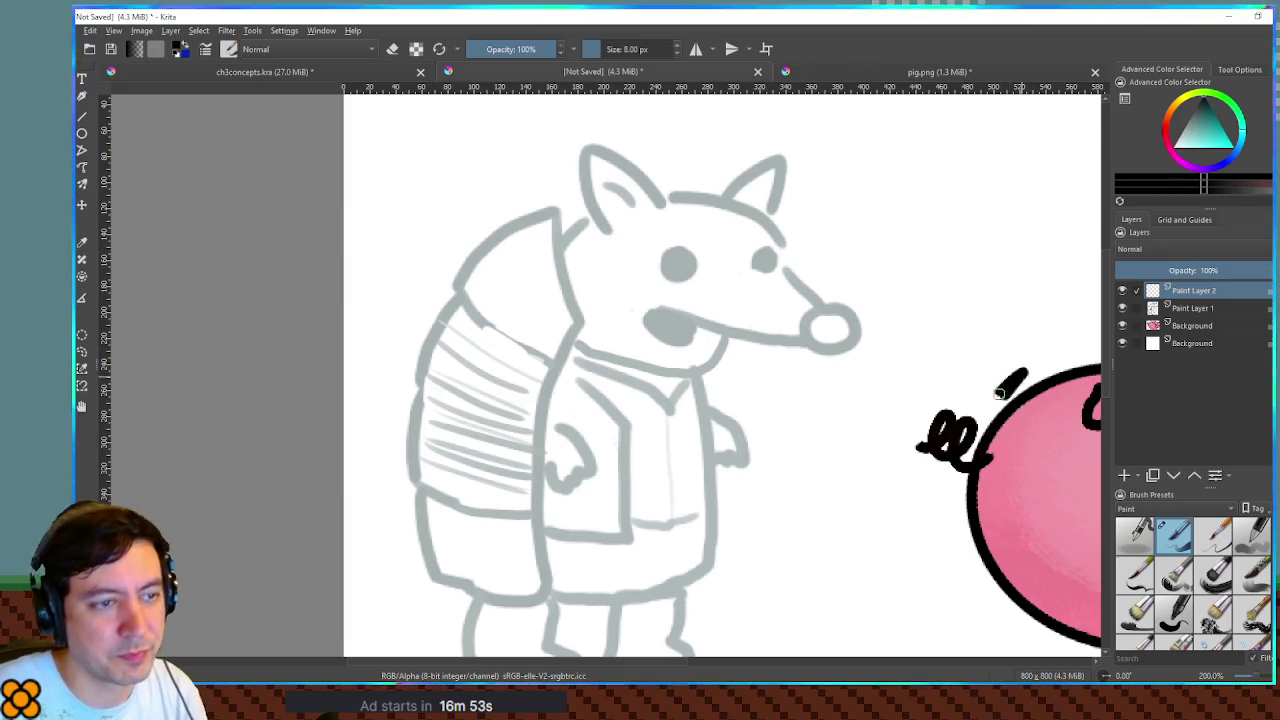
{"action": "key", "text": "ctrl+z"}
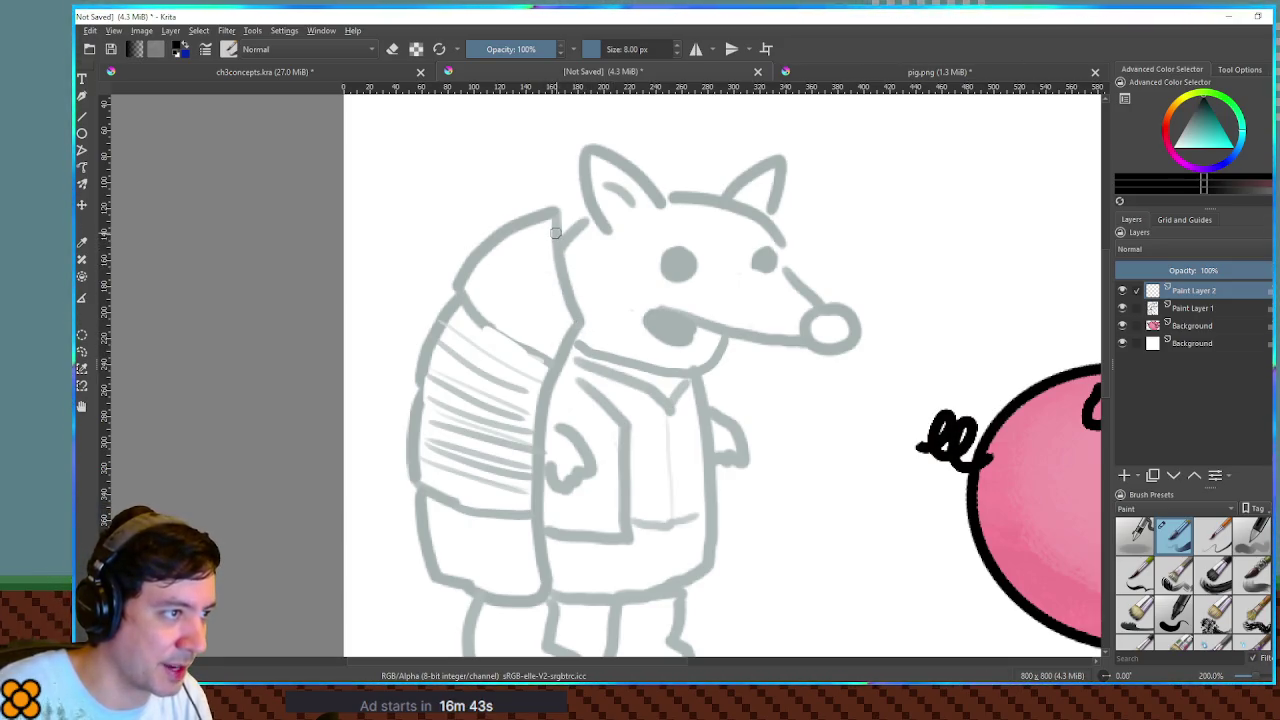
- Ink the shell's front edge, top curve and right plate edge down the lower shell
{"action": "left_click_drag", "start_coordinate": [554, 228], "coordinate": [572, 320]}
{"action": "key", "text": "ctrl+z"}
{"action": "key", "text": "ctrl+z"}
{"action": "key", "text": "ctrl+z"}
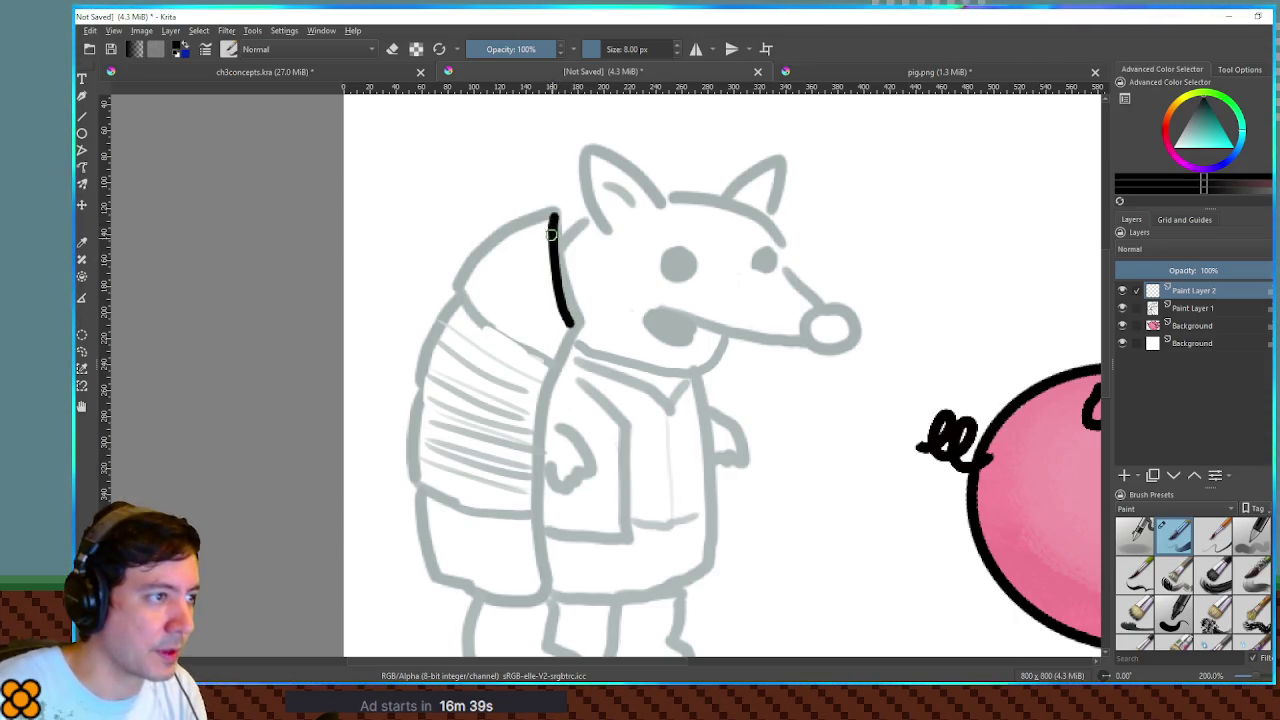
{"action": "left_click_drag", "start_coordinate": [553, 210], "coordinate": [578, 323]}
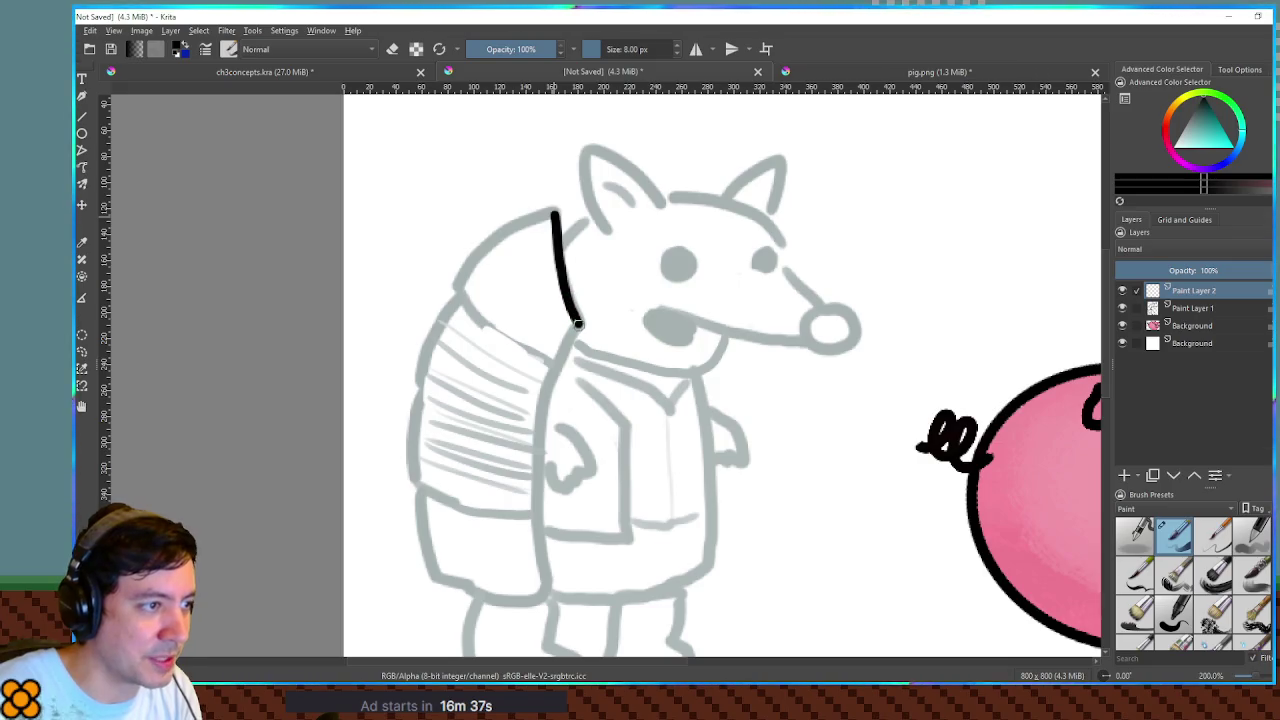
{"action": "left_click_drag", "start_coordinate": [546, 268], "coordinate": [603, 228]}
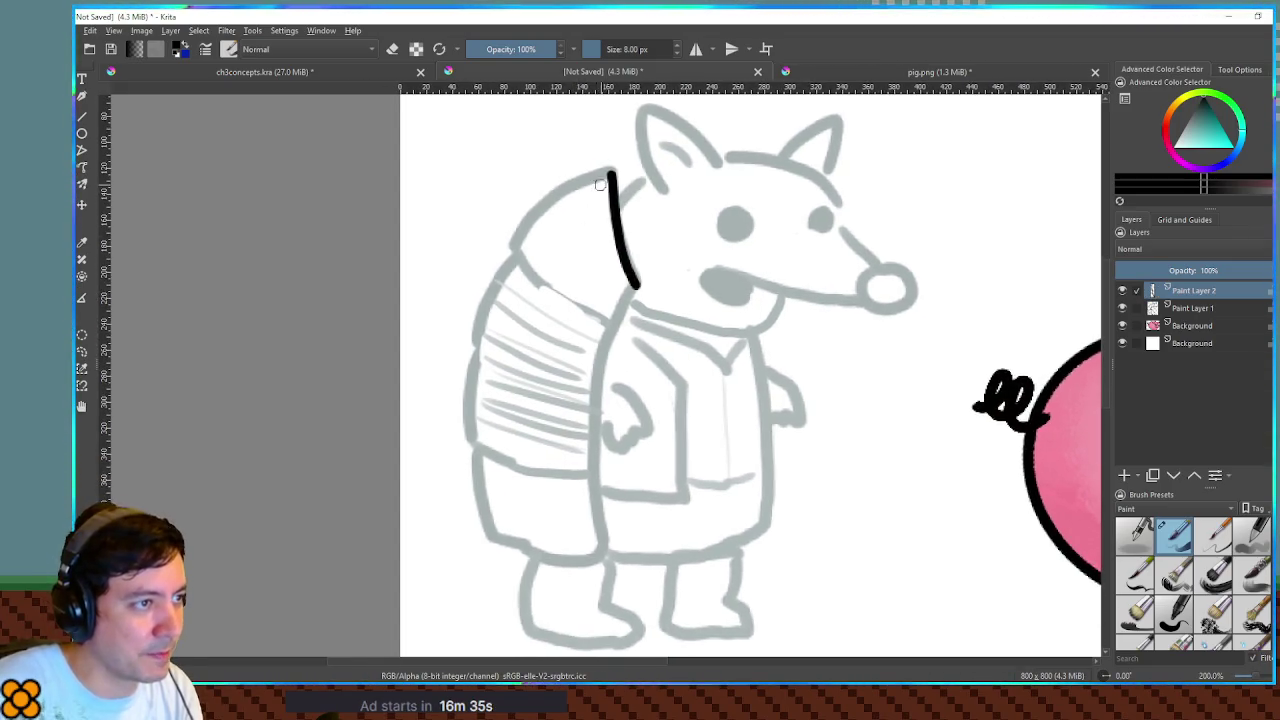
{"action": "mouse_move", "coordinate": [605, 172]}
{"action": "left_mouse_down"}
{"action": "mouse_move", "coordinate": [513, 243]}
{"action": "mouse_move", "coordinate": [544, 287]}
{"action": "mouse_move", "coordinate": [511, 262]}
{"action": "mouse_move", "coordinate": [494, 286]}
{"action": "mouse_move", "coordinate": [473, 369]}
{"action": "mouse_move", "coordinate": [481, 447]}
{"action": "left_mouse_up"}
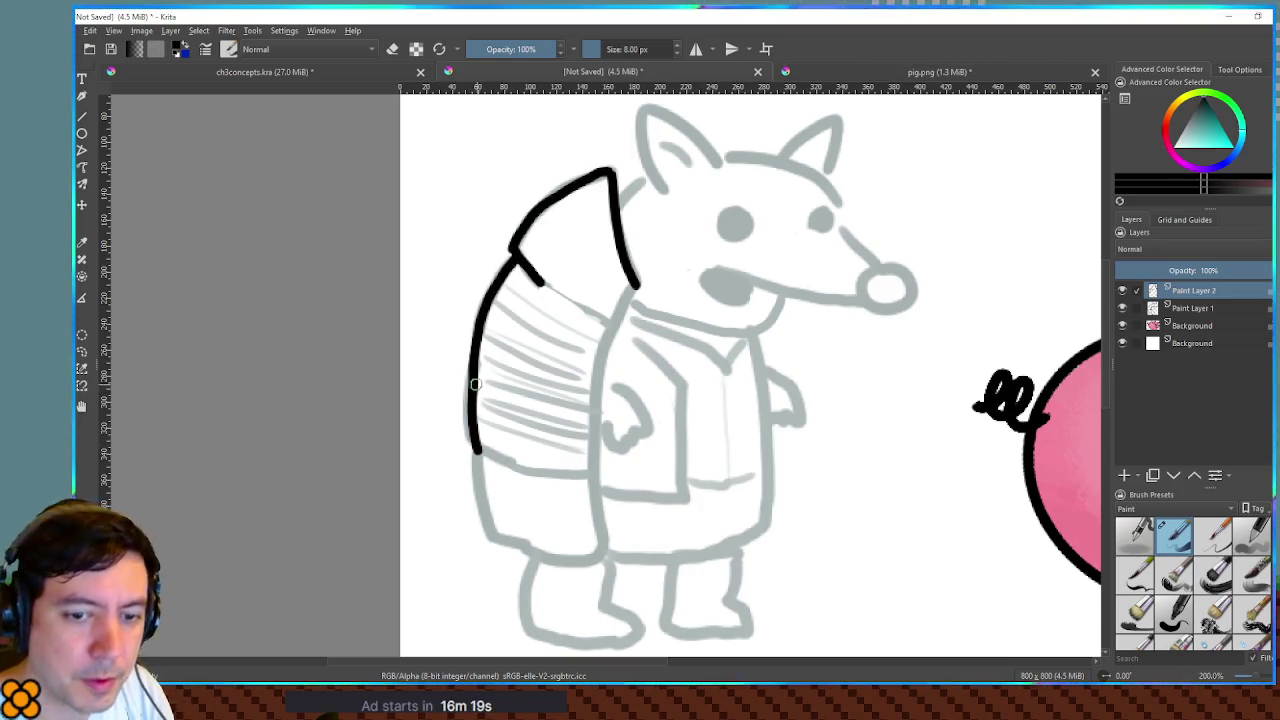
{"action": "mouse_move", "coordinate": [478, 450]}
{"action": "left_mouse_down"}
{"action": "mouse_move", "coordinate": [535, 472]}
{"action": "mouse_move", "coordinate": [481, 508]}
{"action": "mouse_move", "coordinate": [481, 478]}
{"action": "mouse_move", "coordinate": [506, 550]}
{"action": "mouse_move", "coordinate": [601, 552]}
{"action": "left_mouse_up"}
{"action": "key", "text": "ctrl+z"}
{"action": "key", "text": "ctrl+z"}
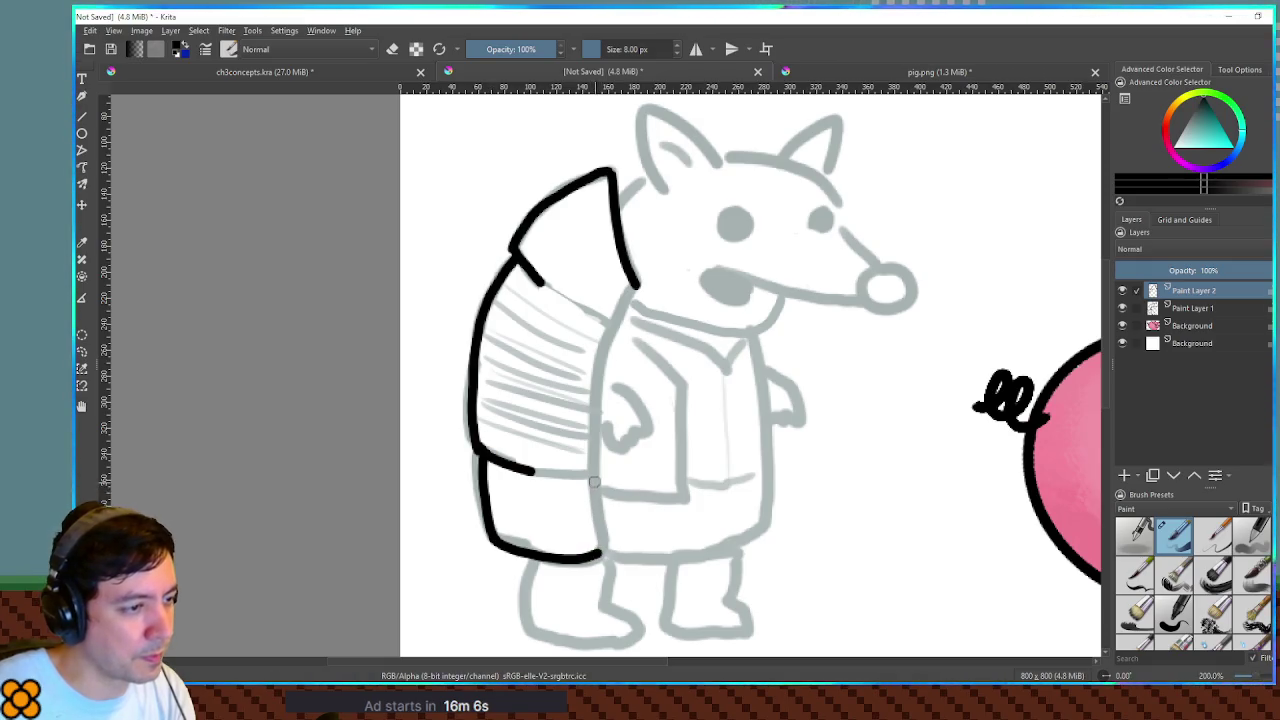
{"action": "mouse_move", "coordinate": [638, 285]}
{"action": "left_mouse_down"}
{"action": "mouse_move", "coordinate": [595, 352]}
{"action": "mouse_move", "coordinate": [589, 477]}
{"action": "mouse_move", "coordinate": [572, 476]}
{"action": "left_mouse_up"}
{"action": "left_click_drag", "start_coordinate": [583, 490], "coordinate": [590, 535]}
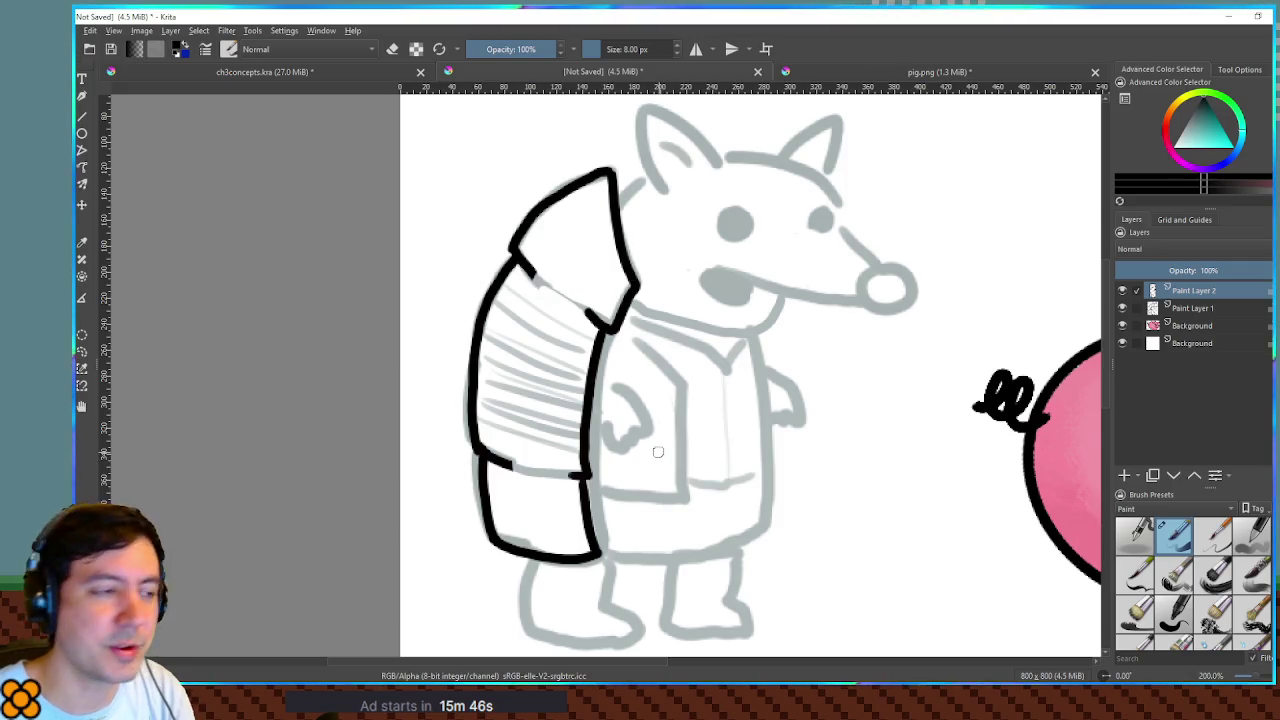
- On a new layer, ink the nose outline and fill both eyes in black
{"action": "left_click", "coordinate": [1122, 478]}
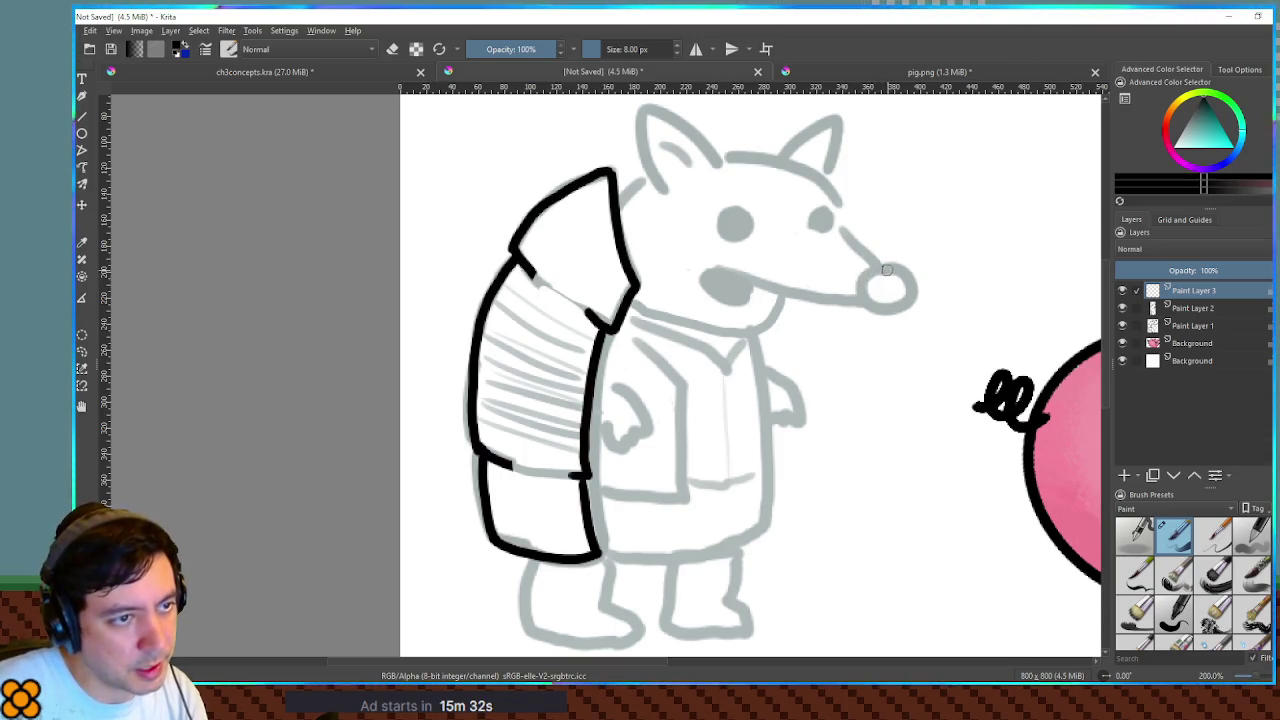
{"action": "mouse_move", "coordinate": [868, 277]}
{"action": "left_mouse_down"}
{"action": "mouse_move", "coordinate": [866, 310]}
{"action": "mouse_move", "coordinate": [904, 298]}
{"action": "mouse_move", "coordinate": [891, 271]}
{"action": "mouse_move", "coordinate": [861, 293]}
{"action": "mouse_move", "coordinate": [908, 308]}
{"action": "mouse_move", "coordinate": [898, 268]}
{"action": "mouse_move", "coordinate": [880, 275]}
{"action": "mouse_move", "coordinate": [866, 308]}
{"action": "mouse_move", "coordinate": [907, 291]}
{"action": "left_mouse_up"}
{"action": "key", "text": "ctrl+z"}
{"action": "key", "text": "ctrl+z"}
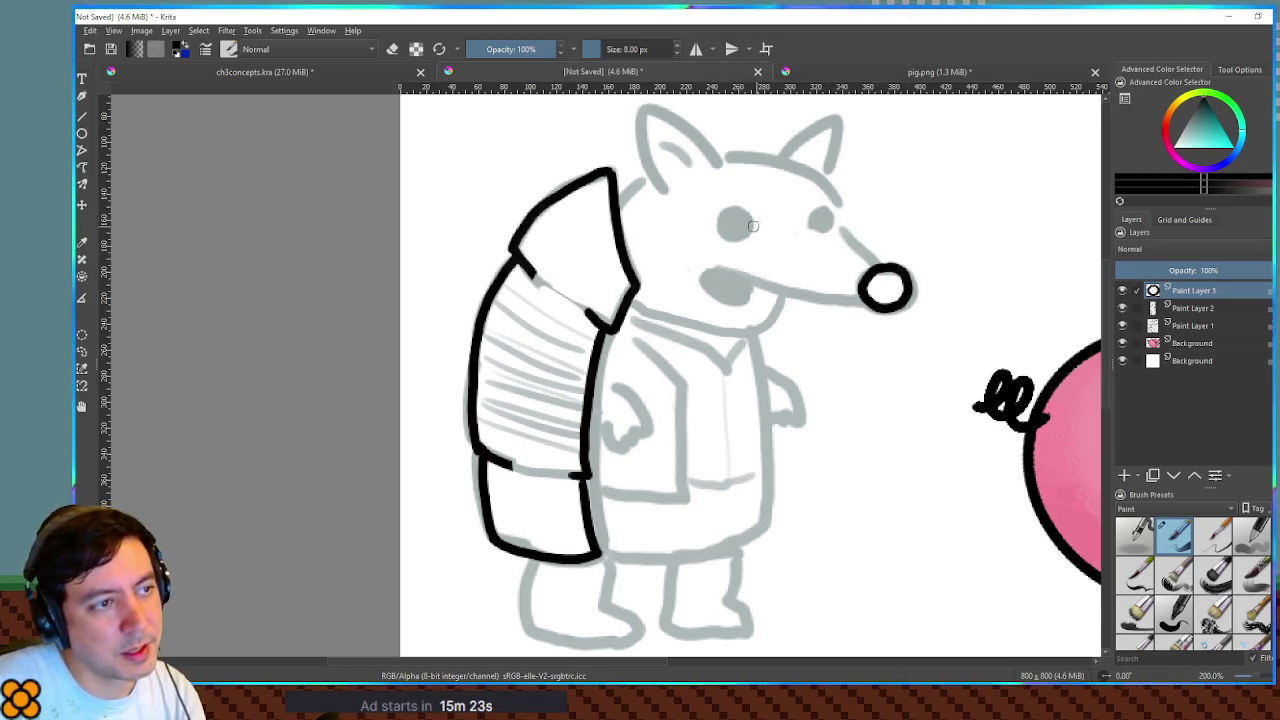
{"action": "mouse_move", "coordinate": [736, 212]}
{"action": "left_mouse_down"}
{"action": "mouse_move", "coordinate": [726, 238]}
{"action": "mouse_move", "coordinate": [720, 218]}
{"action": "mouse_move", "coordinate": [728, 226]}
{"action": "left_mouse_up"}
{"action": "left_click_drag", "start_coordinate": [820, 215], "coordinate": [872, 262]}
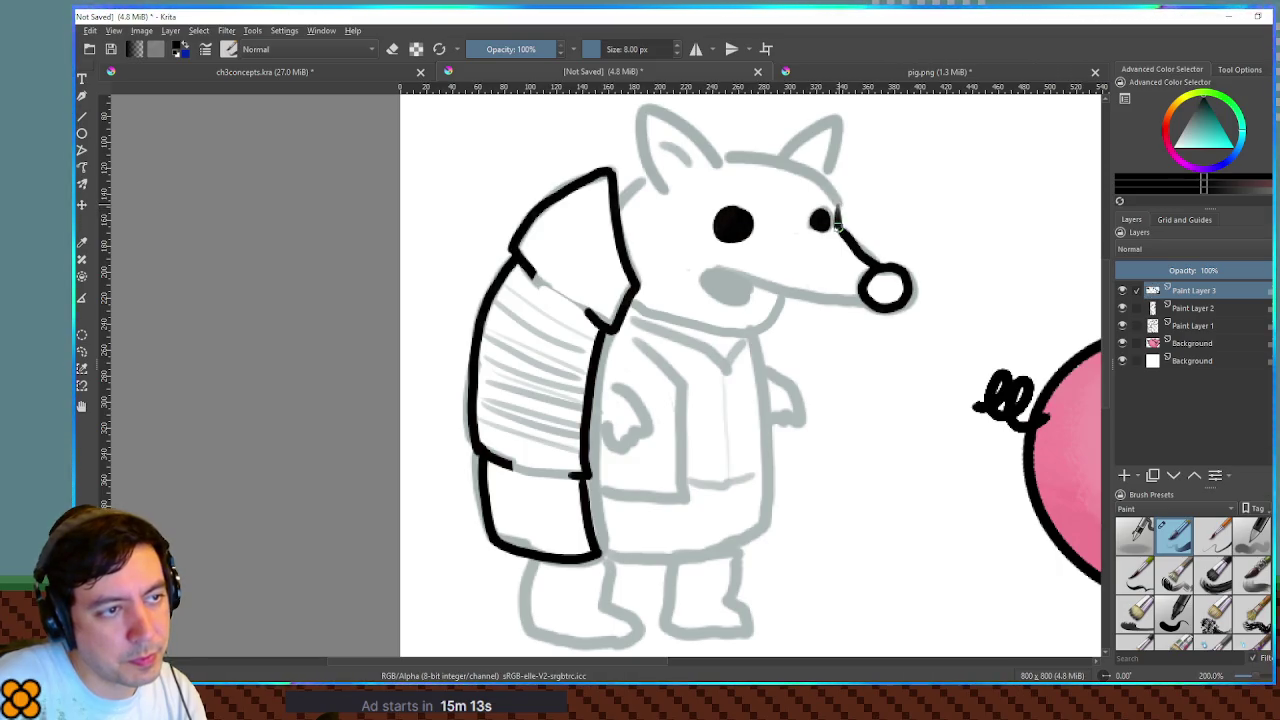
{"action": "mouse_move", "coordinate": [836, 216]}
{"action": "left_mouse_down"}
{"action": "mouse_move", "coordinate": [838, 203]}
{"action": "mouse_move", "coordinate": [843, 233]}
{"action": "left_mouse_up"}
{"action": "key", "text": "ctrl+z"}
{"action": "key", "text": "ctrl+z"}
{"action": "key", "text": "ctrl+z"}
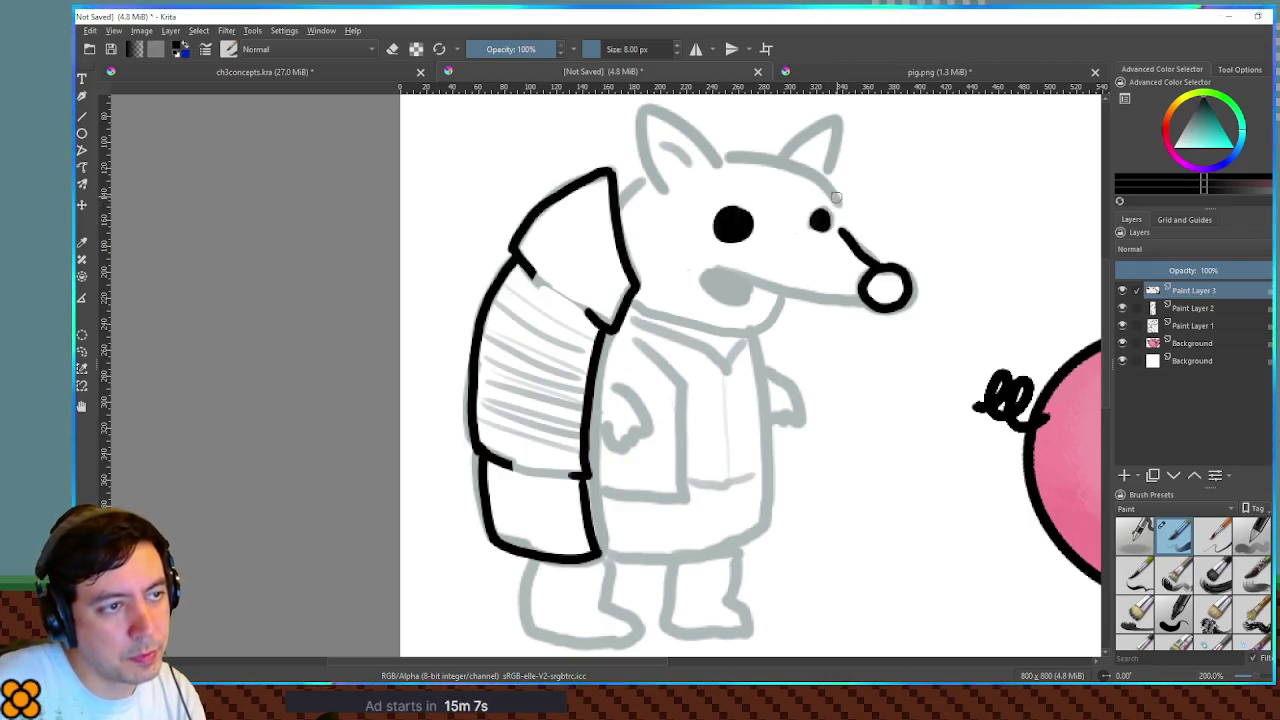
{"action": "key", "text": "ctrl+z"}
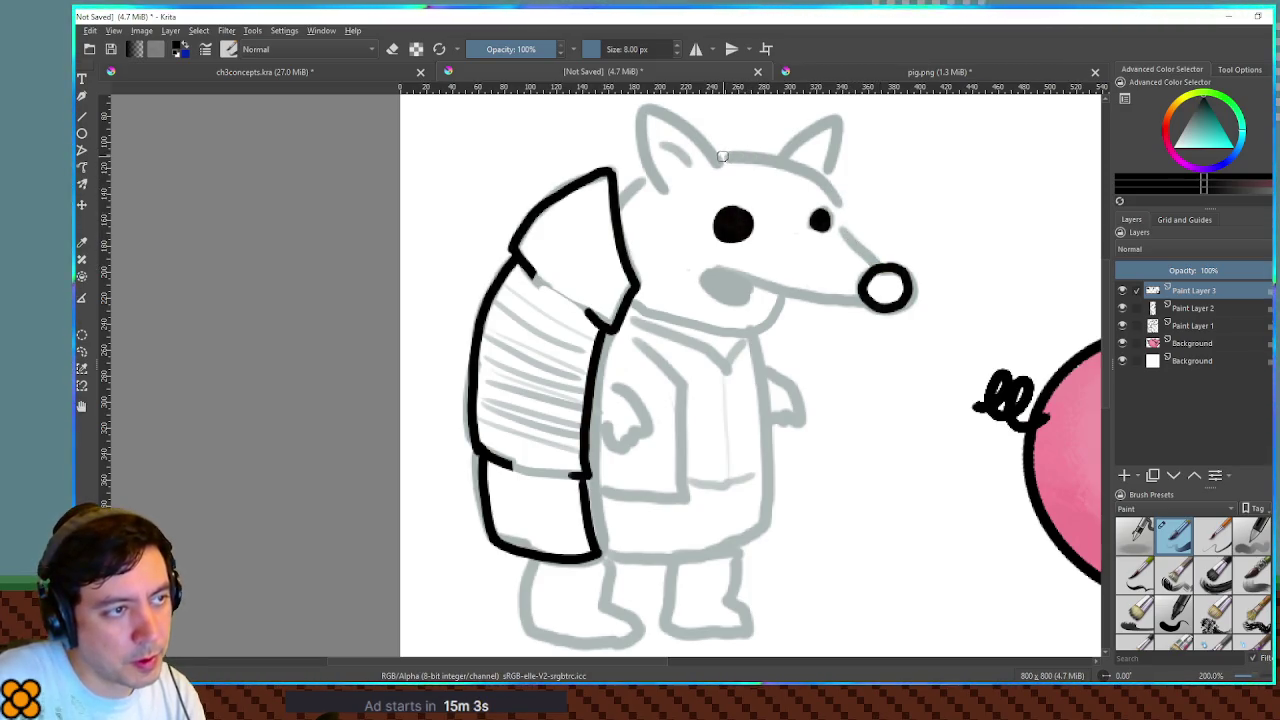
- Ink the top of the head, mouth line, jaw line and back of the head
{"action": "left_click_drag", "start_coordinate": [716, 155], "coordinate": [800, 168]}
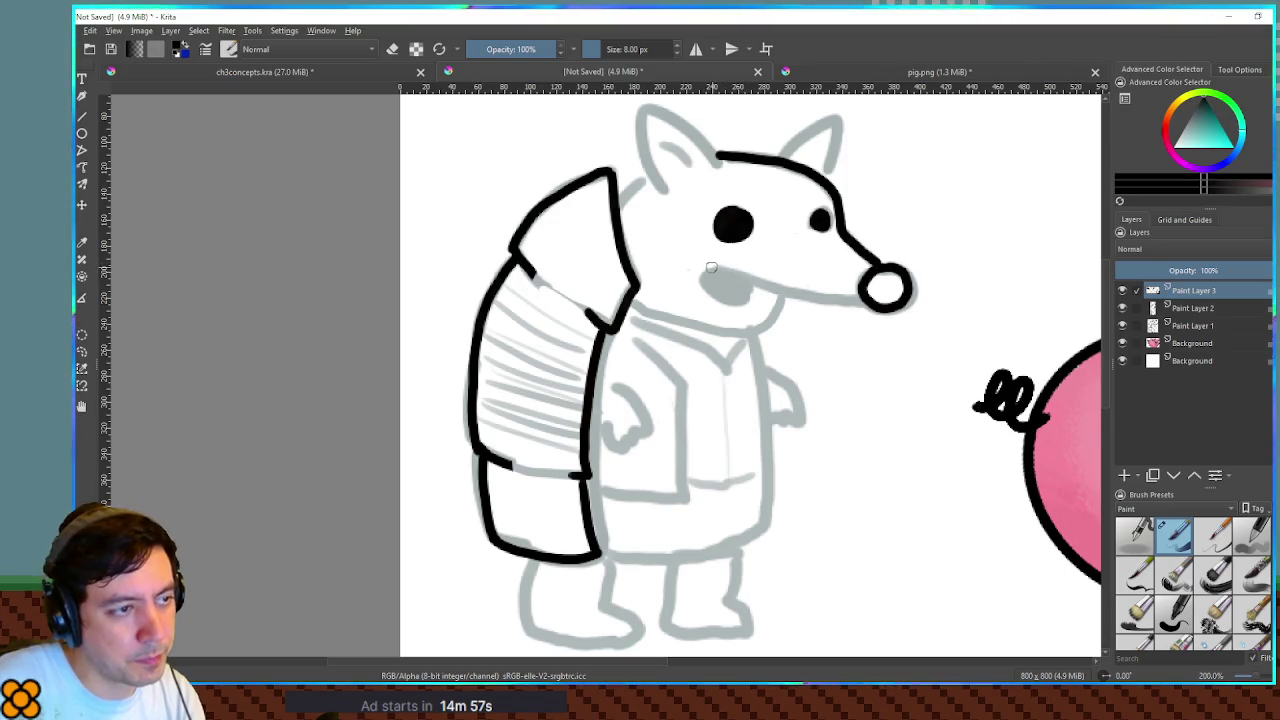
{"action": "left_click_drag", "start_coordinate": [718, 268], "coordinate": [855, 301]}
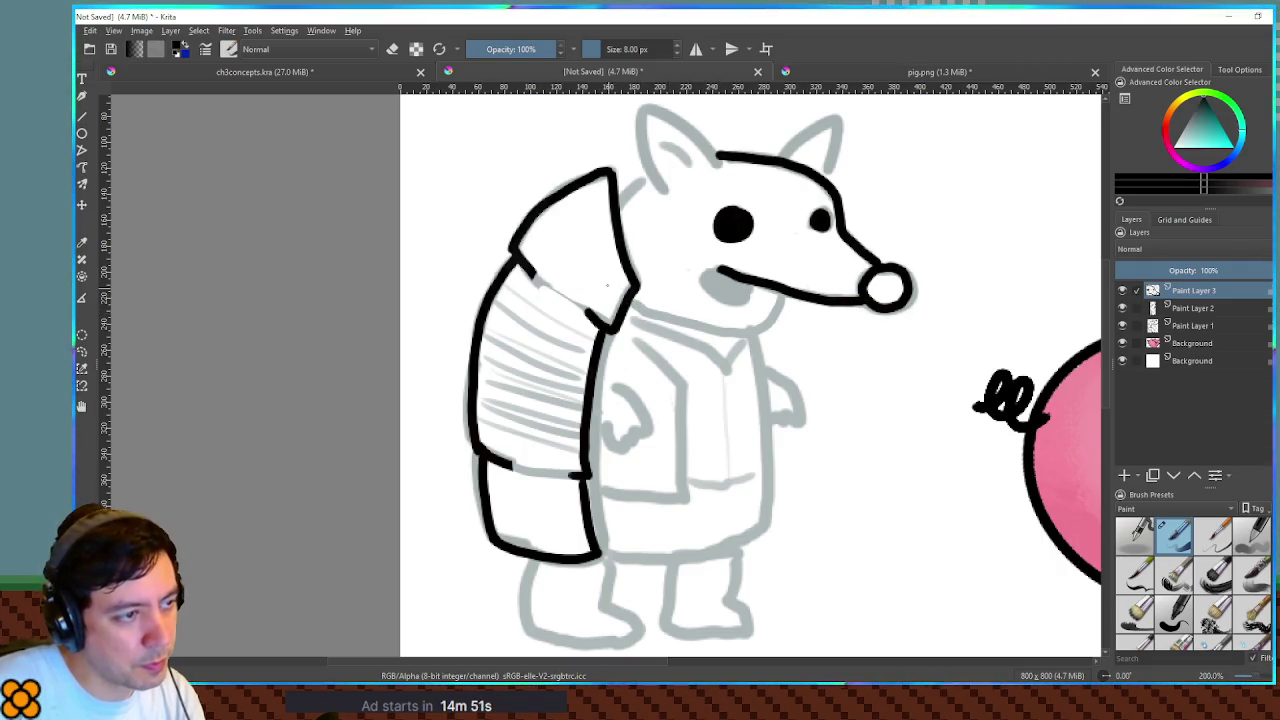
{"action": "left_click_drag", "start_coordinate": [622, 297], "coordinate": [680, 318]}
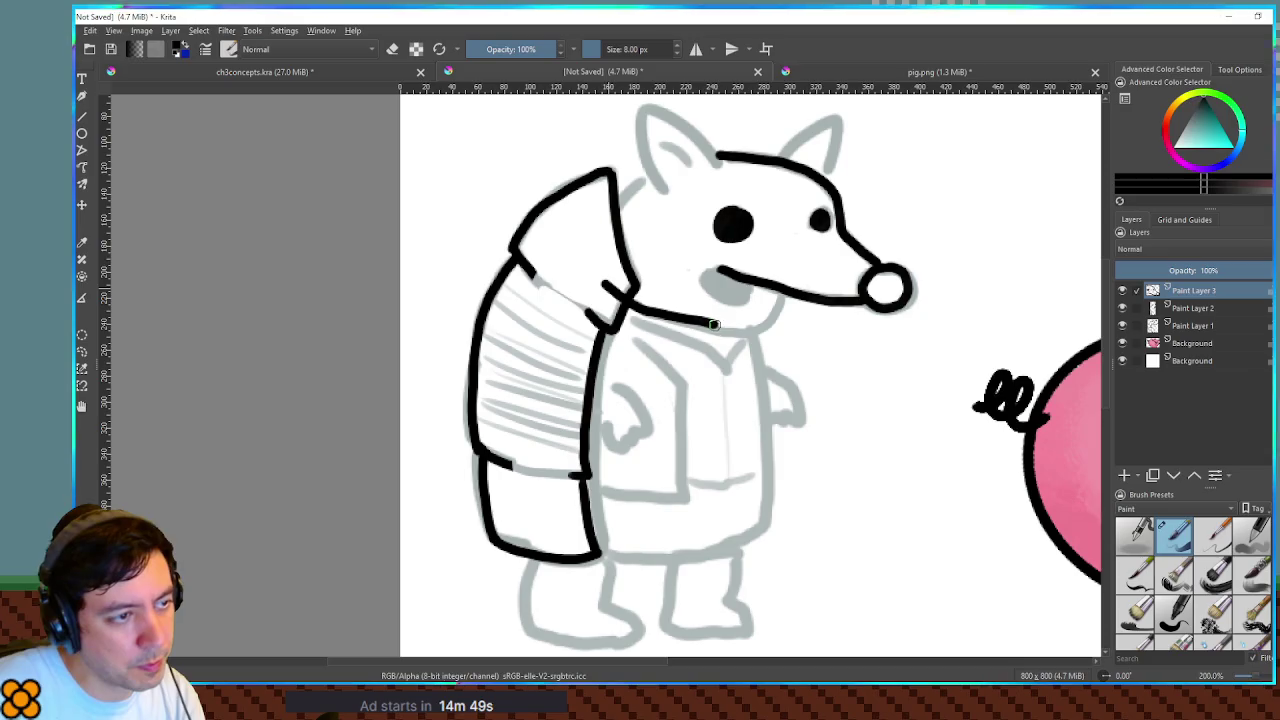
{"action": "key", "text": "ctrl+z"}
{"action": "key", "text": "ctrl+z"}
{"action": "left_click_drag", "start_coordinate": [600, 280], "coordinate": [733, 331]}
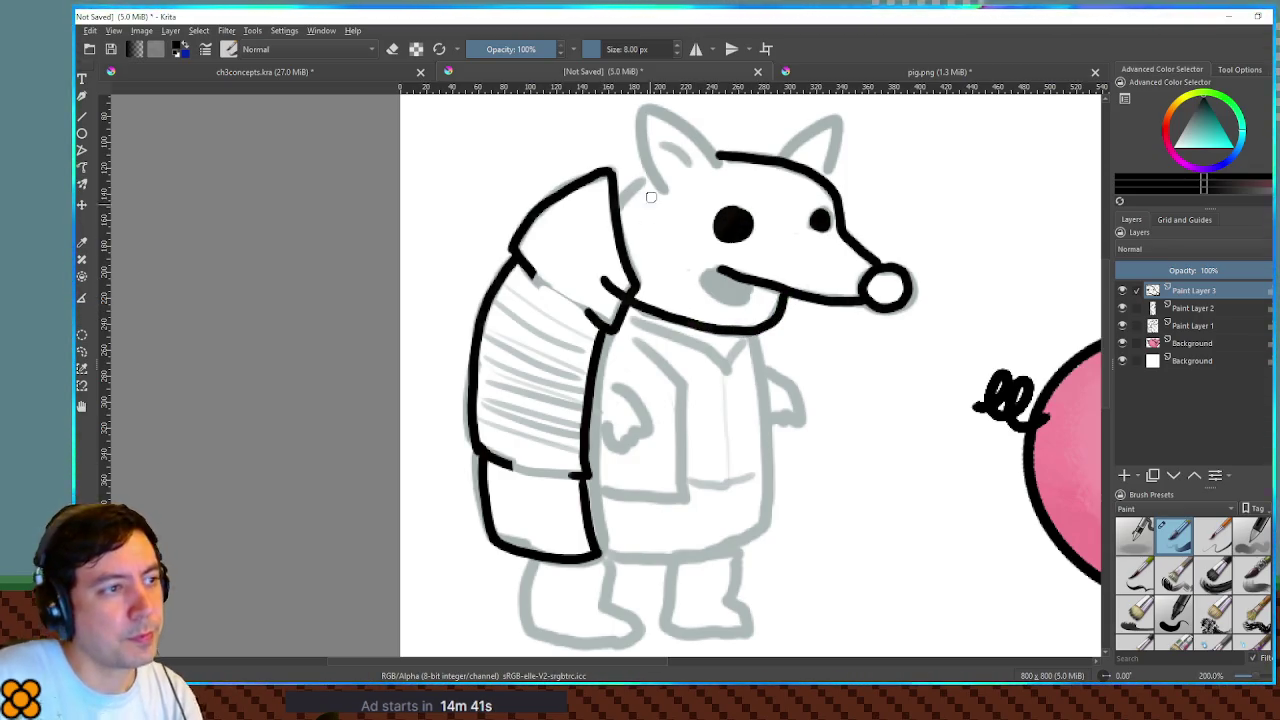
{"action": "mouse_move", "coordinate": [637, 178]}
{"action": "left_mouse_down"}
{"action": "mouse_move", "coordinate": [596, 220]}
{"action": "mouse_move", "coordinate": [576, 280]}
{"action": "left_mouse_up"}
{"action": "key", "text": "ctrl+z"}
{"action": "mouse_move", "coordinate": [624, 192]}
{"action": "left_mouse_down"}
{"action": "mouse_move", "coordinate": [598, 250]}
{"action": "mouse_move", "coordinate": [602, 288]}
{"action": "left_mouse_up"}
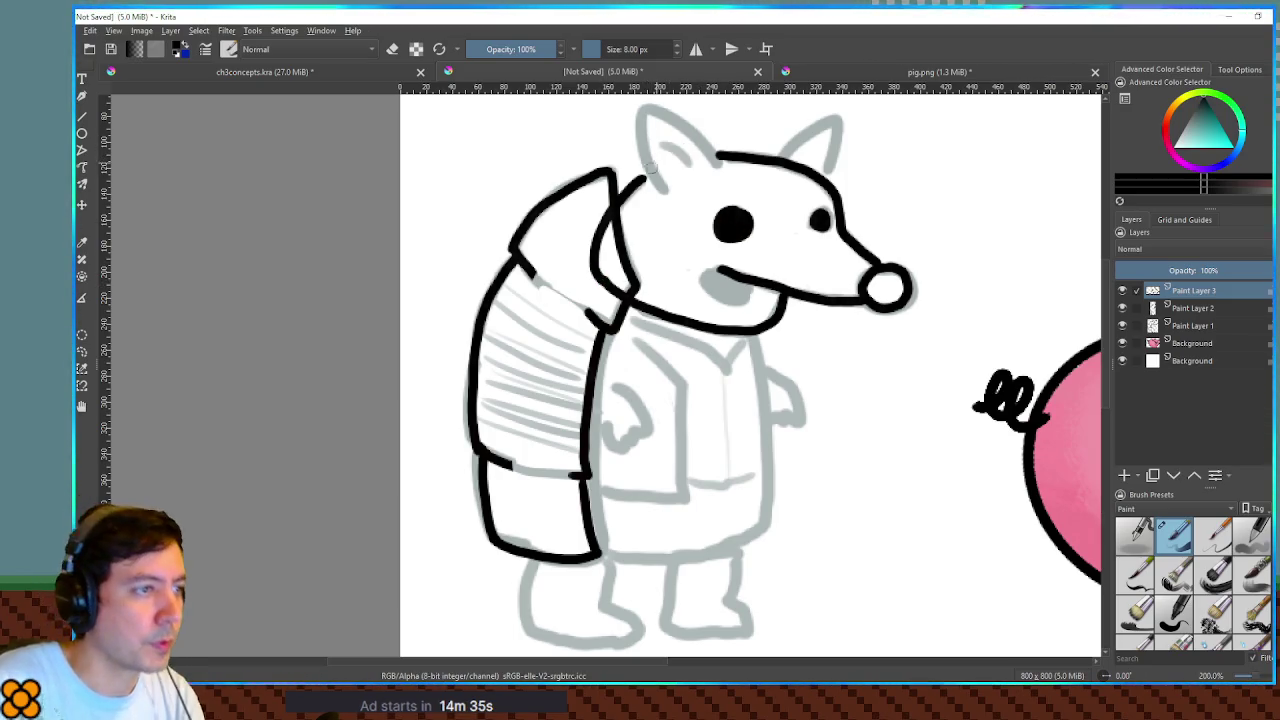
- Outline both ears in black and add a fresh paint layer for the shell
{"action": "left_click_drag", "start_coordinate": [641, 112], "coordinate": [666, 194]}
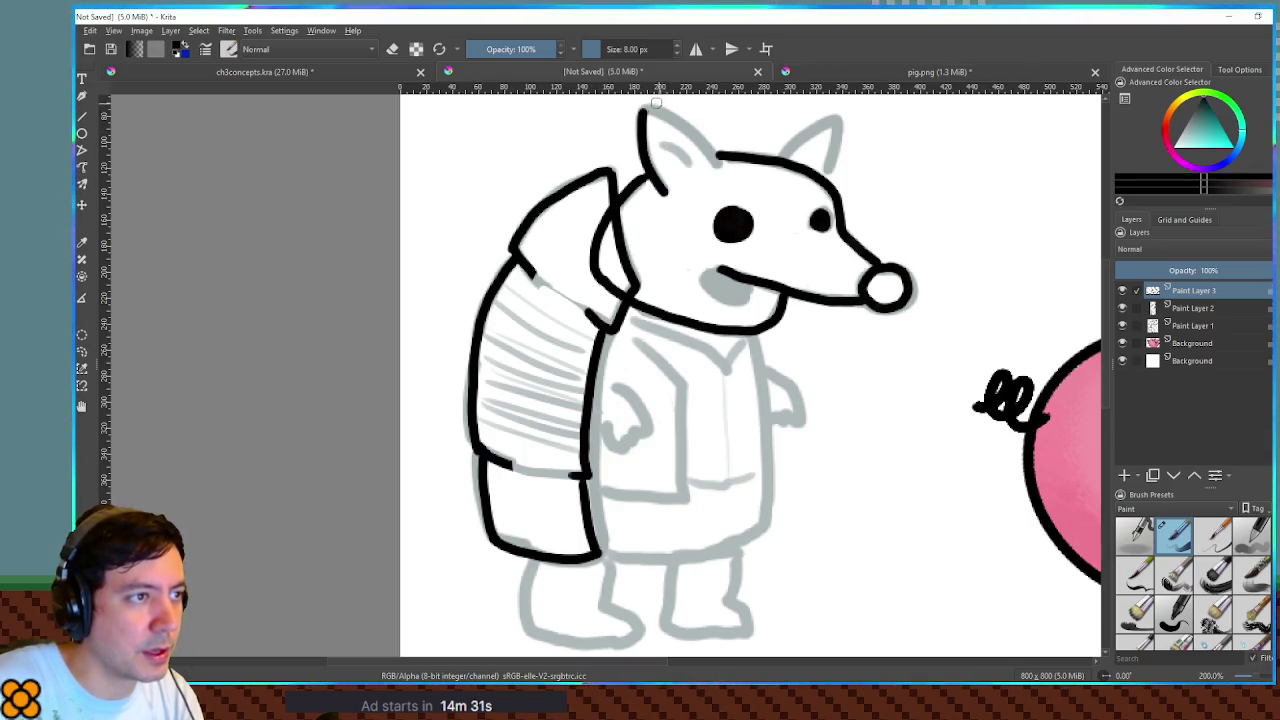
{"action": "mouse_move", "coordinate": [640, 108]}
{"action": "left_mouse_down"}
{"action": "mouse_move", "coordinate": [718, 160]}
{"action": "mouse_move", "coordinate": [676, 156]}
{"action": "mouse_move", "coordinate": [692, 166]}
{"action": "left_mouse_up"}
{"action": "mouse_move", "coordinate": [780, 155]}
{"action": "left_mouse_down"}
{"action": "mouse_move", "coordinate": [840, 122]}
{"action": "mouse_move", "coordinate": [822, 178]}
{"action": "left_mouse_up"}
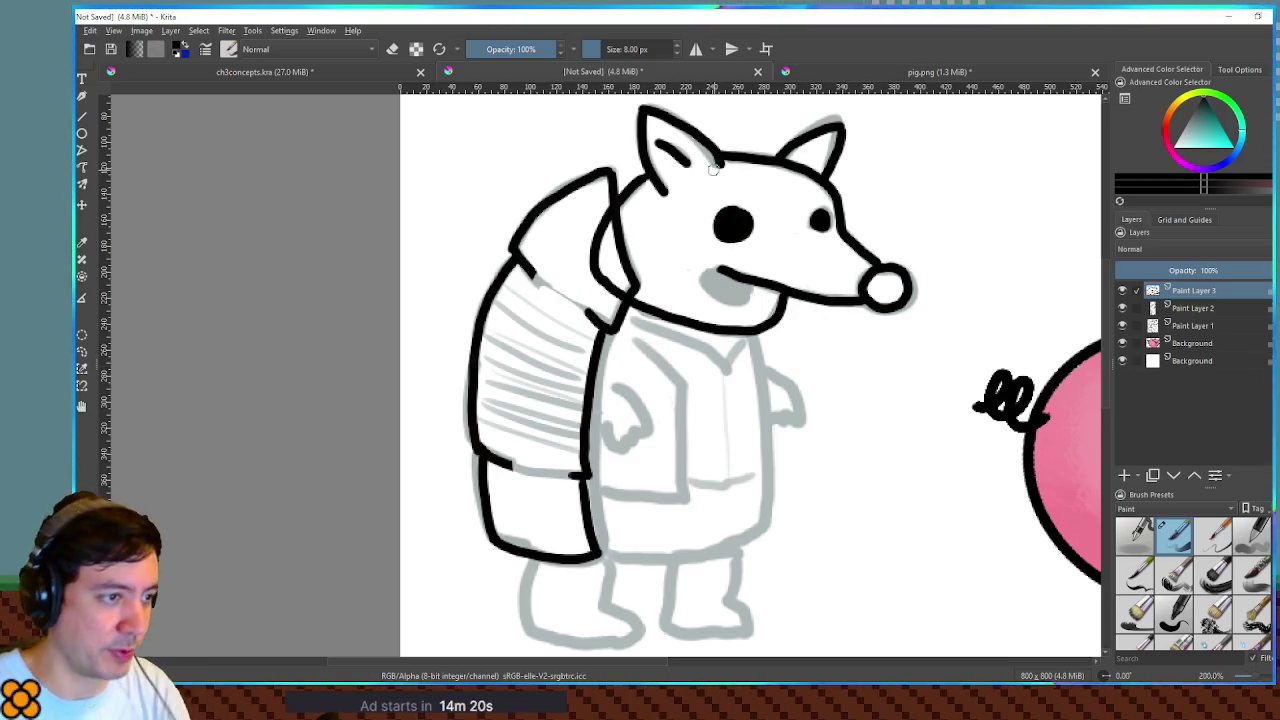
{"action": "mouse_move", "coordinate": [745, 400]}
{"action": "left_mouse_down"}
{"action": "mouse_move", "coordinate": [717, 289]}
{"action": "mouse_move", "coordinate": [767, 347]}
{"action": "left_mouse_up"}
{"action": "left_click", "coordinate": [1124, 476]}
- Ink the front shell plate's curved bottom edge in black, joining the shell outline
{"action": "left_click", "coordinate": [1121, 308]}
{"action": "left_click", "coordinate": [1121, 308]}
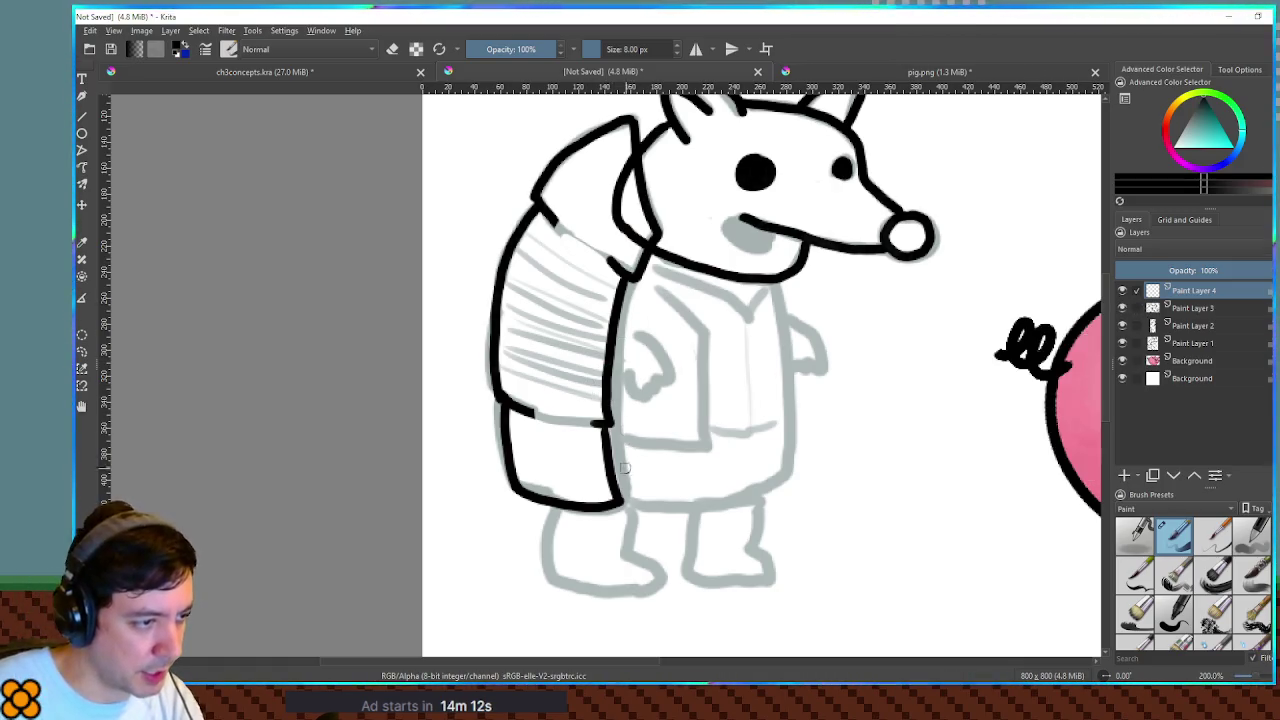
{"action": "mouse_move", "coordinate": [578, 482]}
{"action": "left_mouse_down"}
{"action": "mouse_move", "coordinate": [642, 506]}
{"action": "mouse_move", "coordinate": [752, 490]}
{"action": "left_mouse_up"}
{"action": "key", "text": "ctrl+z"}
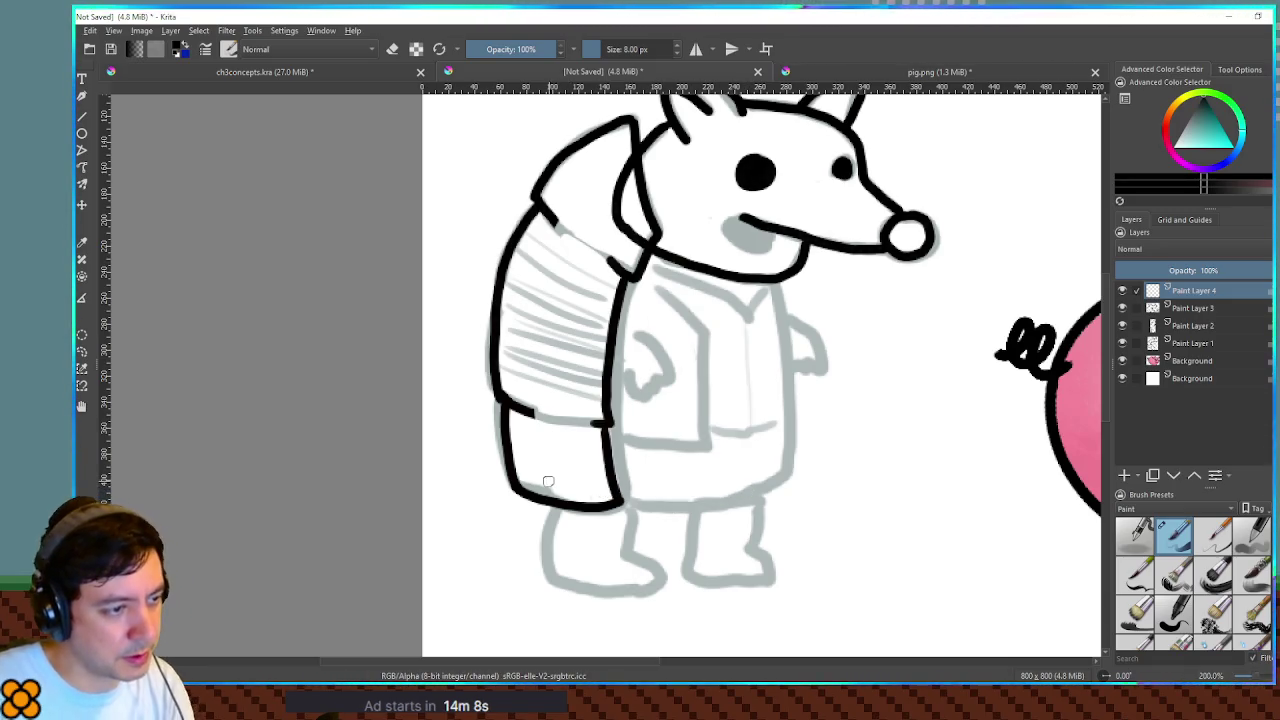
{"action": "mouse_move", "coordinate": [559, 474]}
{"action": "left_mouse_down"}
{"action": "mouse_move", "coordinate": [620, 499]}
{"action": "mouse_move", "coordinate": [730, 505]}
{"action": "mouse_move", "coordinate": [783, 487]}
{"action": "mouse_move", "coordinate": [951, 489]}
{"action": "mouse_move", "coordinate": [958, 452]}
{"action": "left_mouse_up"}
{"action": "scroll", "coordinate": [783, 506], "scroll_direction": "up", "scroll_amount": 5}
{"action": "mouse_move", "coordinate": [400, 395]}
{"action": "left_mouse_down"}
{"action": "mouse_move", "coordinate": [592, 464]}
{"action": "mouse_move", "coordinate": [771, 451]}
{"action": "mouse_move", "coordinate": [951, 400]}
{"action": "mouse_move", "coordinate": [995, 374]}
{"action": "left_mouse_up"}
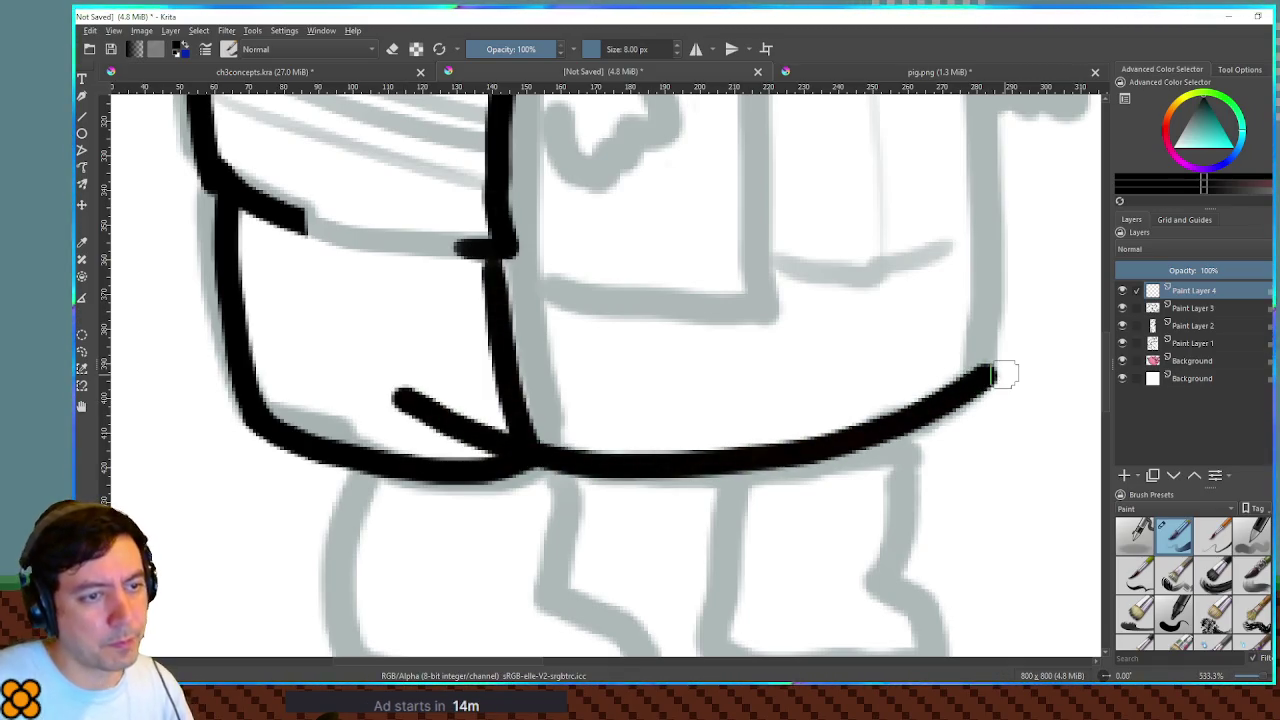
- Ink the right, top and left edges of the shell plate to complete its outline
{"action": "mouse_move", "coordinate": [899, 298]}
{"action": "left_mouse_down"}
{"action": "mouse_move", "coordinate": [840, 571]}
{"action": "mouse_move", "coordinate": [824, 587]}
{"action": "left_mouse_up"}
{"action": "mouse_move", "coordinate": [935, 432]}
{"action": "left_mouse_down"}
{"action": "mouse_move", "coordinate": [889, 343]}
{"action": "mouse_move", "coordinate": [876, 353]}
{"action": "left_mouse_up"}
{"action": "key", "text": "ctrl+z"}
{"action": "scroll", "coordinate": [876, 353], "scroll_direction": "down", "scroll_amount": 1}
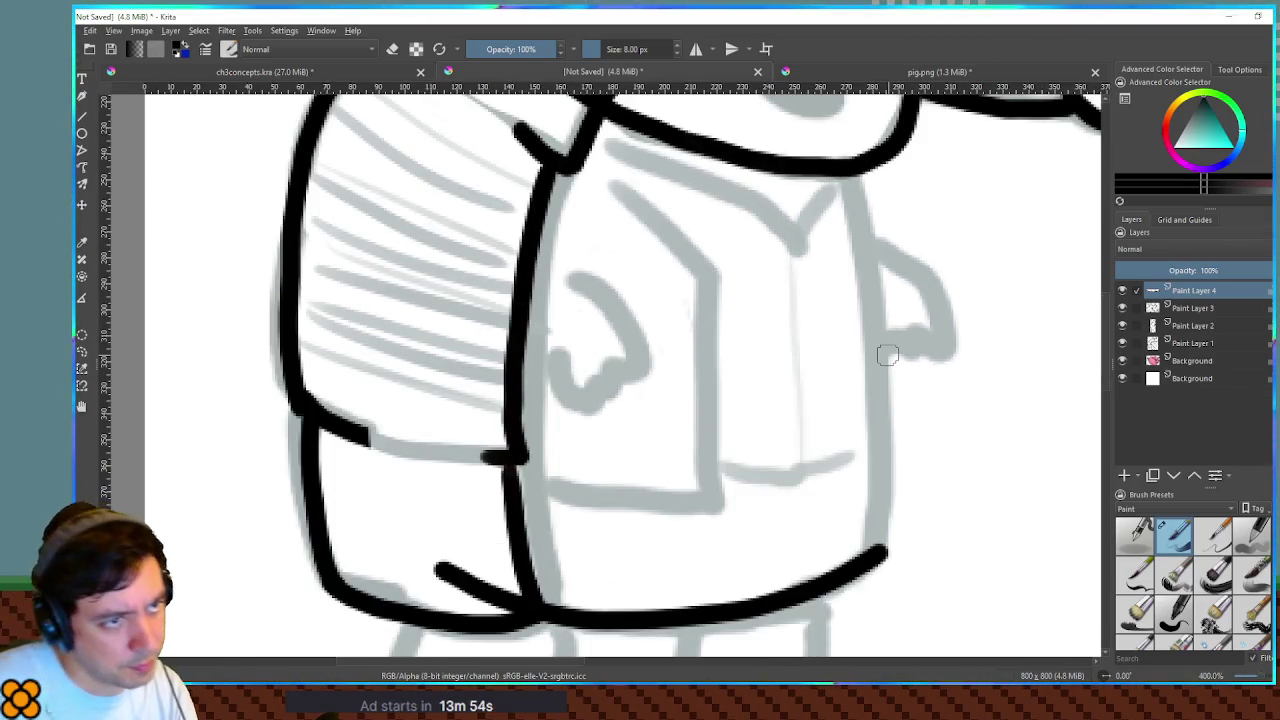
{"action": "mouse_move", "coordinate": [824, 116]}
{"action": "left_mouse_down"}
{"action": "mouse_move", "coordinate": [848, 175]}
{"action": "mouse_move", "coordinate": [872, 338]}
{"action": "mouse_move", "coordinate": [881, 553]}
{"action": "left_mouse_up"}
{"action": "mouse_move", "coordinate": [706, 240]}
{"action": "left_mouse_down"}
{"action": "mouse_move", "coordinate": [741, 262]}
{"action": "mouse_move", "coordinate": [826, 370]}
{"action": "mouse_move", "coordinate": [806, 360]}
{"action": "left_mouse_up"}
{"action": "mouse_move", "coordinate": [926, 240]}
{"action": "left_mouse_down"}
{"action": "mouse_move", "coordinate": [716, 164]}
{"action": "mouse_move", "coordinate": [622, 178]}
{"action": "left_mouse_up"}
{"action": "left_click_drag", "start_coordinate": [694, 386], "coordinate": [707, 334]}
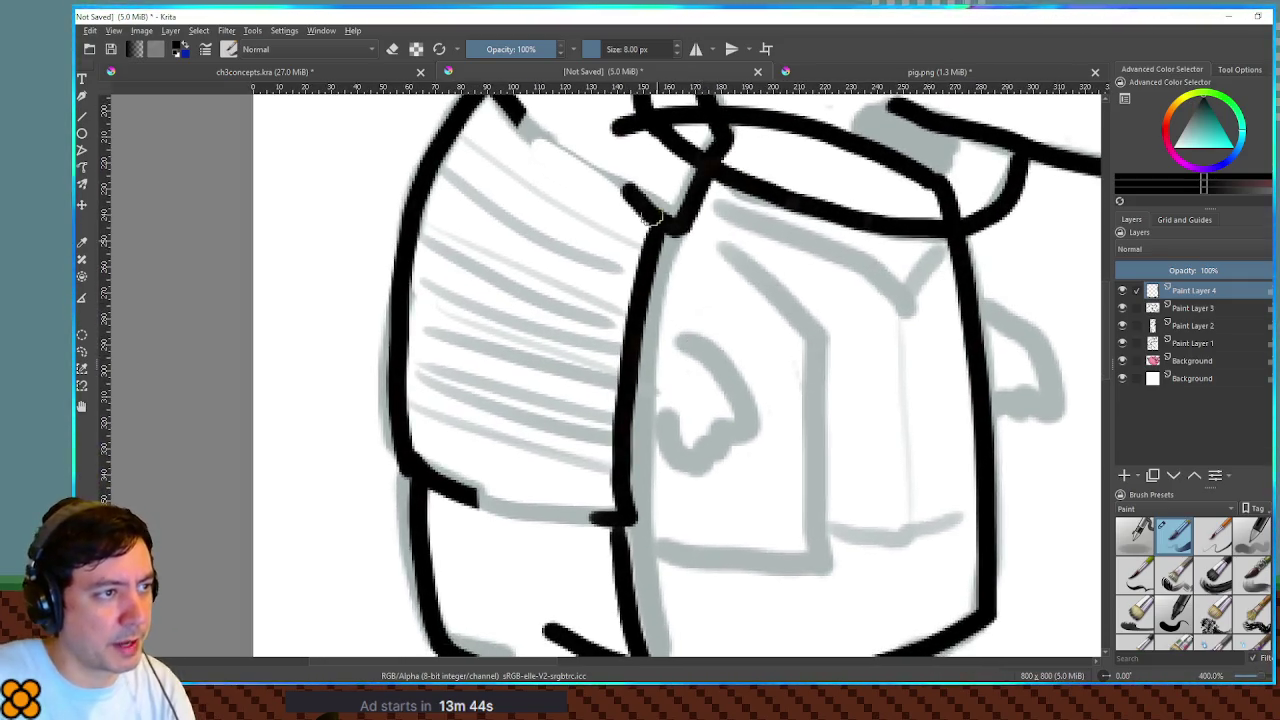
{"action": "mouse_move", "coordinate": [619, 125]}
{"action": "left_mouse_down"}
{"action": "mouse_move", "coordinate": [592, 182]}
{"action": "mouse_move", "coordinate": [556, 350]}
{"action": "mouse_move", "coordinate": [553, 632]}
{"action": "left_mouse_up"}
{"action": "scroll", "coordinate": [627, 500], "scroll_direction": "down", "scroll_amount": 2}
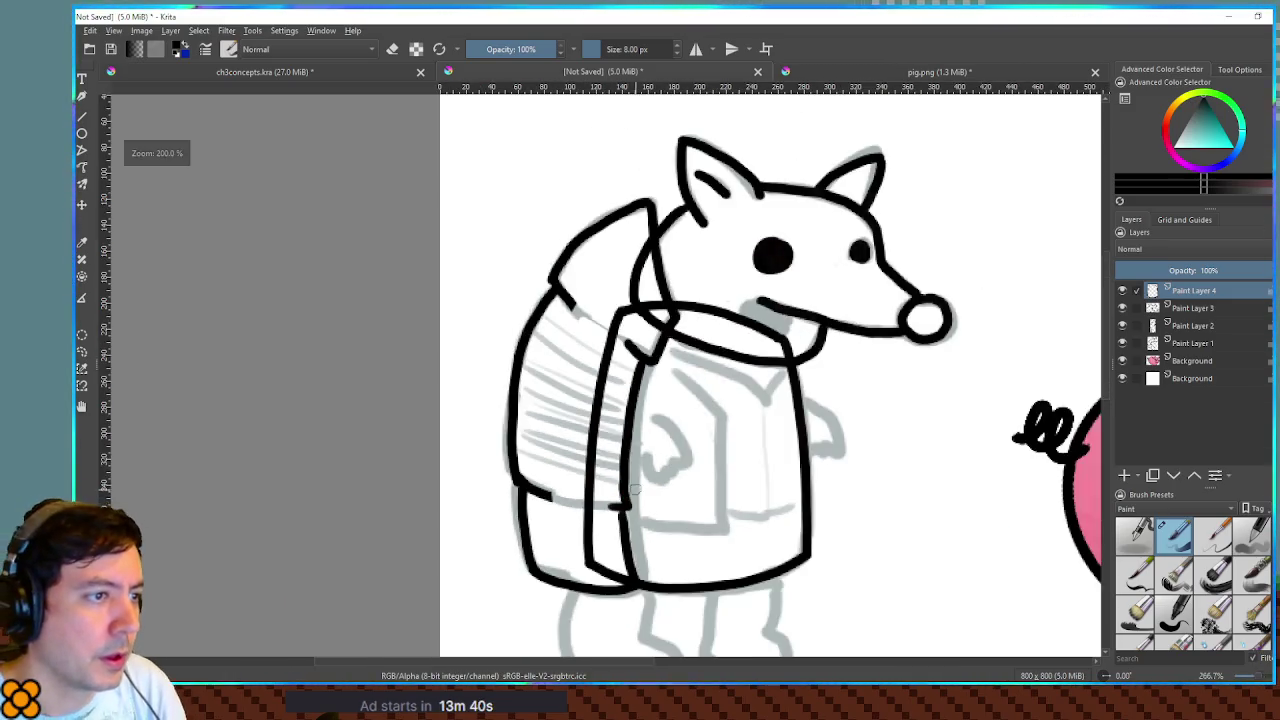
{"action": "left_click_drag", "start_coordinate": [856, 490], "coordinate": [796, 420]}
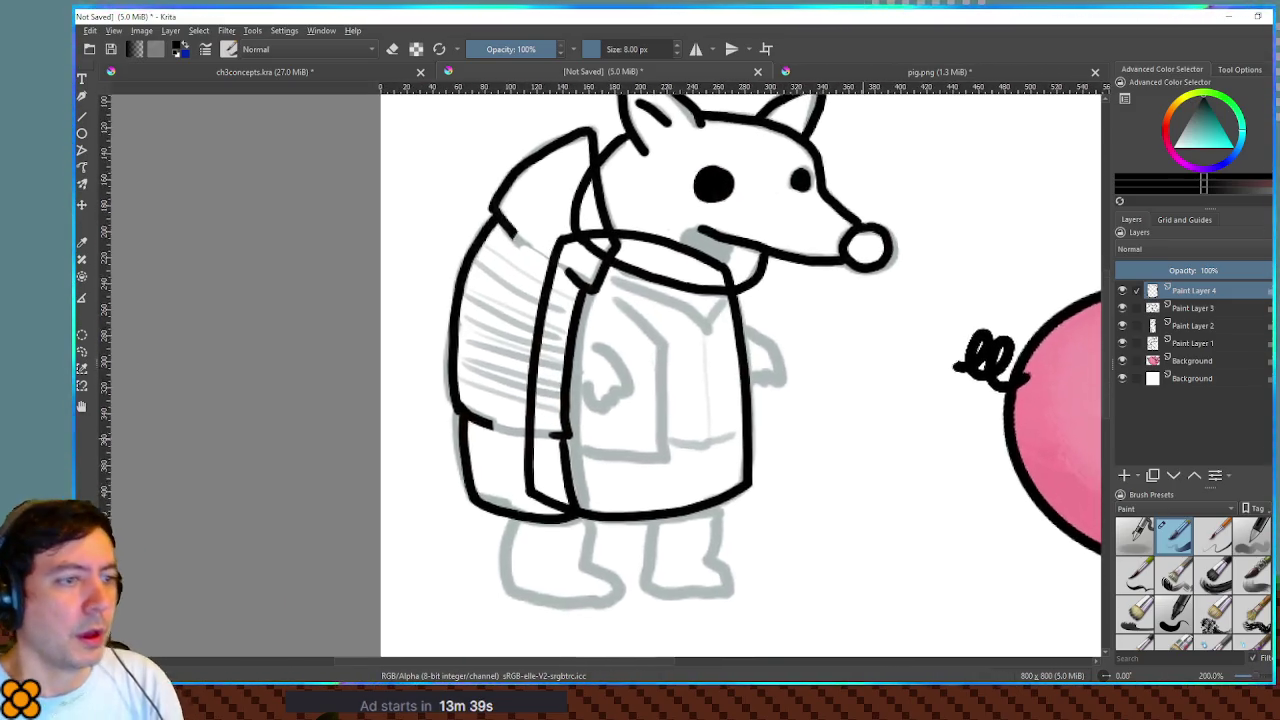
- On a new paint layer, ink the front of the near leg and its top at the shell
{"action": "left_click", "coordinate": [1124, 476]}
{"action": "scroll", "coordinate": [857, 366], "scroll_direction": "up", "scroll_amount": 2}
{"action": "left_click_drag", "start_coordinate": [857, 366], "coordinate": [920, 343]}
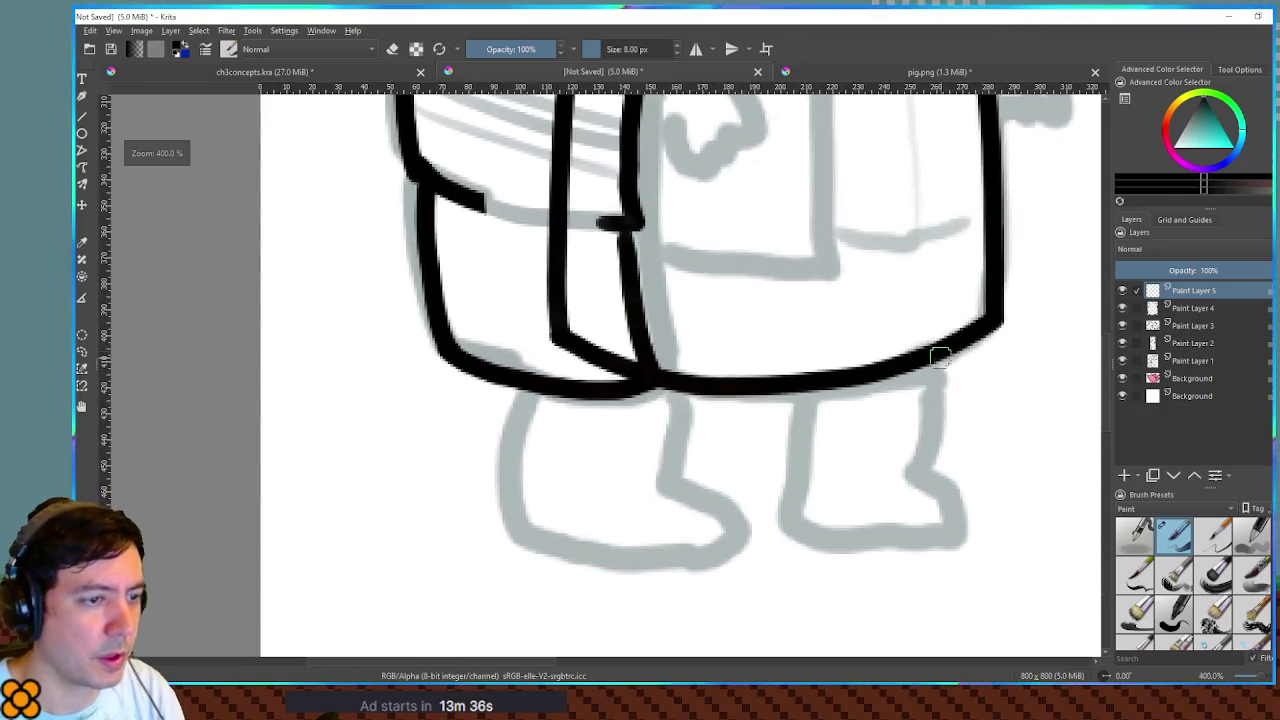
{"action": "mouse_move", "coordinate": [542, 332]}
{"action": "left_mouse_down"}
{"action": "mouse_move", "coordinate": [510, 452]}
{"action": "mouse_move", "coordinate": [526, 529]}
{"action": "mouse_move", "coordinate": [678, 560]}
{"action": "mouse_move", "coordinate": [752, 536]}
{"action": "left_mouse_up"}
{"action": "mouse_move", "coordinate": [540, 324]}
{"action": "left_mouse_down"}
{"action": "mouse_move", "coordinate": [671, 329]}
{"action": "mouse_move", "coordinate": [687, 350]}
{"action": "mouse_move", "coordinate": [661, 478]}
{"action": "mouse_move", "coordinate": [729, 500]}
{"action": "mouse_move", "coordinate": [737, 531]}
{"action": "mouse_move", "coordinate": [731, 514]}
{"action": "left_mouse_up"}
- Redraw the curve from the leg down to the foot's sole
{"action": "key", "text": "ctrl+z"}
{"action": "key", "text": "ctrl+z"}
{"action": "mouse_move", "coordinate": [663, 471]}
{"action": "left_mouse_down"}
{"action": "mouse_move", "coordinate": [735, 506]}
{"action": "mouse_move", "coordinate": [737, 527]}
{"action": "left_mouse_up"}
{"action": "key", "text": "ctrl+z"}
{"action": "mouse_move", "coordinate": [662, 472]}
{"action": "left_mouse_down"}
{"action": "mouse_move", "coordinate": [737, 489]}
{"action": "mouse_move", "coordinate": [745, 536]}
{"action": "left_mouse_up"}
{"action": "key", "text": "ctrl+z"}
{"action": "mouse_move", "coordinate": [663, 472]}
{"action": "left_mouse_down"}
{"action": "mouse_move", "coordinate": [709, 486]}
{"action": "mouse_move", "coordinate": [752, 533]}
{"action": "mouse_move", "coordinate": [748, 549]}
{"action": "left_mouse_up"}
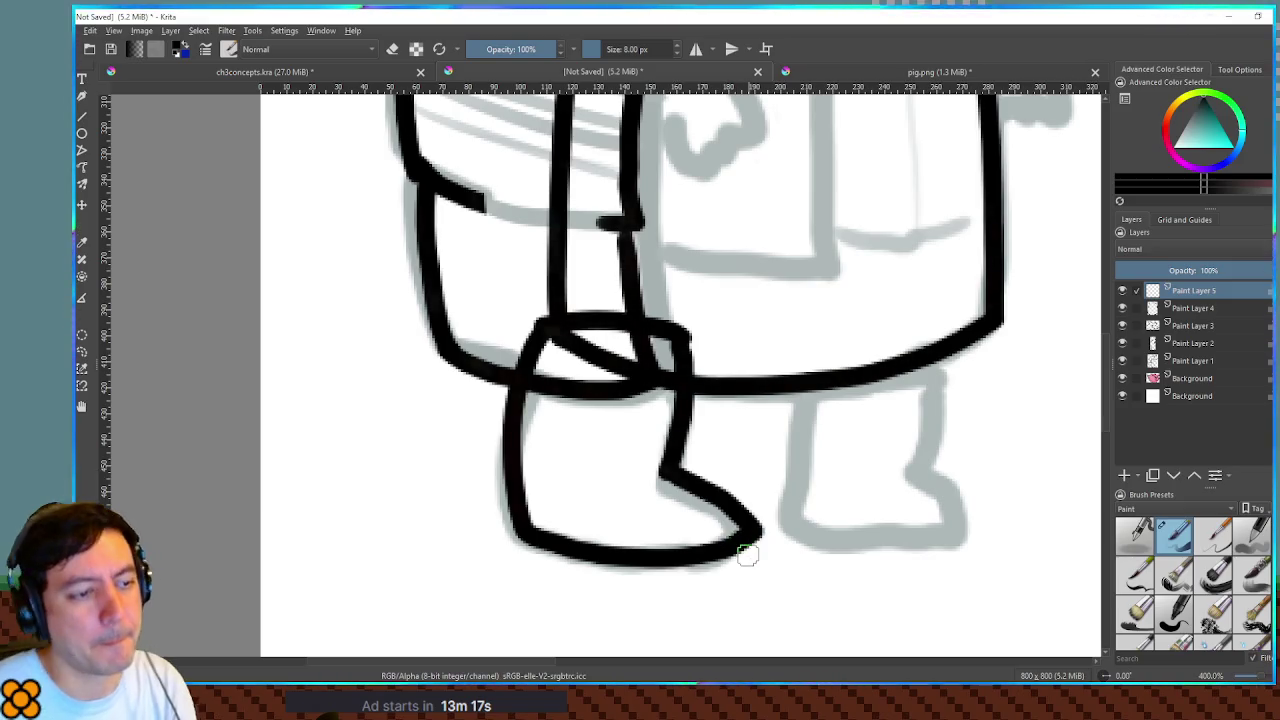
{"action": "scroll", "coordinate": [930, 420], "scroll_direction": "down", "scroll_amount": 4}
{"action": "scroll", "coordinate": [830, 415], "scroll_direction": "up", "scroll_amount": 3}
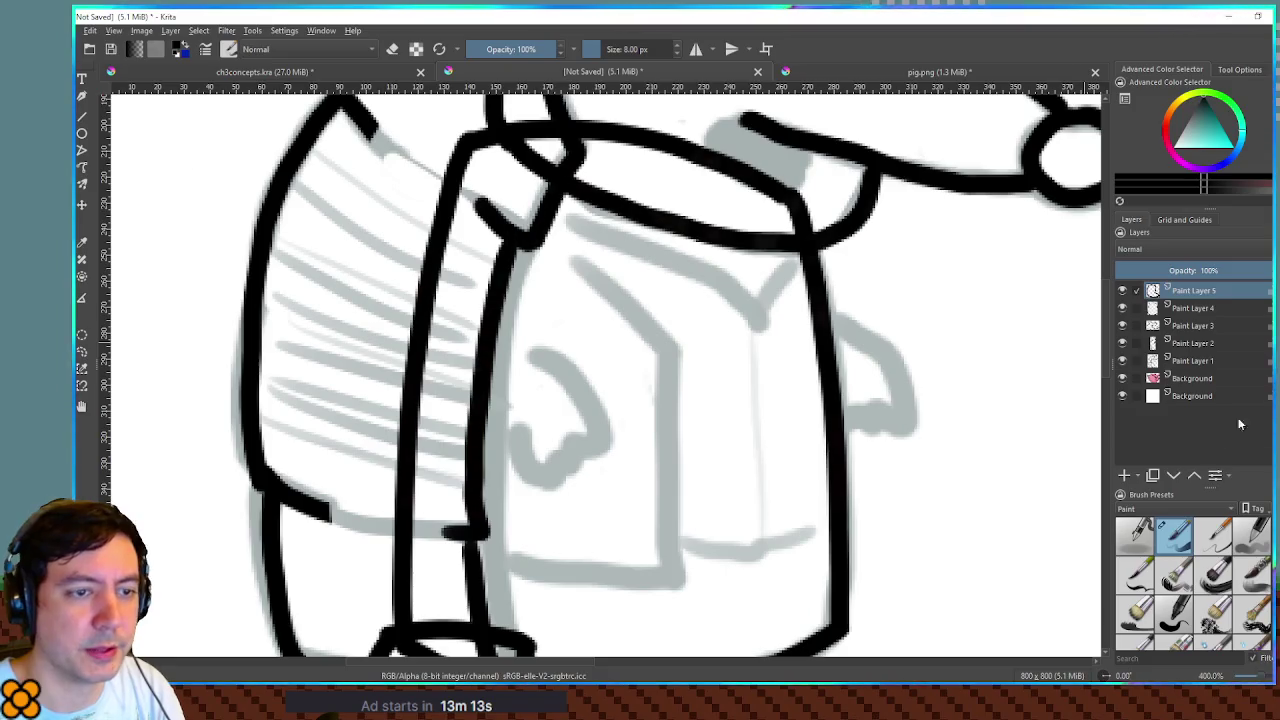
{"action": "left_click", "coordinate": [1124, 475]}
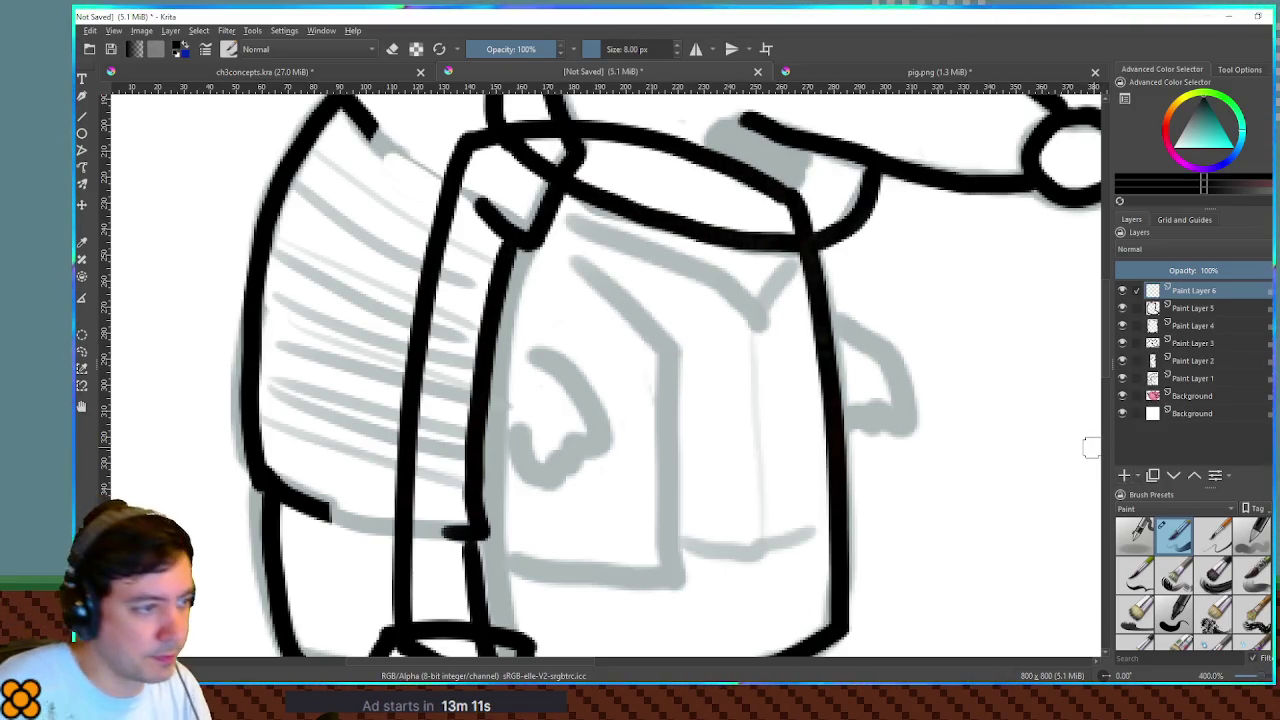
- Ink the arm's curve and short lower stroke, discarding the extra hand strokes
{"action": "mouse_move", "coordinate": [535, 347]}
{"action": "left_mouse_down"}
{"action": "mouse_move", "coordinate": [614, 429]}
{"action": "mouse_move", "coordinate": [606, 449]}
{"action": "mouse_move", "coordinate": [582, 446]}
{"action": "left_mouse_up"}
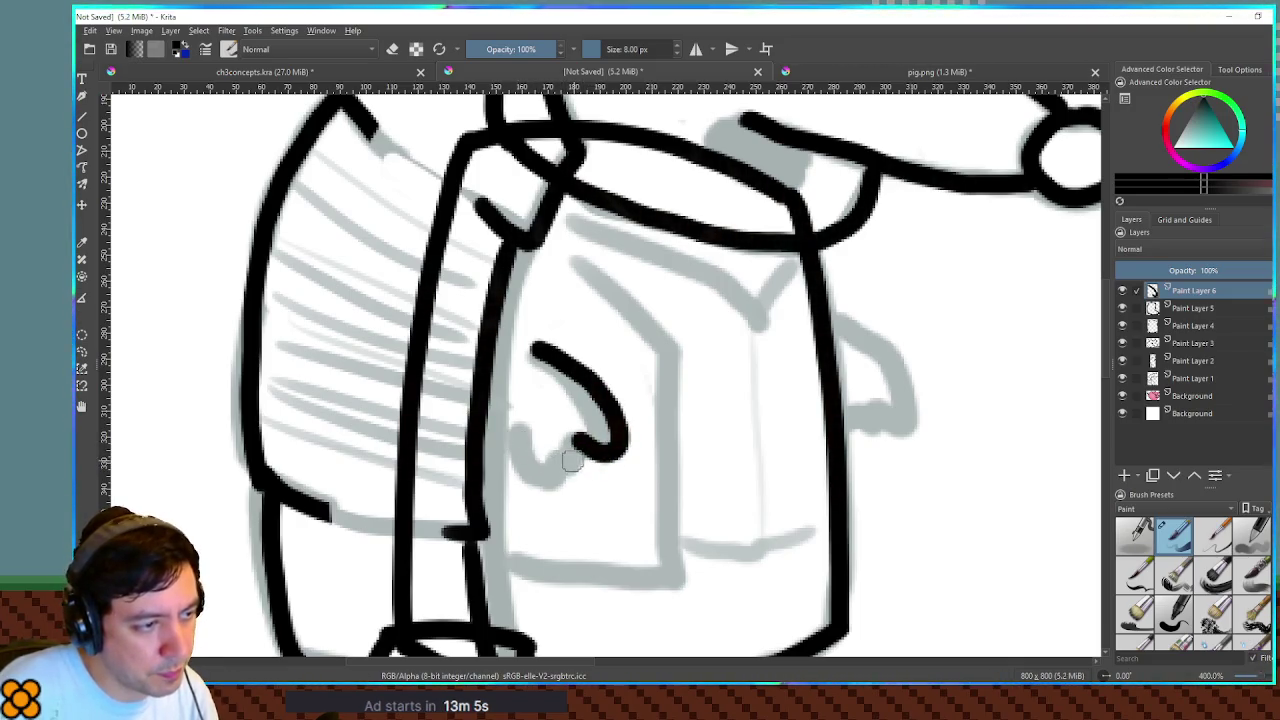
{"action": "mouse_move", "coordinate": [578, 442]}
{"action": "left_mouse_down"}
{"action": "mouse_move", "coordinate": [588, 478]}
{"action": "mouse_move", "coordinate": [560, 491]}
{"action": "mouse_move", "coordinate": [568, 500]}
{"action": "left_mouse_up"}
{"action": "mouse_move", "coordinate": [476, 421]}
{"action": "left_mouse_down"}
{"action": "mouse_move", "coordinate": [498, 462]}
{"action": "mouse_move", "coordinate": [563, 498]}
{"action": "left_mouse_up"}
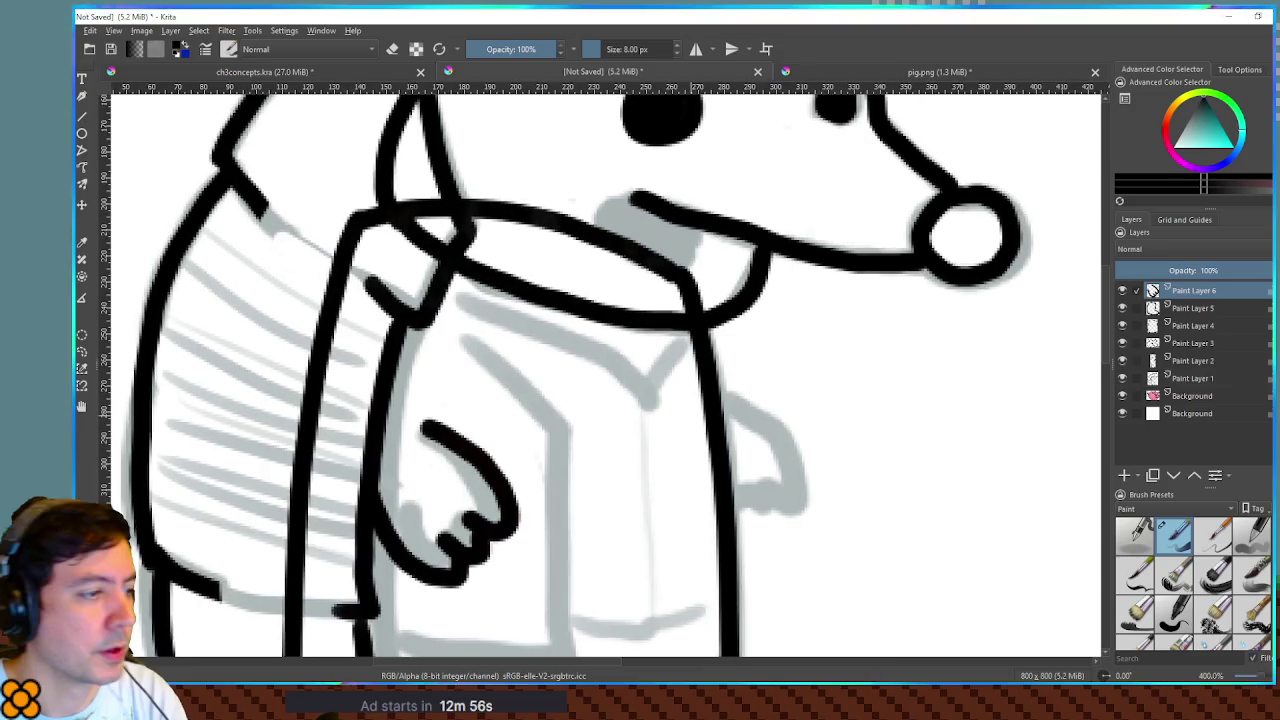
{"action": "left_click_drag", "start_coordinate": [694, 428], "coordinate": [584, 508]}
{"action": "key", "text": "ctrl+z"}
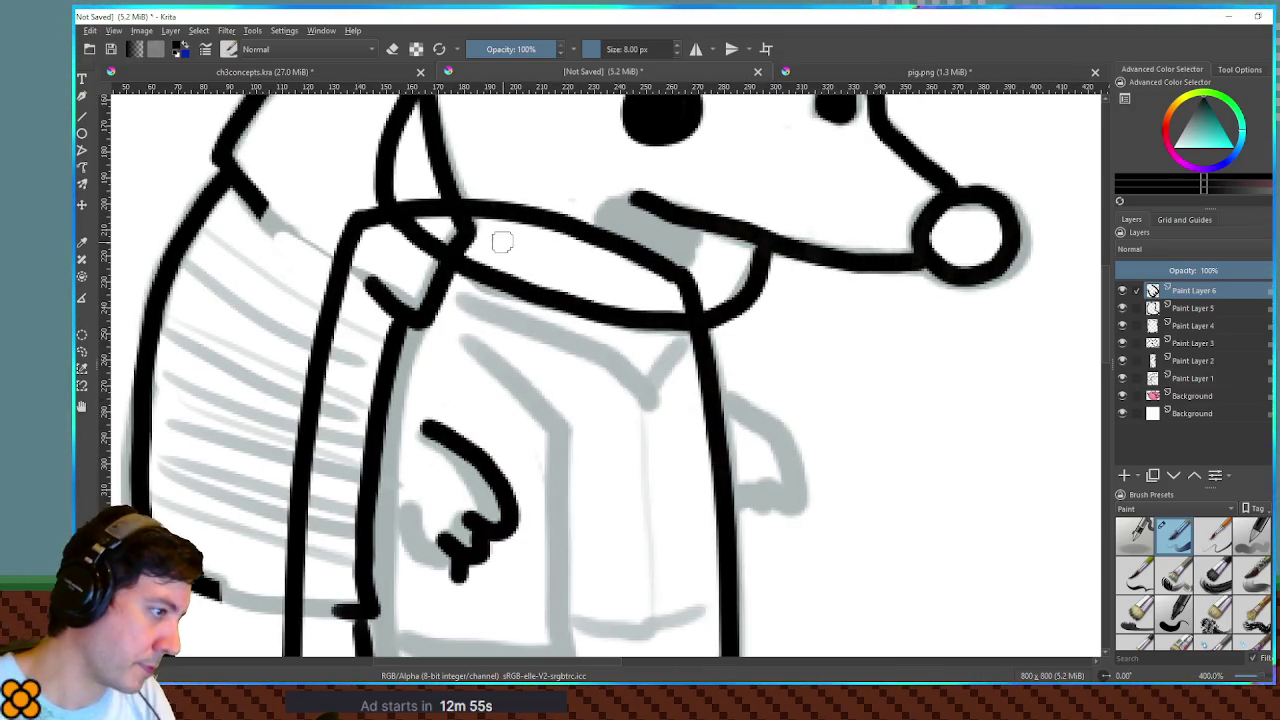
{"action": "mouse_move", "coordinate": [380, 470]}
{"action": "left_mouse_down"}
{"action": "mouse_move", "coordinate": [442, 572]}
{"action": "mouse_move", "coordinate": [387, 515]}
{"action": "mouse_move", "coordinate": [440, 580]}
{"action": "mouse_move", "coordinate": [462, 585]}
{"action": "mouse_move", "coordinate": [494, 557]}
{"action": "left_mouse_up"}
{"action": "key", "text": "ctrl+z"}
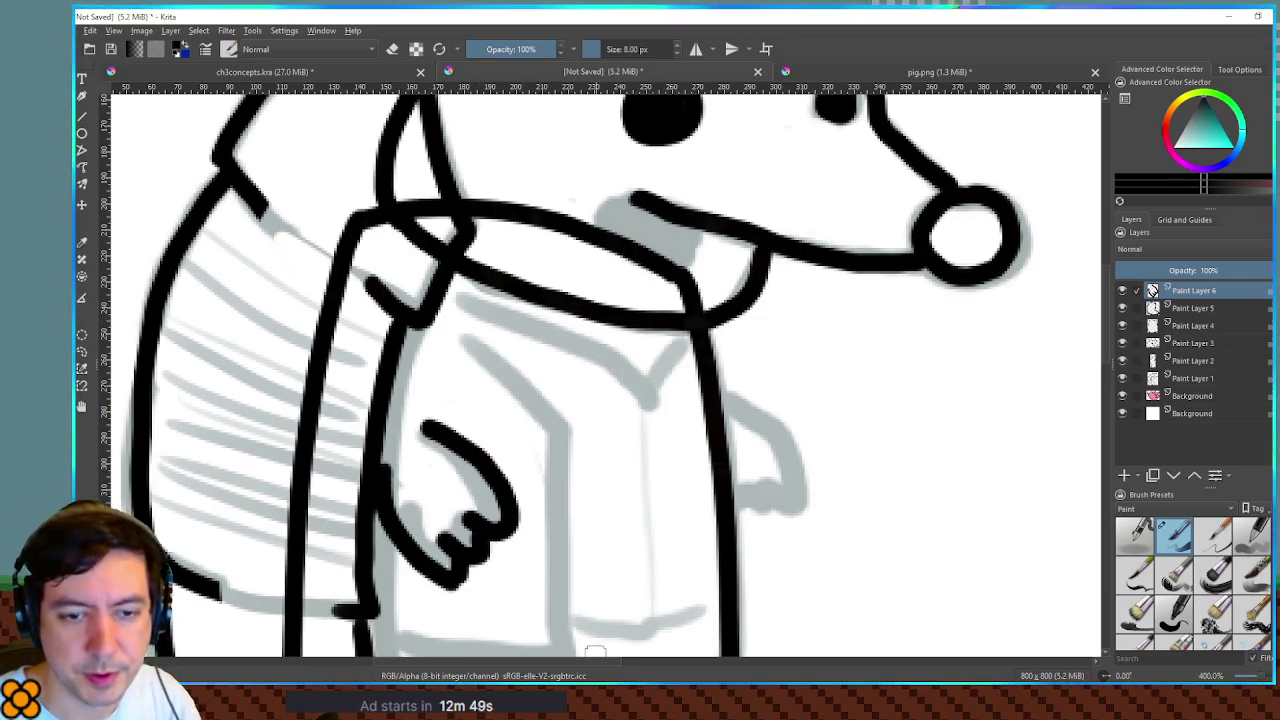
{"action": "scroll", "coordinate": [605, 346], "scroll_direction": "down", "scroll_amount": 3}
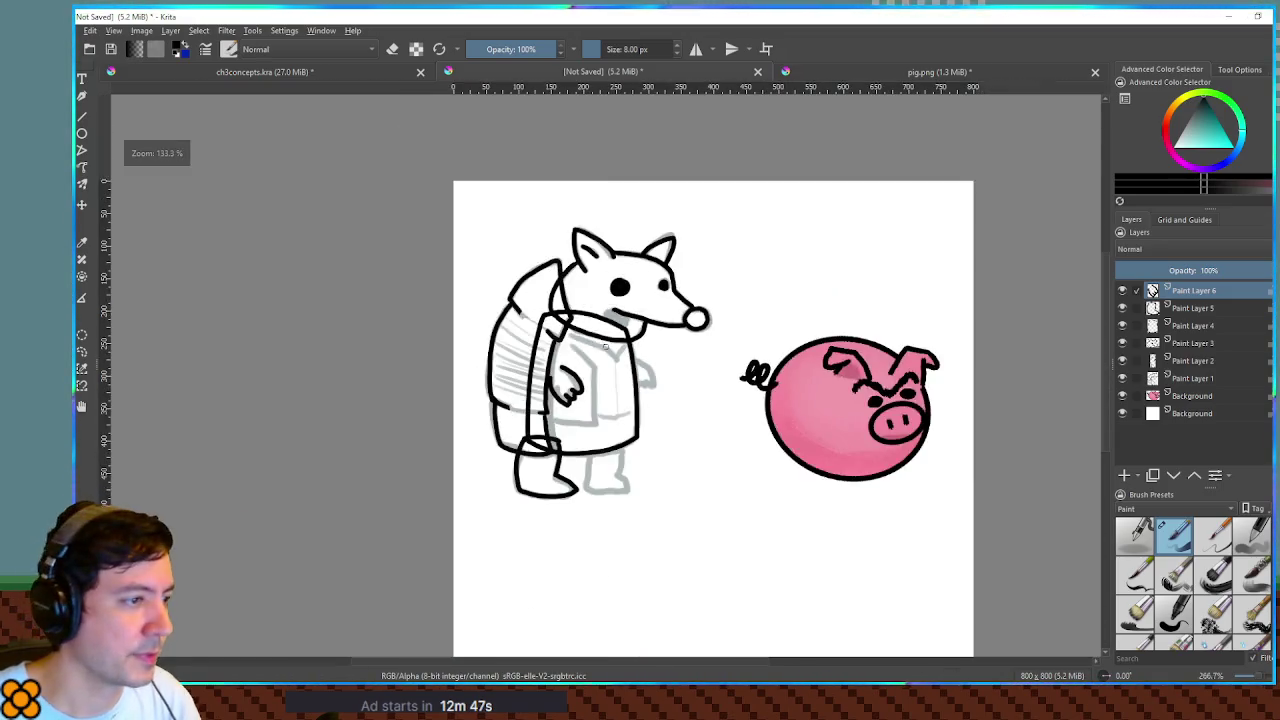
{"action": "left_click_drag", "start_coordinate": [595, 400], "coordinate": [670, 350]}
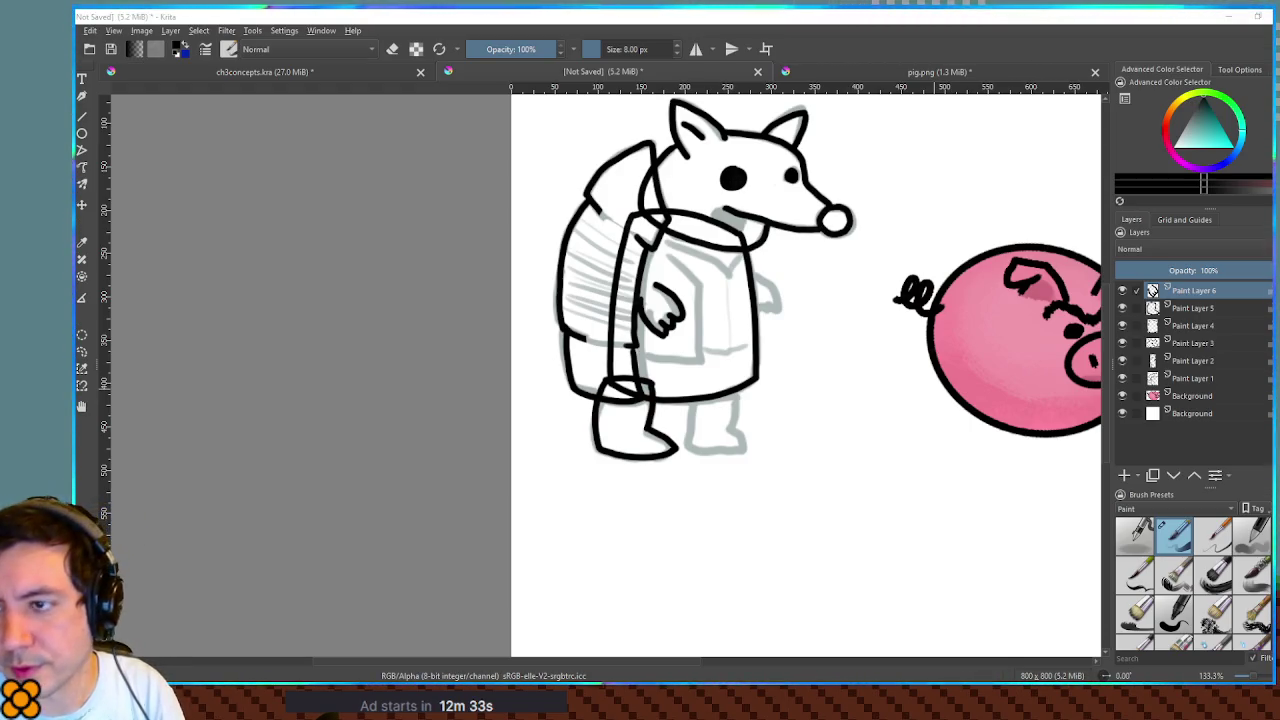
- On Paint Layer 5, erase the old toe strokes, draw a curved toe and close the bottom-line gap
{"action": "scroll", "coordinate": [983, 443], "scroll_direction": "up", "scroll_amount": 5}
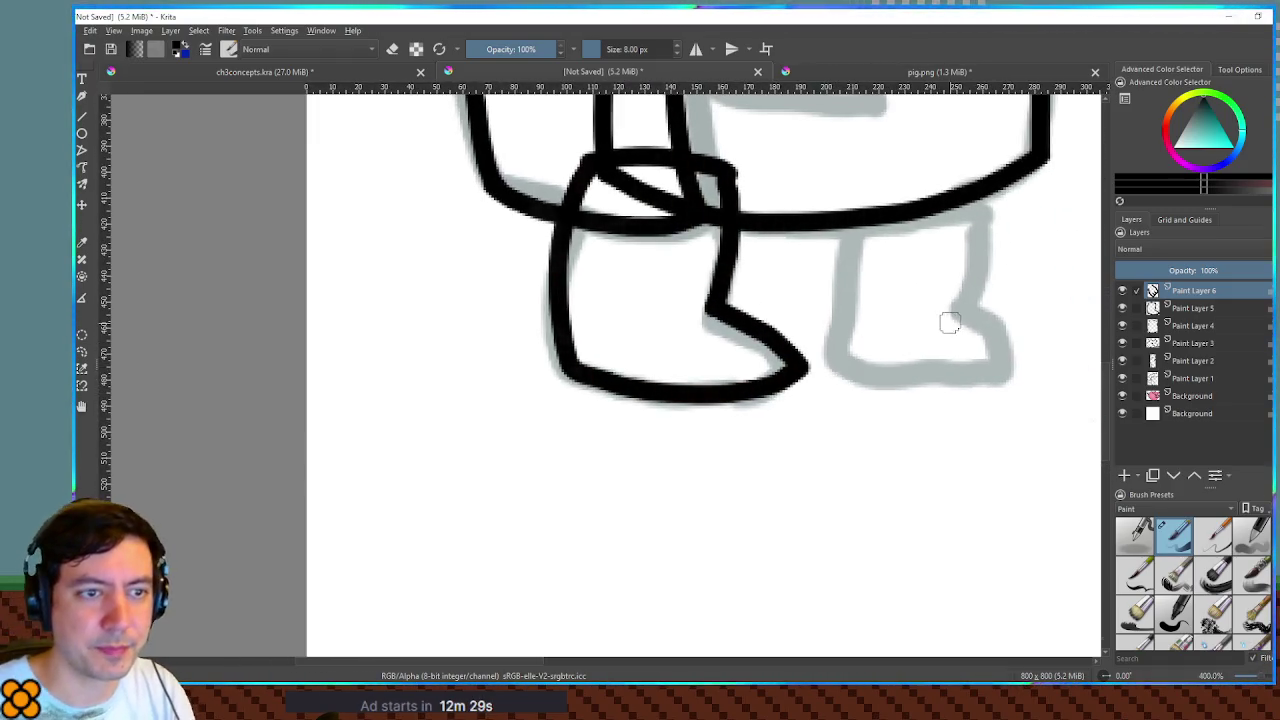
{"action": "left_click", "coordinate": [1177, 324]}
{"action": "left_click", "coordinate": [1180, 310]}
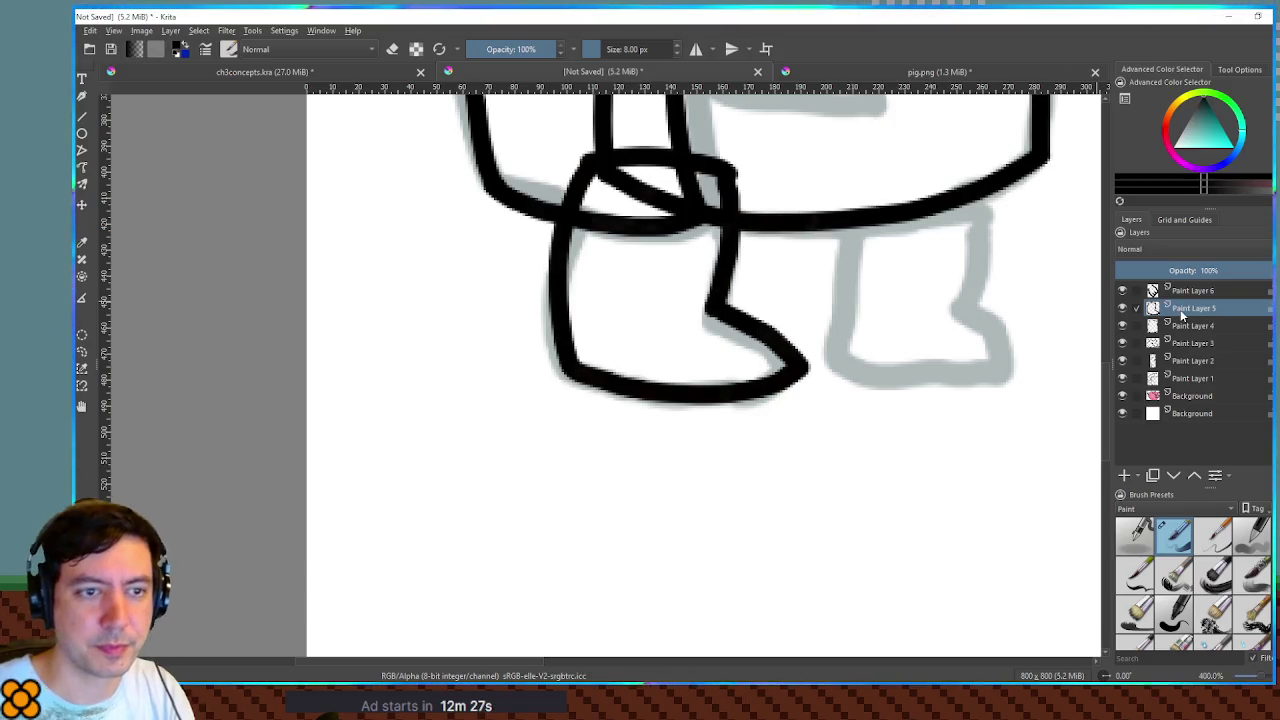
{"action": "mouse_move", "coordinate": [680, 306]}
{"action": "left_mouse_down"}
{"action": "mouse_move", "coordinate": [794, 329]}
{"action": "mouse_move", "coordinate": [803, 369]}
{"action": "mouse_move", "coordinate": [766, 399]}
{"action": "left_mouse_up"}
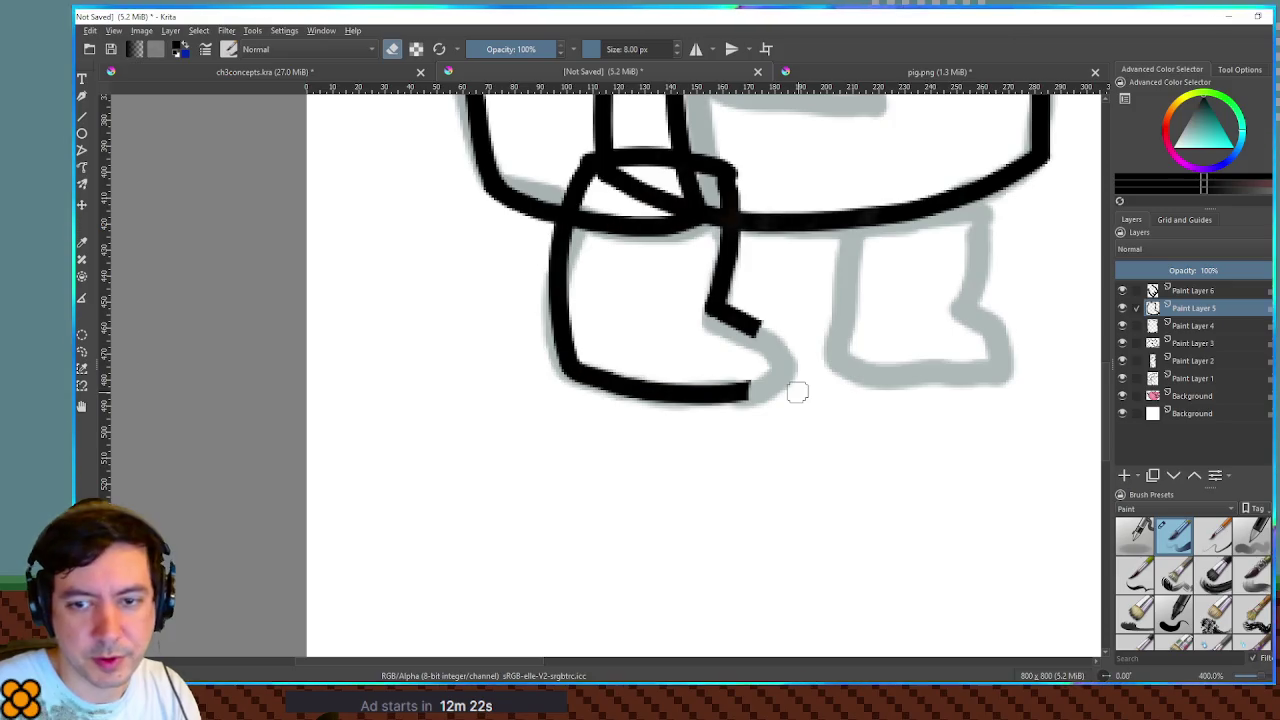
{"action": "left_click_drag", "start_coordinate": [737, 390], "coordinate": [820, 367]}
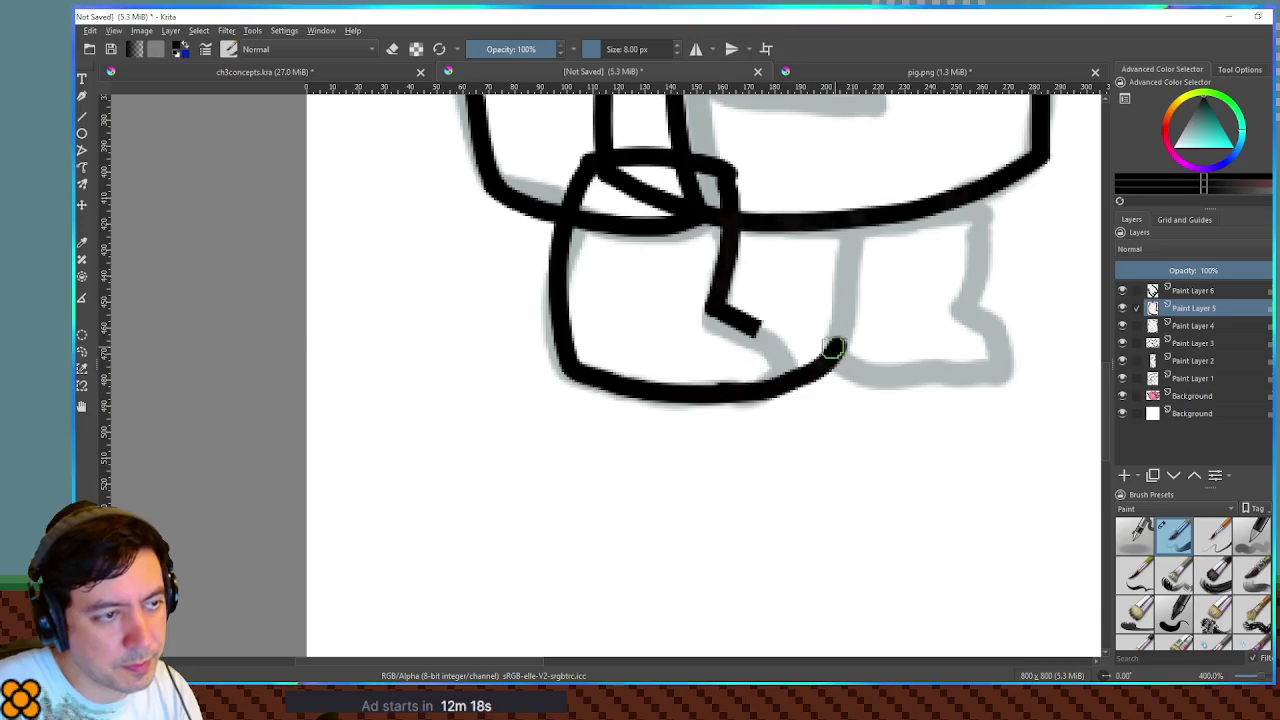
{"action": "left_click_drag", "start_coordinate": [775, 330], "coordinate": [818, 331]}
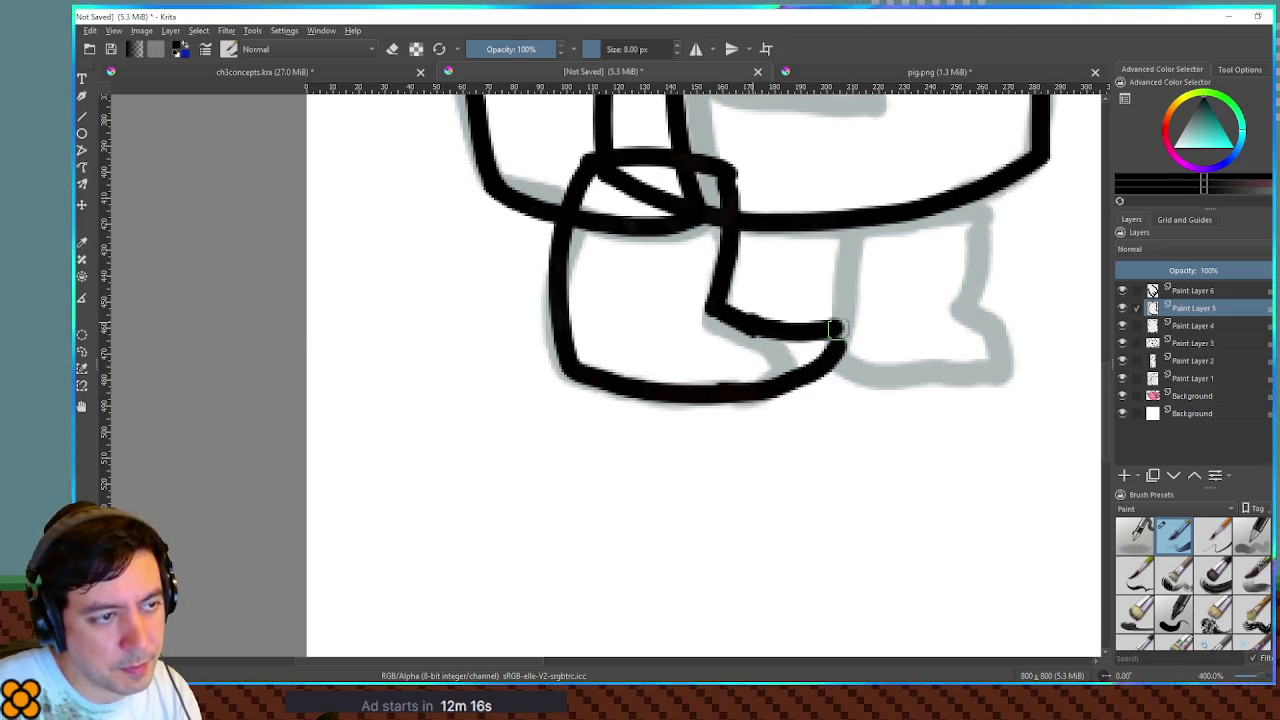
{"action": "key", "text": "e"}
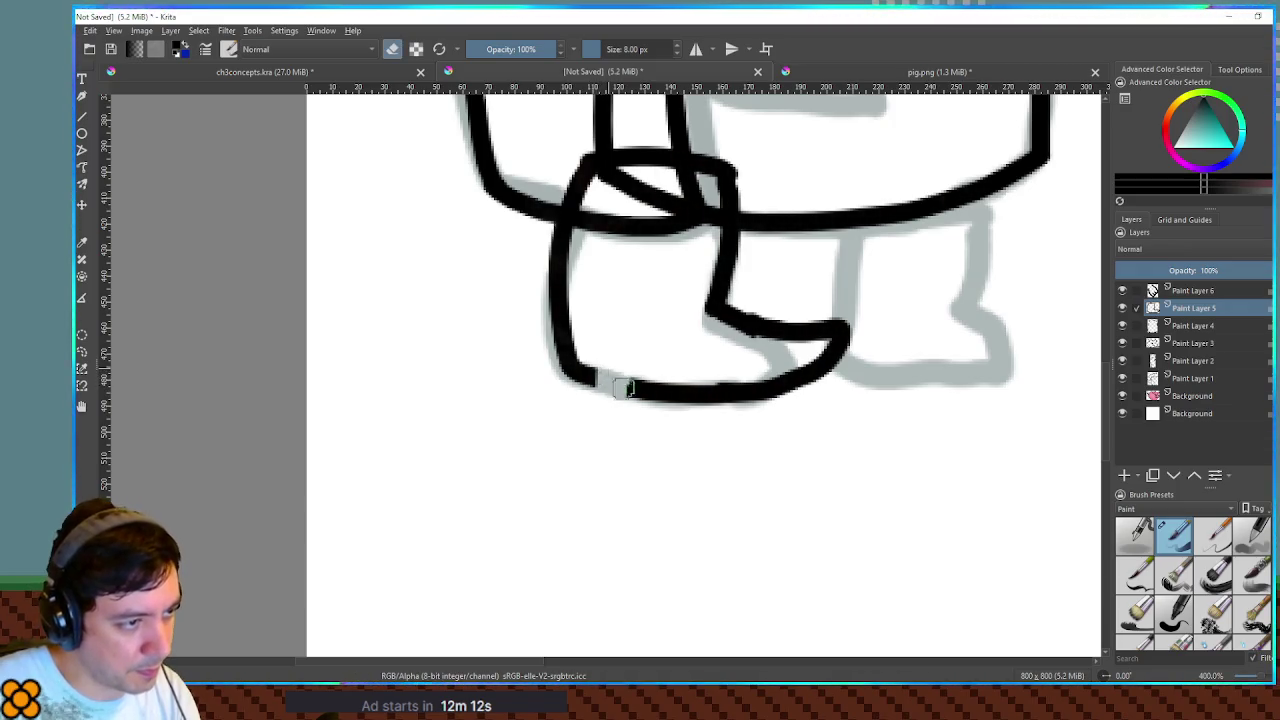
{"action": "key", "text": "e"}
{"action": "mouse_move", "coordinate": [588, 379]}
{"action": "left_mouse_down"}
{"action": "mouse_move", "coordinate": [626, 366]}
{"action": "mouse_move", "coordinate": [642, 384]}
{"action": "left_mouse_up"}
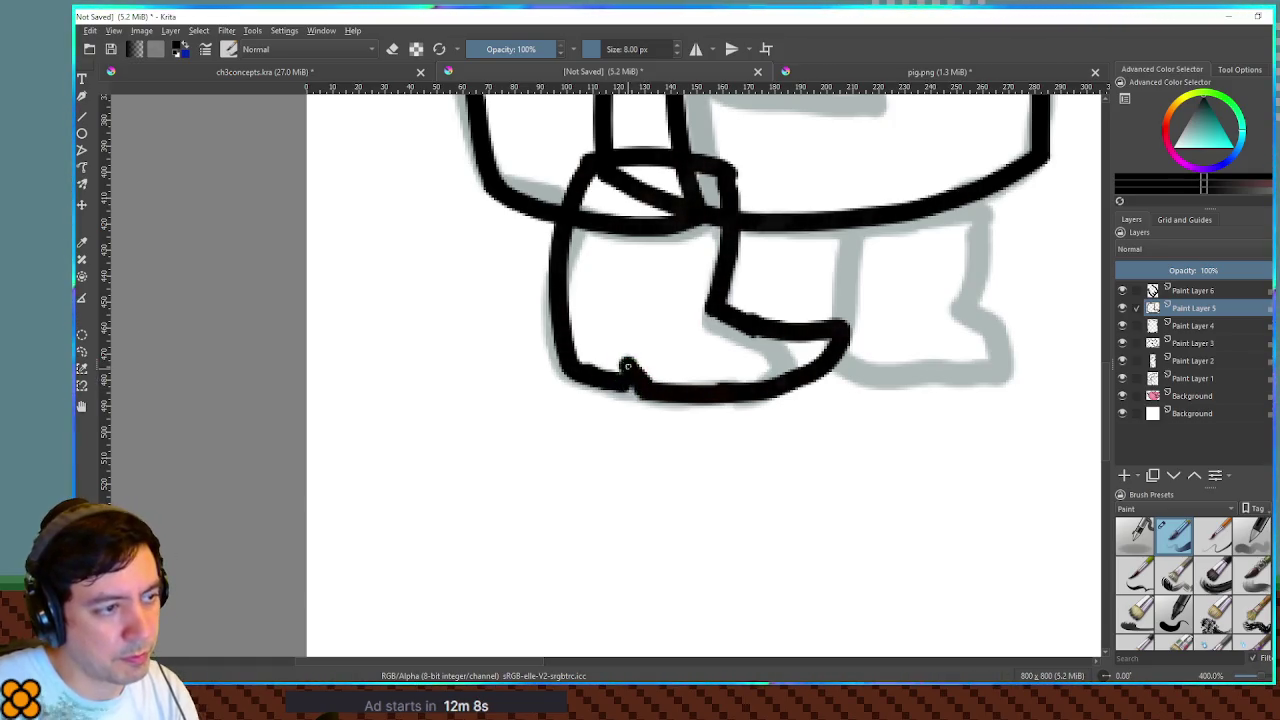
{"action": "scroll", "coordinate": [871, 309], "scroll_direction": "down", "scroll_amount": 6}
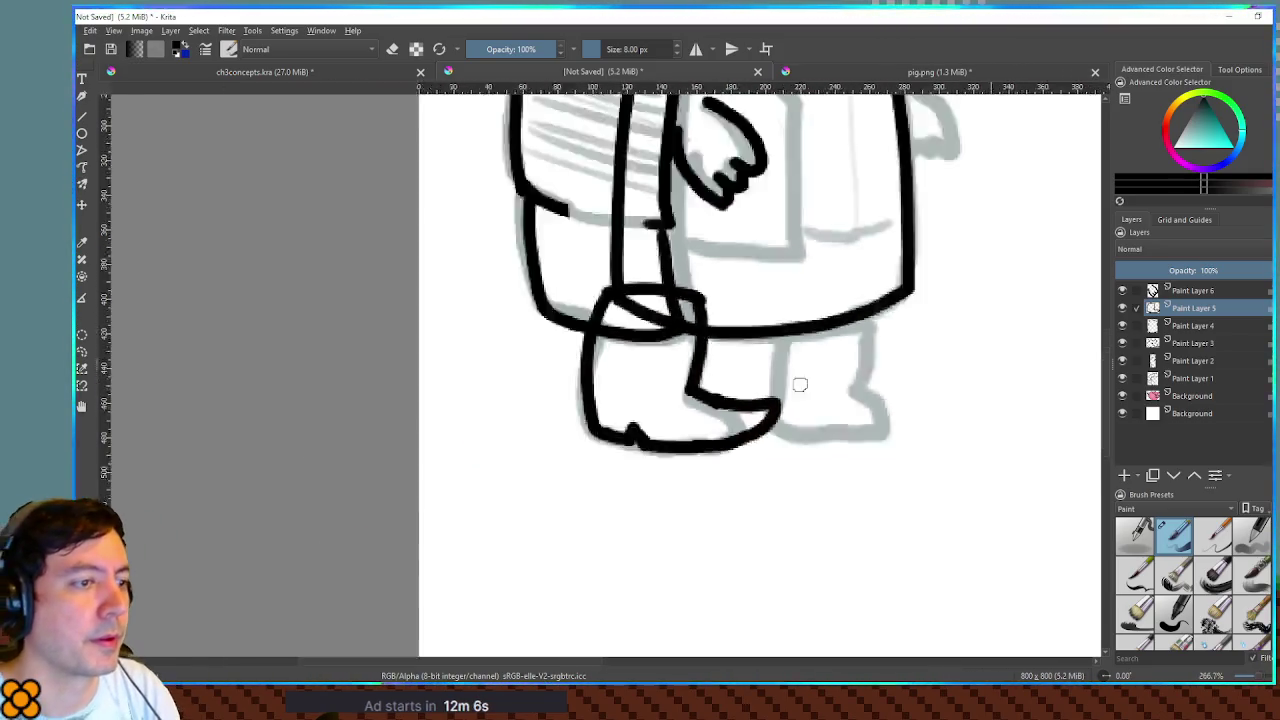
{"action": "scroll", "coordinate": [728, 386], "scroll_direction": "up", "scroll_amount": 4}
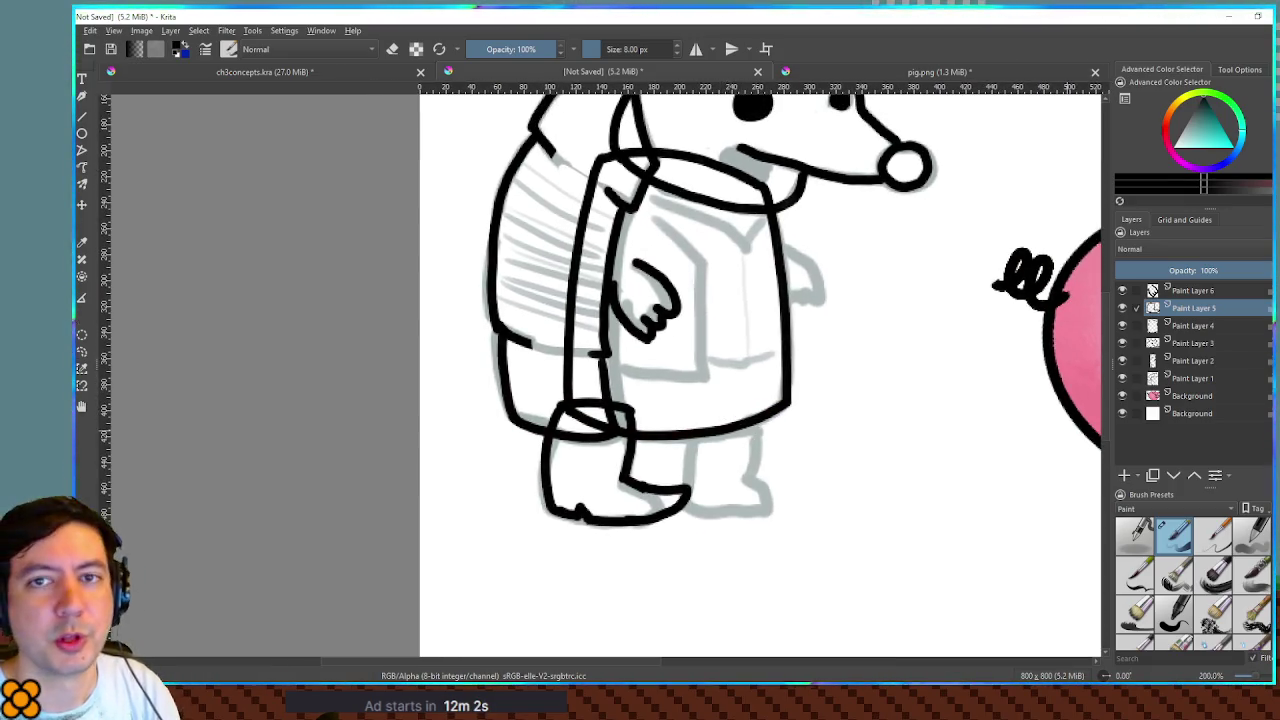
- Zoom in on the armadillo's head and add a new empty paint layer on top
{"action": "mouse_move", "coordinate": [919, 340]}
{"action": "left_mouse_down"}
{"action": "mouse_move", "coordinate": [866, 323]}
{"action": "mouse_move", "coordinate": [866, 437]}
{"action": "mouse_move", "coordinate": [886, 380]}
{"action": "left_mouse_up"}
{"action": "scroll", "coordinate": [939, 366], "scroll_direction": "up", "scroll_amount": 1}
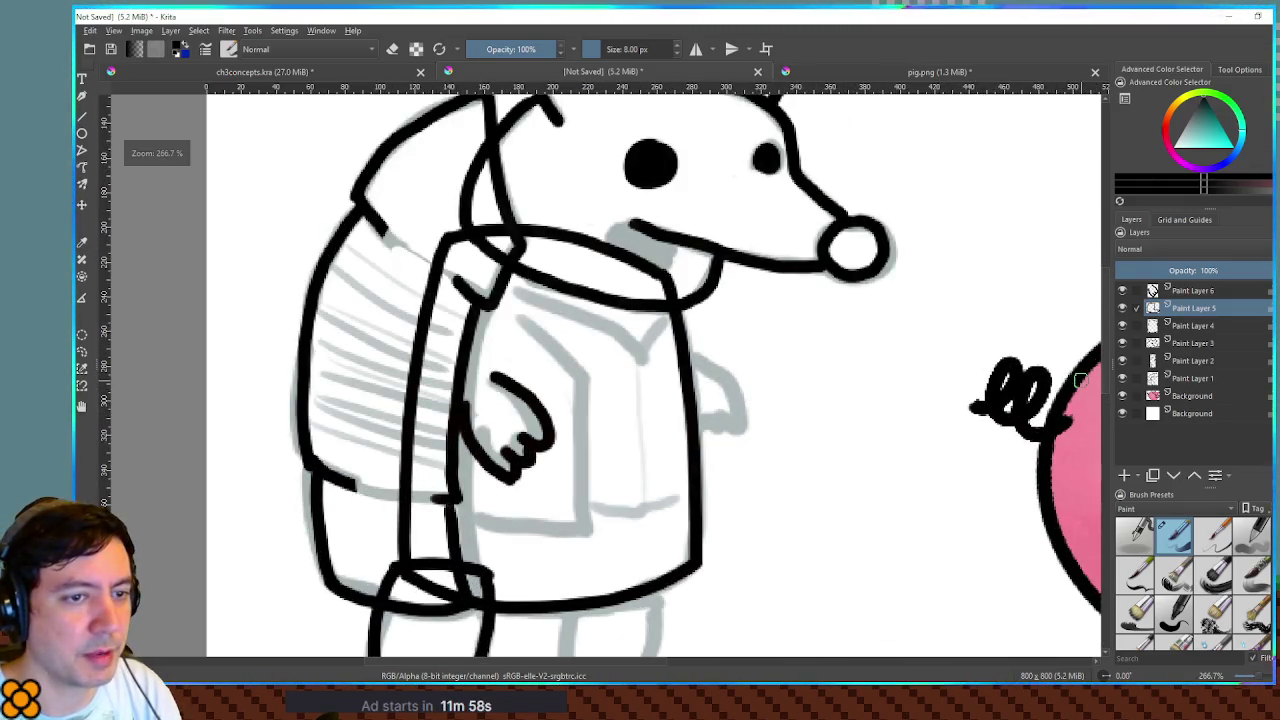
{"action": "scroll", "coordinate": [914, 354], "scroll_direction": "up", "scroll_amount": 1}
{"action": "scroll", "coordinate": [914, 354], "scroll_direction": "up", "scroll_amount": 2}
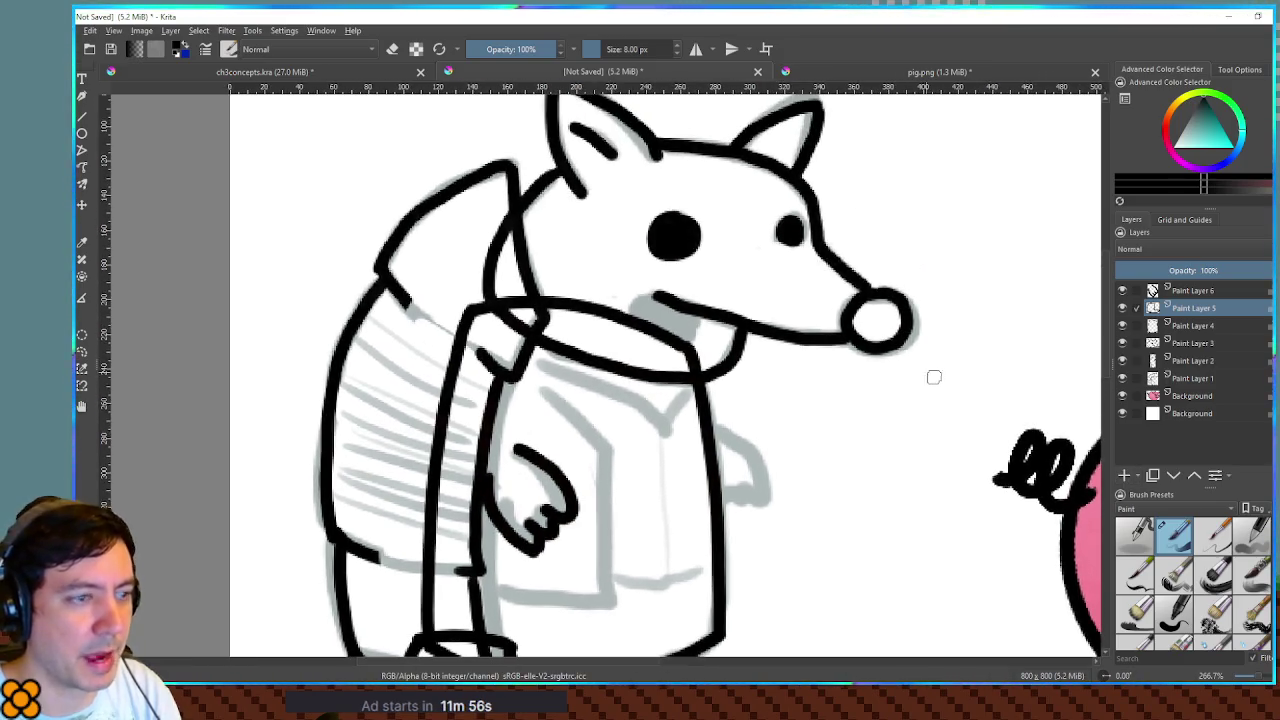
{"action": "left_click", "coordinate": [1180, 292]}
- Hide the grey sketch on Paint Layer 1 and add Paint Layer 8 below Paint Layer 2
{"action": "key", "text": "Insert"}
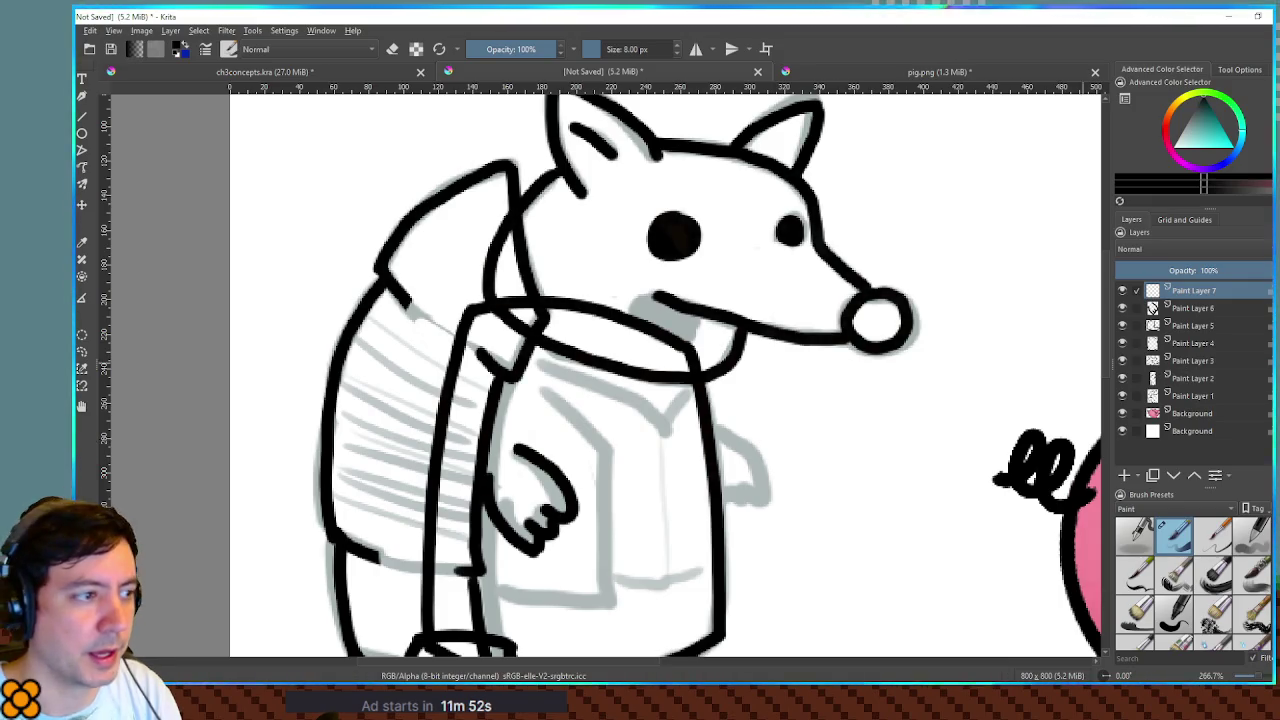
{"action": "scroll", "coordinate": [1060, 390], "scroll_direction": "down", "scroll_amount": 1}
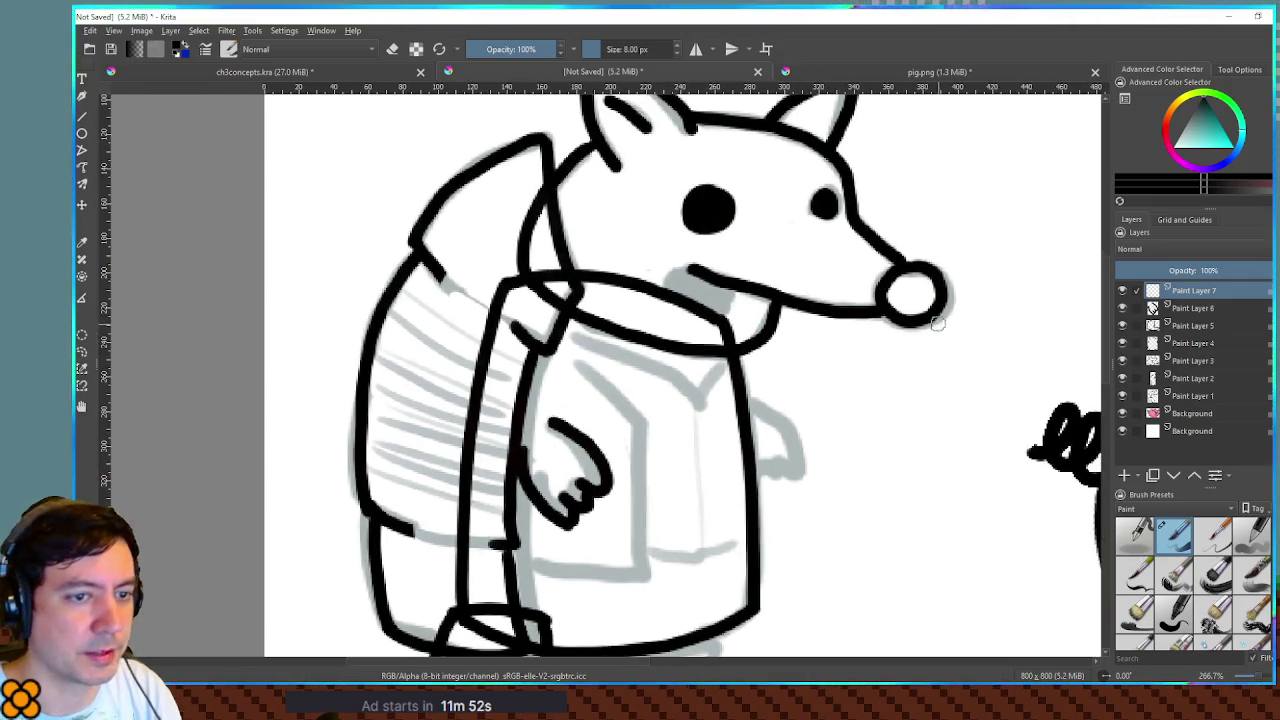
{"action": "left_click", "coordinate": [1121, 396]}
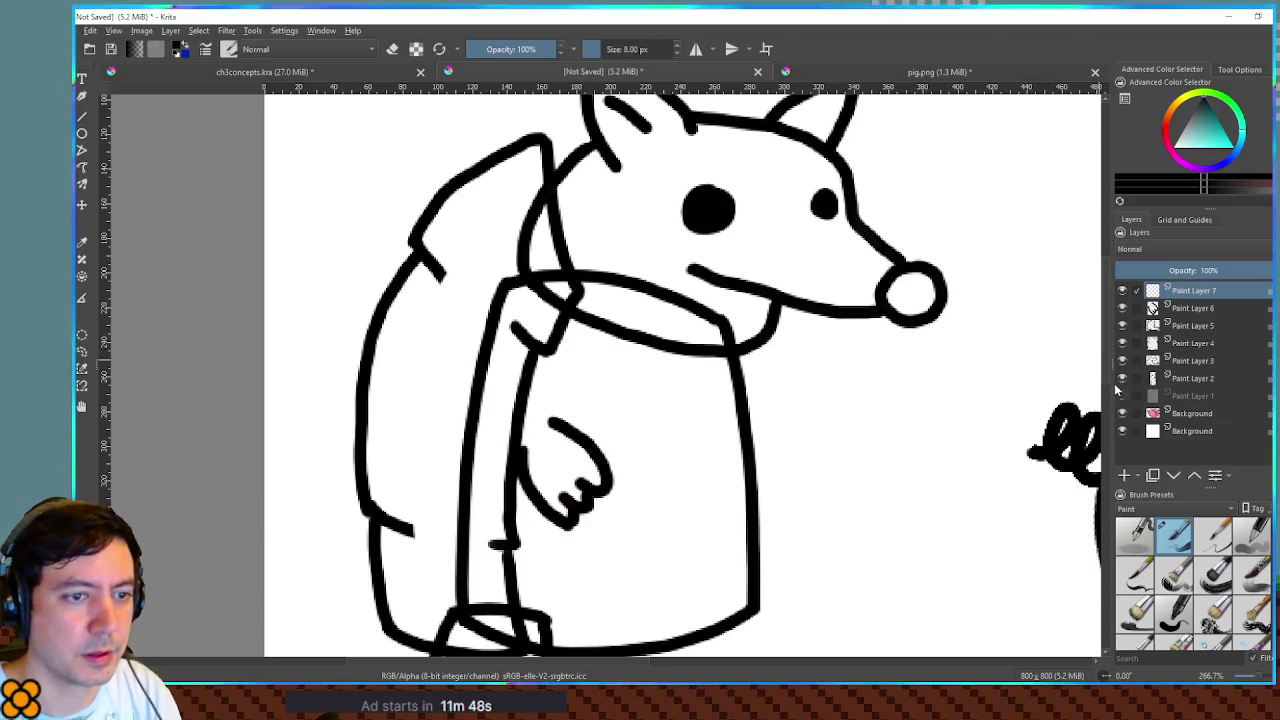
{"action": "left_click", "coordinate": [1121, 379]}
{"action": "left_click", "coordinate": [1121, 379]}
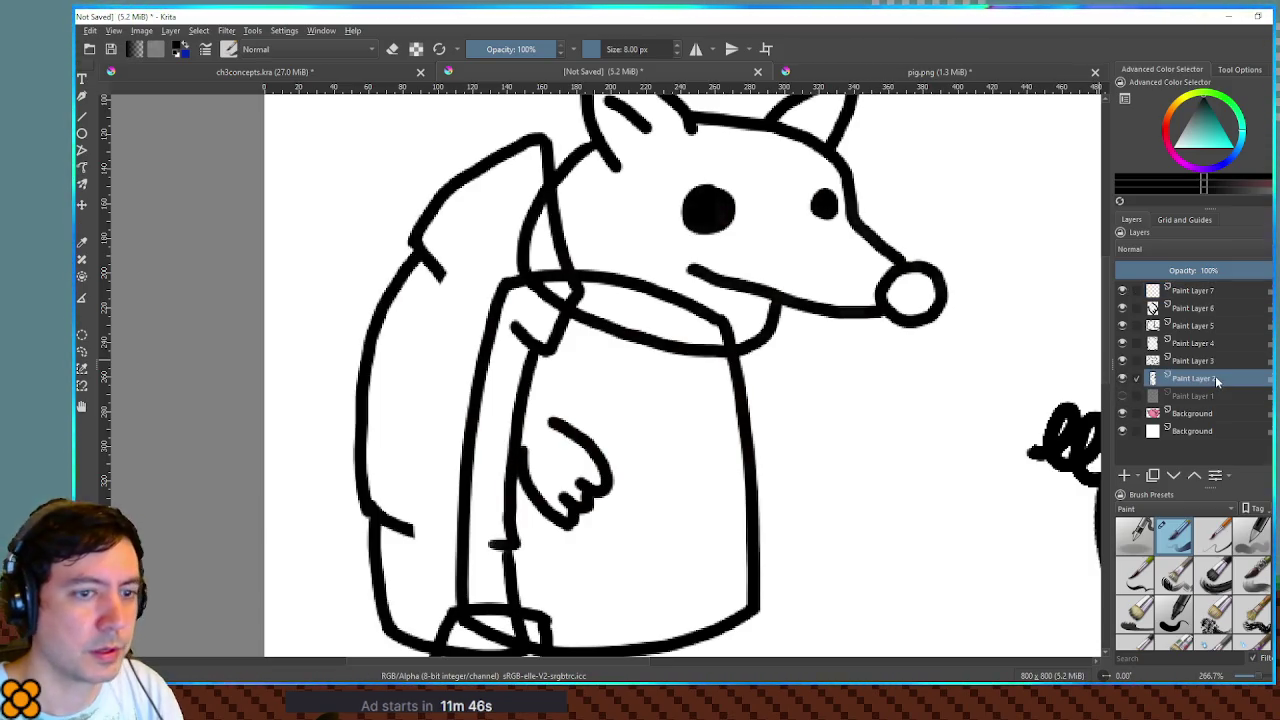
{"action": "key", "text": "Insert"}
{"action": "left_click_drag", "start_coordinate": [1212, 378], "coordinate": [1206, 408]}
{"action": "left_click", "coordinate": [1189, 377]}
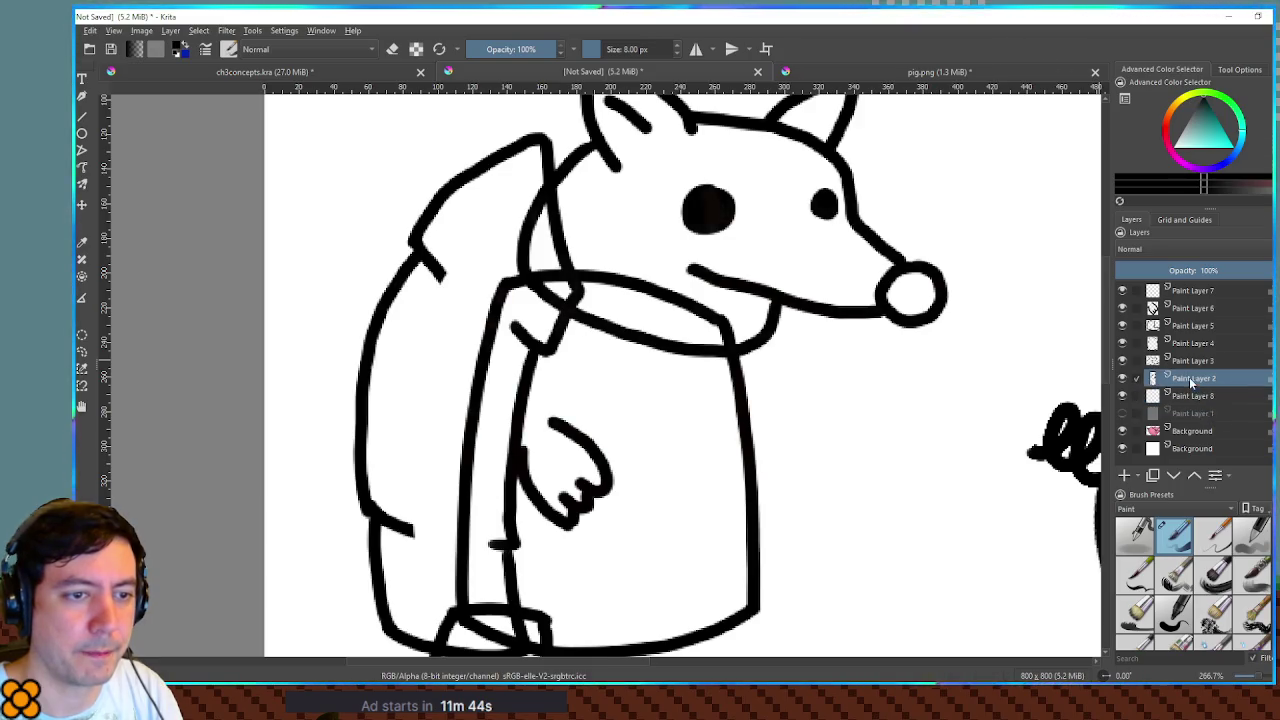
- Select and grow the arm's interior, then fill it with light tan on Paint Layer 8
{"action": "left_click", "coordinate": [420, 355]}
{"action": "key", "text": "shift+F6"}
{"action": "key", "text": "Return"}
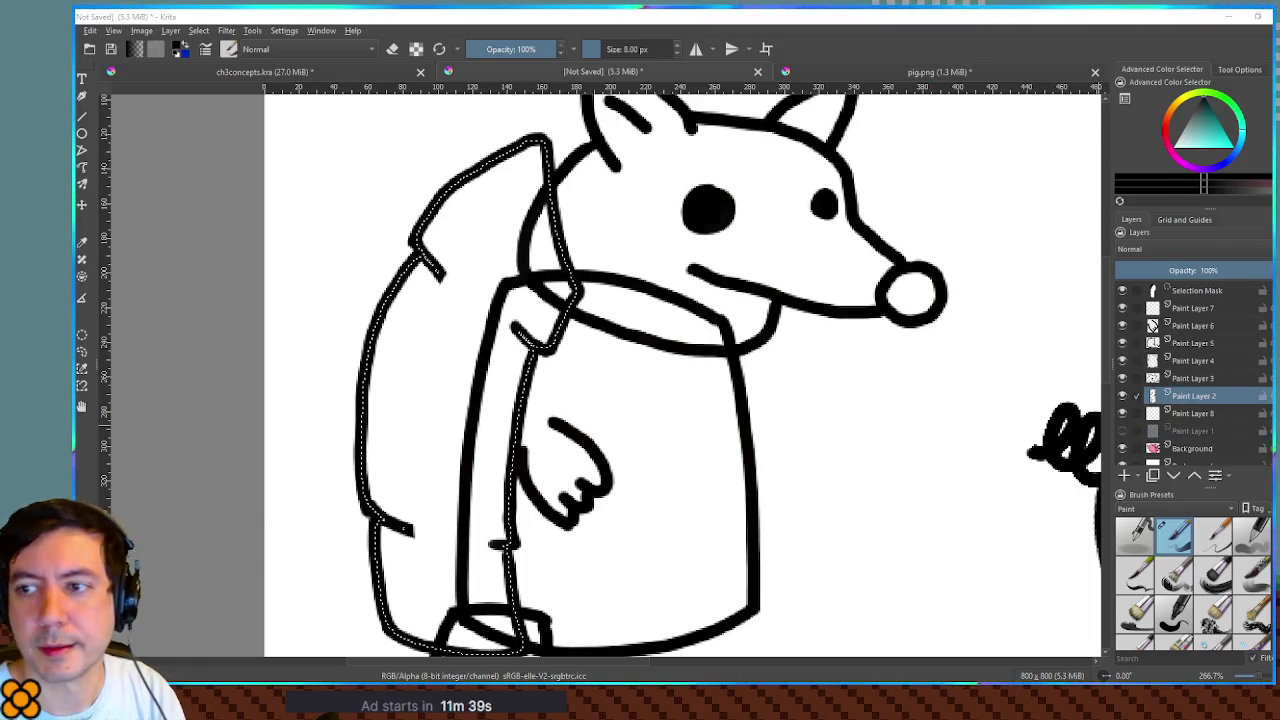
{"action": "left_click", "coordinate": [1176, 115]}
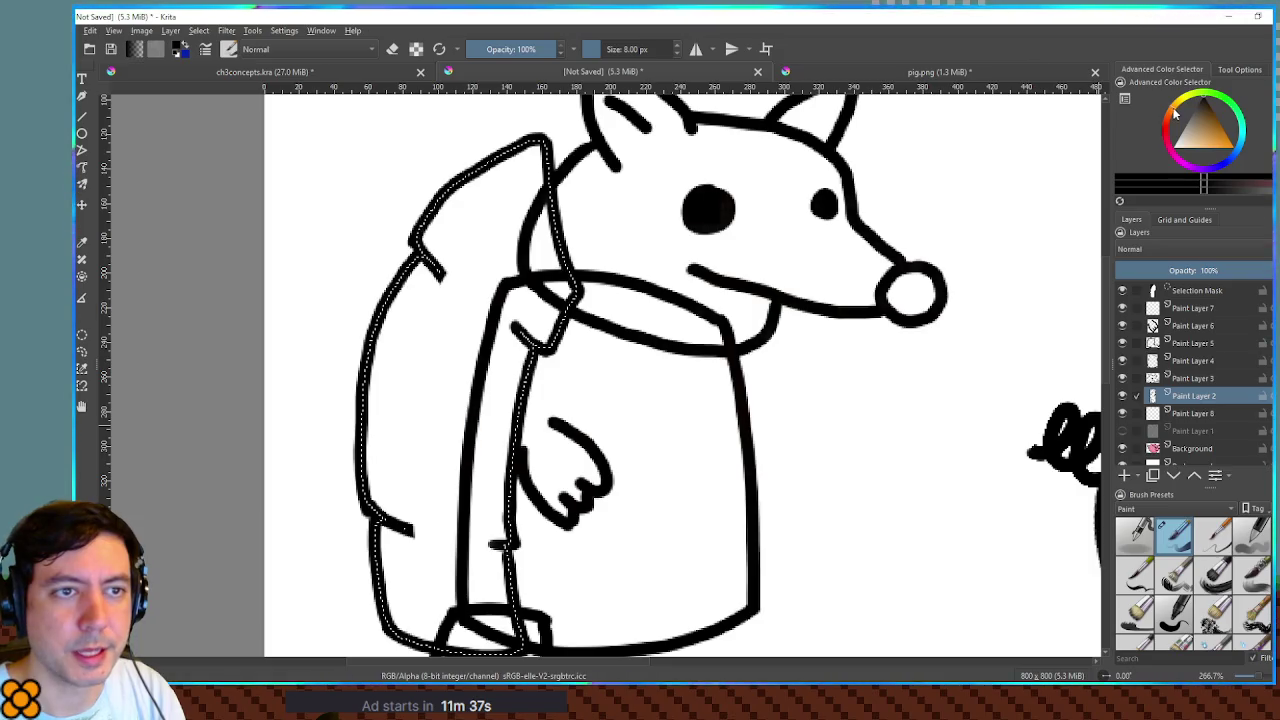
{"action": "left_click", "coordinate": [1200, 140]}
{"action": "left_click", "coordinate": [1194, 129]}
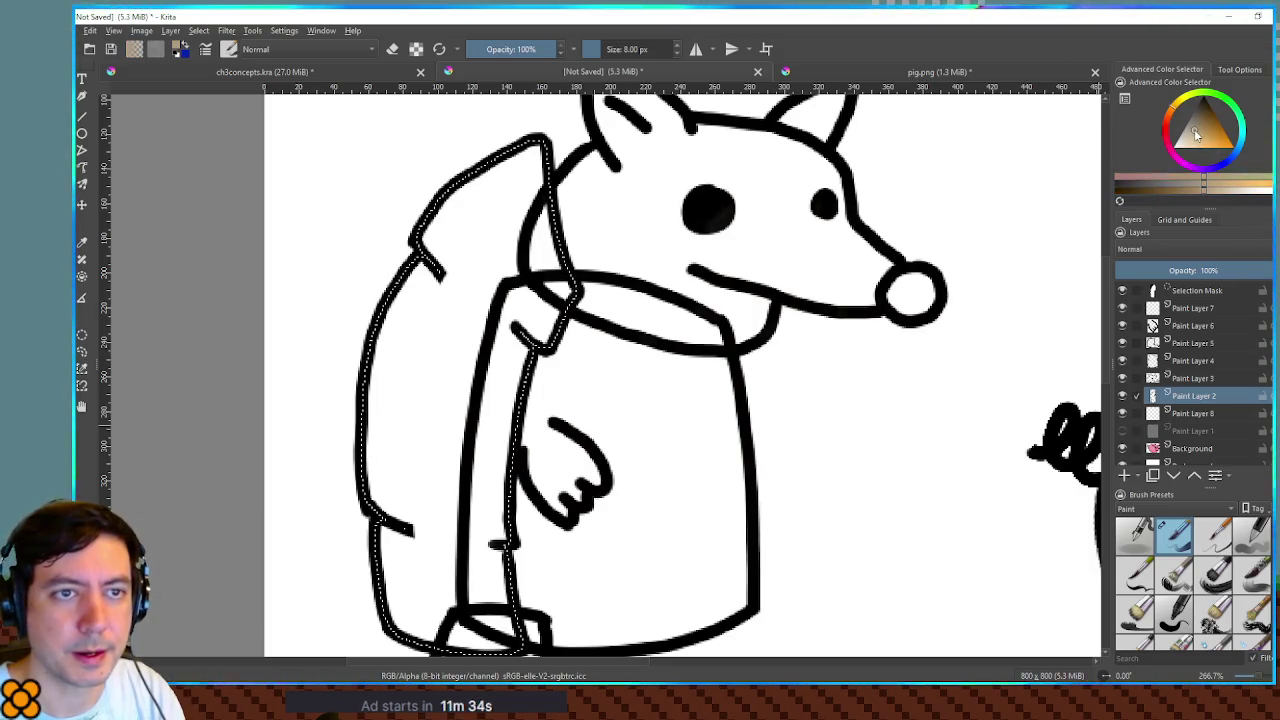
{"action": "left_click", "coordinate": [1192, 413]}
{"action": "left_click", "coordinate": [503, 370]}
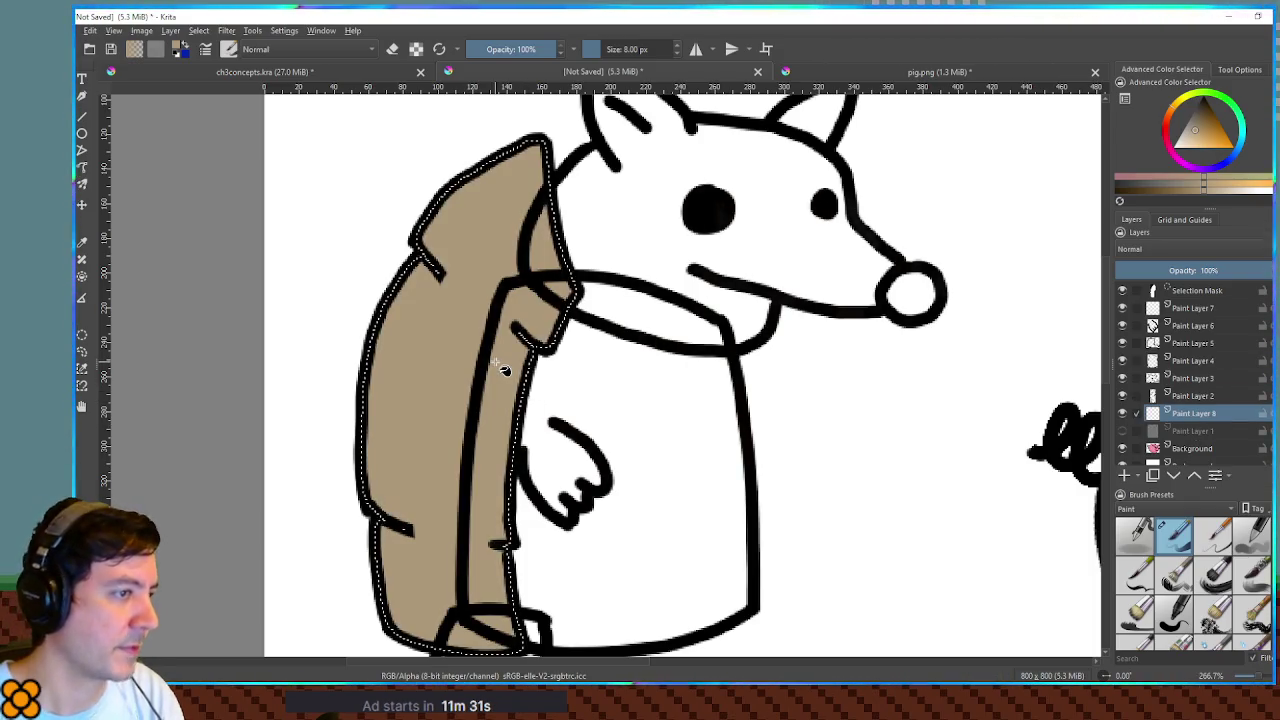
{"action": "key", "text": "ctrl+shift+a"}
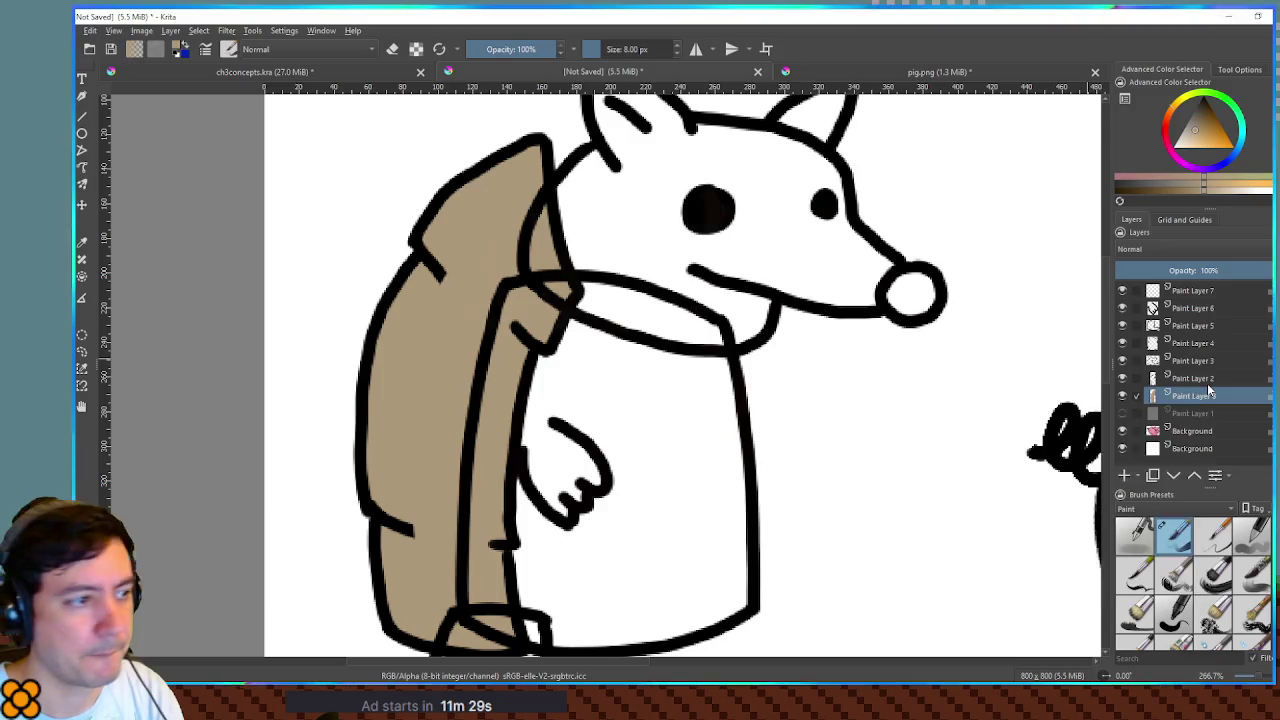
{"action": "left_click", "coordinate": [1203, 377]}
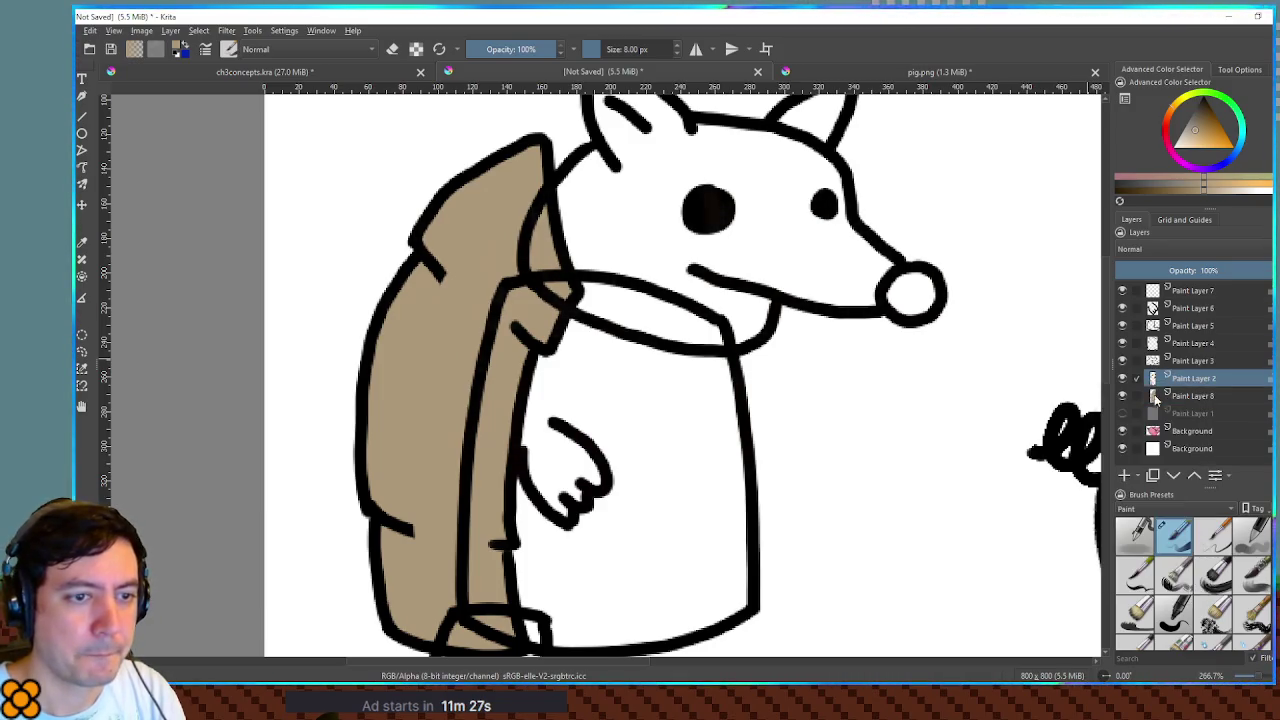
- Add Paint Layer 9, select and grow the head's interior, and choose dark brown for it
{"action": "left_click", "coordinate": [1123, 476]}
{"action": "scroll", "coordinate": [903, 291], "scroll_direction": "up", "scroll_amount": 3}
{"action": "scroll", "coordinate": [901, 292], "scroll_direction": "down", "scroll_amount": 5}
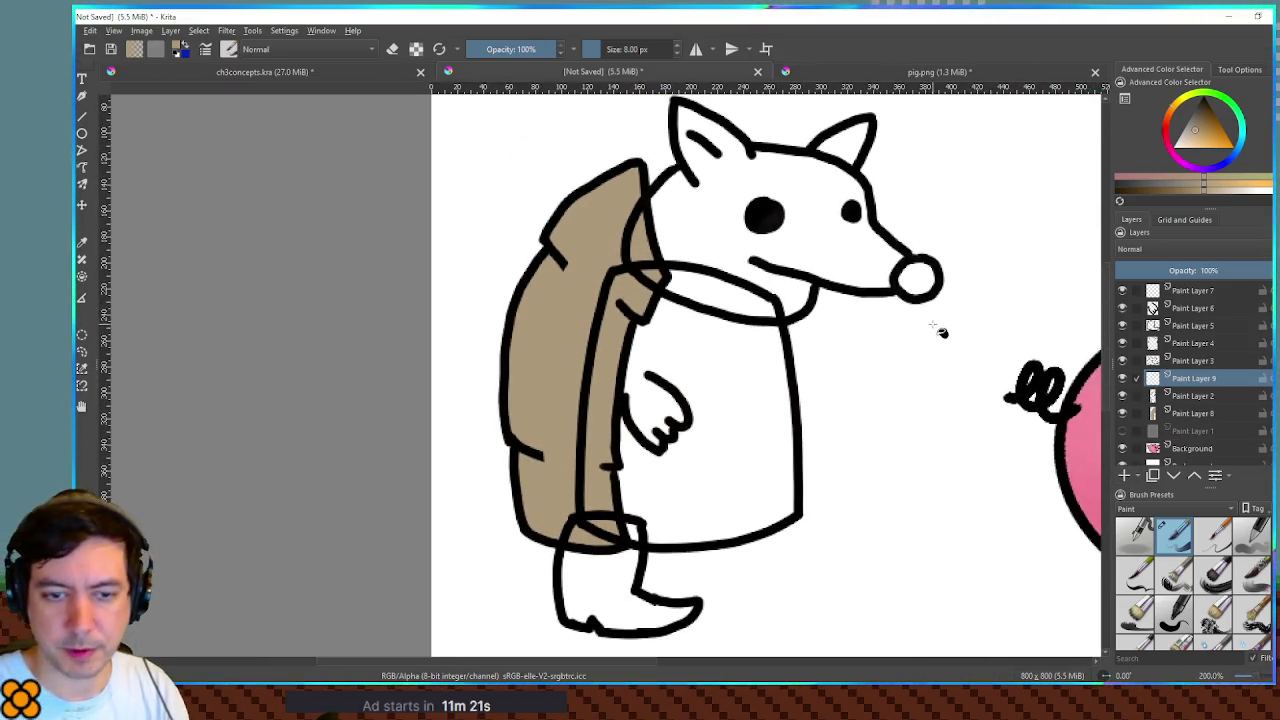
{"action": "left_click", "coordinate": [1190, 362]}
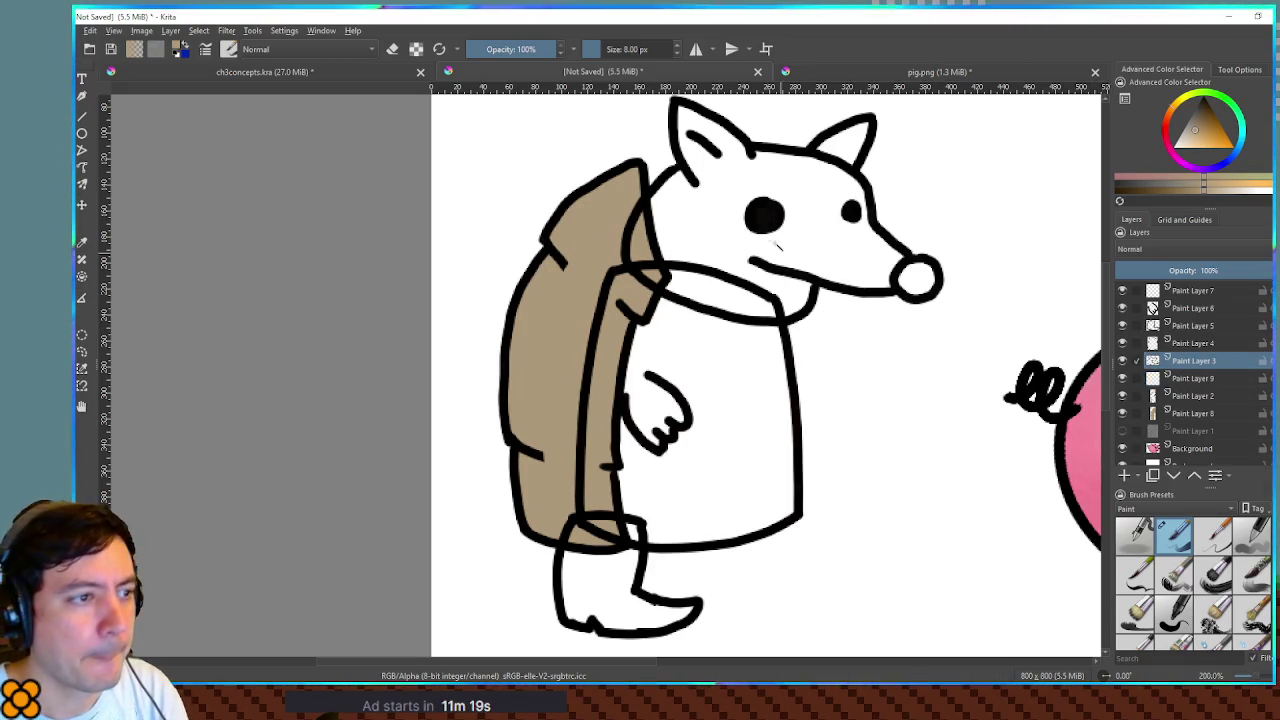
{"action": "left_click", "coordinate": [1153, 361], "text": "ctrl"}
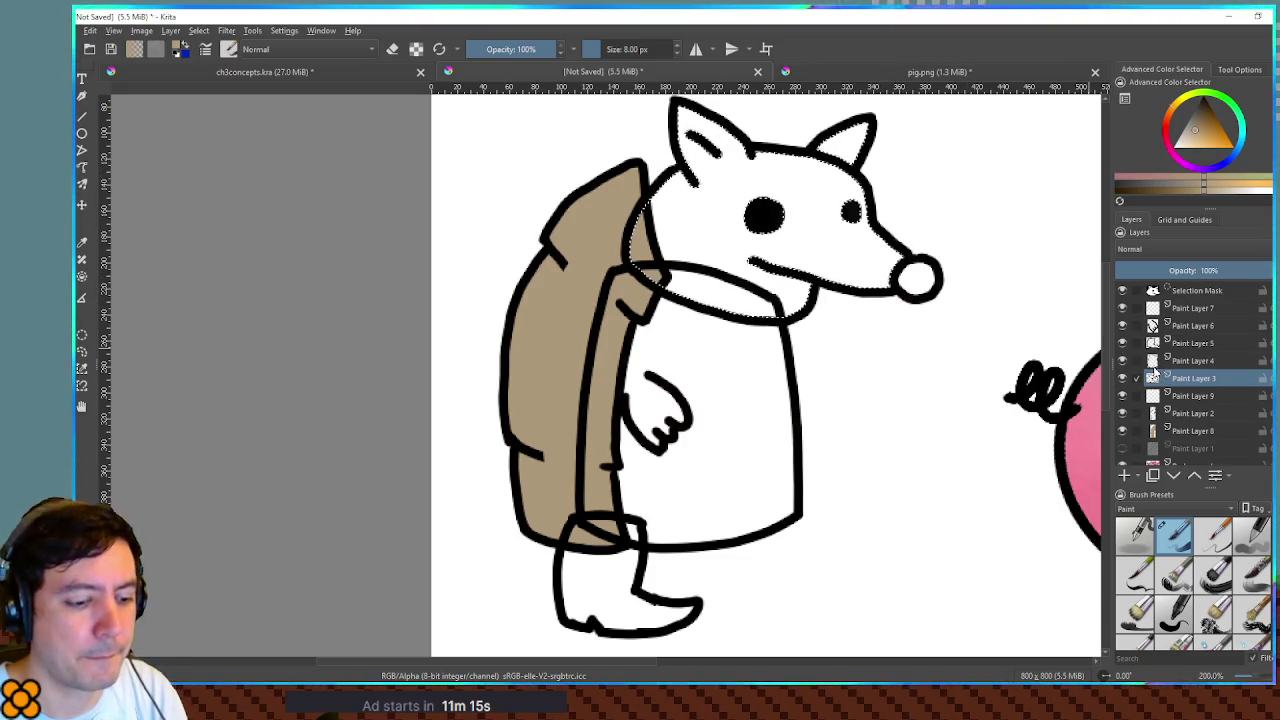
{"action": "key", "text": "ctrl+alt+g"}
{"action": "key", "text": "Return"}
{"action": "left_click", "coordinate": [1196, 397]}
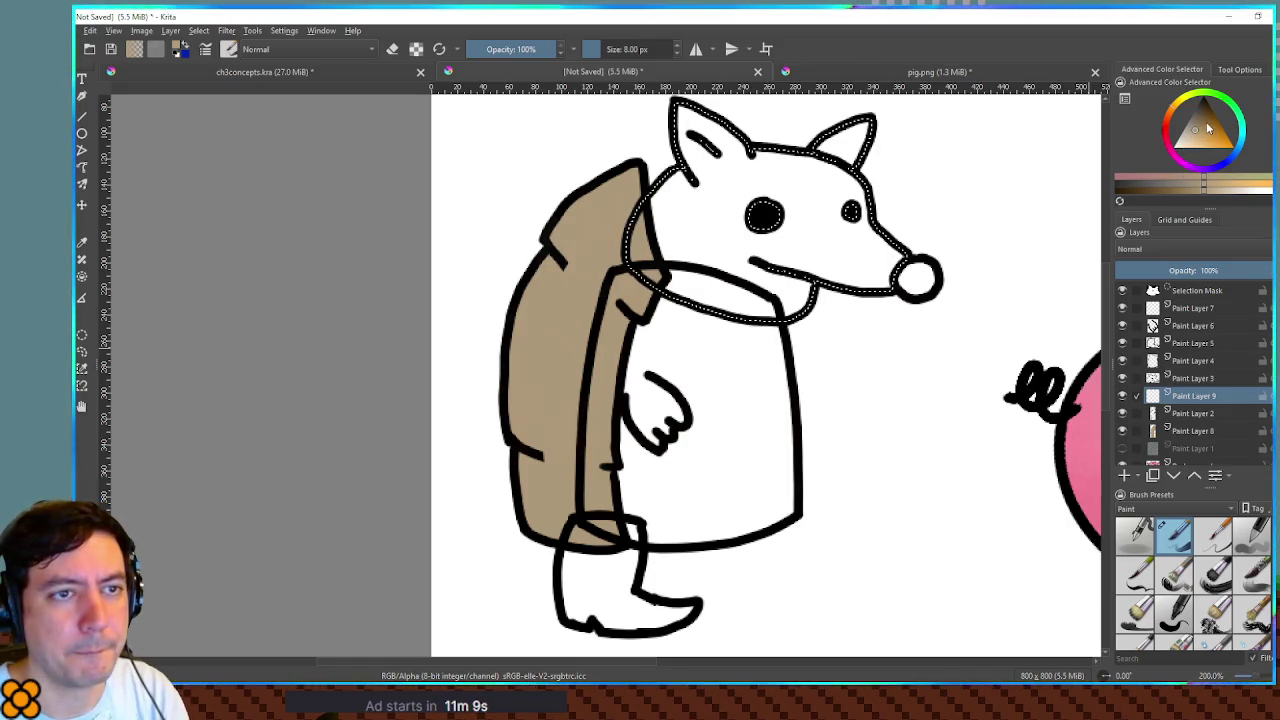
{"action": "left_click", "coordinate": [1204, 118]}
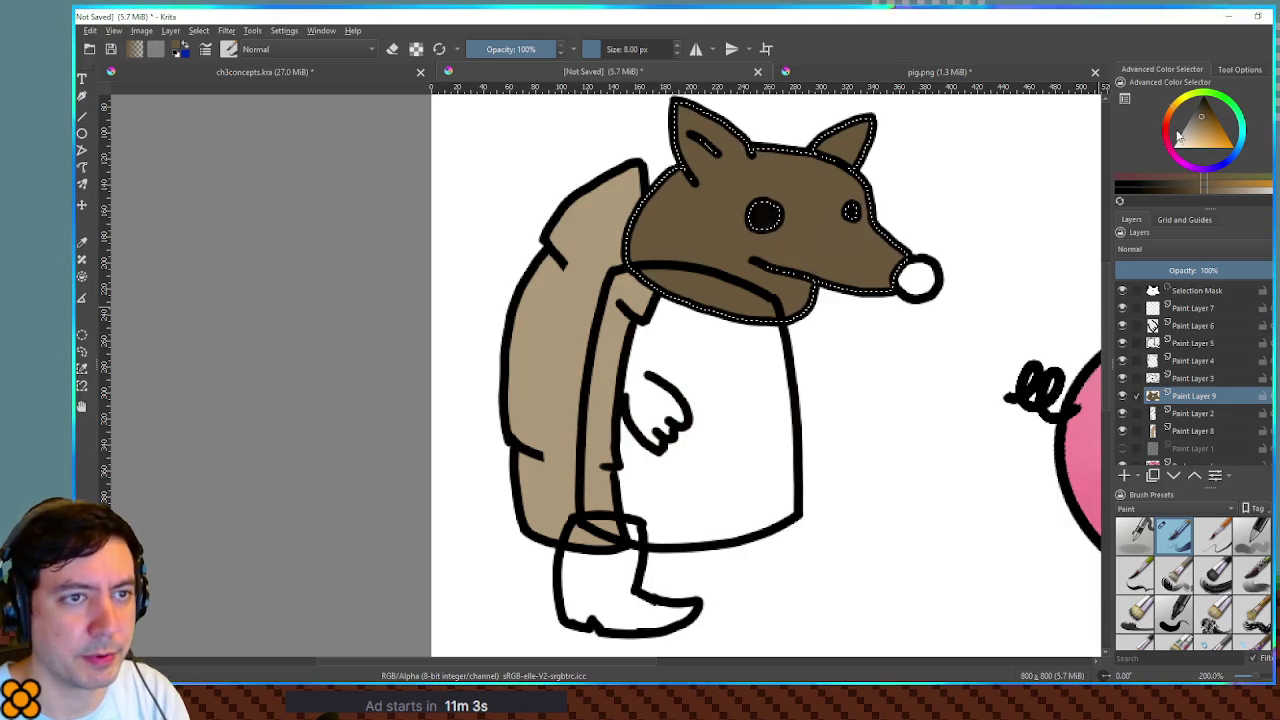
- Select the nose and fill it with pink-purple on Paint Layer 9
{"action": "left_click", "coordinate": [1177, 165]}
{"action": "left_click", "coordinate": [1188, 128]}
{"action": "left_click", "coordinate": [1200, 140]}
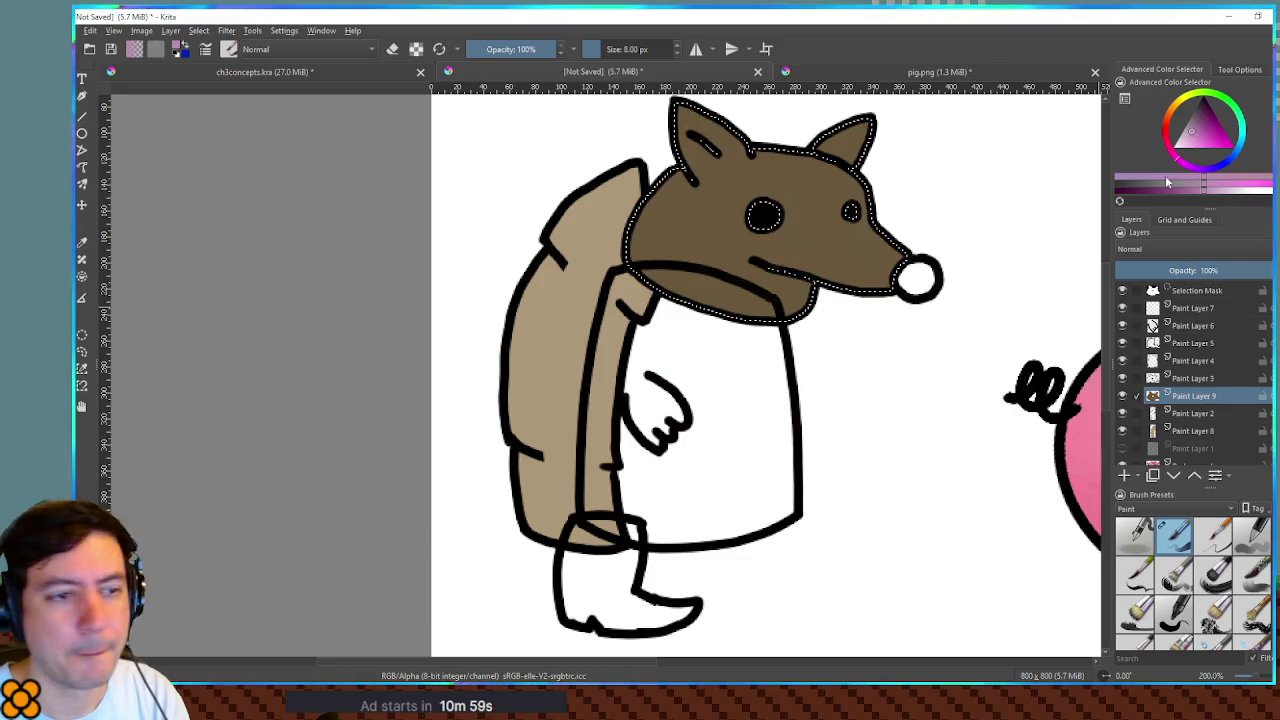
{"action": "left_click", "coordinate": [1199, 378]}
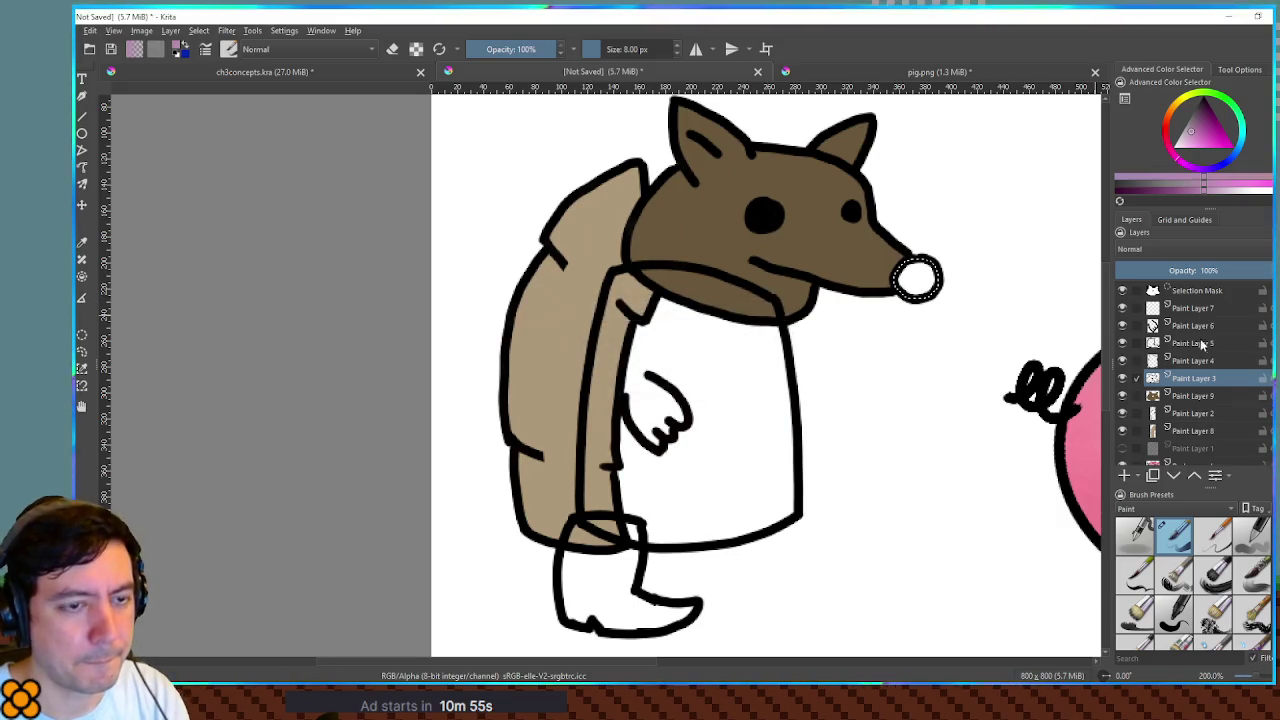
{"action": "left_click", "coordinate": [1213, 398]}
{"action": "key", "text": "shift+BackSpace"}
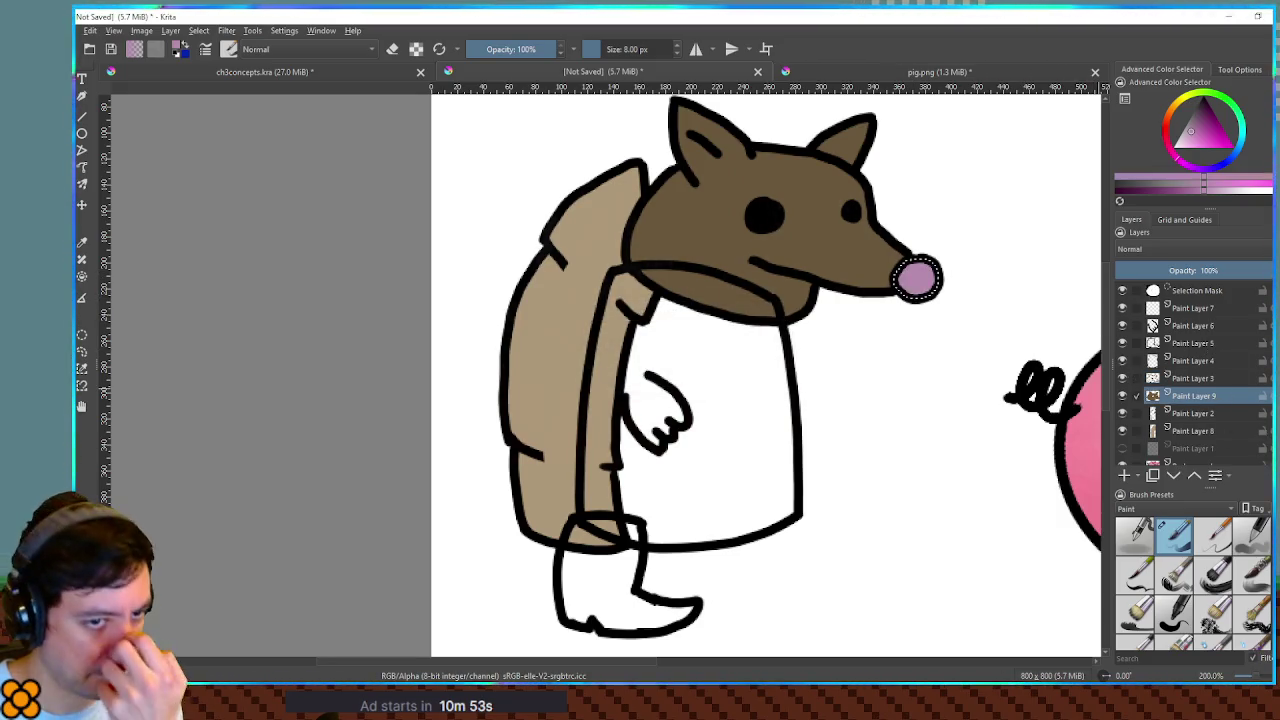
- Add a new paint layer for the body fill and select Paint Layer 4
{"action": "left_click", "coordinate": [1190, 378]}
{"action": "key", "text": "Insert"}
{"action": "left_click", "coordinate": [1192, 360]}
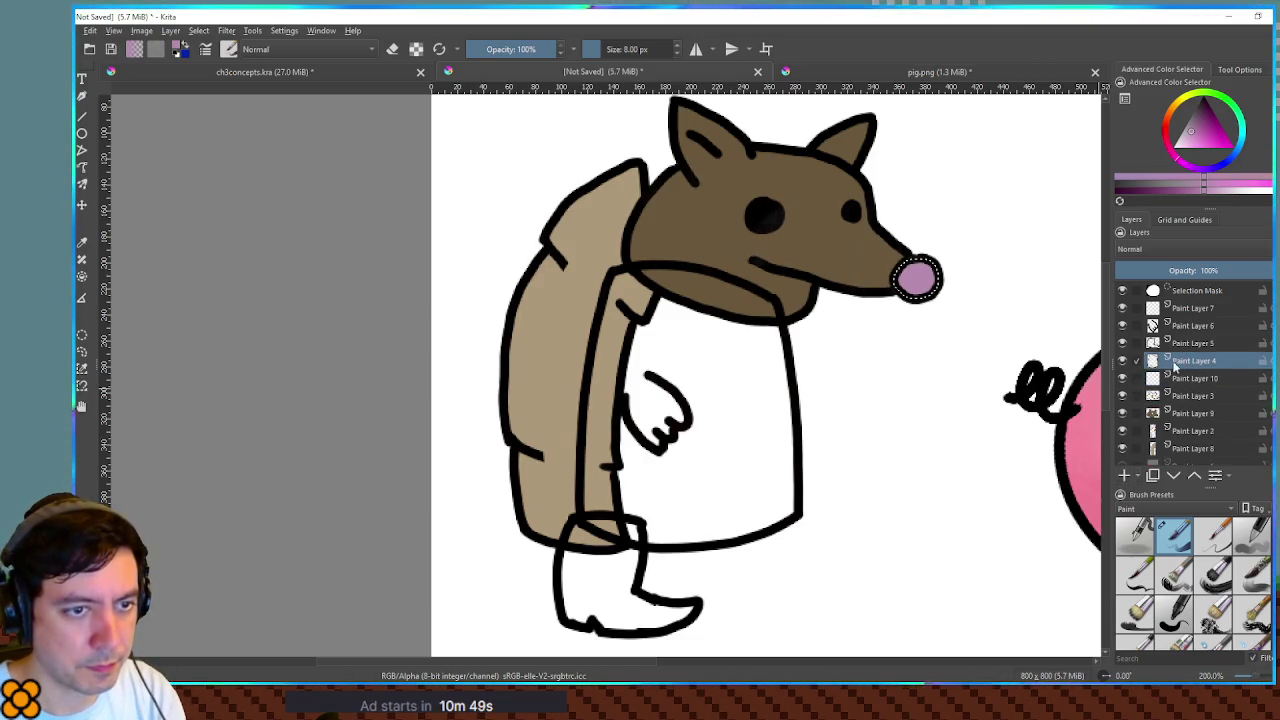
- Fill the grown body selection with tan sampled from the back shell on Paint Layer 10
{"action": "left_click", "coordinate": [752, 378]}
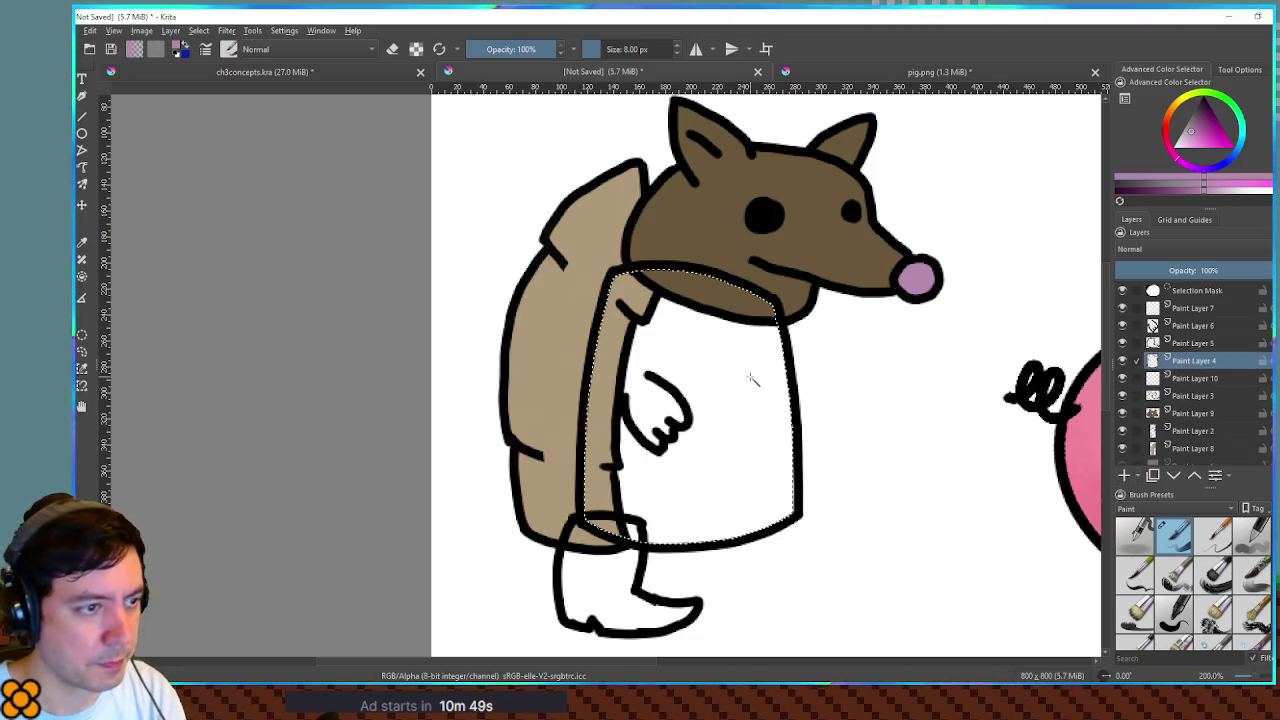
{"action": "left_click", "coordinate": [1199, 381]}
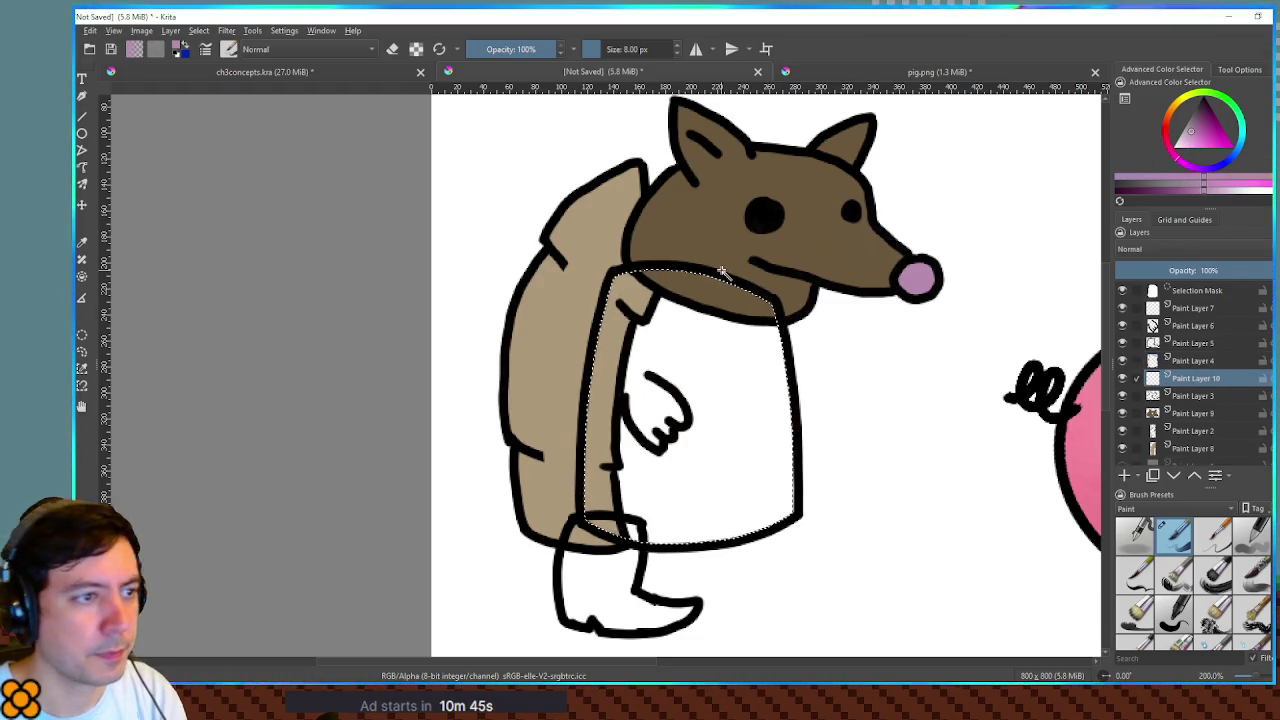
{"action": "left_click", "coordinate": [608, 244], "text": "ctrl"}
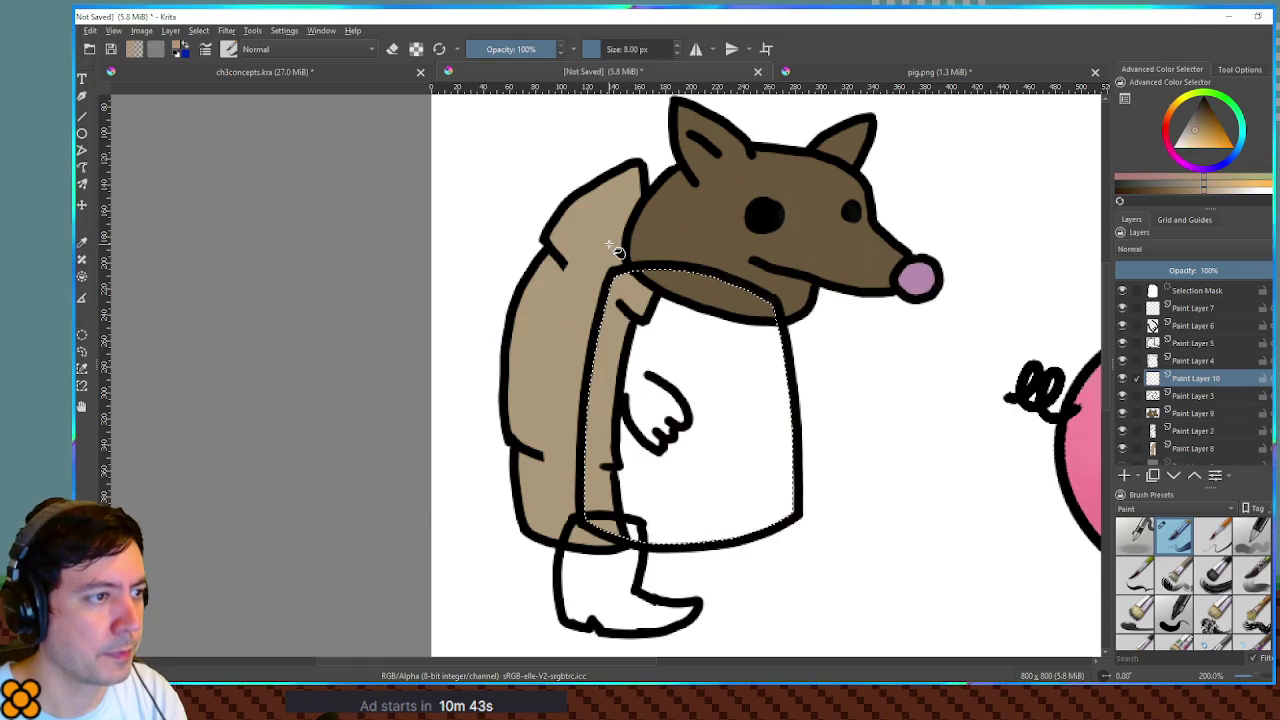
{"action": "key", "text": "Return"}
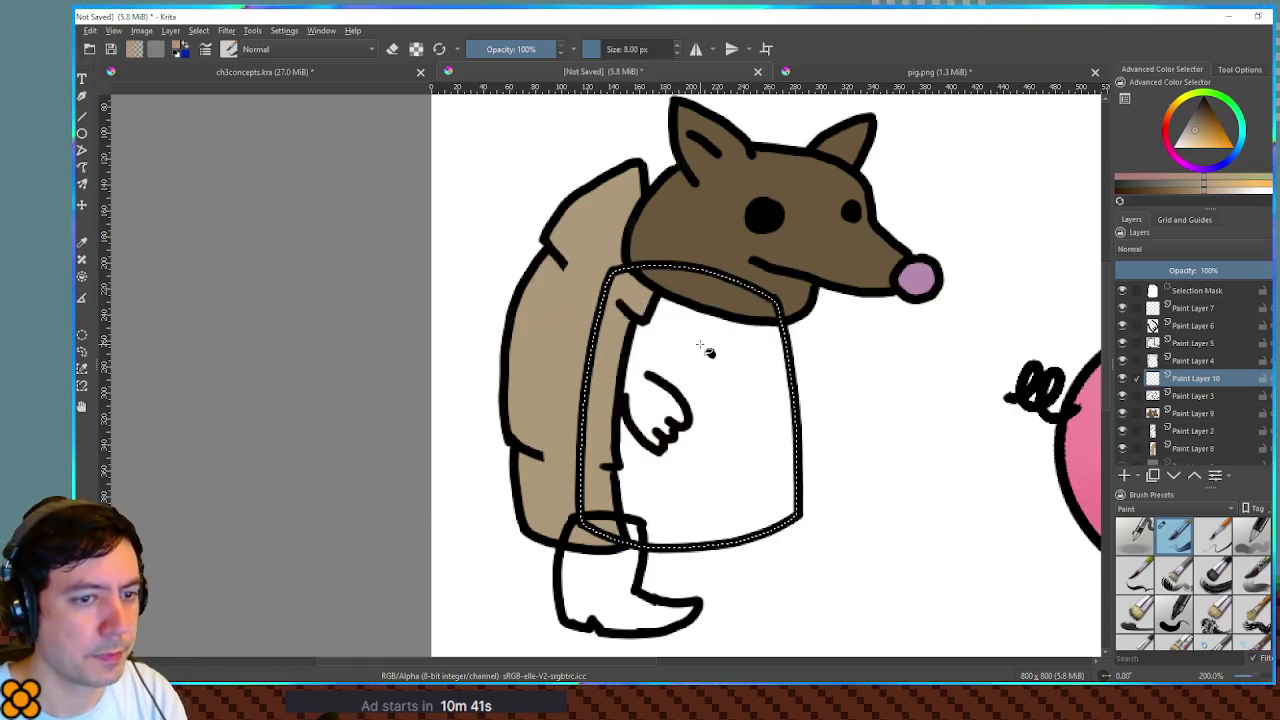
{"action": "key", "text": "shift+BackSpace"}
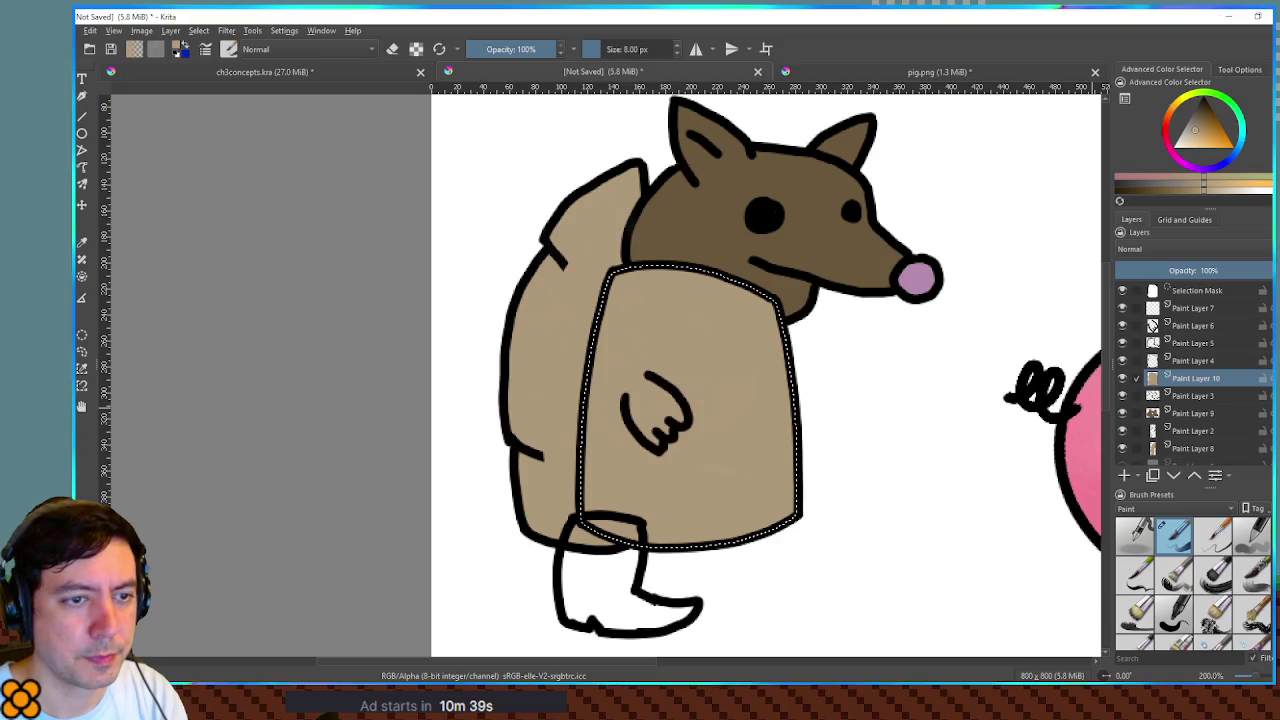
- Trace the torso edge with a black outline on a new layer above Paint Layer 4
{"action": "left_click", "coordinate": [1190, 360]}
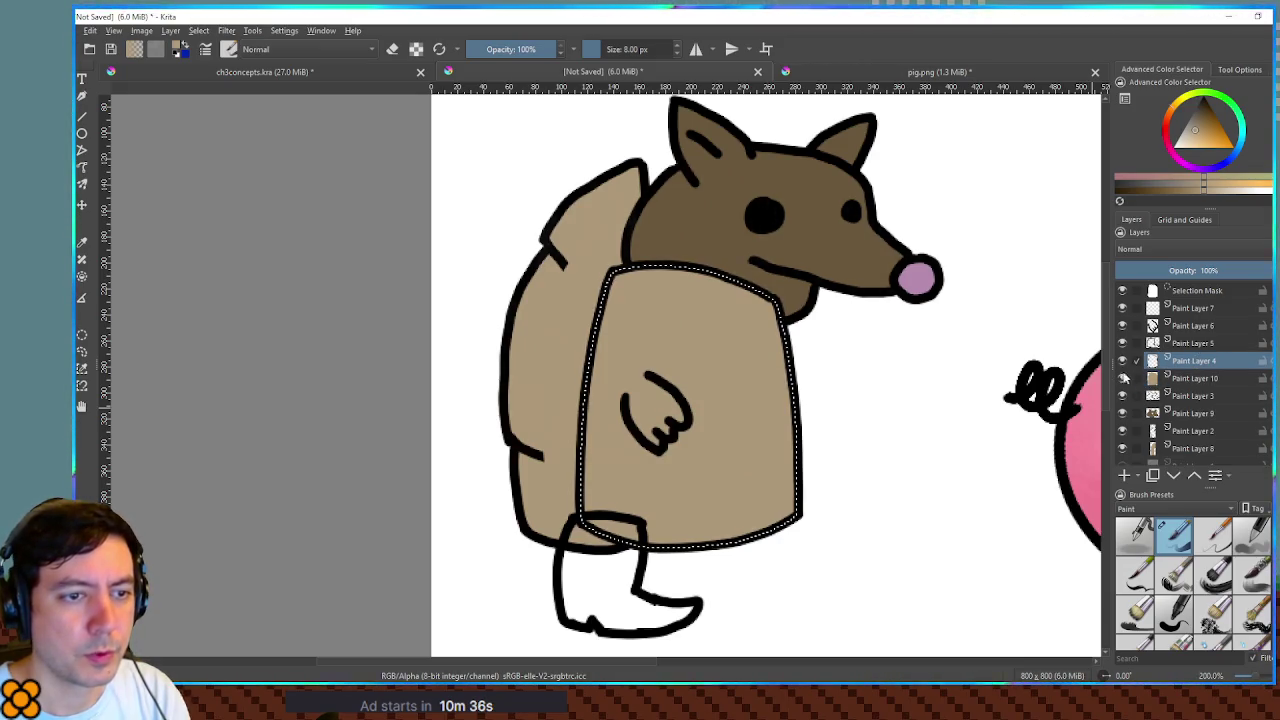
{"action": "key", "text": "Insert"}
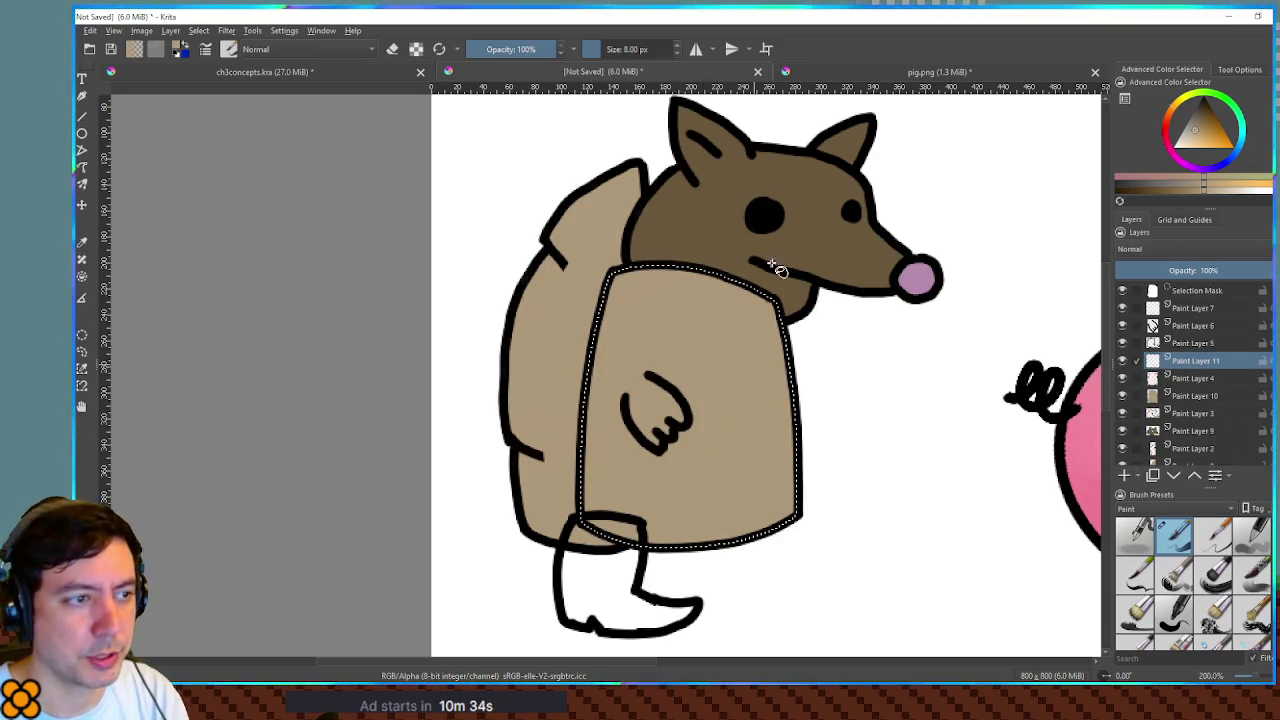
{"action": "key", "text": "d"}
{"action": "key", "text": "ctrl+shift+a"}
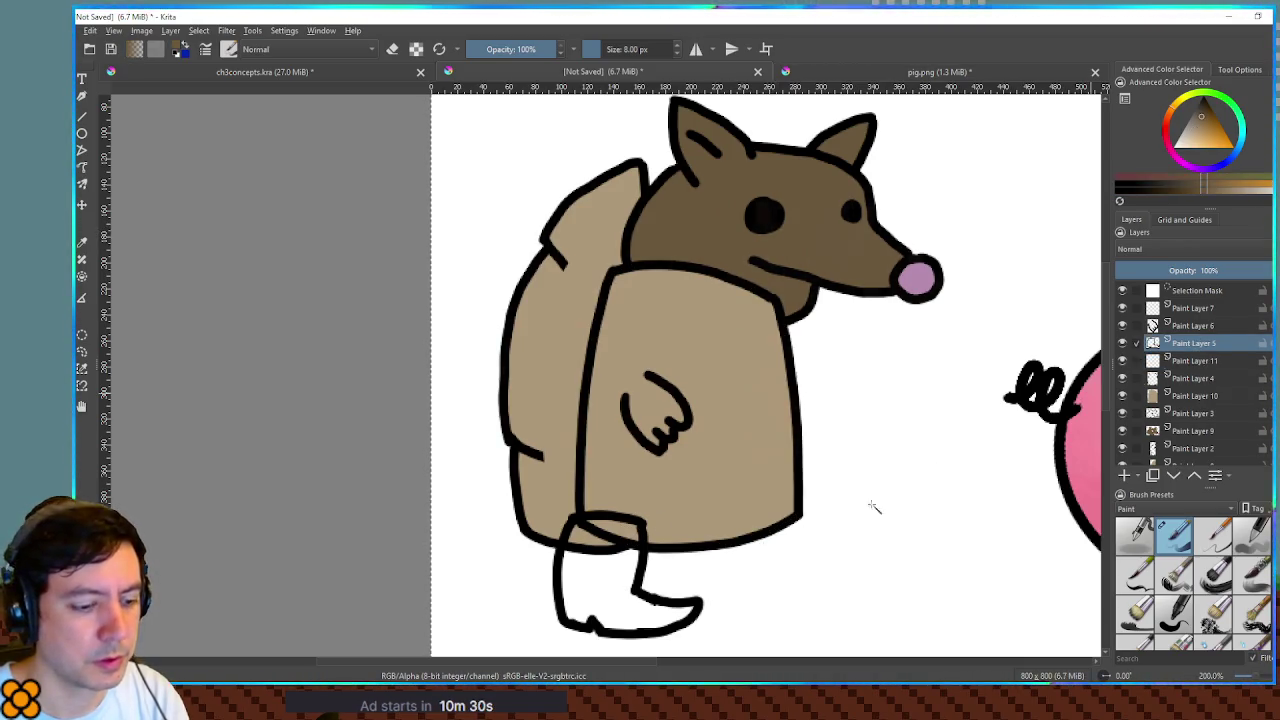
- Select the boot shape on Paint Layer 5, grow it and fill it brown
{"action": "left_click", "coordinate": [1153, 343], "text": "ctrl"}
{"action": "key", "text": "alt+s"}
{"action": "key", "text": "Return"}
{"action": "key", "text": "Page_Down"}
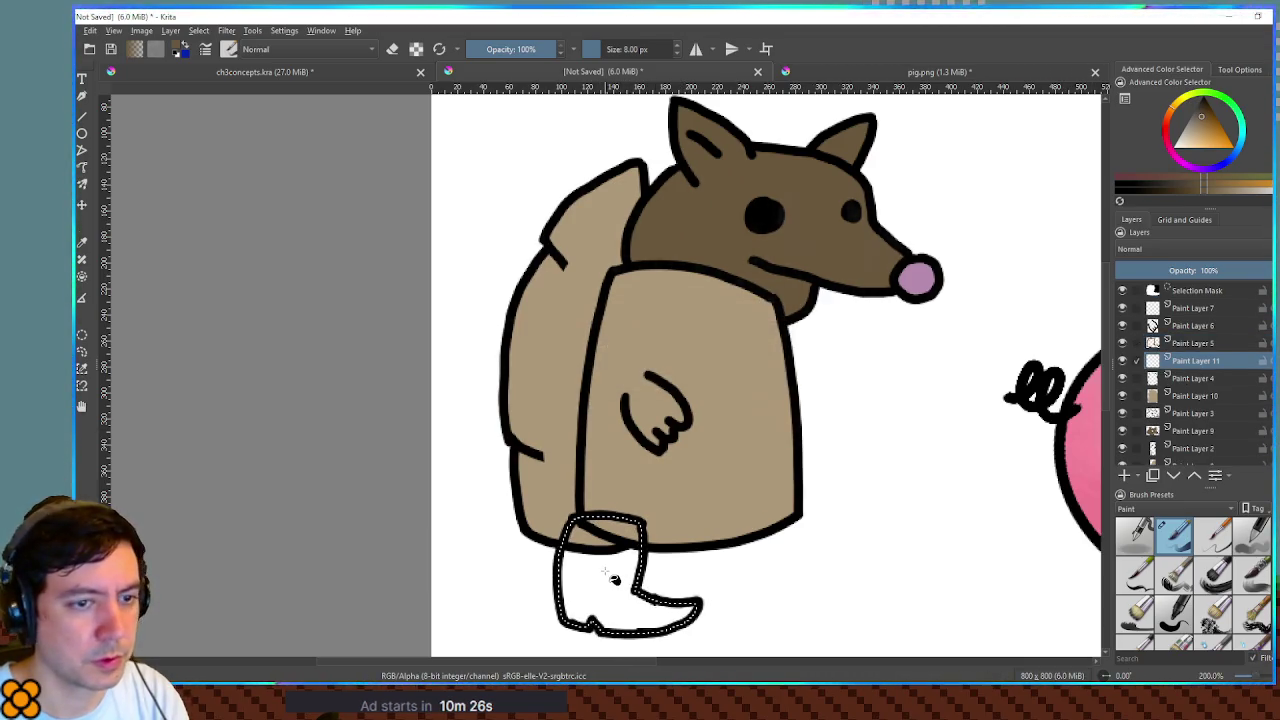
{"action": "key", "text": "shift+BackSpace"}
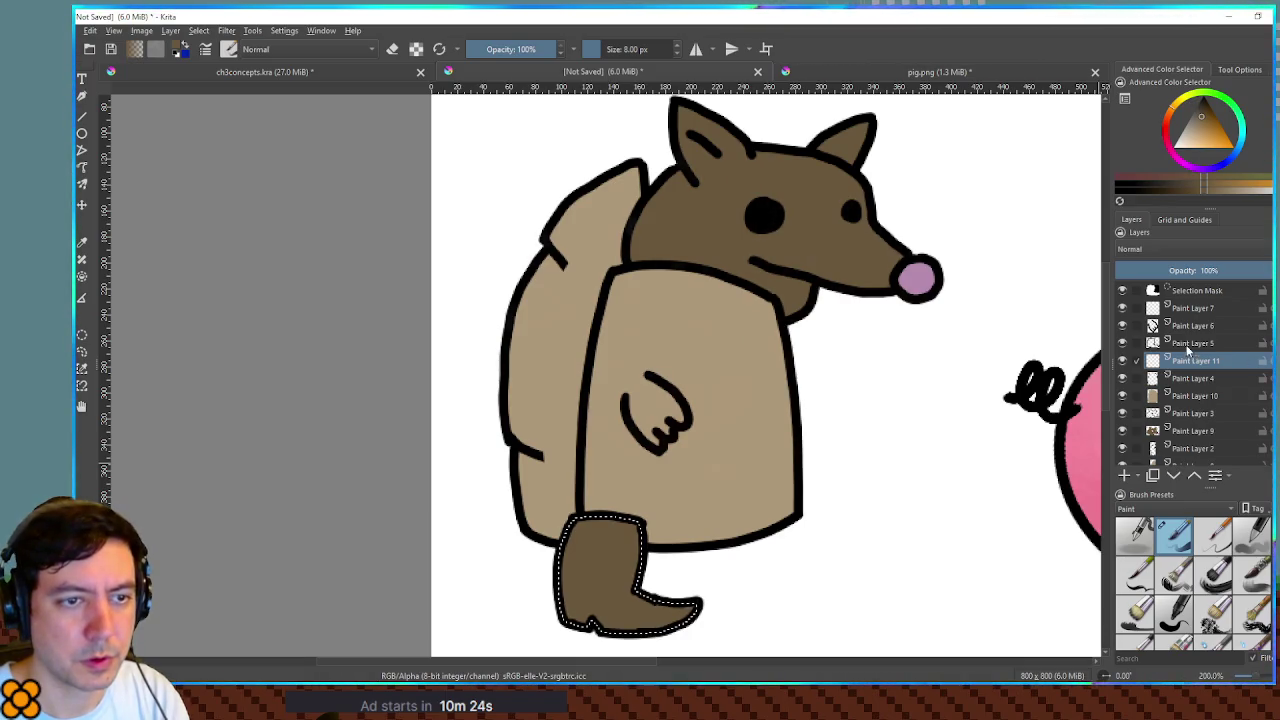
- Add a blank layer above Paint Layer 5 and make Paint Layer 6 active
{"action": "left_click", "coordinate": [1188, 345]}
{"action": "key", "text": "Insert"}
{"action": "left_click", "coordinate": [1192, 326]}
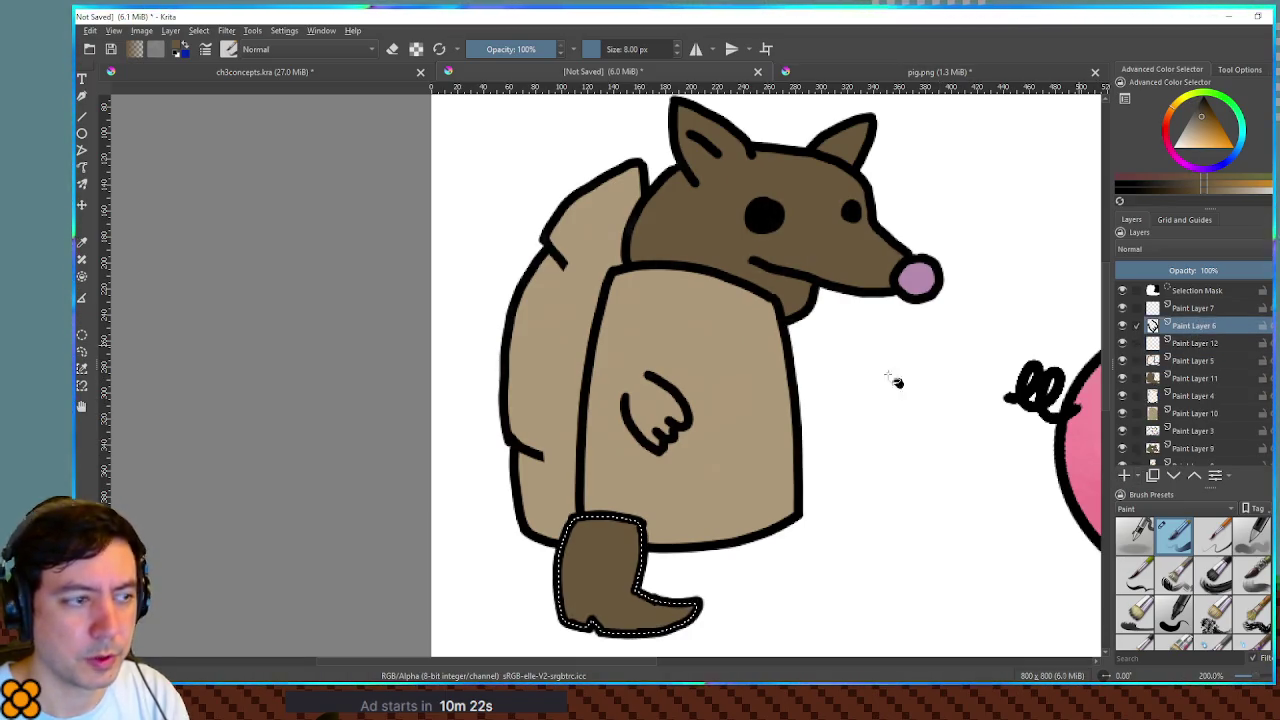
{"action": "scroll", "coordinate": [814, 391], "scroll_direction": "up", "scroll_amount": 2}
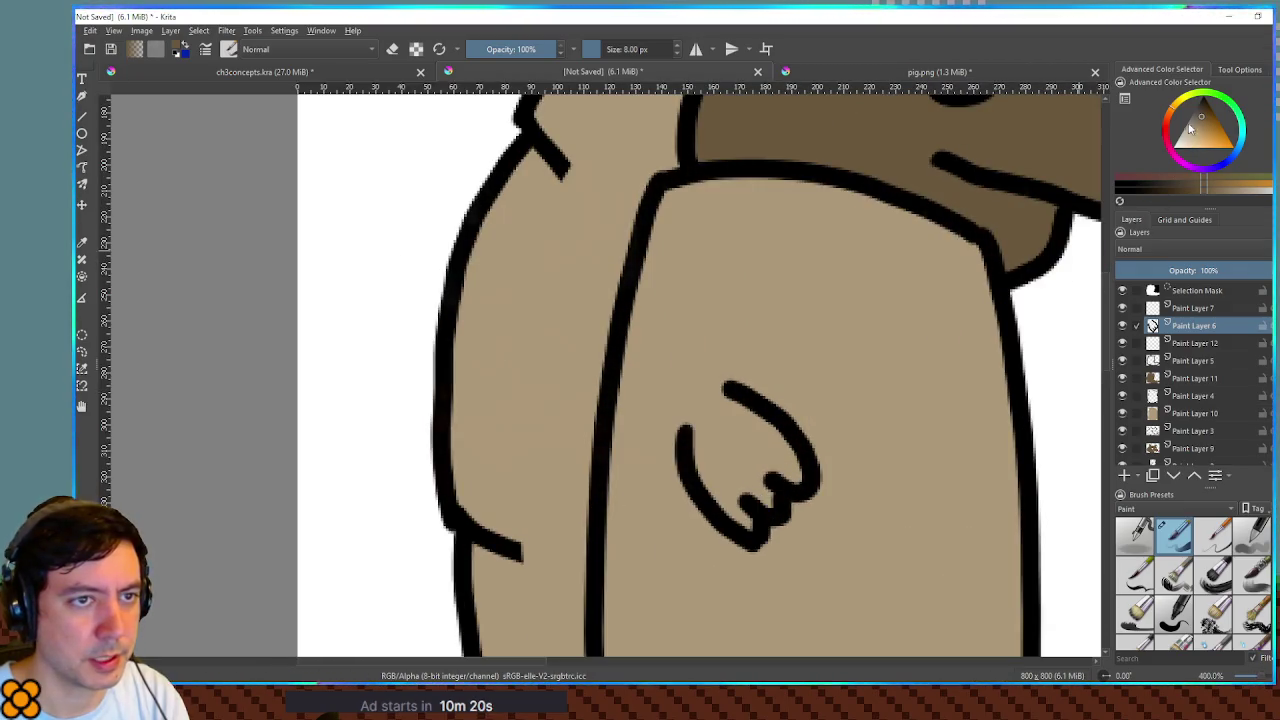
- Close the gap at the top of the hand outline, then select and grow its interior
{"action": "left_click", "coordinate": [1198, 134]}
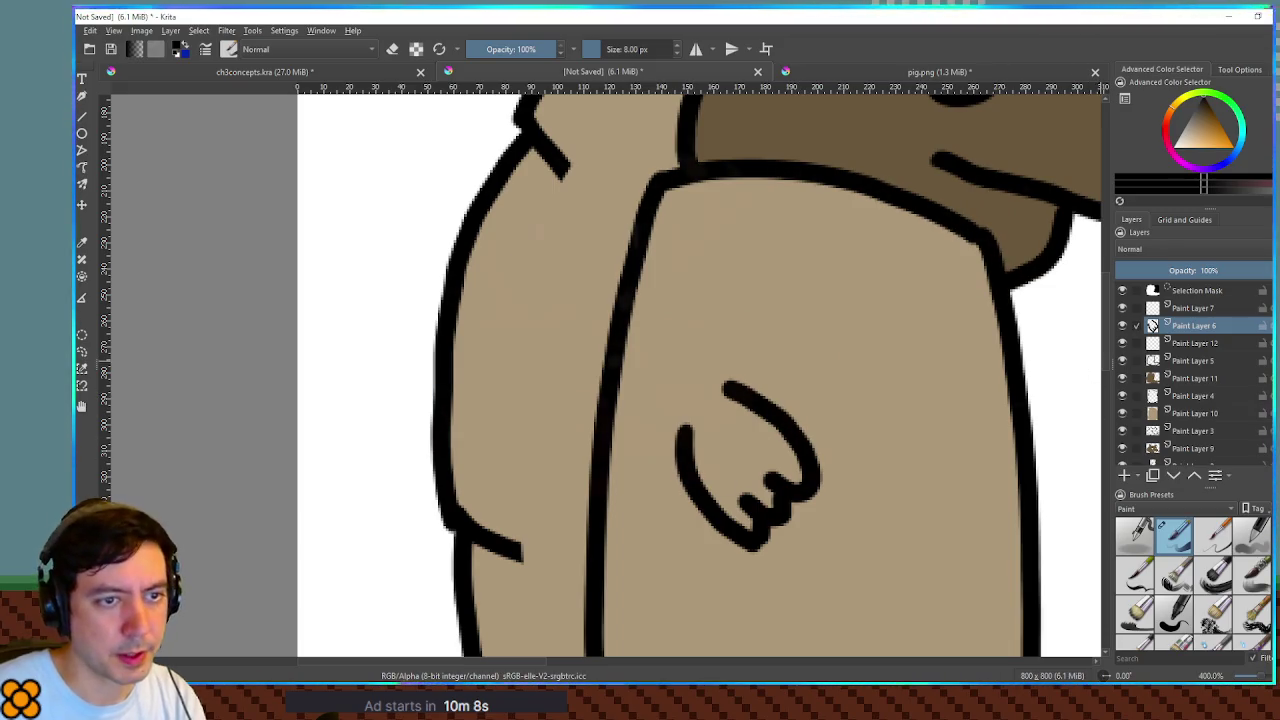
{"action": "key", "text": "ctrl+shift+a"}
{"action": "mouse_move", "coordinate": [740, 386]}
{"action": "left_mouse_down"}
{"action": "mouse_move", "coordinate": [714, 386]}
{"action": "mouse_move", "coordinate": [682, 440]}
{"action": "left_mouse_up"}
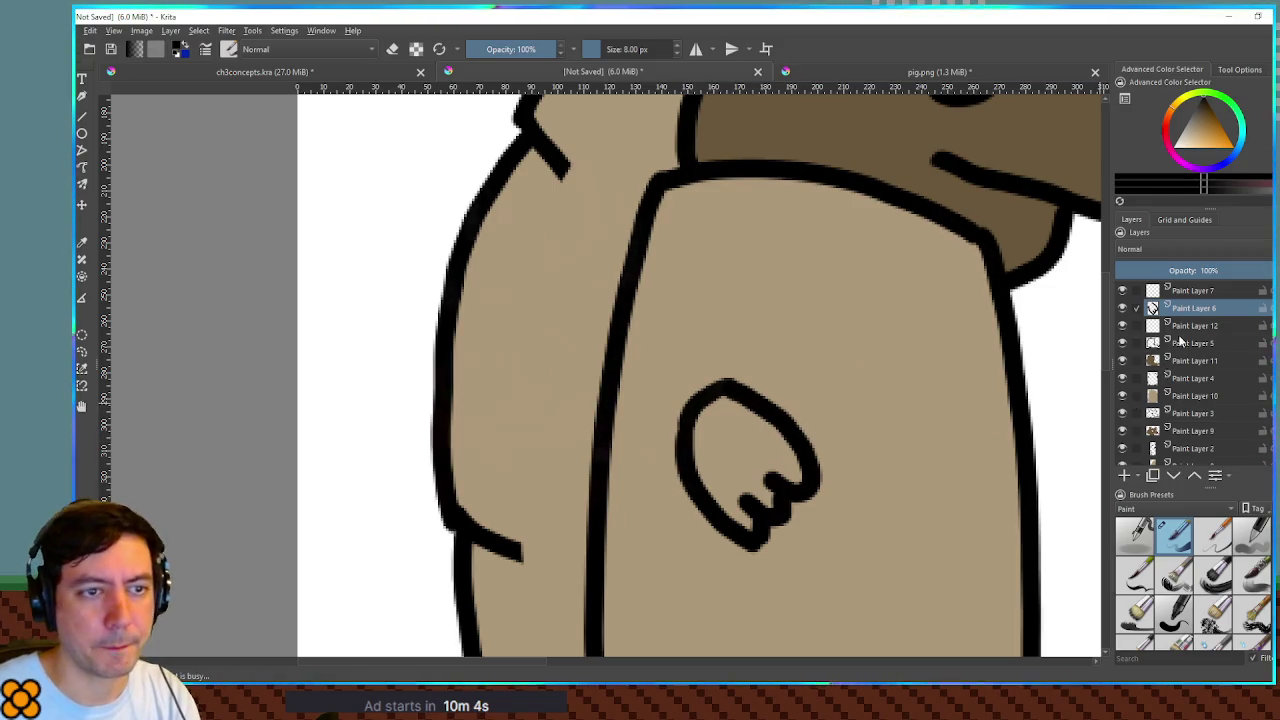
{"action": "left_click", "coordinate": [773, 441]}
{"action": "key", "text": "Return"}
- Fill the hand with dark brown sampled from the head on Paint Layer 12
{"action": "left_click", "coordinate": [1190, 344]}
{"action": "left_click", "coordinate": [937, 157], "text": "ctrl"}
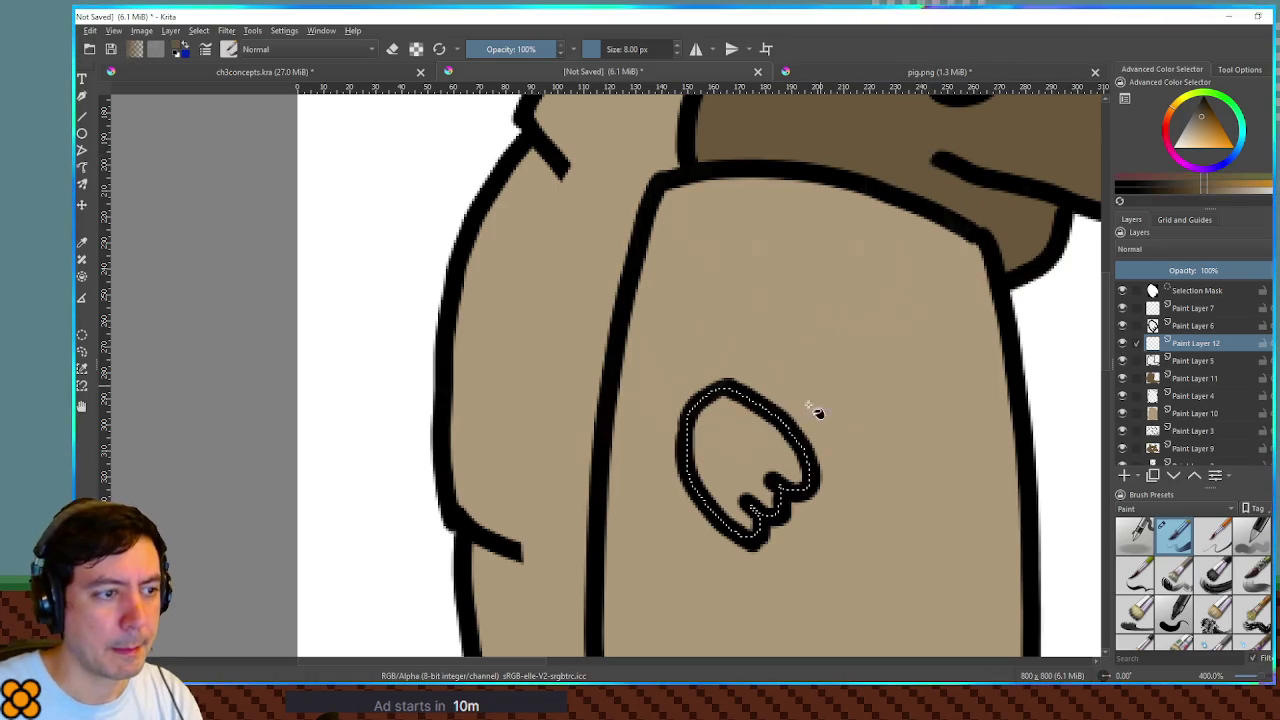
{"action": "key", "text": "f"}
{"action": "left_click", "coordinate": [777, 443]}
{"action": "scroll", "coordinate": [969, 420], "scroll_direction": "down", "scroll_amount": 4}
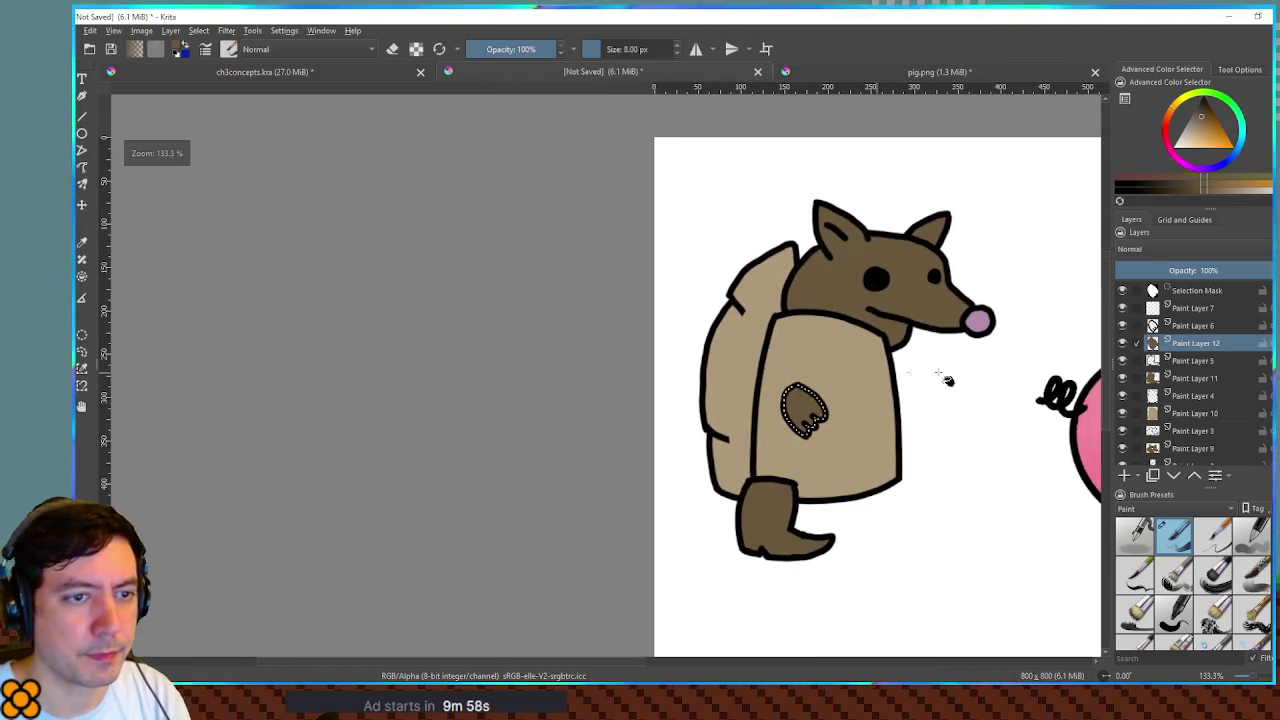
- Clear the hand selection and move Paint Layers 2 and 8 near the top of the stack
{"action": "scroll", "coordinate": [920, 371], "scroll_direction": "right", "scroll_amount": 1}
{"action": "left_click", "coordinate": [1191, 327]}
{"action": "key", "text": "ctrl+shift+a"}
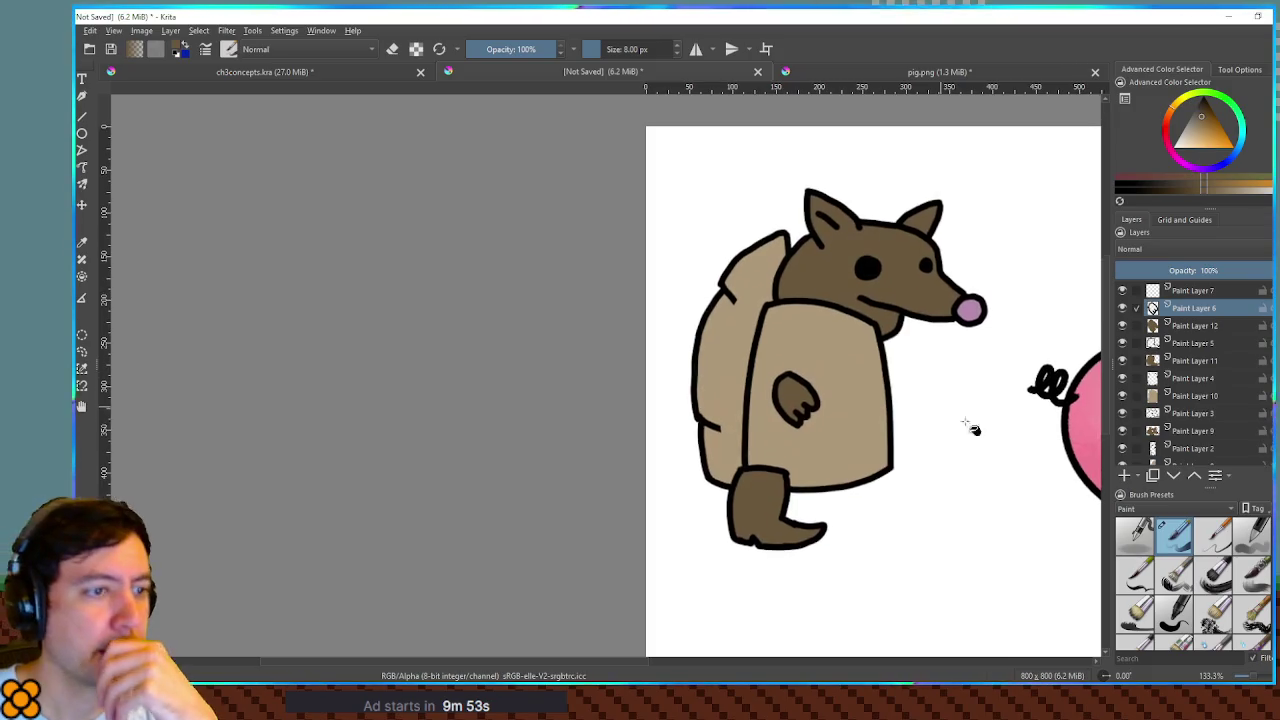
{"action": "left_click", "coordinate": [1193, 413]}
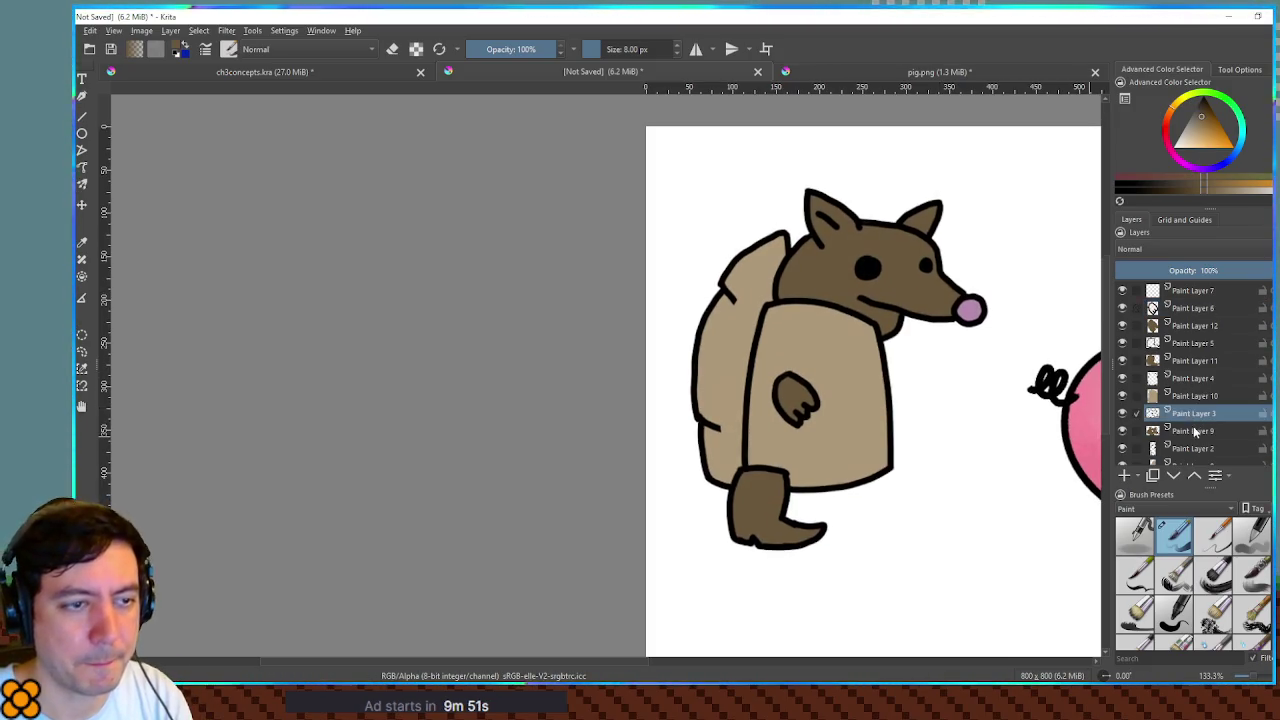
{"action": "left_click", "coordinate": [1196, 431], "text": "ctrl"}
{"action": "mouse_move", "coordinate": [1192, 421]}
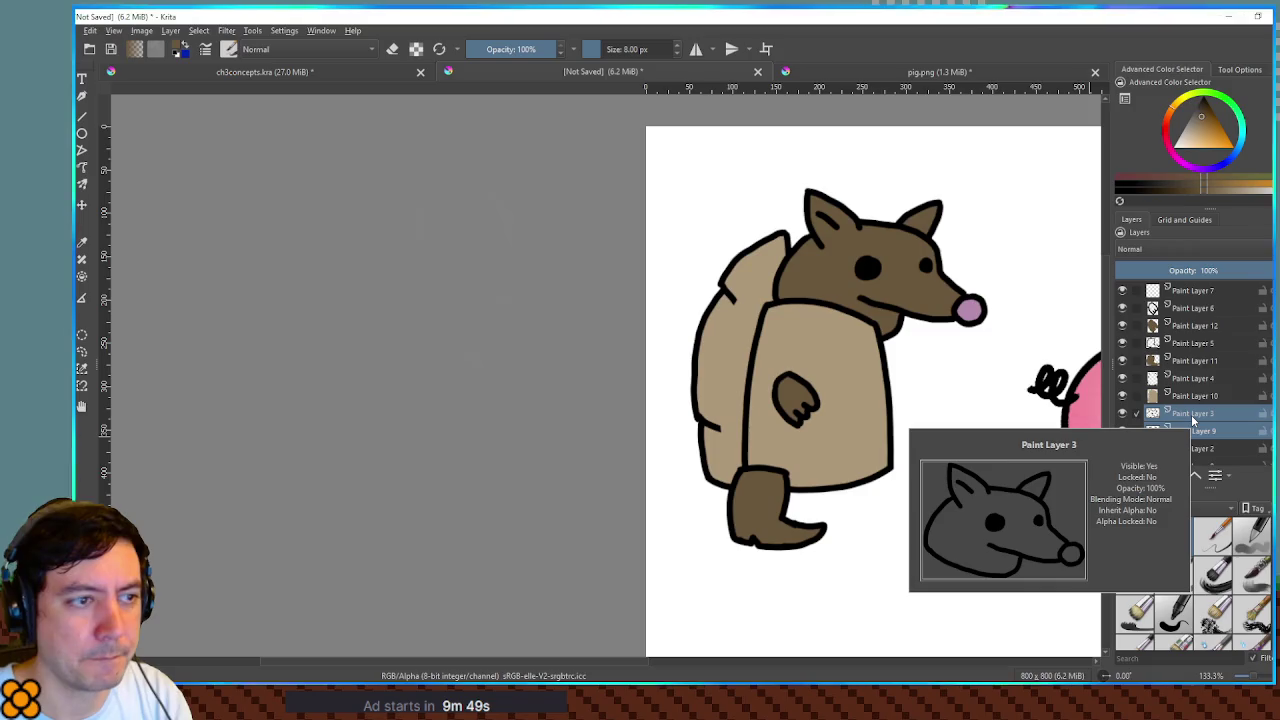
{"action": "left_click", "coordinate": [1192, 452]}
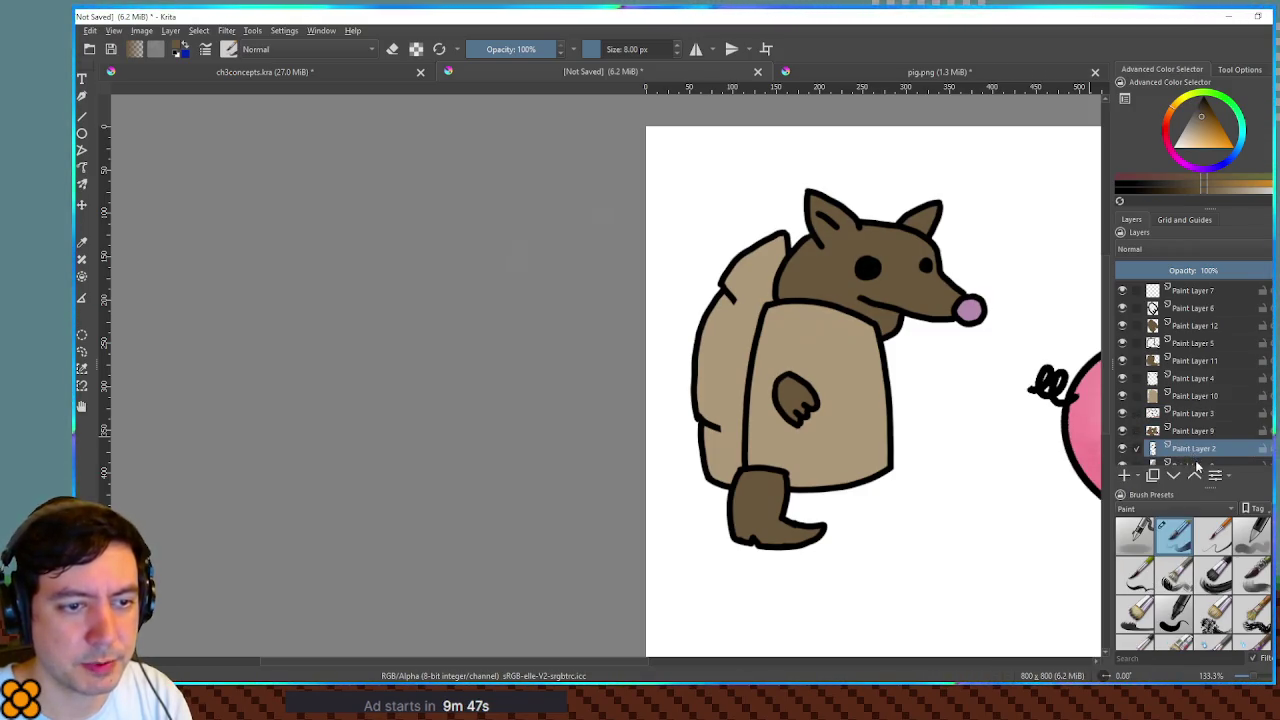
{"action": "left_click", "coordinate": [1197, 467], "text": "shift"}
{"action": "left_click_drag", "start_coordinate": [1197, 467], "coordinate": [1182, 310]}
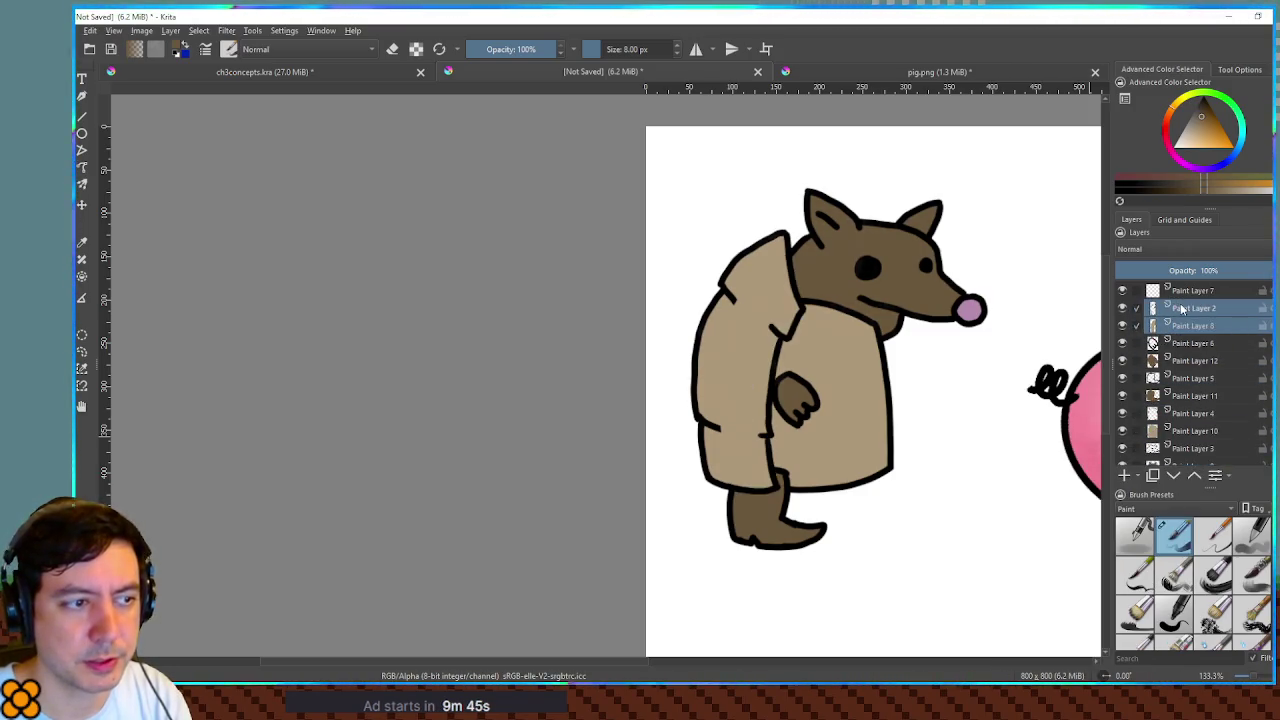
- Move Paint Layers 3 and 9 just below Paint Layer 8
{"action": "left_click_drag", "start_coordinate": [1013, 378], "coordinate": [983, 360]}
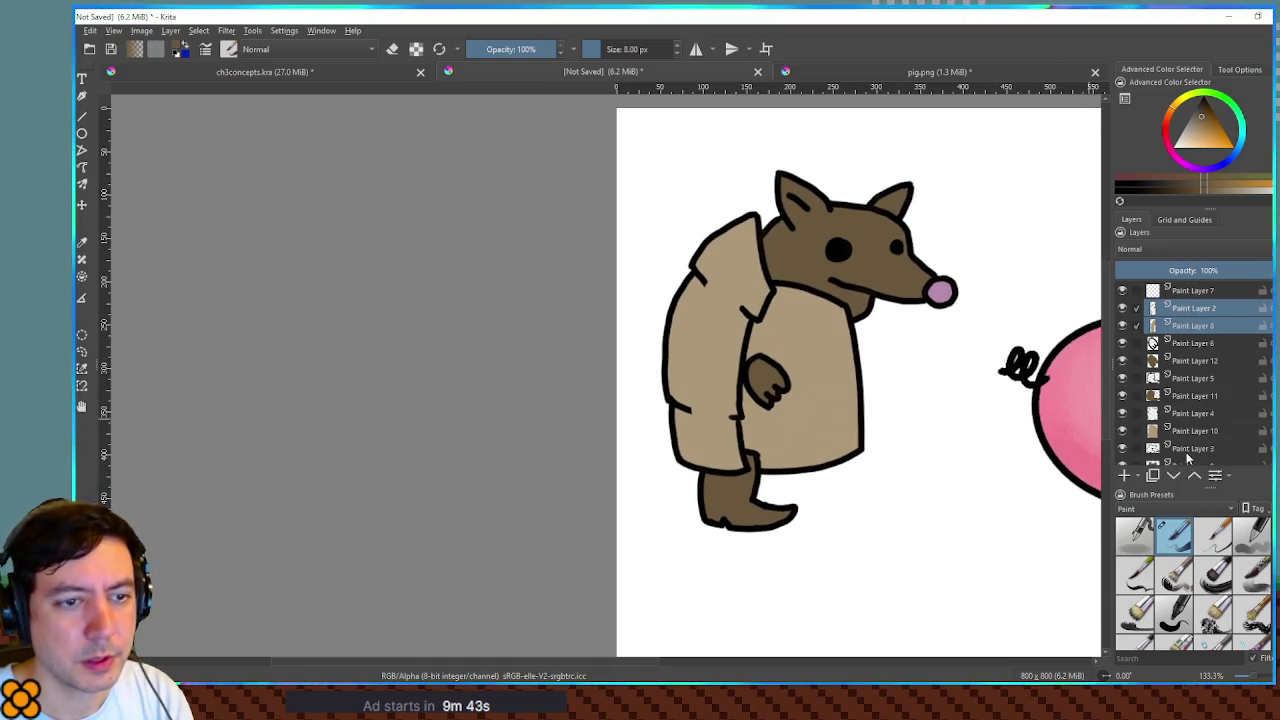
{"action": "left_click", "coordinate": [1190, 460]}
{"action": "left_click", "coordinate": [1190, 448], "text": "shift"}
{"action": "left_click_drag", "start_coordinate": [1190, 448], "coordinate": [1192, 341]}
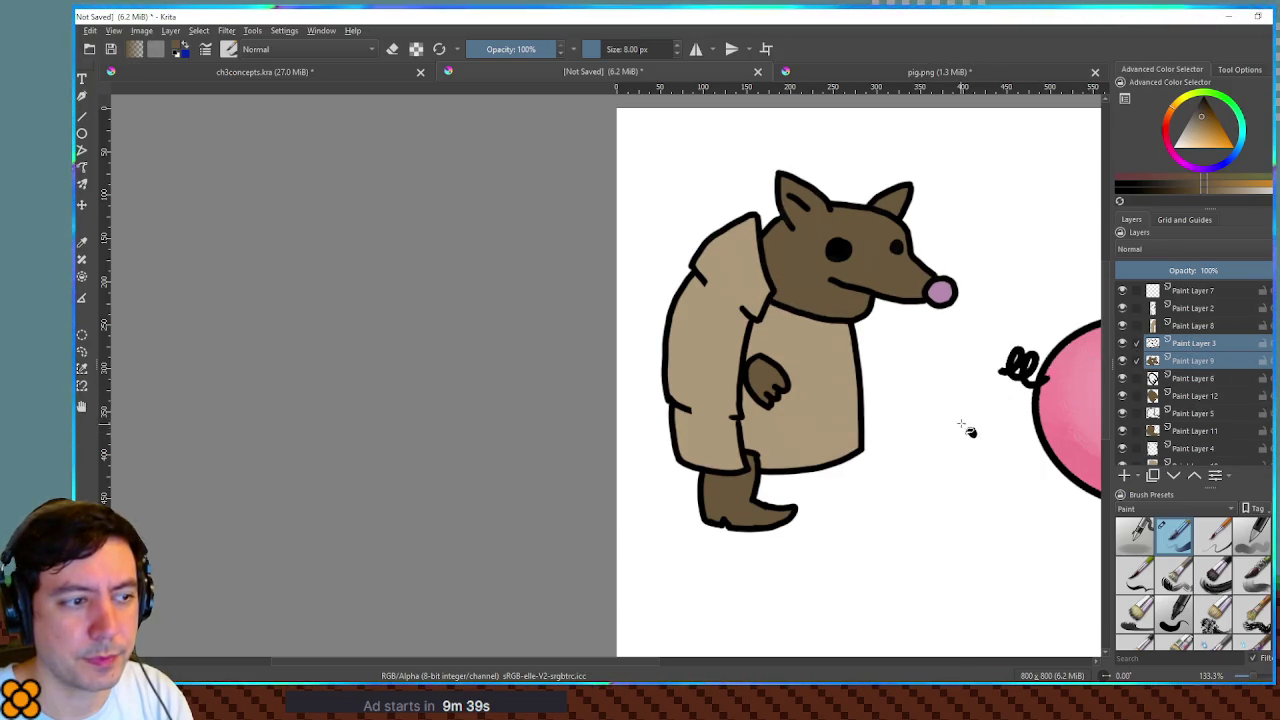
- Move Paint Layers 5 and 11 below Paint Layer 10 and recentre the character
{"action": "left_click_drag", "start_coordinate": [965, 428], "coordinate": [925, 410]}
{"action": "scroll", "coordinate": [1200, 420], "scroll_direction": "down", "scroll_amount": 2}
{"action": "left_click", "coordinate": [1190, 351]}
{"action": "left_click_drag", "start_coordinate": [1187, 369], "coordinate": [1188, 410]}
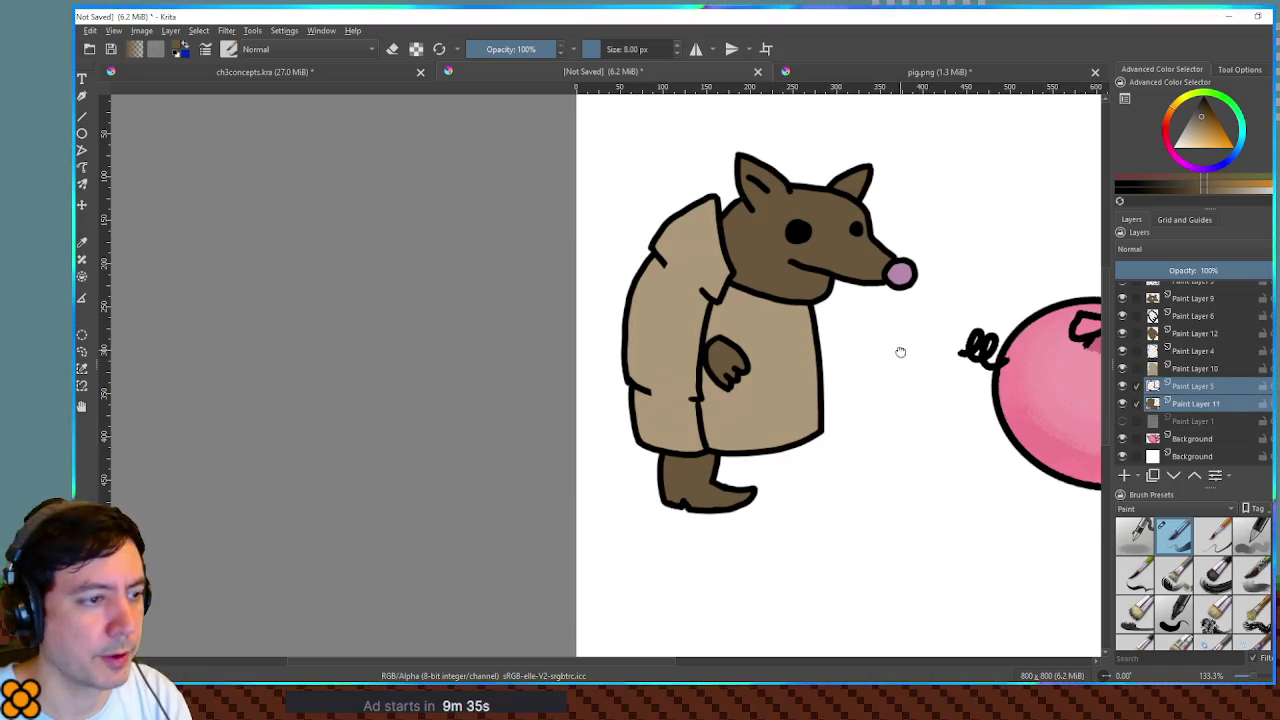
{"action": "scroll", "coordinate": [929, 400], "scroll_direction": "up", "scroll_amount": 3}
{"action": "scroll", "coordinate": [857, 371], "scroll_direction": "down", "scroll_amount": 1}
{"action": "left_click_drag", "start_coordinate": [968, 428], "coordinate": [777, 369]}
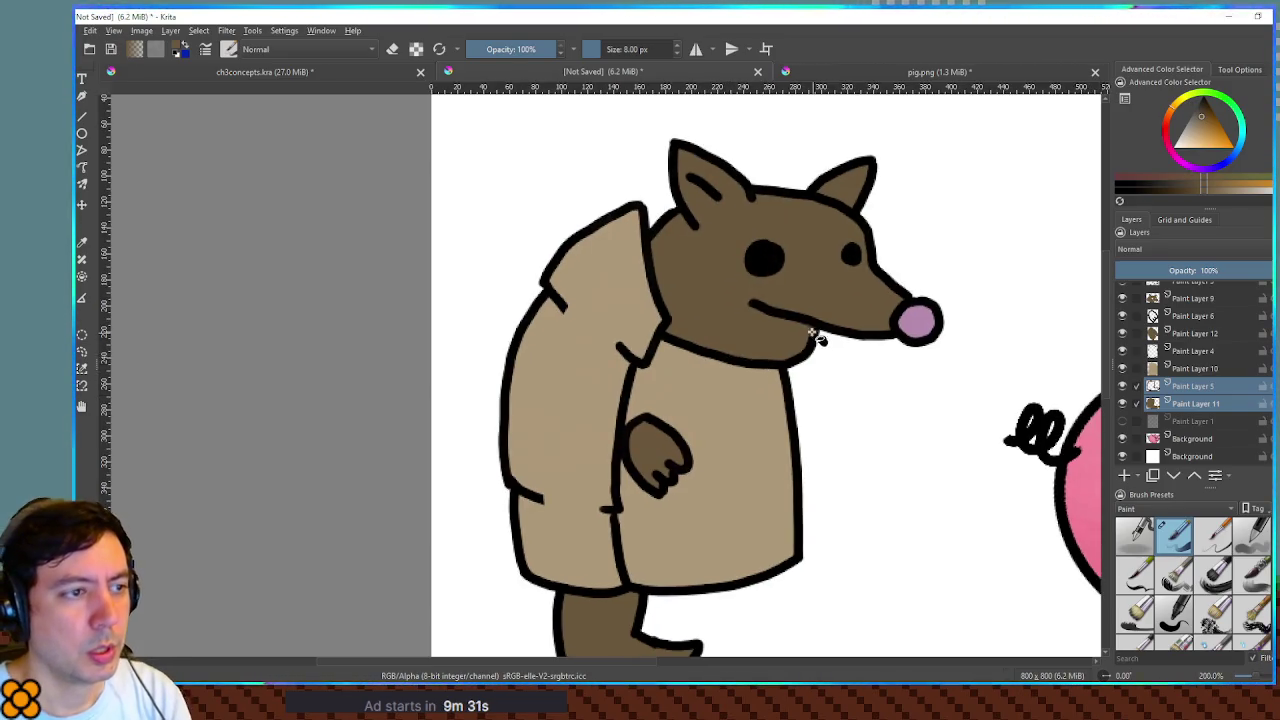
{"action": "scroll", "coordinate": [1190, 358], "scroll_direction": "up", "scroll_amount": 3}
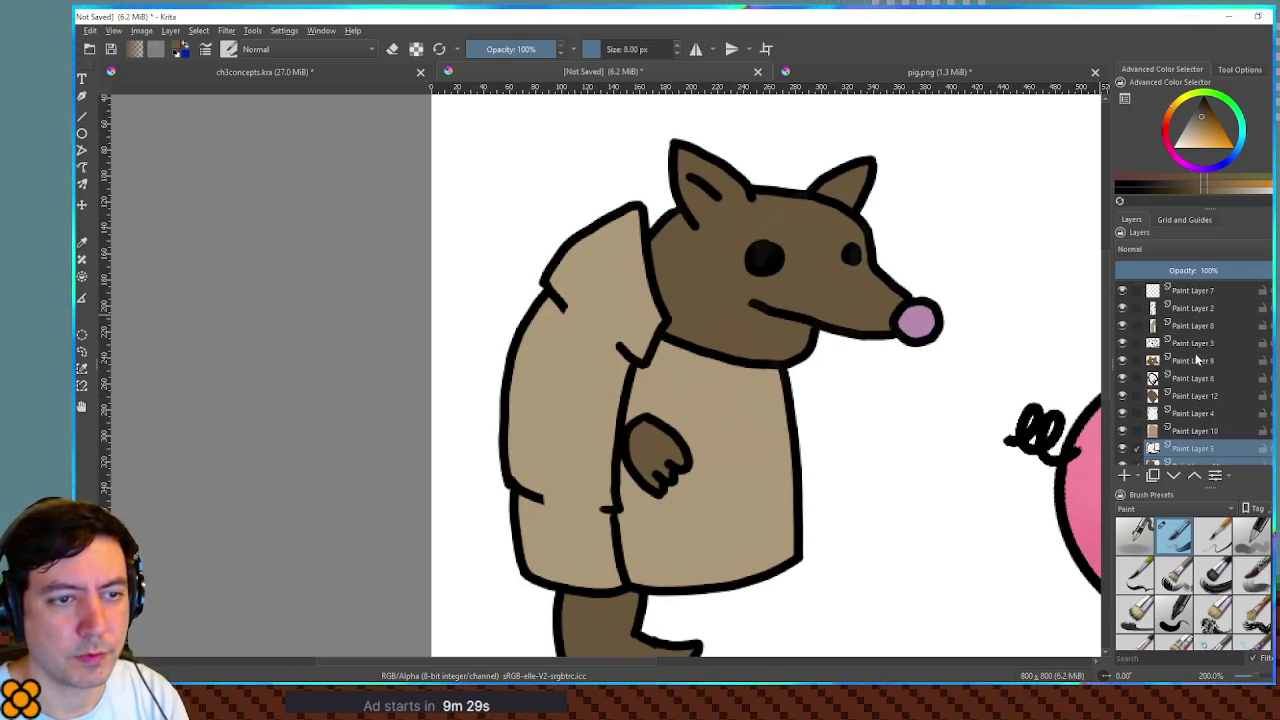
- Reset the colour to black and test a large textured brush stroke, then undo it
{"action": "left_click", "coordinate": [1197, 344]}
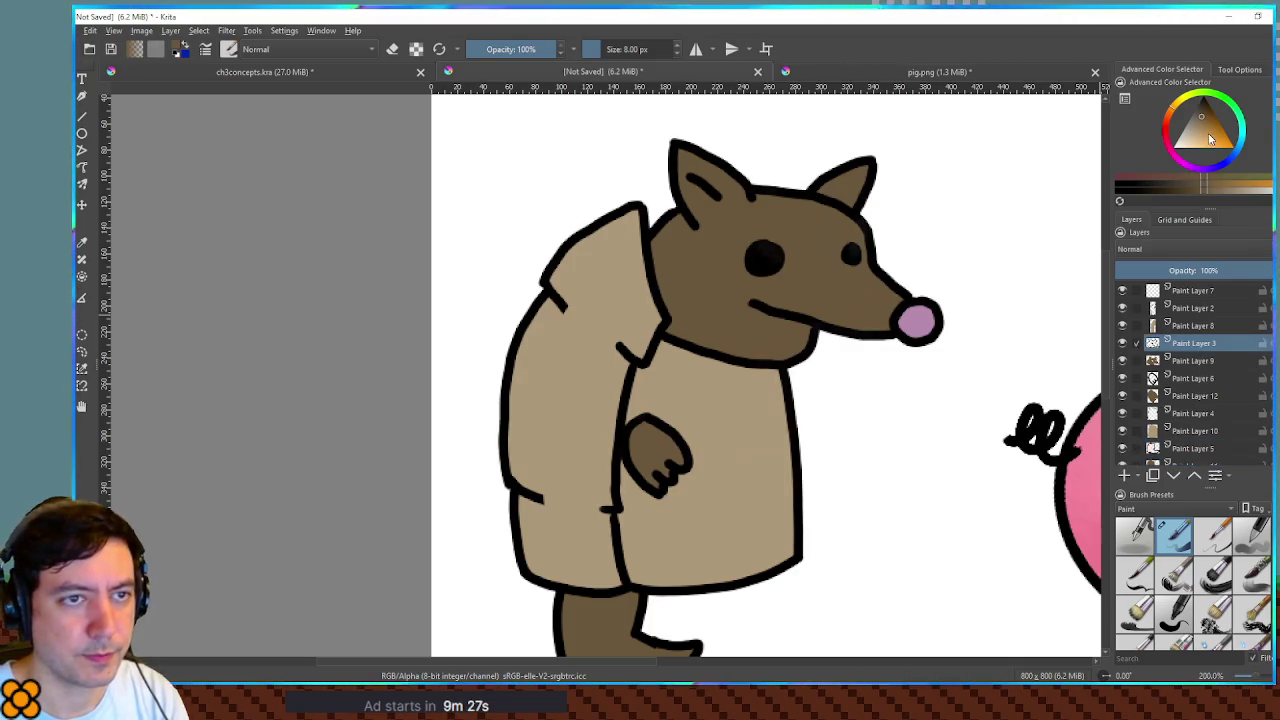
{"action": "key", "text": "d"}
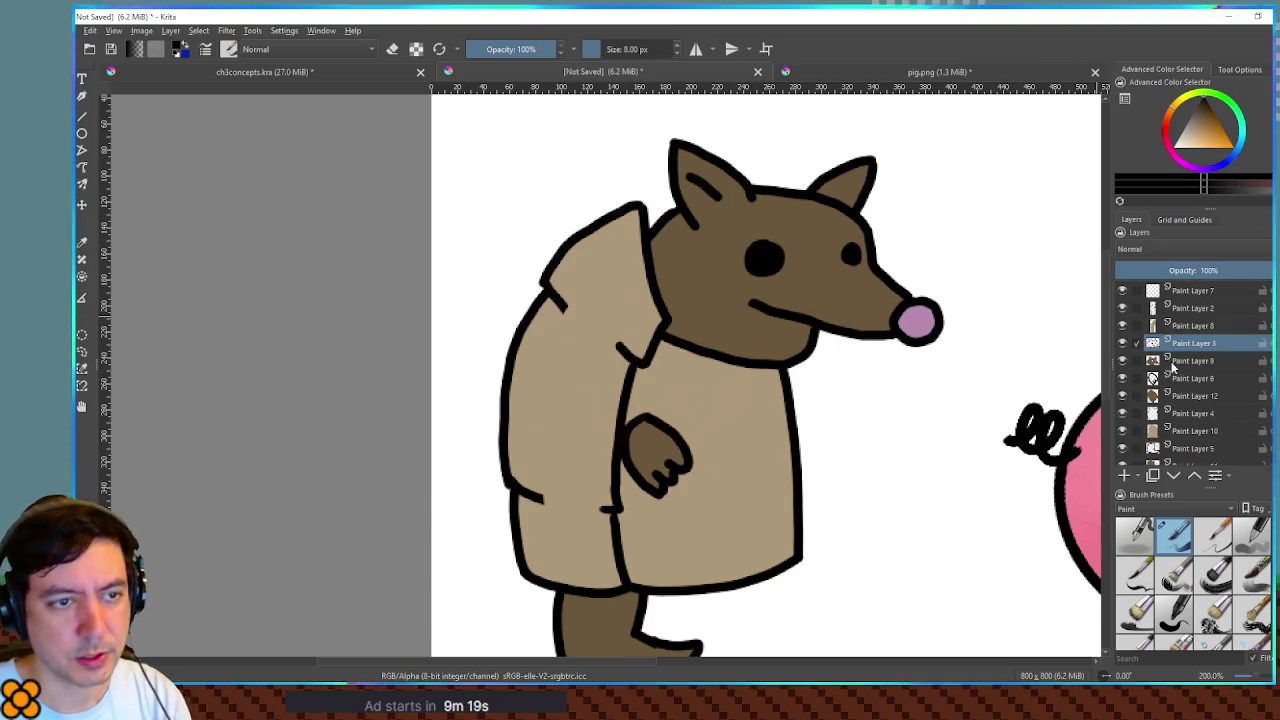
{"action": "left_click_drag", "start_coordinate": [1075, 452], "coordinate": [1006, 442]}
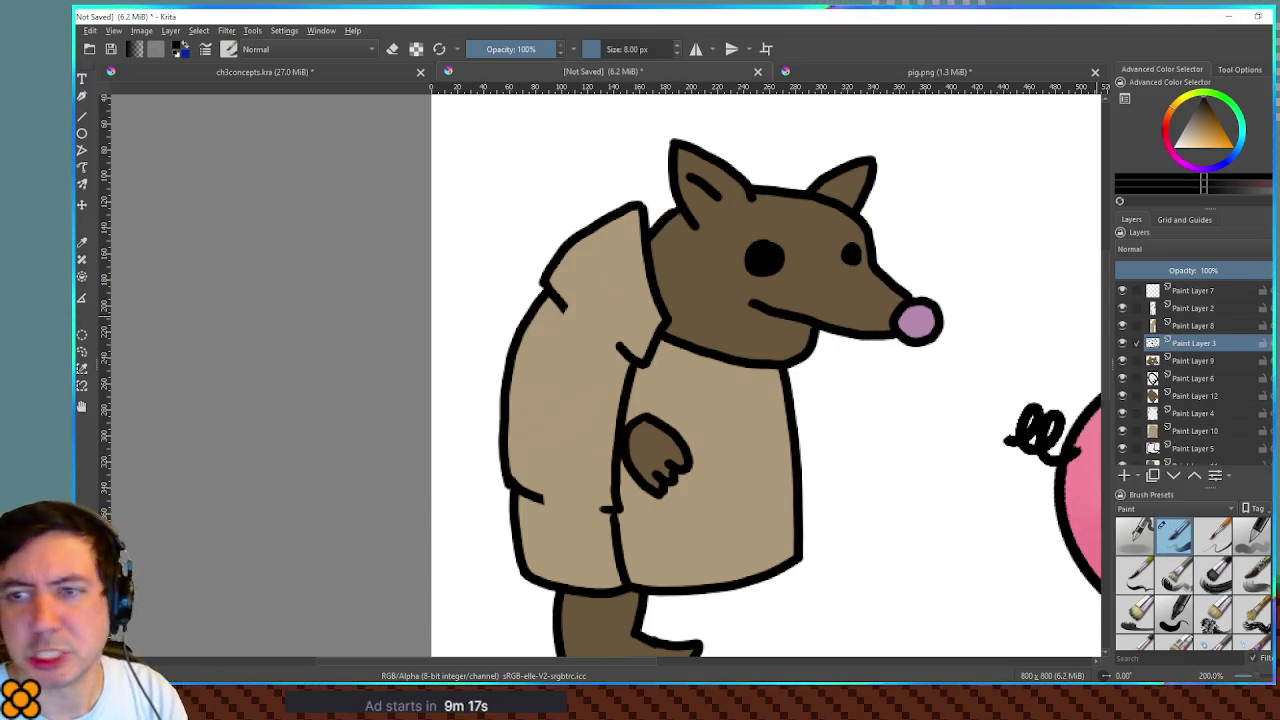
{"action": "left_click", "coordinate": [1250, 605]}
{"action": "mouse_move", "coordinate": [565, 350]}
{"action": "left_mouse_down"}
{"action": "mouse_move", "coordinate": [545, 395]}
{"action": "mouse_move", "coordinate": [690, 500]}
{"action": "left_mouse_up"}
{"action": "key", "text": "ctrl+z"}
{"action": "key", "text": "ctrl+z"}
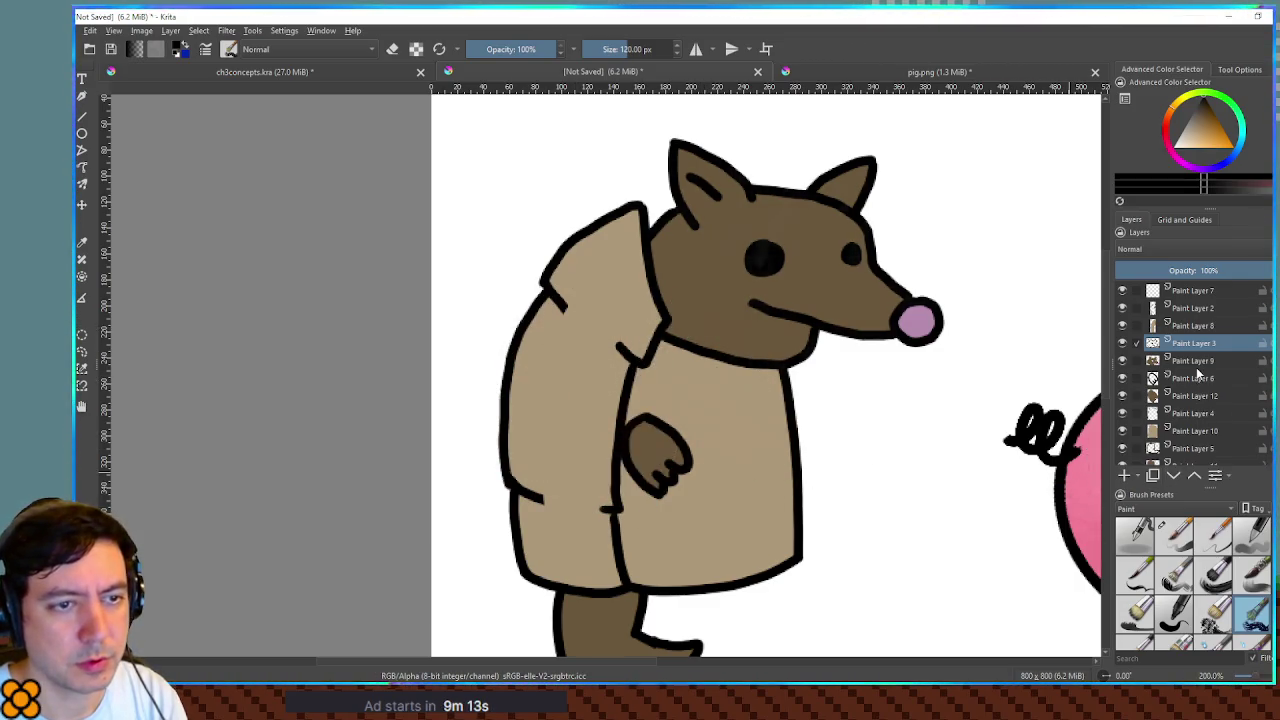
{"action": "scroll", "coordinate": [1198, 372], "scroll_direction": "down", "scroll_amount": 2}
{"action": "scroll", "coordinate": [1198, 362], "scroll_direction": "up", "scroll_amount": 2}
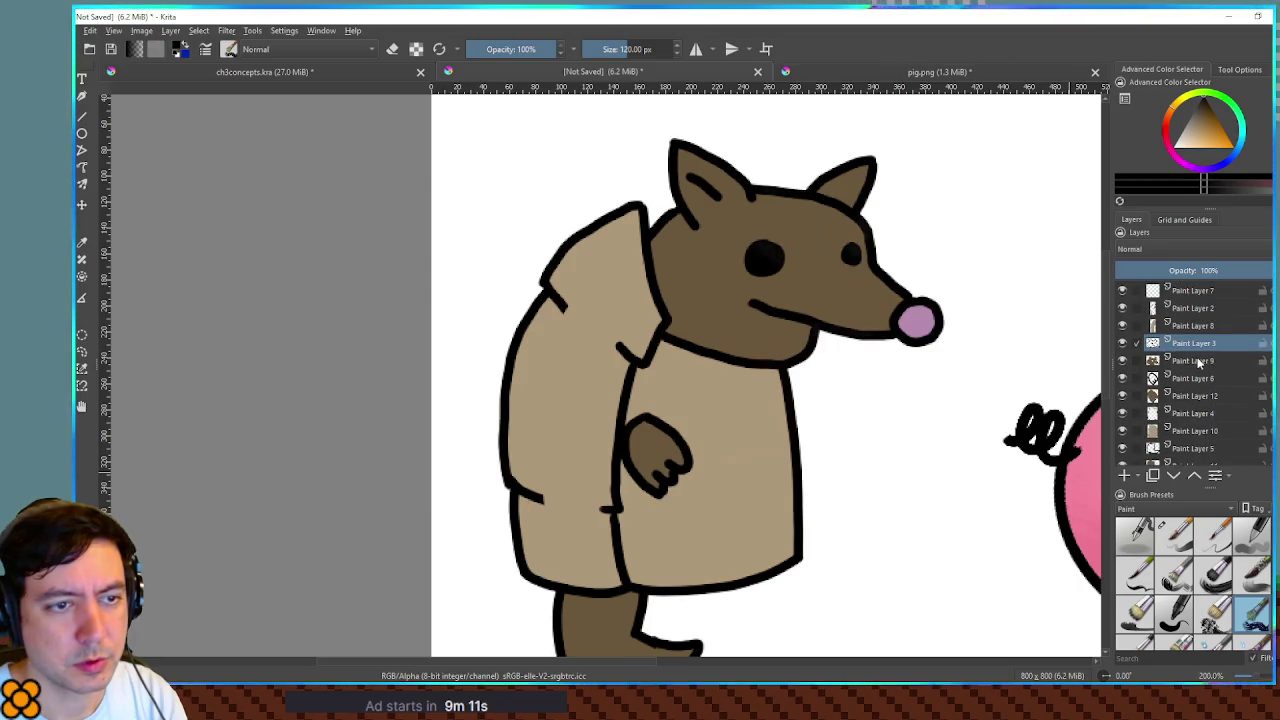
- On Paint Layer 8, try a 24% opacity stroke and another textured preset, undoing both
{"action": "left_click", "coordinate": [1190, 325]}
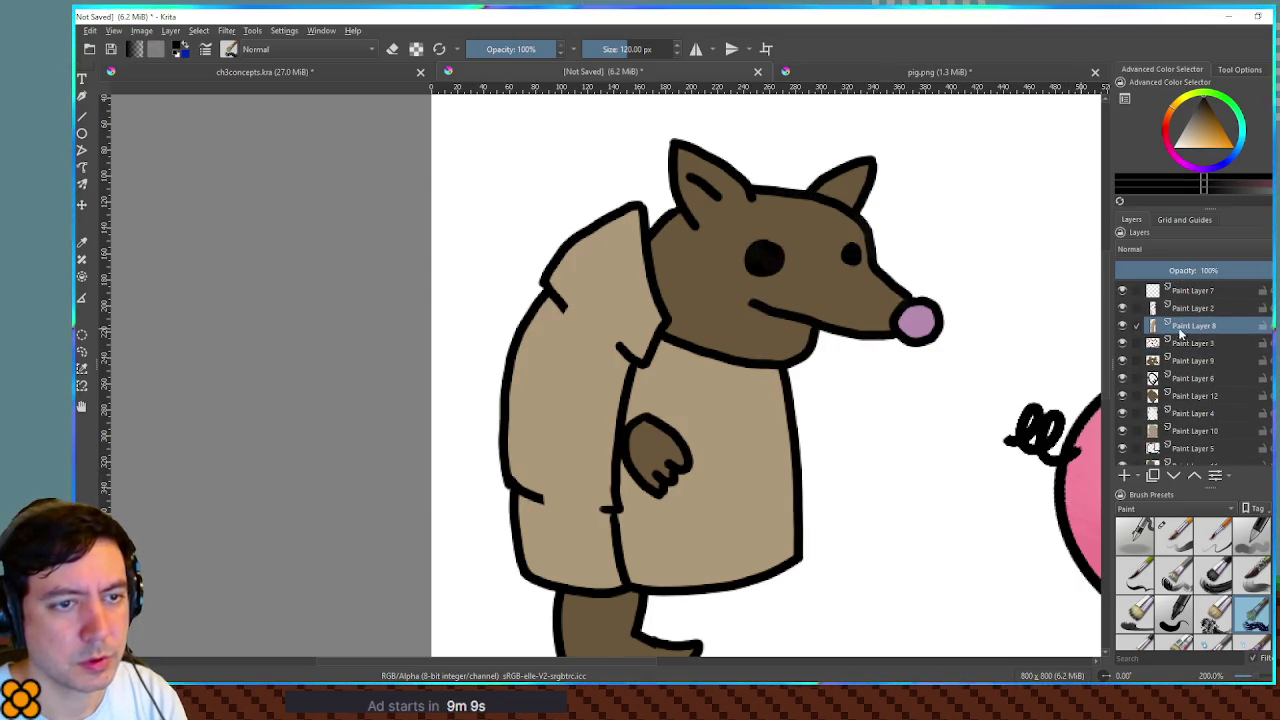
{"action": "left_click", "coordinate": [487, 48]}
{"action": "mouse_move", "coordinate": [560, 250]}
{"action": "left_mouse_down"}
{"action": "mouse_move", "coordinate": [650, 300]}
{"action": "mouse_move", "coordinate": [500, 540]}
{"action": "mouse_move", "coordinate": [615, 505]}
{"action": "left_mouse_up"}
{"action": "key", "text": "ctrl+z"}
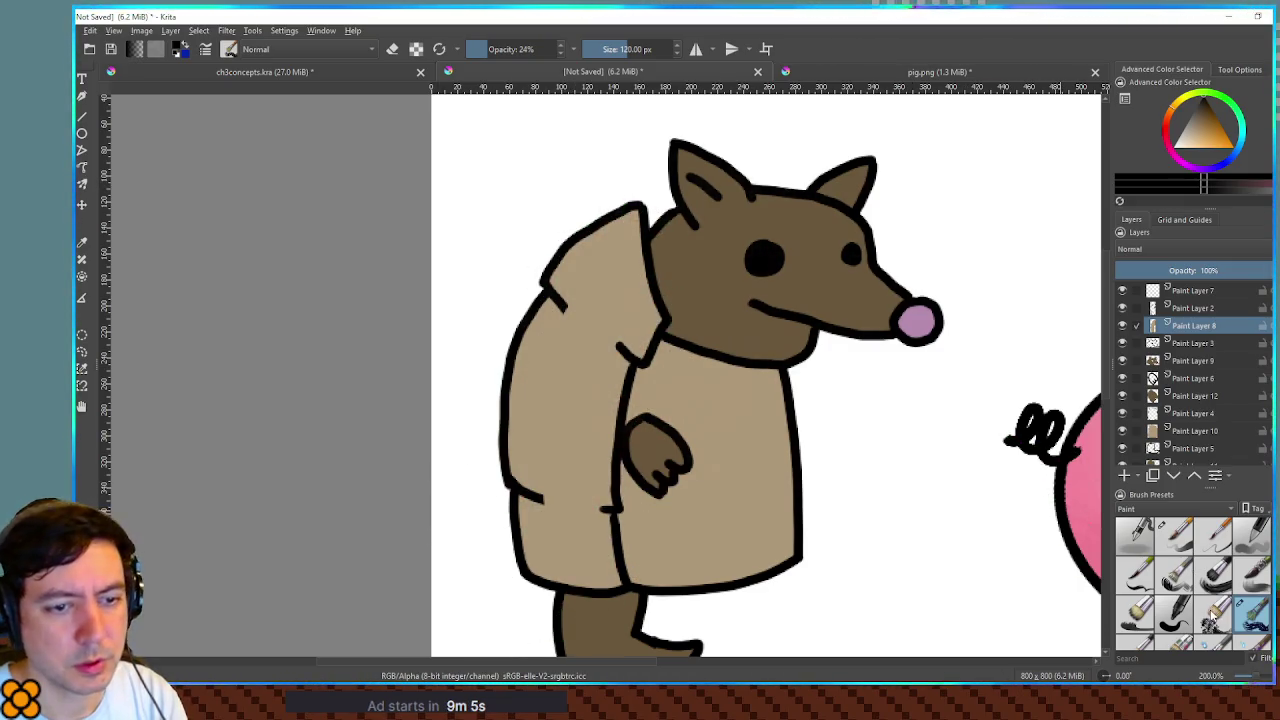
{"action": "left_click", "coordinate": [1212, 612]}
{"action": "mouse_move", "coordinate": [520, 280]}
{"action": "left_mouse_down"}
{"action": "mouse_move", "coordinate": [586, 371]}
{"action": "mouse_move", "coordinate": [571, 514]}
{"action": "left_mouse_up"}
{"action": "key", "text": "ctrl+z"}
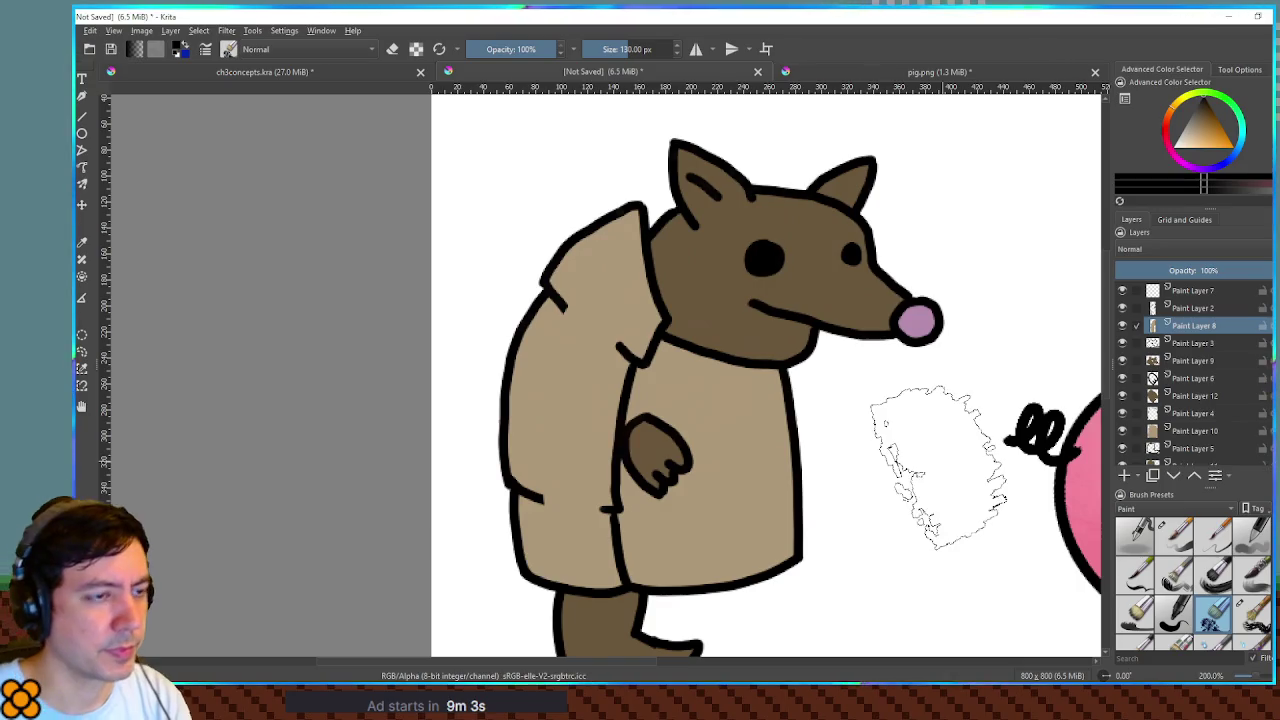
- Paint textured shading over the shell's upper left and pick an orange-tan shading colour
{"action": "mouse_move", "coordinate": [657, 286]}
{"action": "left_mouse_down"}
{"action": "mouse_move", "coordinate": [629, 300]}
{"action": "mouse_move", "coordinate": [612, 337]}
{"action": "mouse_move", "coordinate": [580, 314]}
{"action": "mouse_move", "coordinate": [557, 337]}
{"action": "mouse_move", "coordinate": [500, 457]}
{"action": "mouse_move", "coordinate": [567, 555]}
{"action": "mouse_move", "coordinate": [623, 451]}
{"action": "mouse_move", "coordinate": [614, 277]}
{"action": "mouse_move", "coordinate": [634, 229]}
{"action": "mouse_move", "coordinate": [730, 390]}
{"action": "left_mouse_up"}
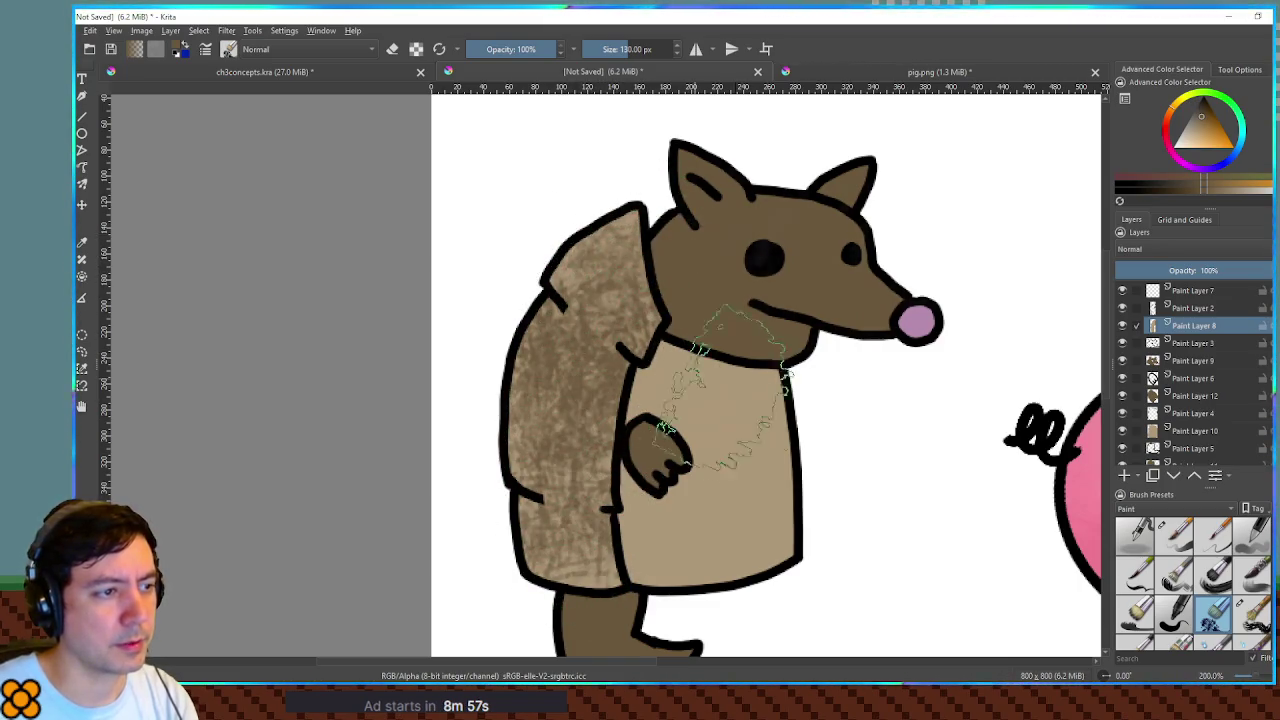
{"action": "left_click", "coordinate": [722, 388], "text": "ctrl"}
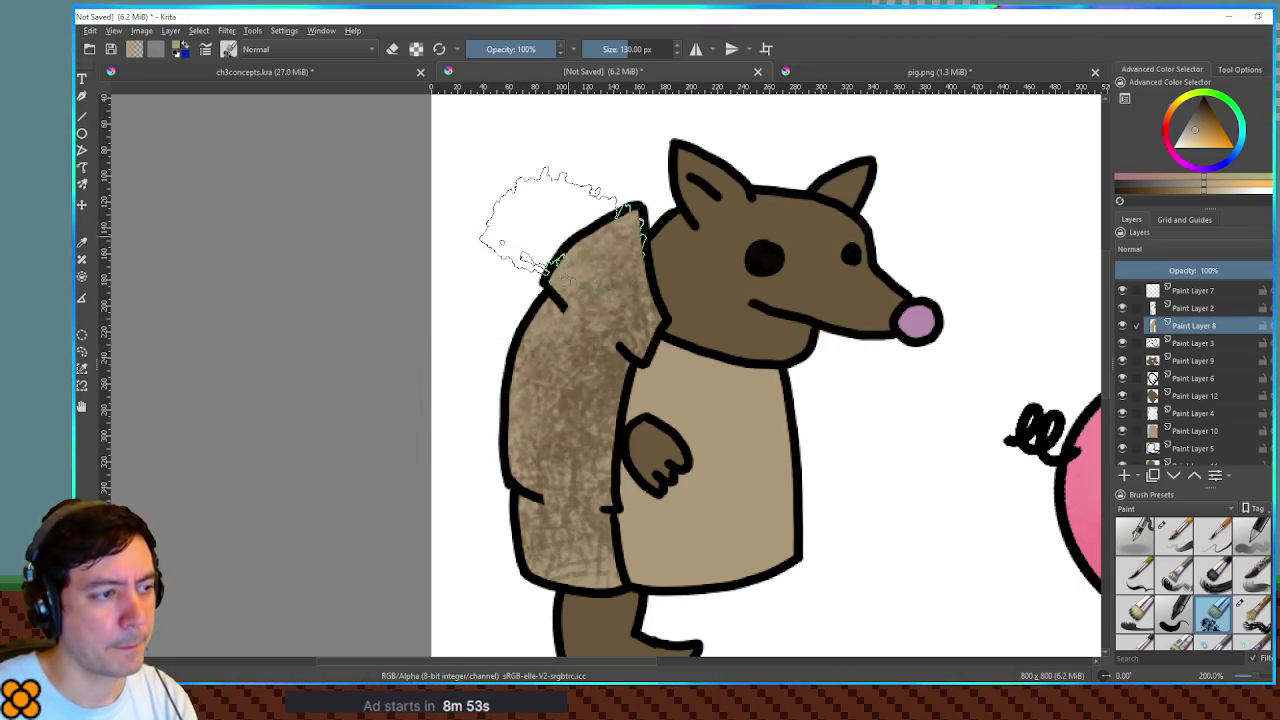
{"action": "left_click", "coordinate": [762, 256], "text": "ctrl"}
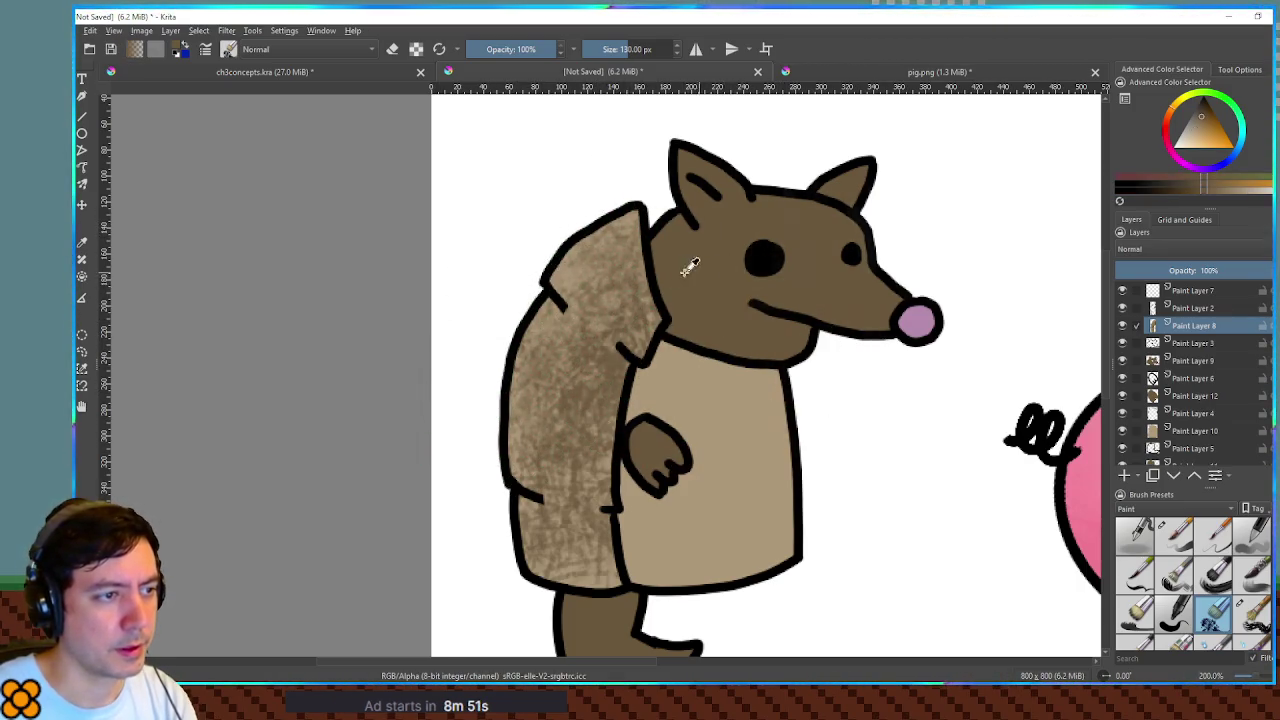
{"action": "left_click", "coordinate": [1208, 133]}
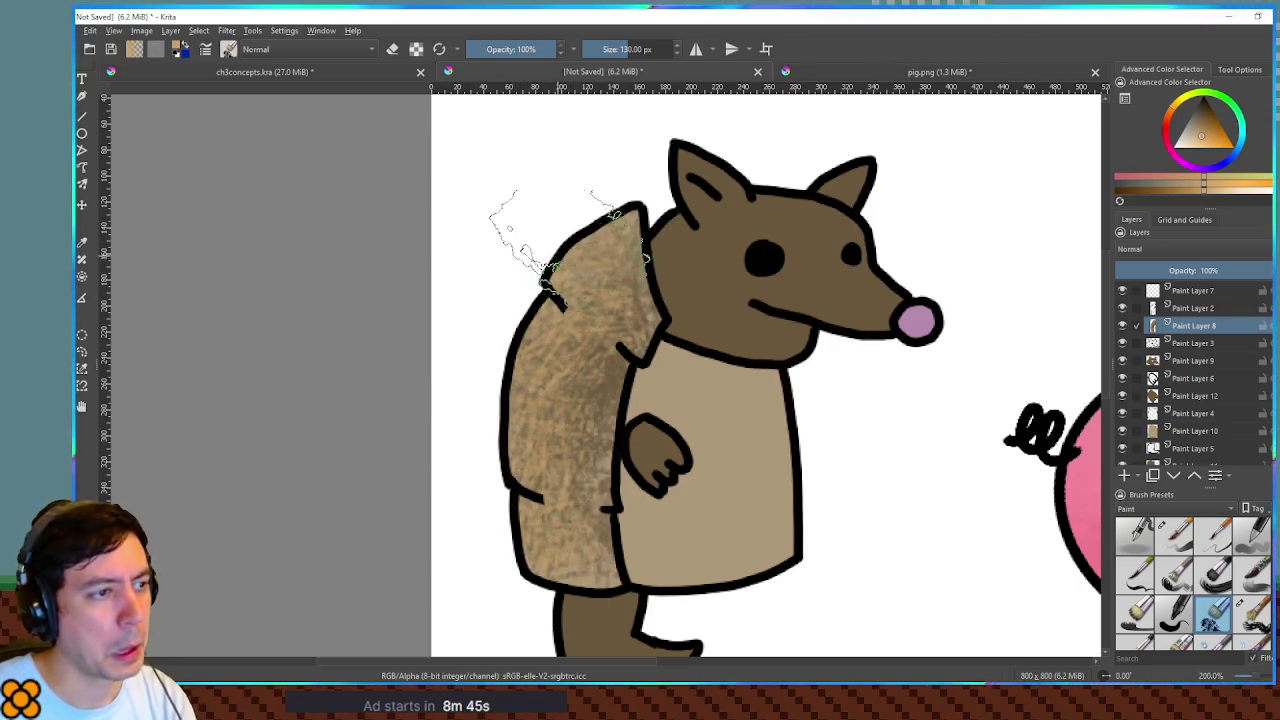
- Shrink the brush to about 78 px and sample black, tan and dark brown from the shell
{"action": "left_click_drag", "start_coordinate": [485, 330], "coordinate": [440, 330]}
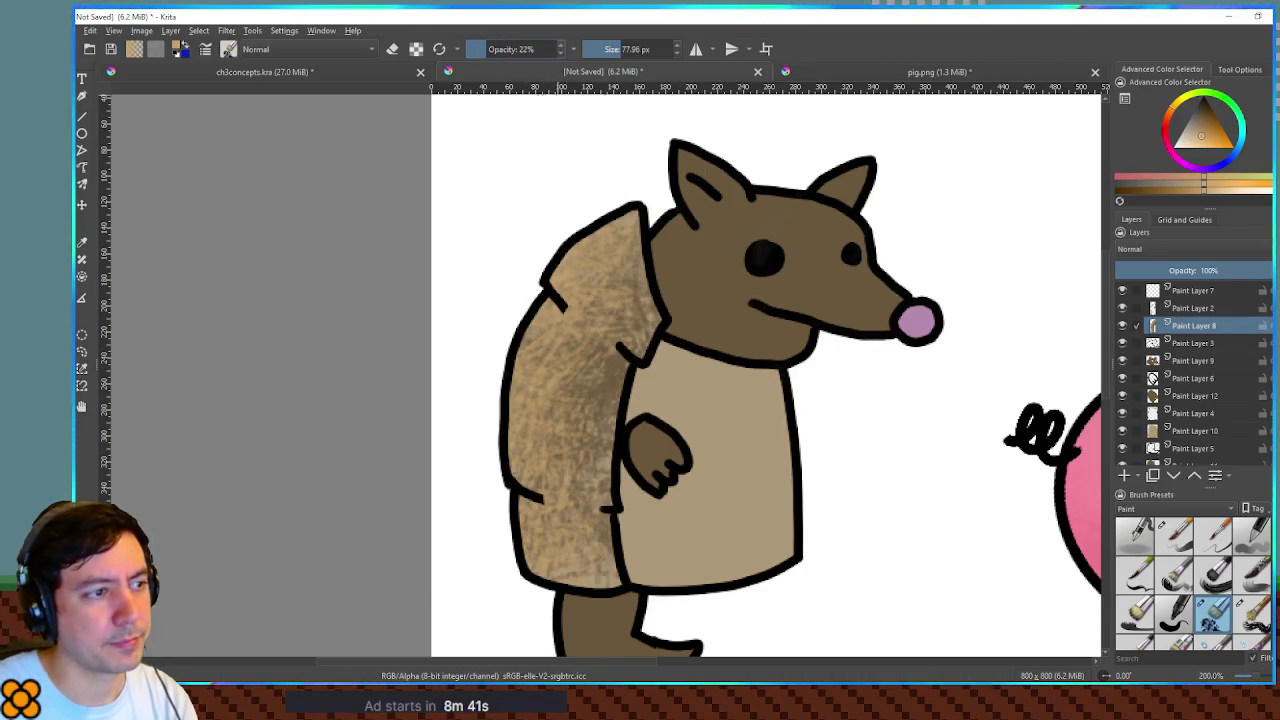
{"action": "left_click", "coordinate": [650, 318], "text": "ctrl"}
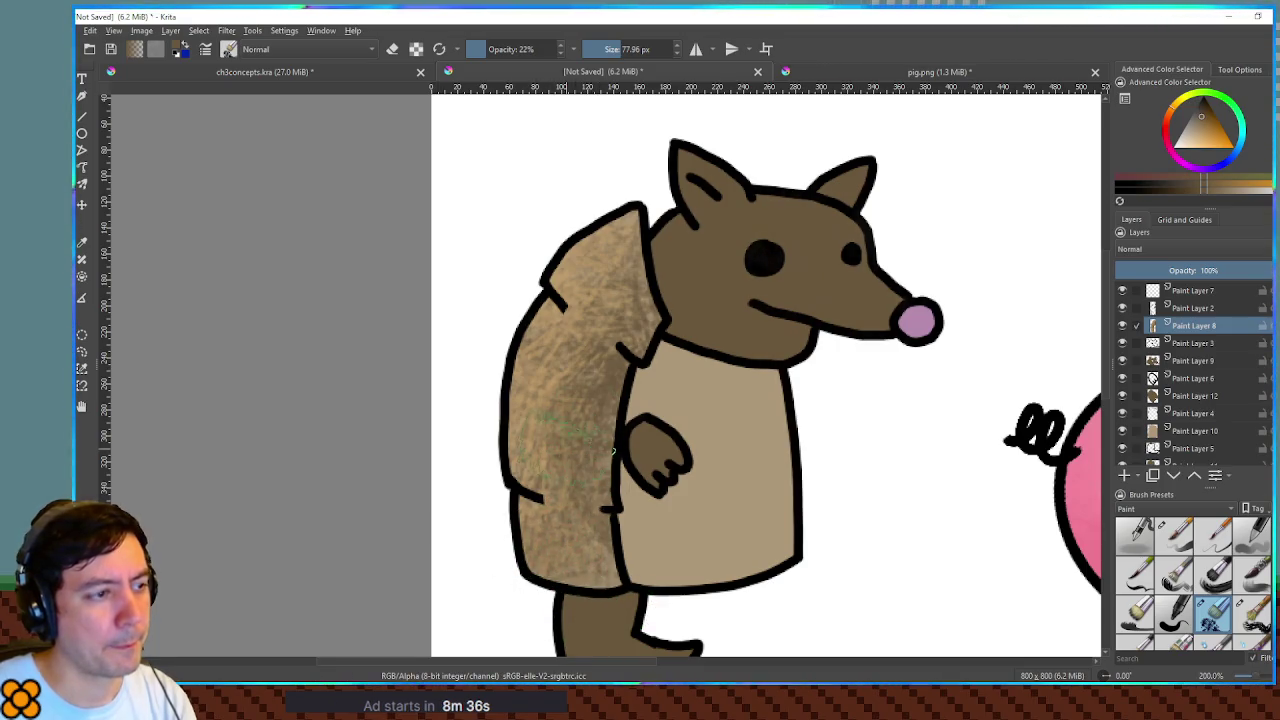
{"action": "left_click", "coordinate": [600, 300], "text": "ctrl"}
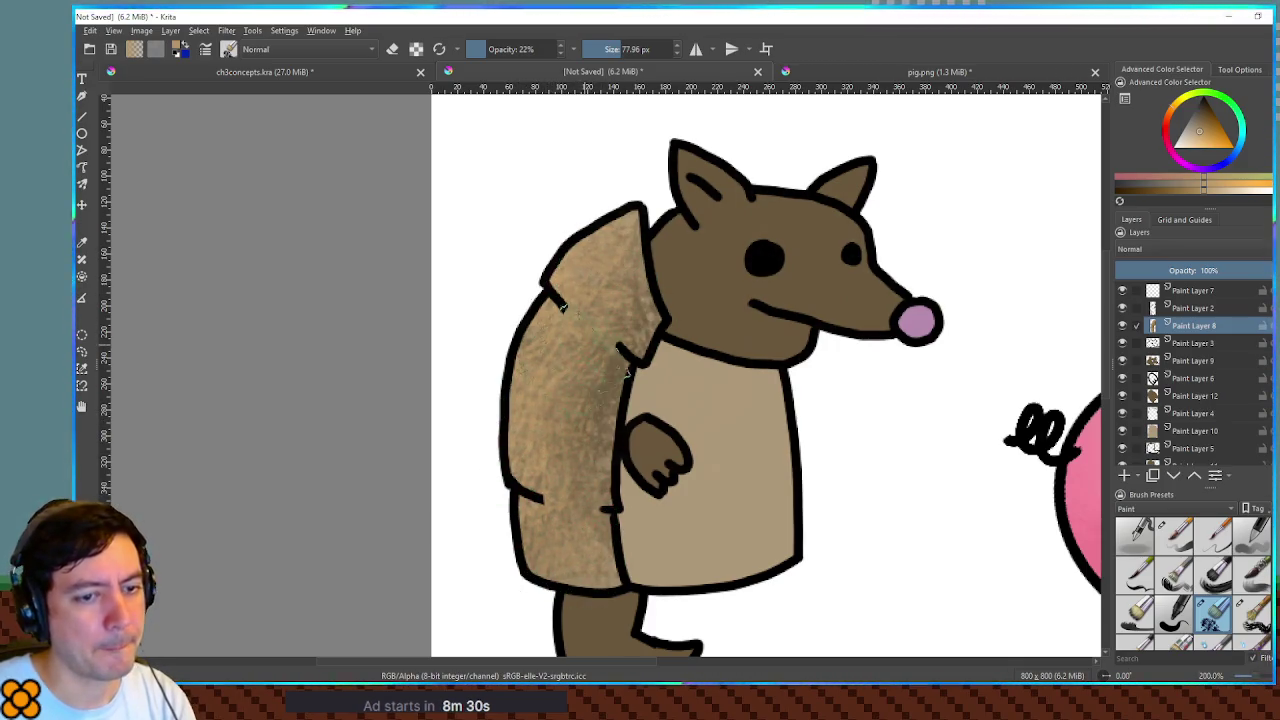
{"action": "left_click", "coordinate": [848, 330], "text": "ctrl"}
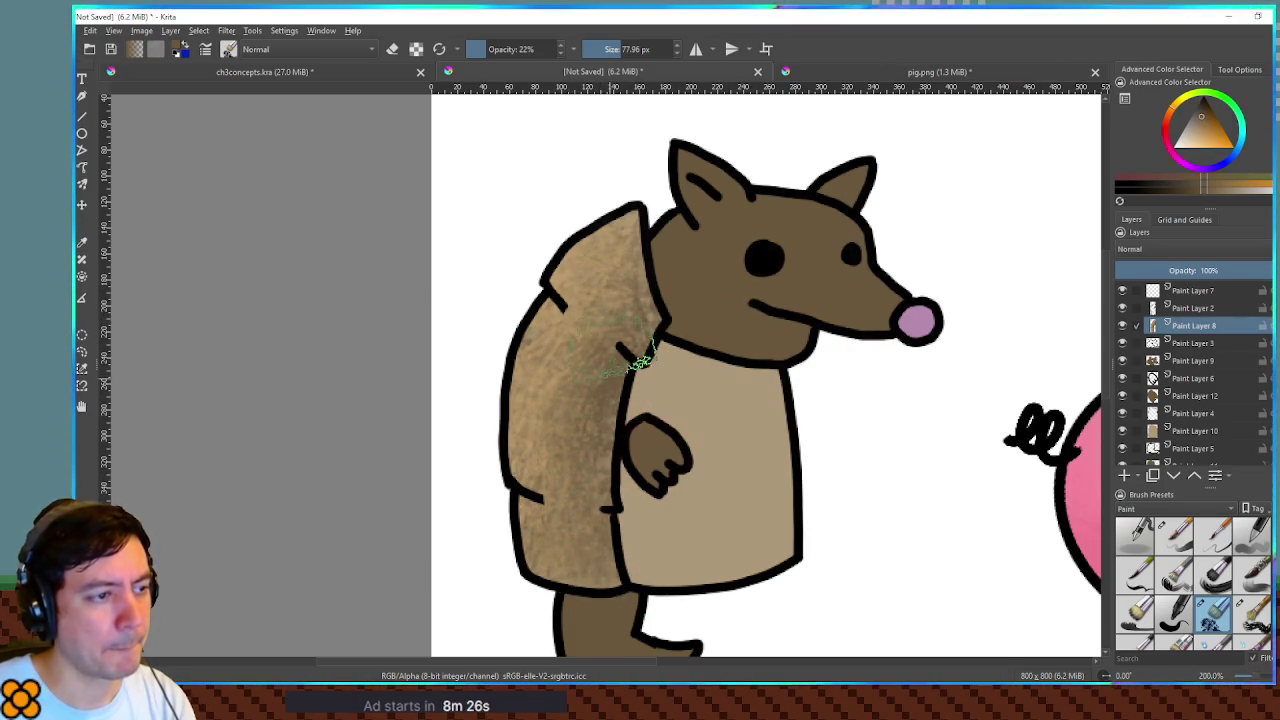
{"action": "left_click", "coordinate": [575, 205], "text": "ctrl"}
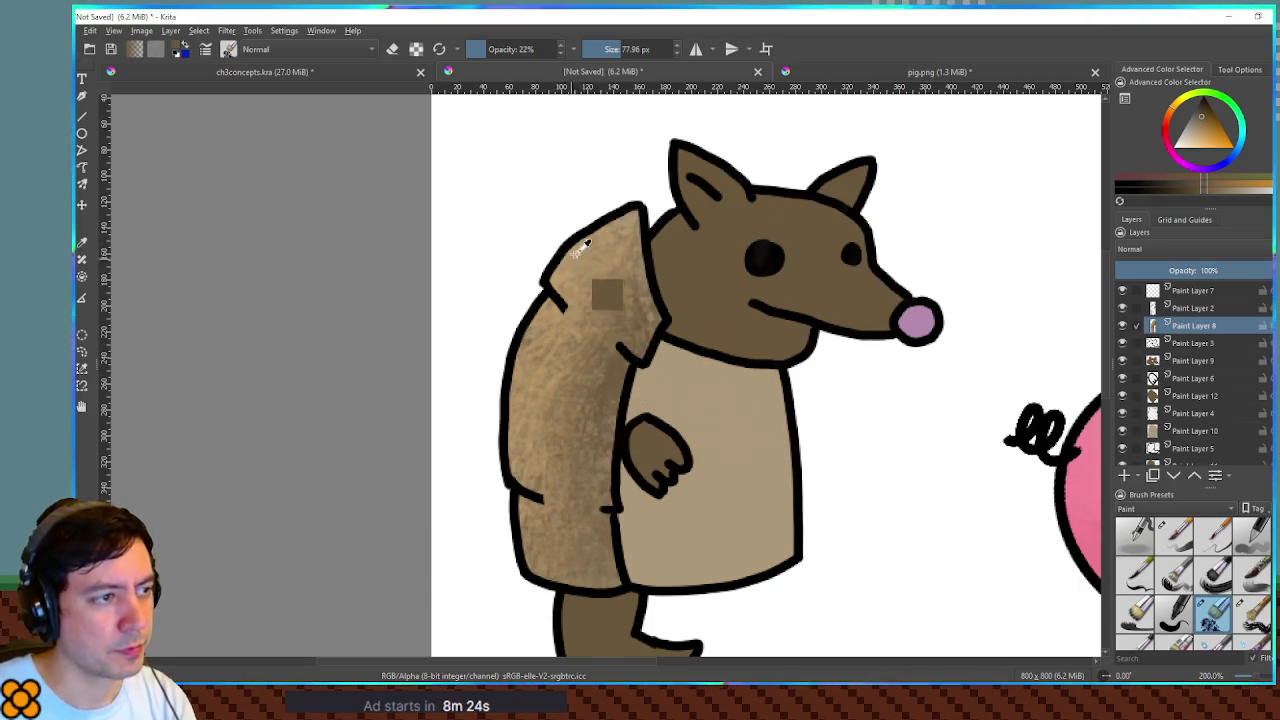
- Sample the shell's tan and shift it toward warmer golden-ochre shading colours
{"action": "left_click", "coordinate": [585, 245], "text": "ctrl"}
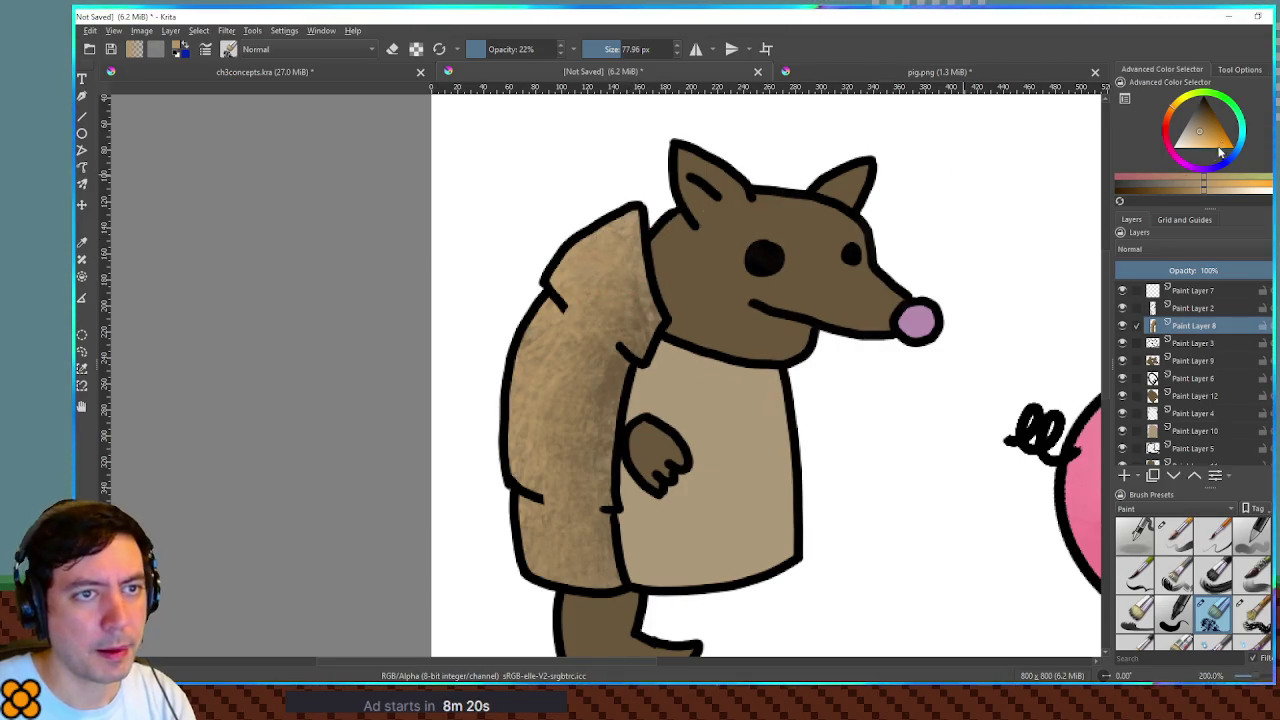
{"action": "left_click", "coordinate": [1185, 100]}
{"action": "left_click", "coordinate": [1222, 145]}
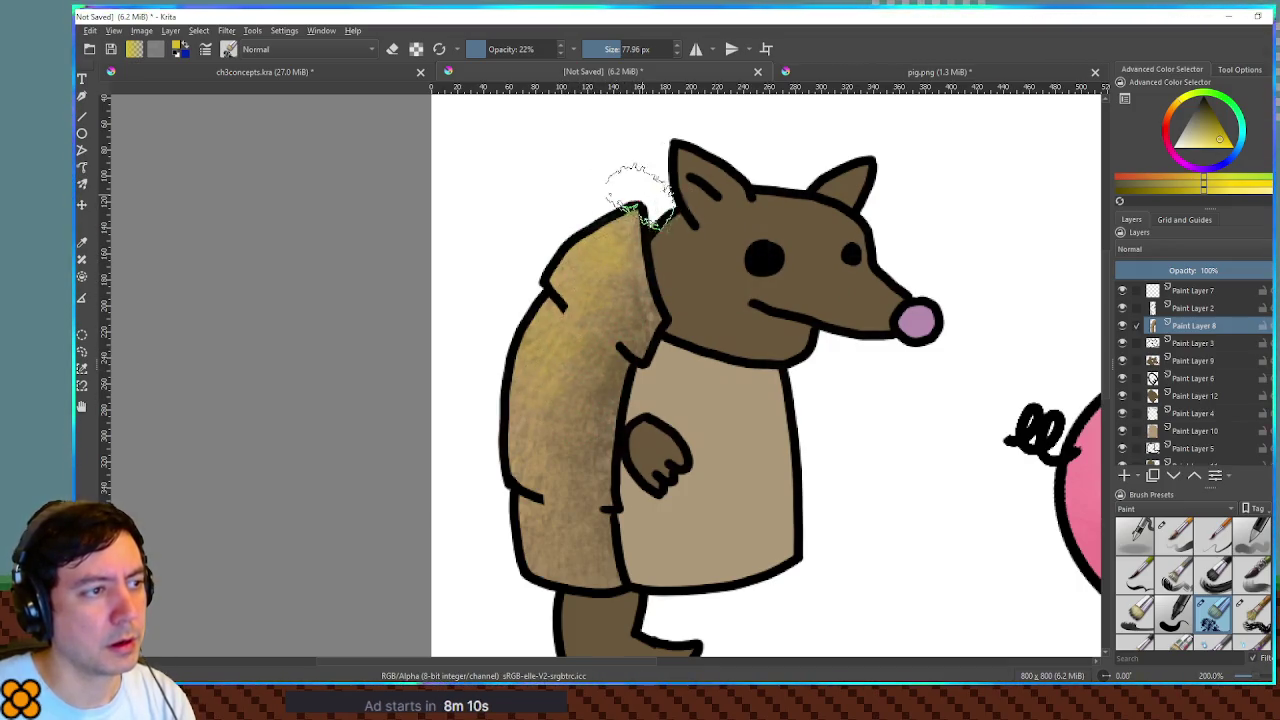
{"action": "left_click", "coordinate": [1213, 117]}
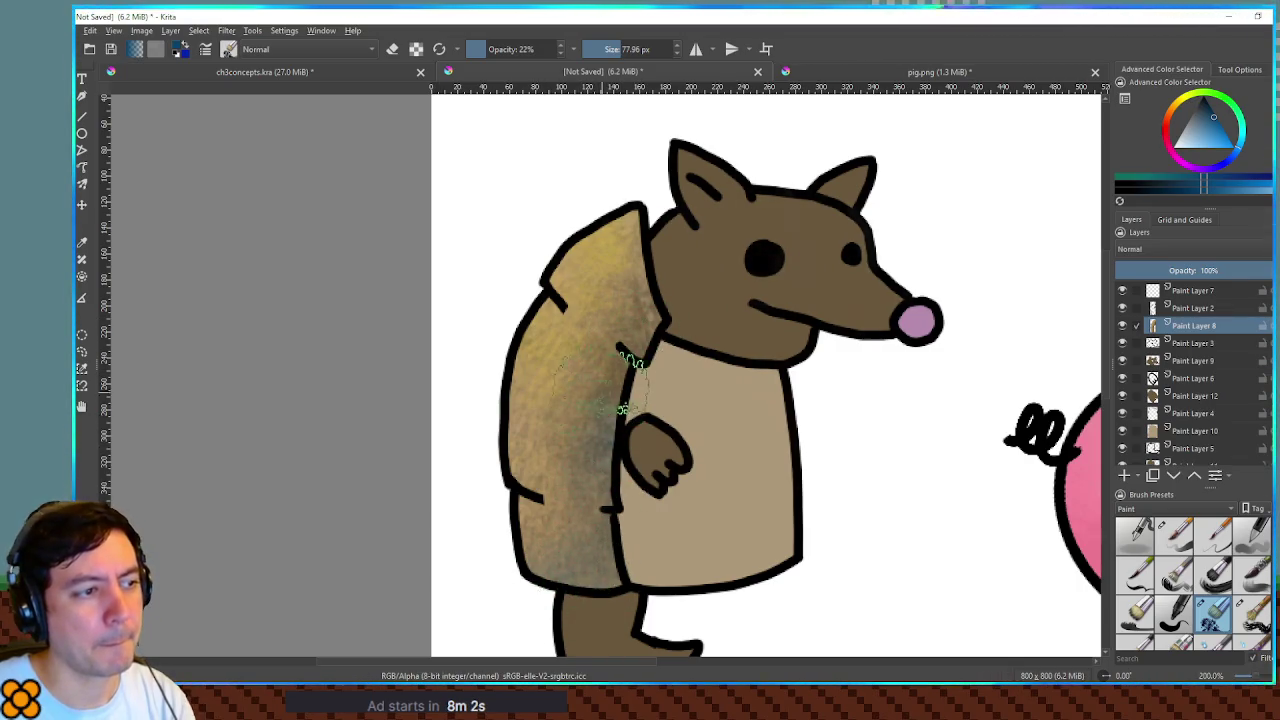
{"action": "left_click", "coordinate": [750, 305], "text": "ctrl"}
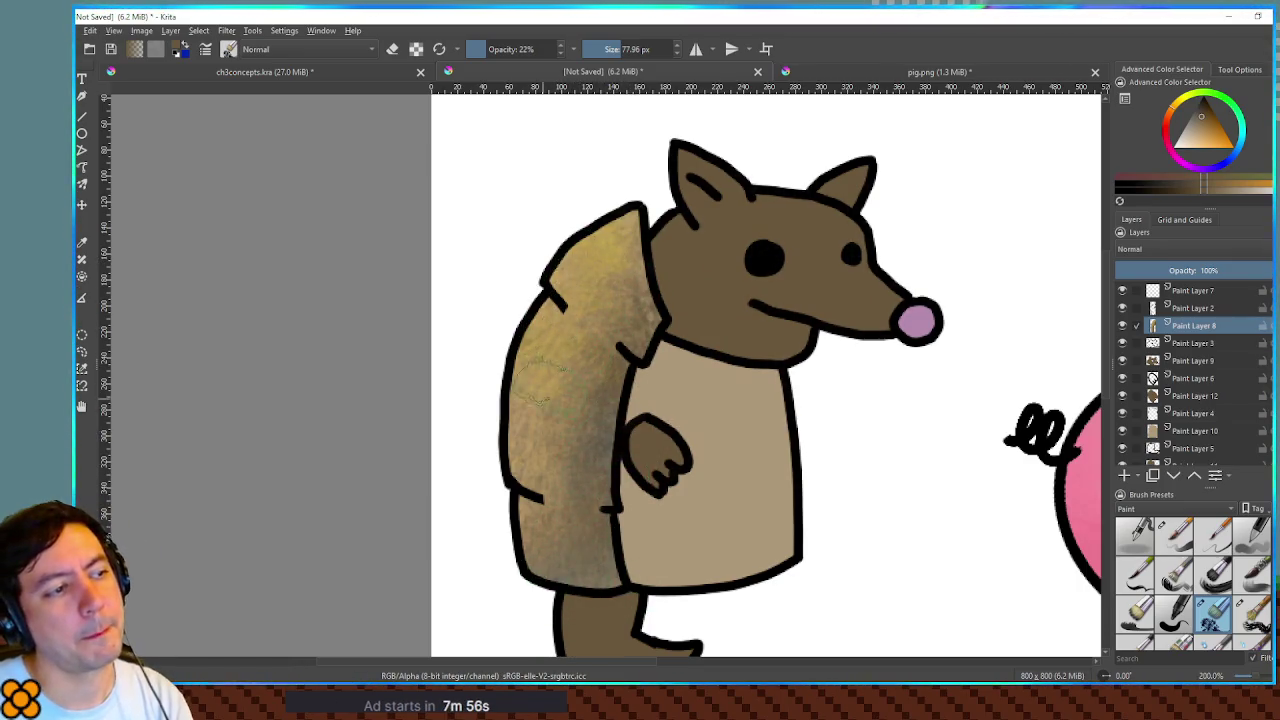
{"action": "left_click", "coordinate": [705, 378], "text": "ctrl"}
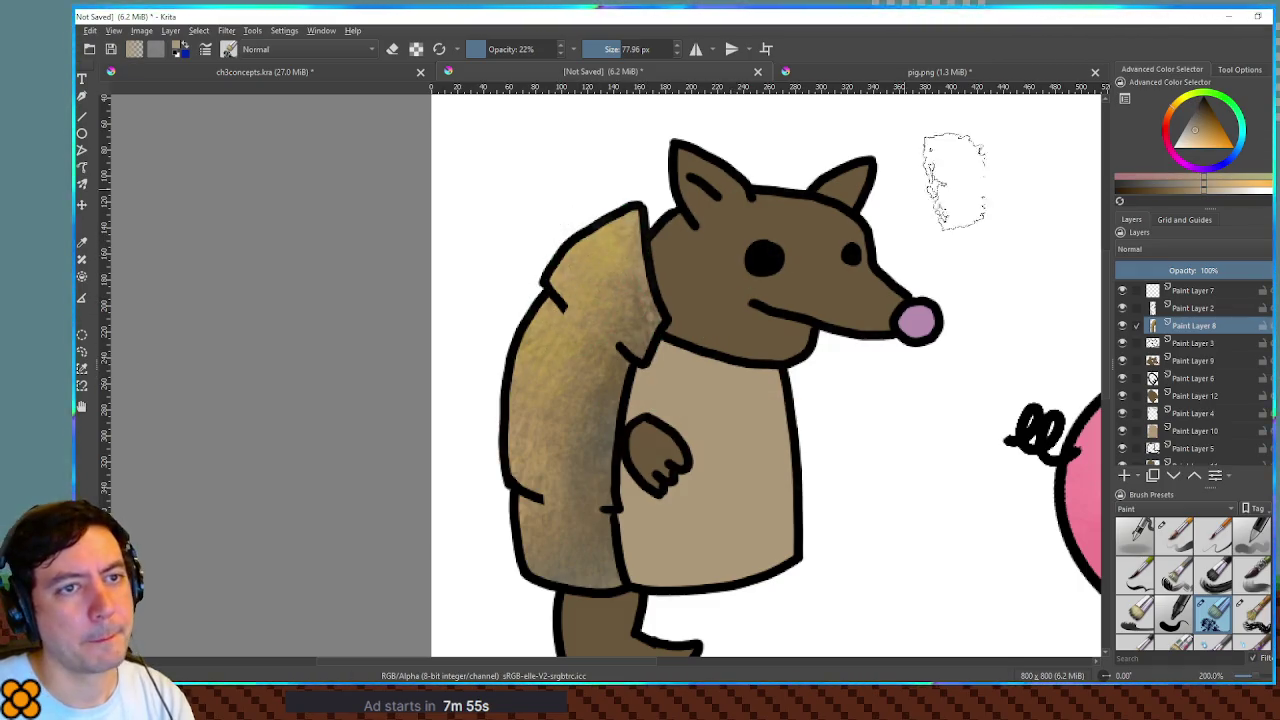
{"action": "left_click", "coordinate": [1208, 126]}
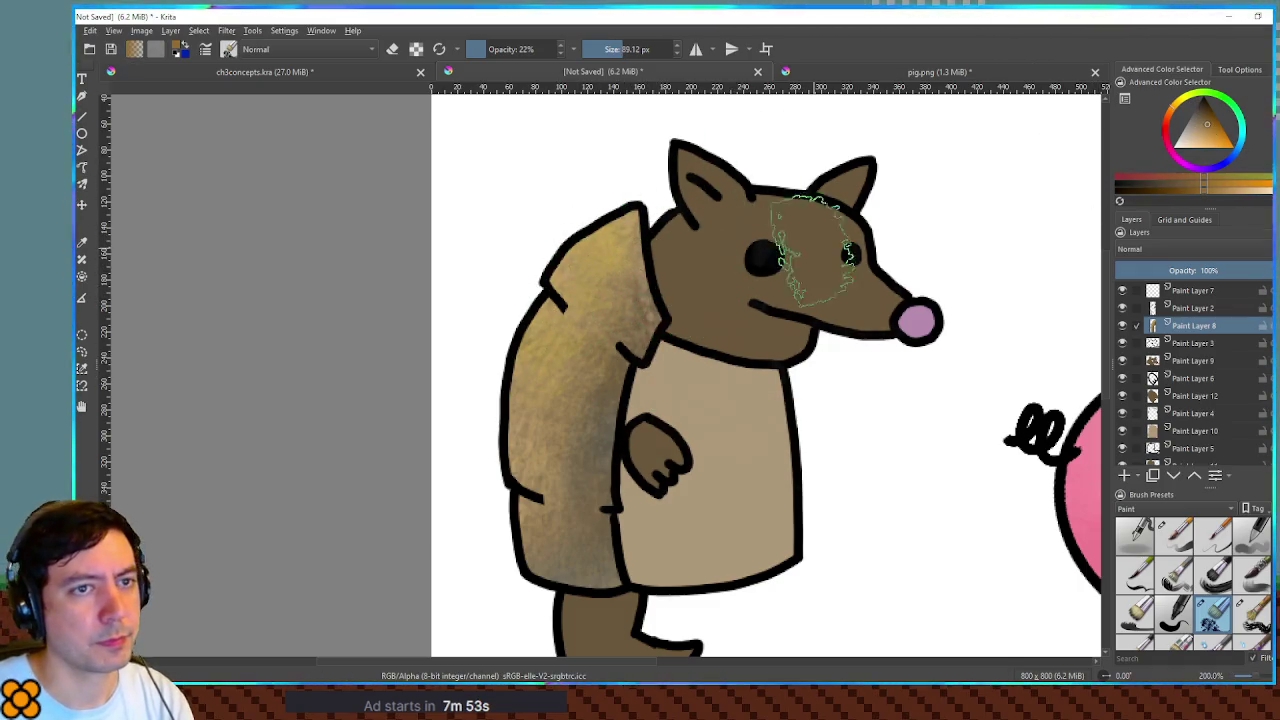
- Brush lighter, streaky strokes down and across the top of the shell
{"action": "mouse_move", "coordinate": [615, 235]}
{"action": "left_mouse_down"}
{"action": "mouse_move", "coordinate": [545, 270]}
{"action": "mouse_move", "coordinate": [605, 215]}
{"action": "left_mouse_up"}
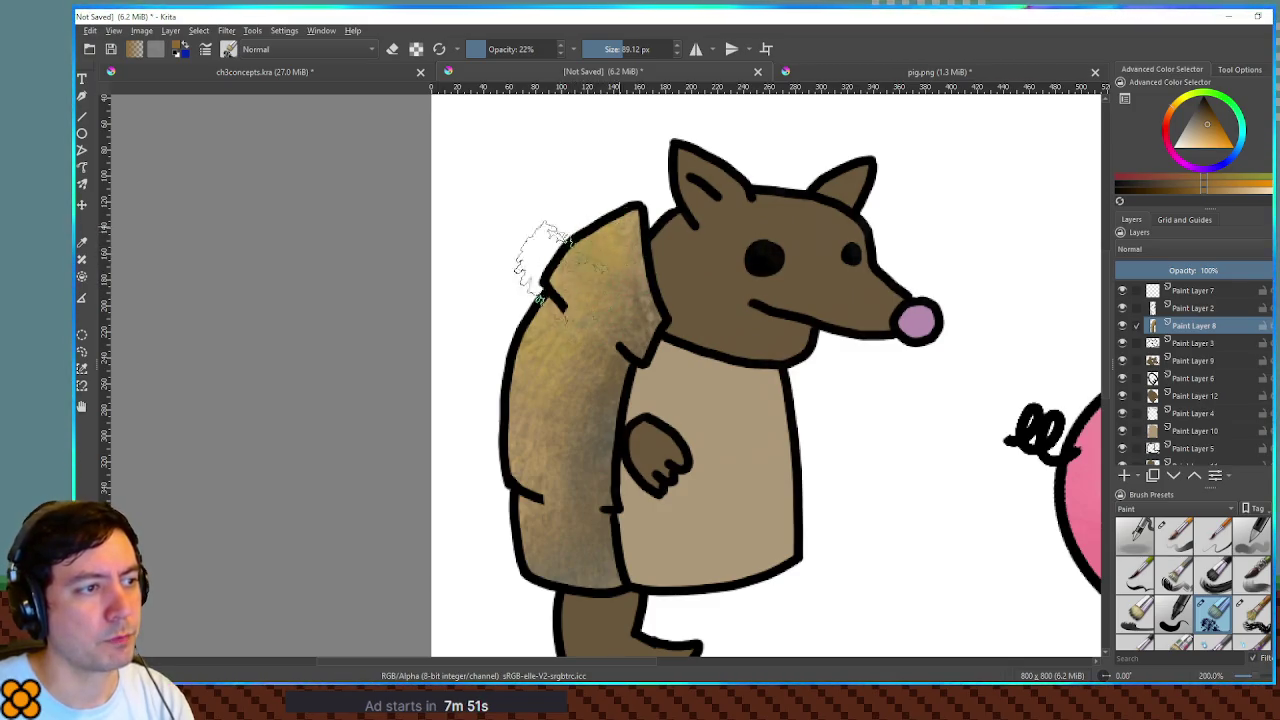
{"action": "left_click", "coordinate": [1214, 134]}
{"action": "mouse_move", "coordinate": [560, 300]}
{"action": "left_mouse_down"}
{"action": "mouse_move", "coordinate": [543, 271]}
{"action": "mouse_move", "coordinate": [515, 400]}
{"action": "mouse_move", "coordinate": [557, 535]}
{"action": "left_mouse_up"}
{"action": "mouse_move", "coordinate": [585, 308]}
{"action": "left_mouse_down"}
{"action": "mouse_move", "coordinate": [523, 257]}
{"action": "mouse_move", "coordinate": [592, 232]}
{"action": "left_mouse_up"}
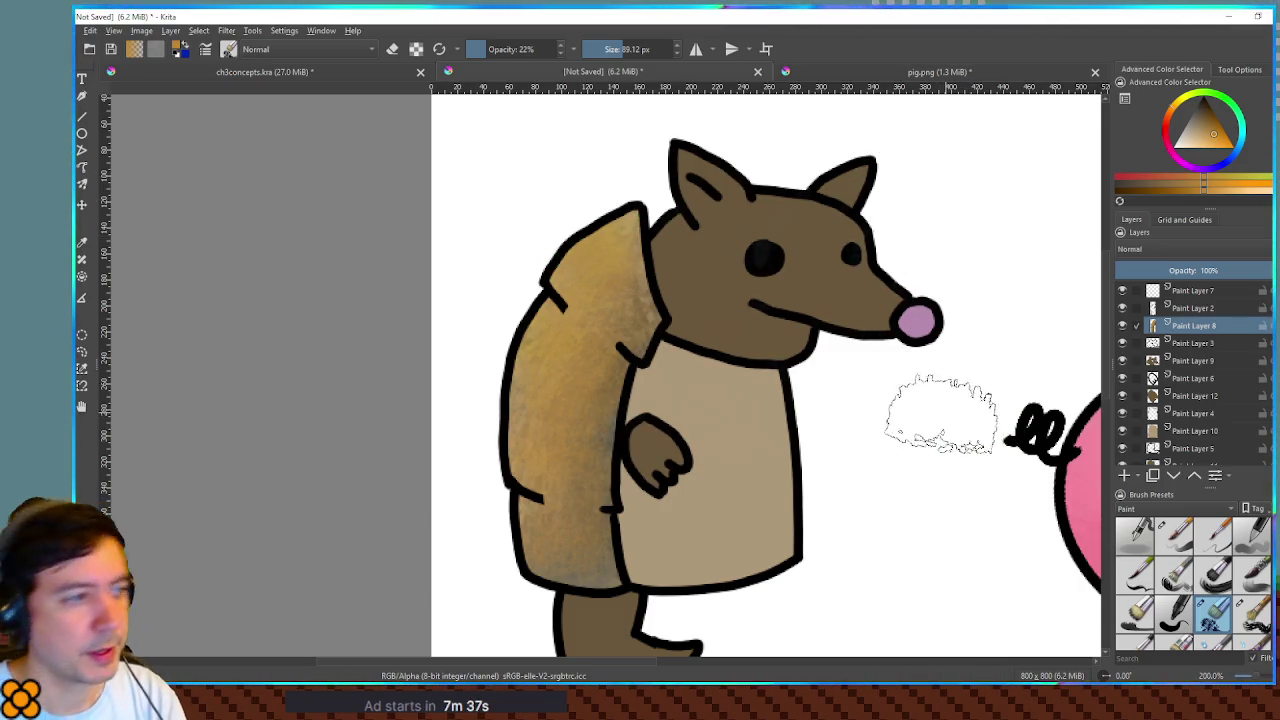
{"action": "left_click", "coordinate": [693, 283], "text": "ctrl"}
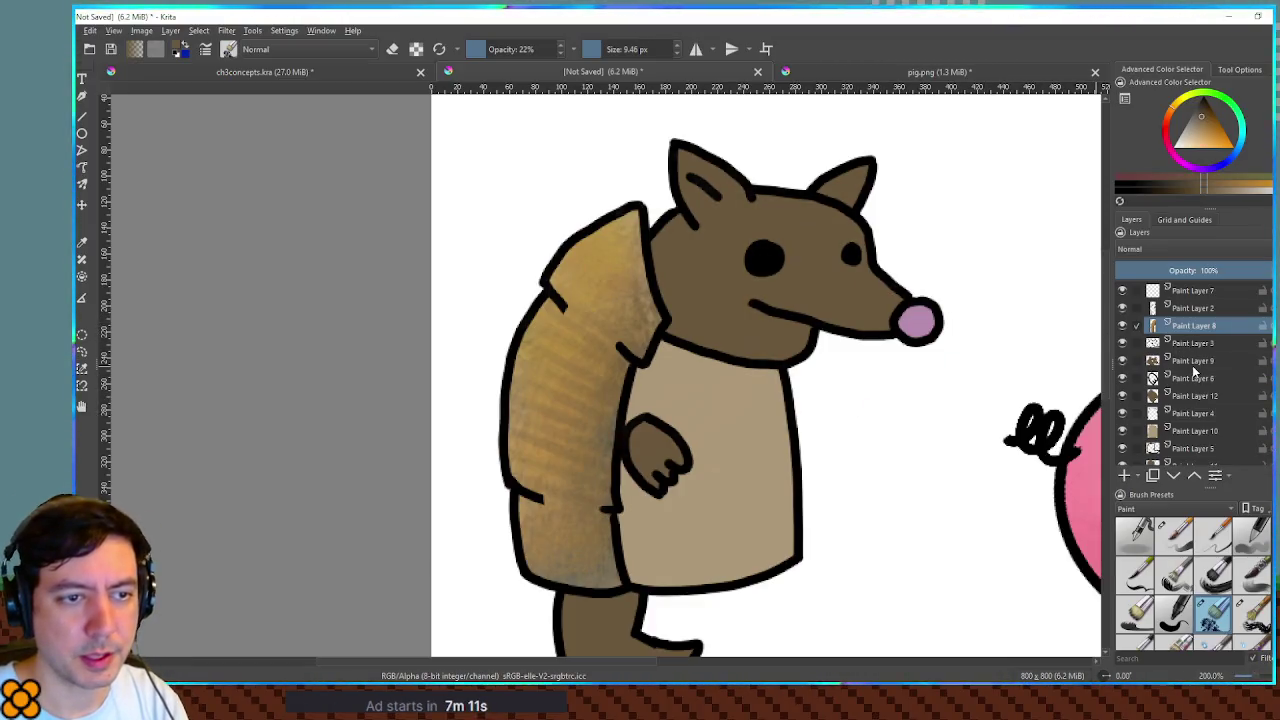
{"action": "left_click", "coordinate": [1187, 432]}
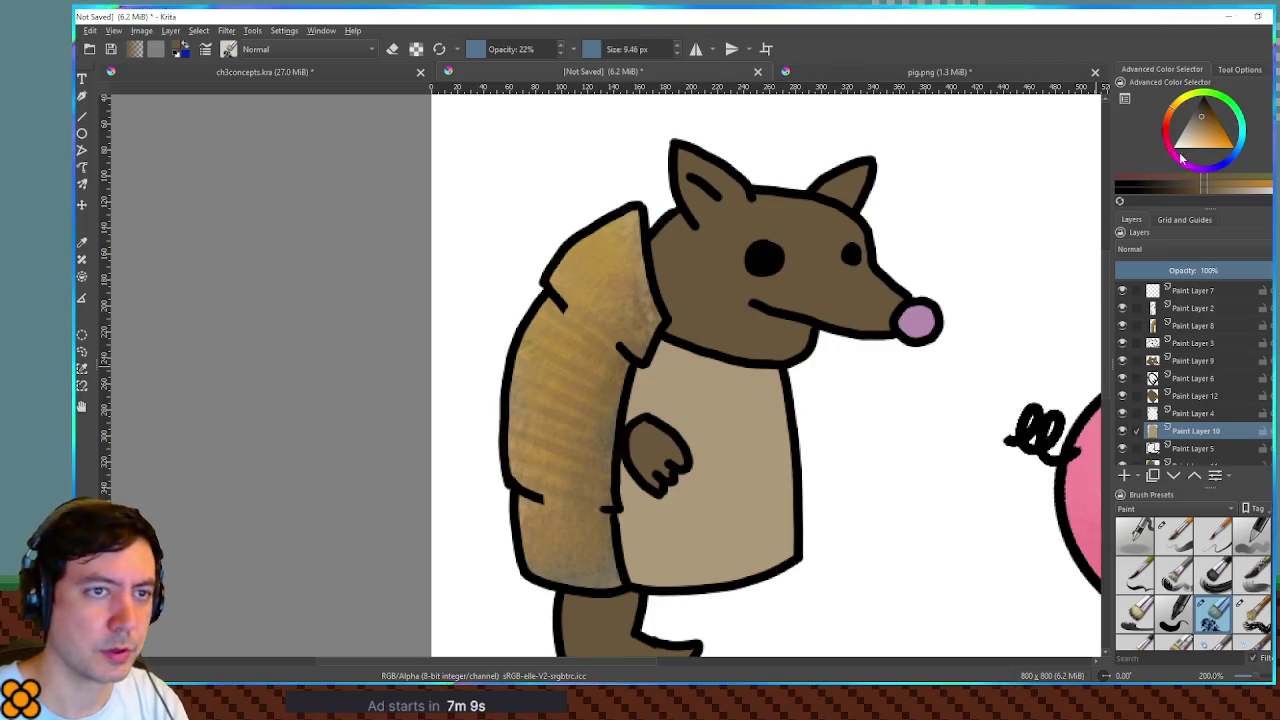
- Shade the belly with a darkened orange-brown using a 138 px brush, then shrink it to 84 px
{"action": "left_click", "coordinate": [785, 460], "text": "ctrl"}
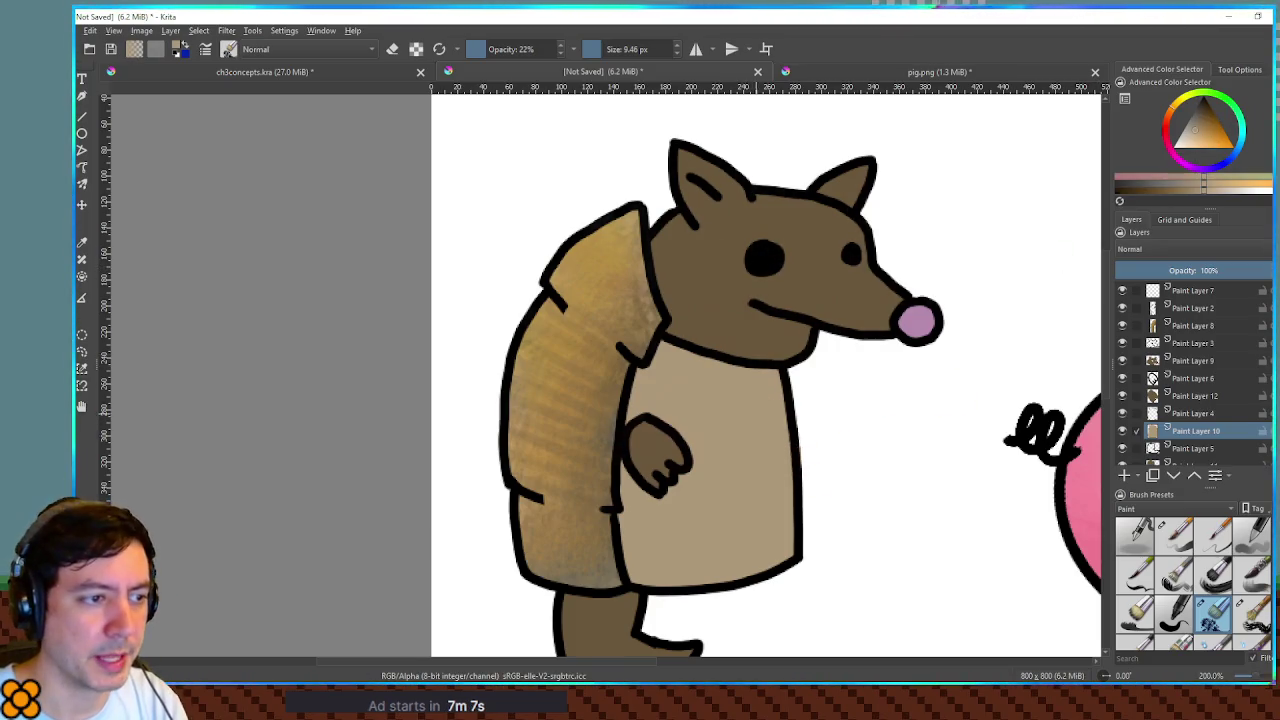
{"action": "left_click", "coordinate": [1212, 131]}
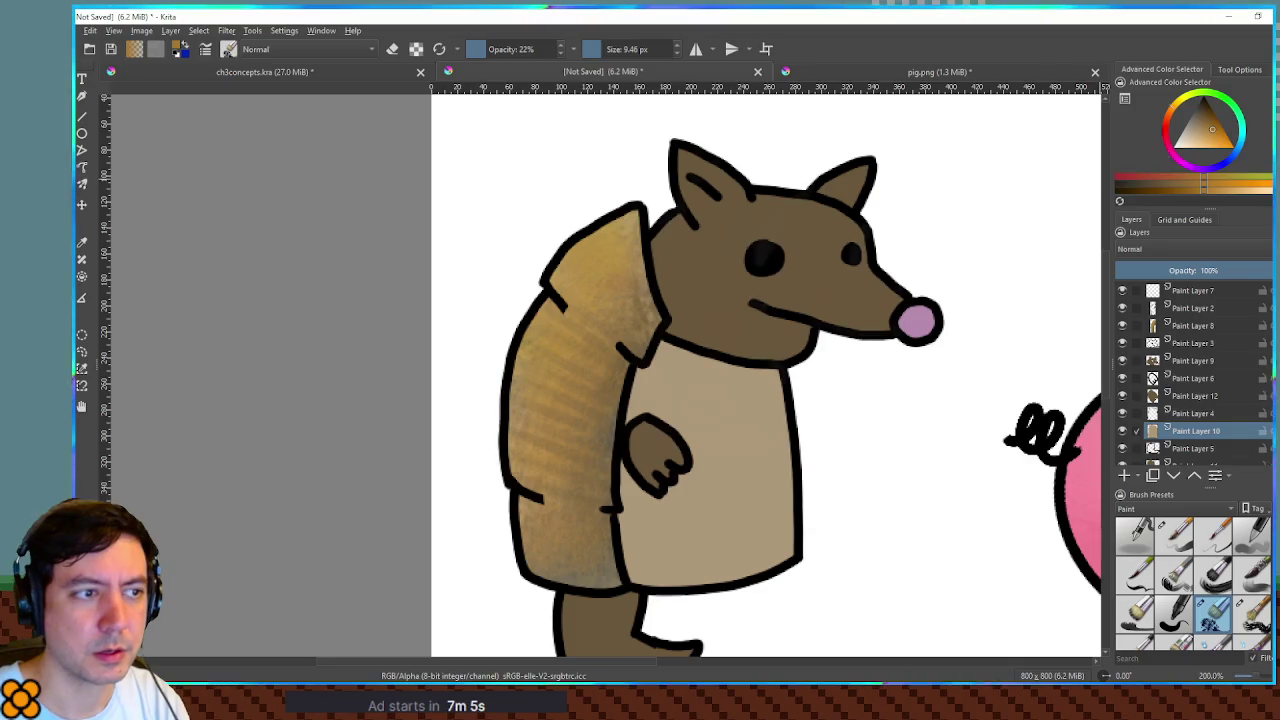
{"action": "left_click_drag", "start_coordinate": [1209, 131], "coordinate": [1209, 119]}
{"action": "key", "text": "bracketright"}
{"action": "key", "text": "bracketright"}
{"action": "key", "text": "bracketright"}
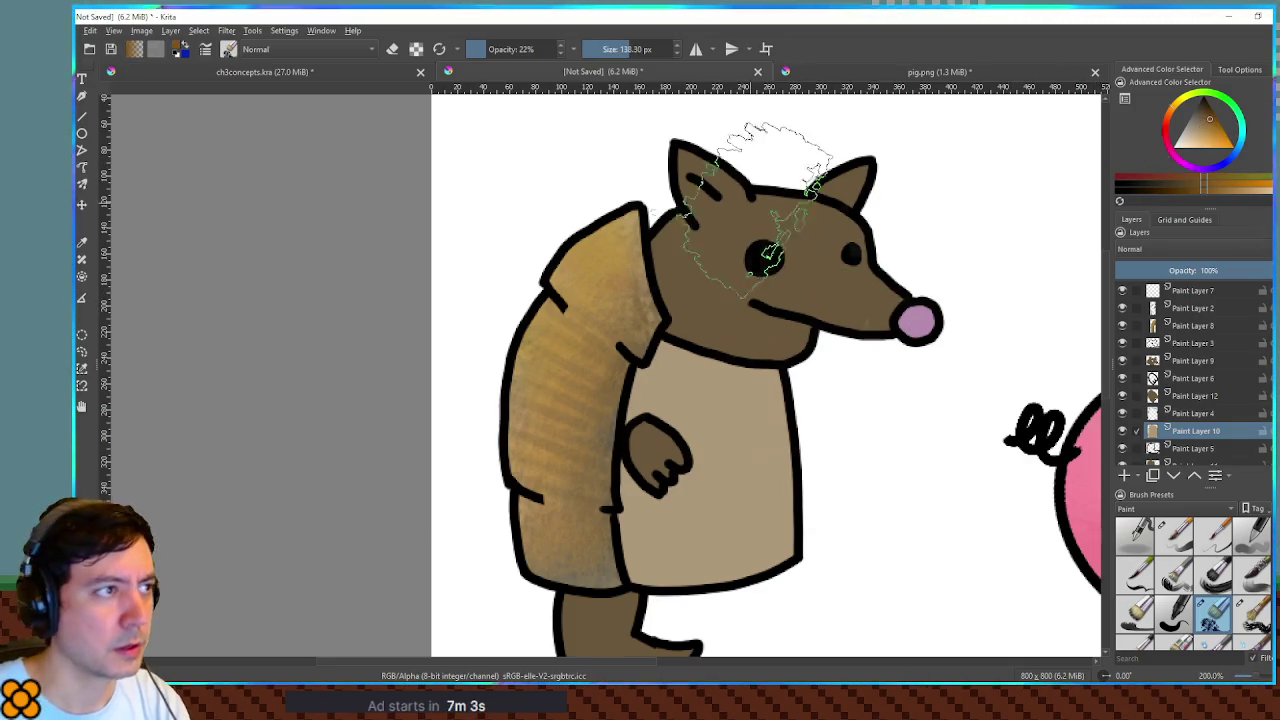
{"action": "mouse_move", "coordinate": [760, 450]}
{"action": "left_mouse_down"}
{"action": "mouse_move", "coordinate": [771, 528]}
{"action": "mouse_move", "coordinate": [720, 545]}
{"action": "mouse_move", "coordinate": [628, 457]}
{"action": "mouse_move", "coordinate": [614, 600]}
{"action": "mouse_move", "coordinate": [643, 343]}
{"action": "mouse_move", "coordinate": [640, 405]}
{"action": "left_mouse_up"}
{"action": "left_click_drag", "start_coordinate": [630, 355], "coordinate": [655, 340]}
{"action": "mouse_move", "coordinate": [640, 480]}
{"action": "left_mouse_down"}
{"action": "mouse_move", "coordinate": [680, 600]}
{"action": "mouse_move", "coordinate": [786, 386]}
{"action": "mouse_move", "coordinate": [740, 360]}
{"action": "mouse_move", "coordinate": [729, 314]}
{"action": "mouse_move", "coordinate": [743, 286]}
{"action": "mouse_move", "coordinate": [771, 529]}
{"action": "mouse_move", "coordinate": [640, 580]}
{"action": "mouse_move", "coordinate": [625, 490]}
{"action": "mouse_move", "coordinate": [655, 470]}
{"action": "mouse_move", "coordinate": [665, 375]}
{"action": "left_mouse_up"}
{"action": "key", "text": "bracketleft"}
{"action": "key", "text": "bracketleft"}
{"action": "key", "text": "bracketleft"}
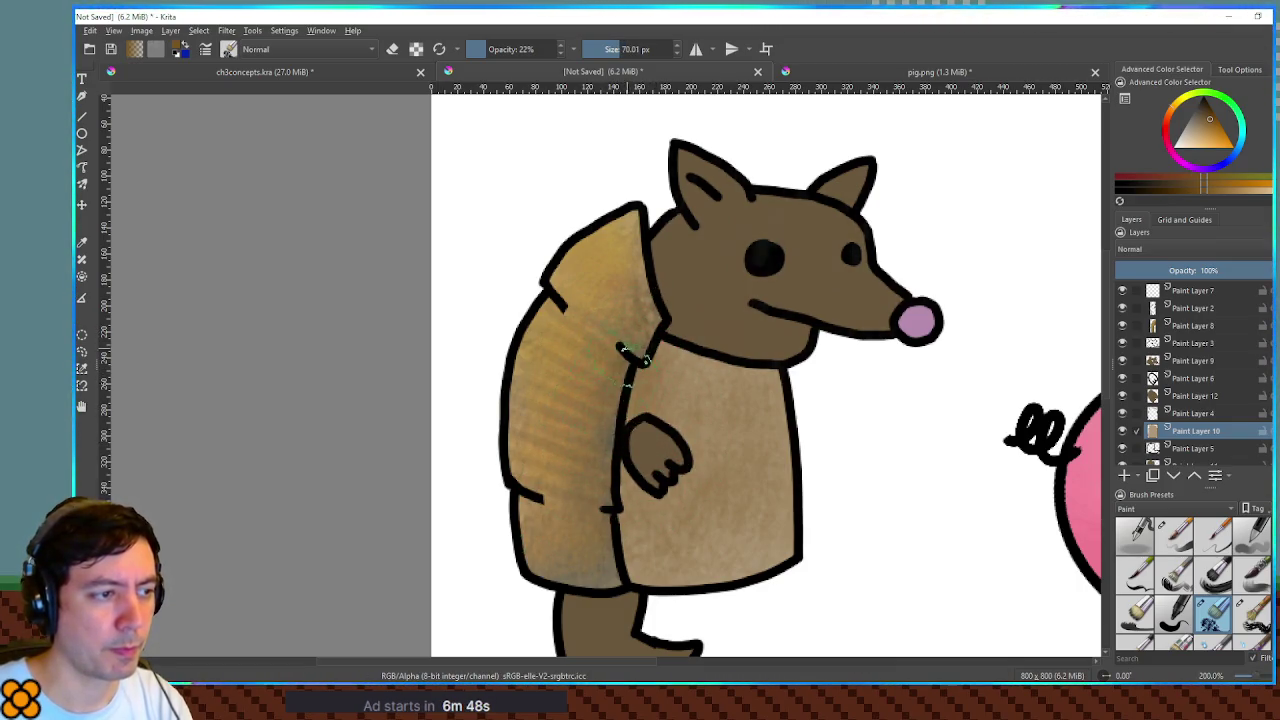
- Sample and adjust a brown from the head, enlarge the brush to about 164 px, and select Paint Layer 9
{"action": "left_click", "coordinate": [660, 590], "text": "ctrl"}
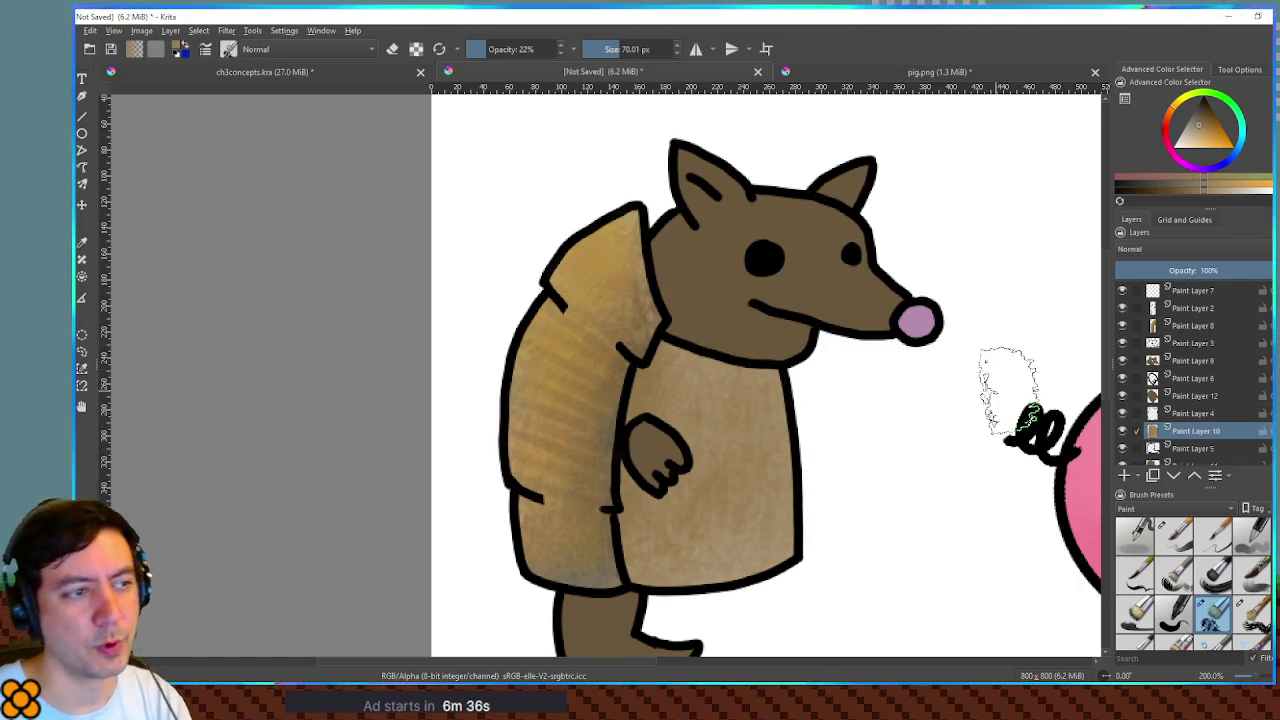
{"action": "left_click", "coordinate": [918, 250], "text": "ctrl"}
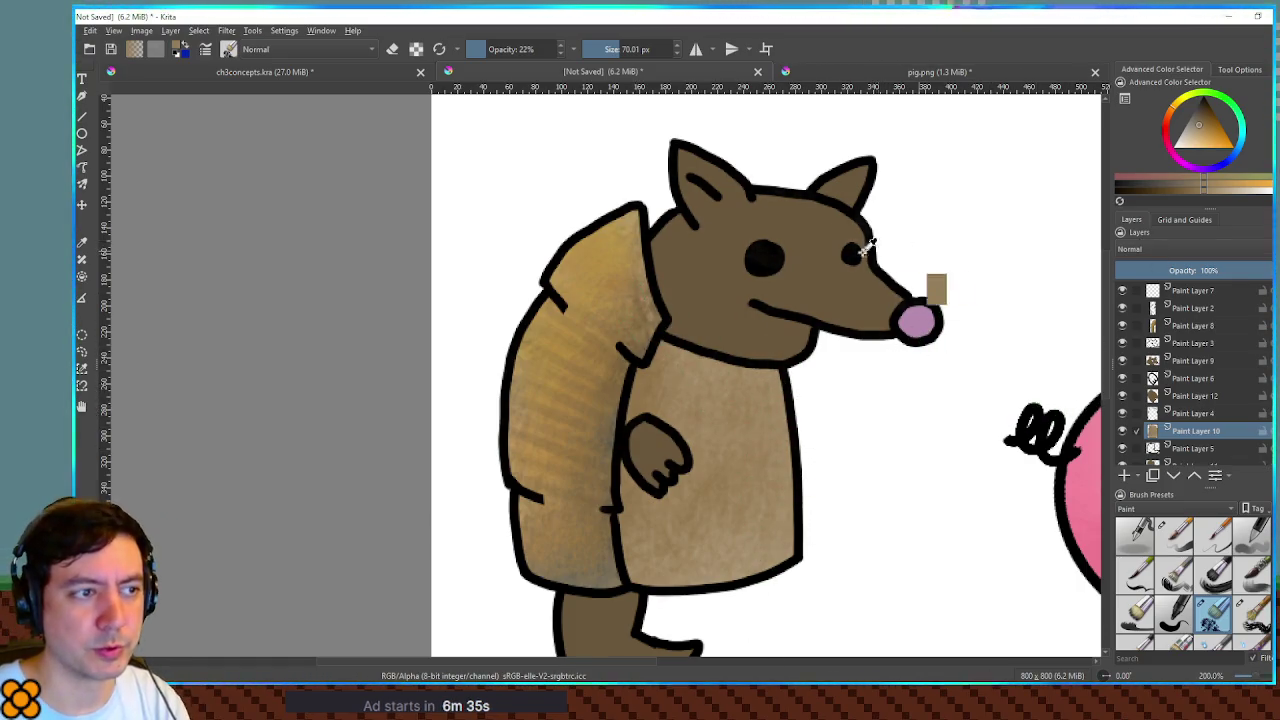
{"action": "left_click", "coordinate": [1215, 133]}
{"action": "left_click_drag", "start_coordinate": [760, 262], "coordinate": [765, 256]}
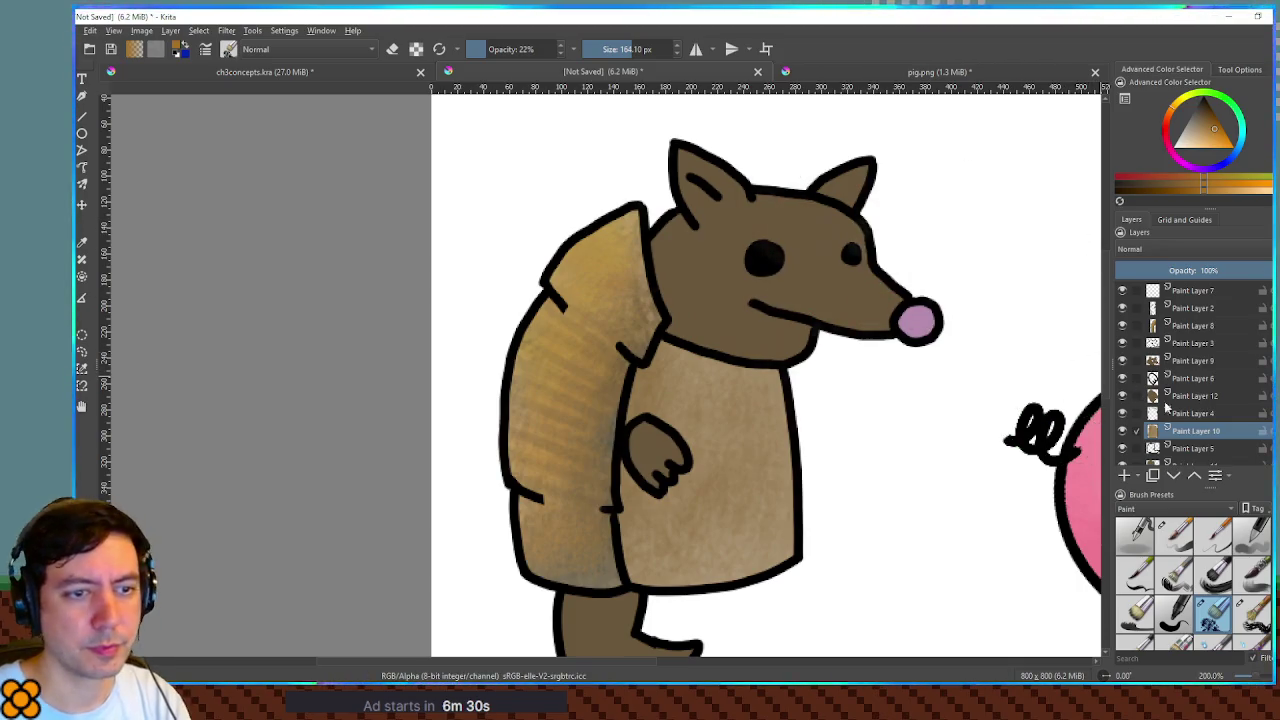
{"action": "left_click", "coordinate": [1198, 359]}
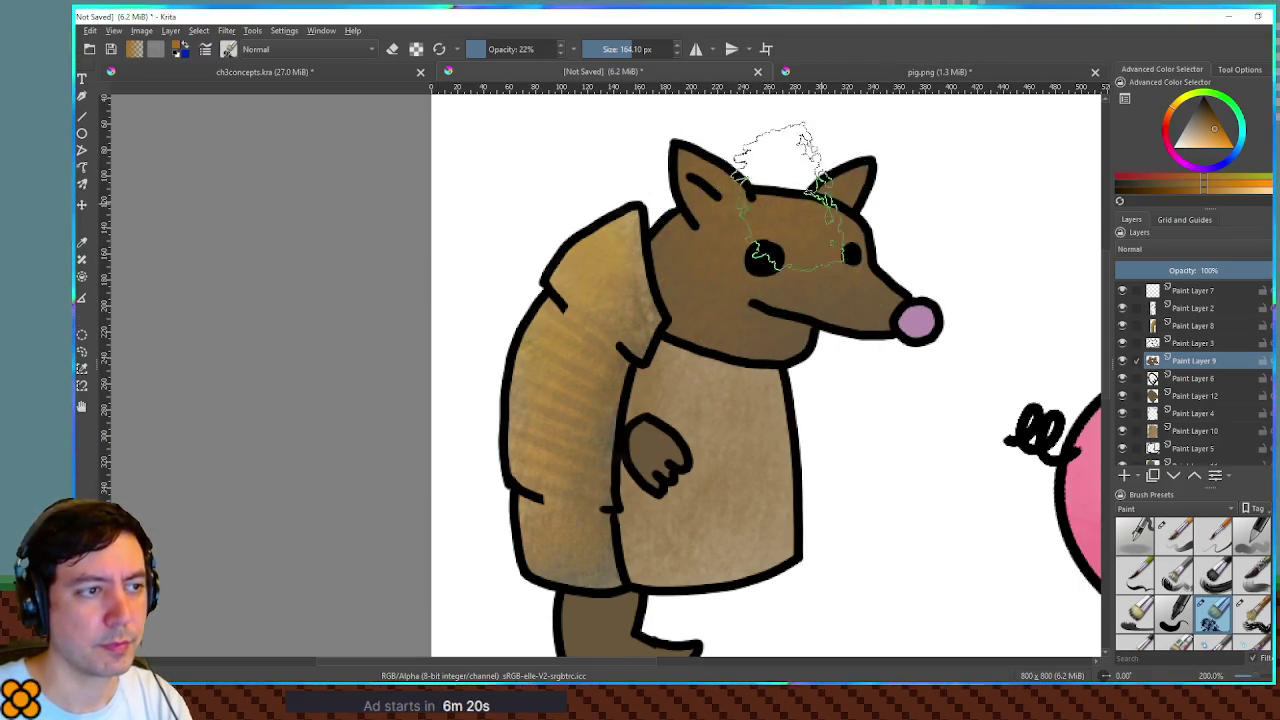
- Sample the body brown and shade over the head with a resized brush
{"action": "left_click", "coordinate": [788, 408], "text": "ctrl"}
{"action": "mouse_move", "coordinate": [760, 250]}
{"action": "left_mouse_down"}
{"action": "mouse_move", "coordinate": [729, 243]}
{"action": "mouse_move", "coordinate": [714, 196]}
{"action": "left_mouse_up"}
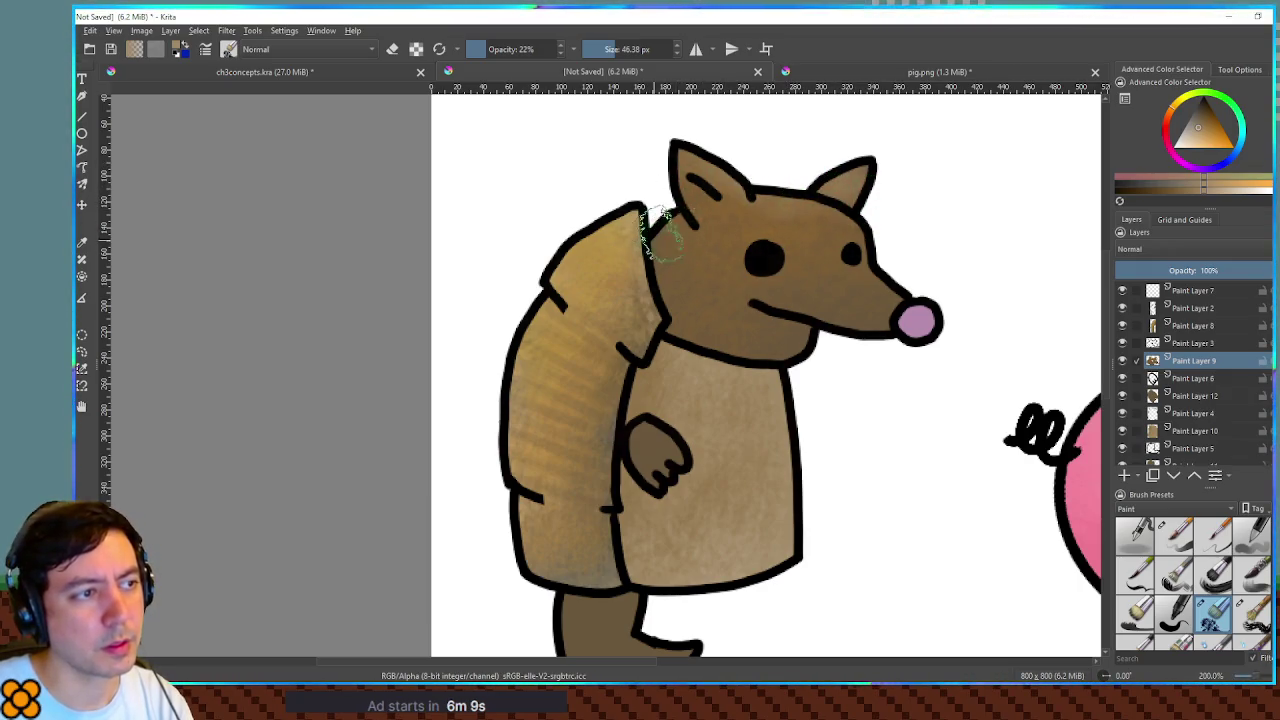
{"action": "key", "text": "bracketright"}
{"action": "key", "text": "bracketright"}
{"action": "key", "text": "bracketright"}
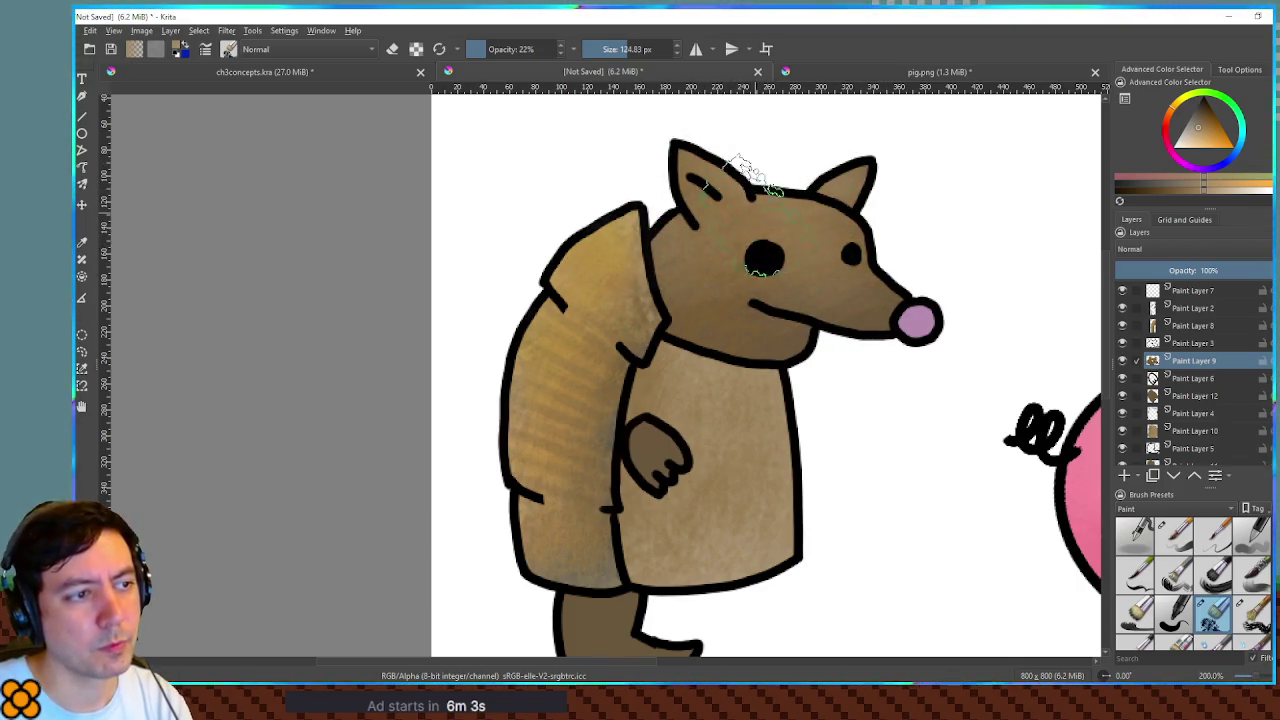
- Repaint the nose in pink sampled from the pig using a smaller brush
{"action": "left_click", "coordinate": [852, 340], "text": "ctrl"}
{"action": "left_click_drag", "start_coordinate": [800, 357], "coordinate": [715, 335]}
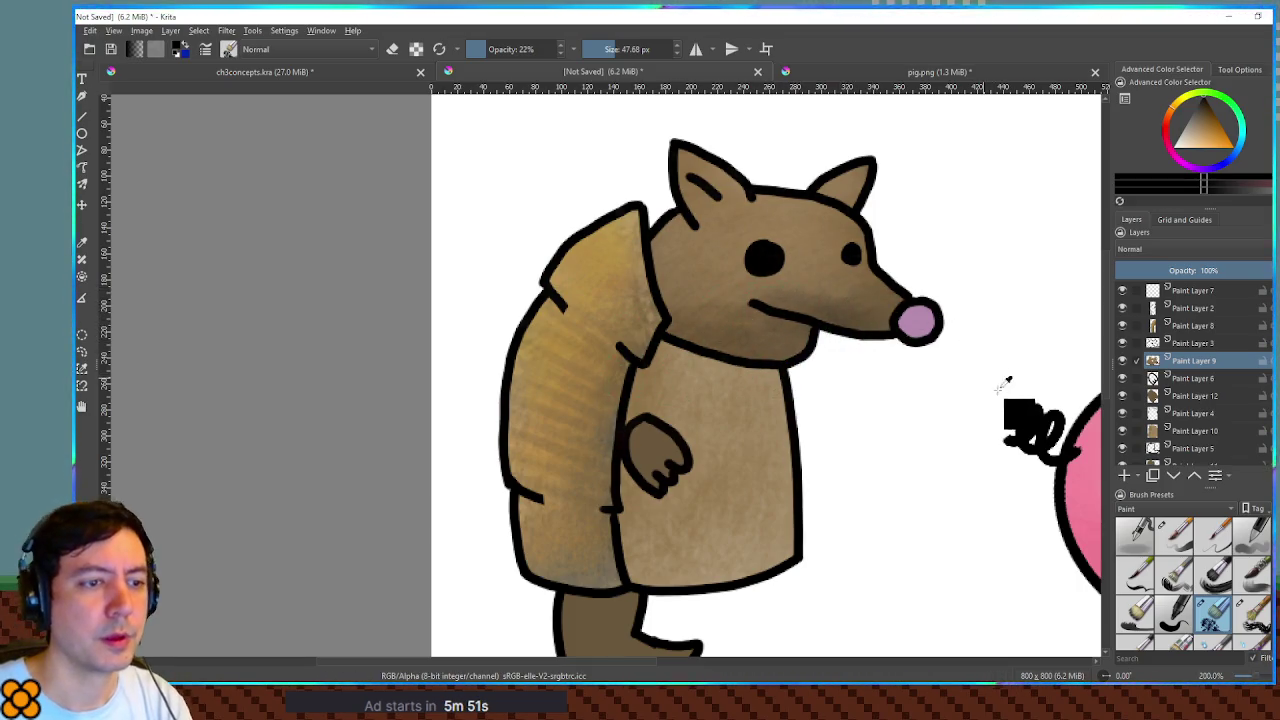
{"action": "left_click", "coordinate": [1080, 452], "text": "ctrl"}
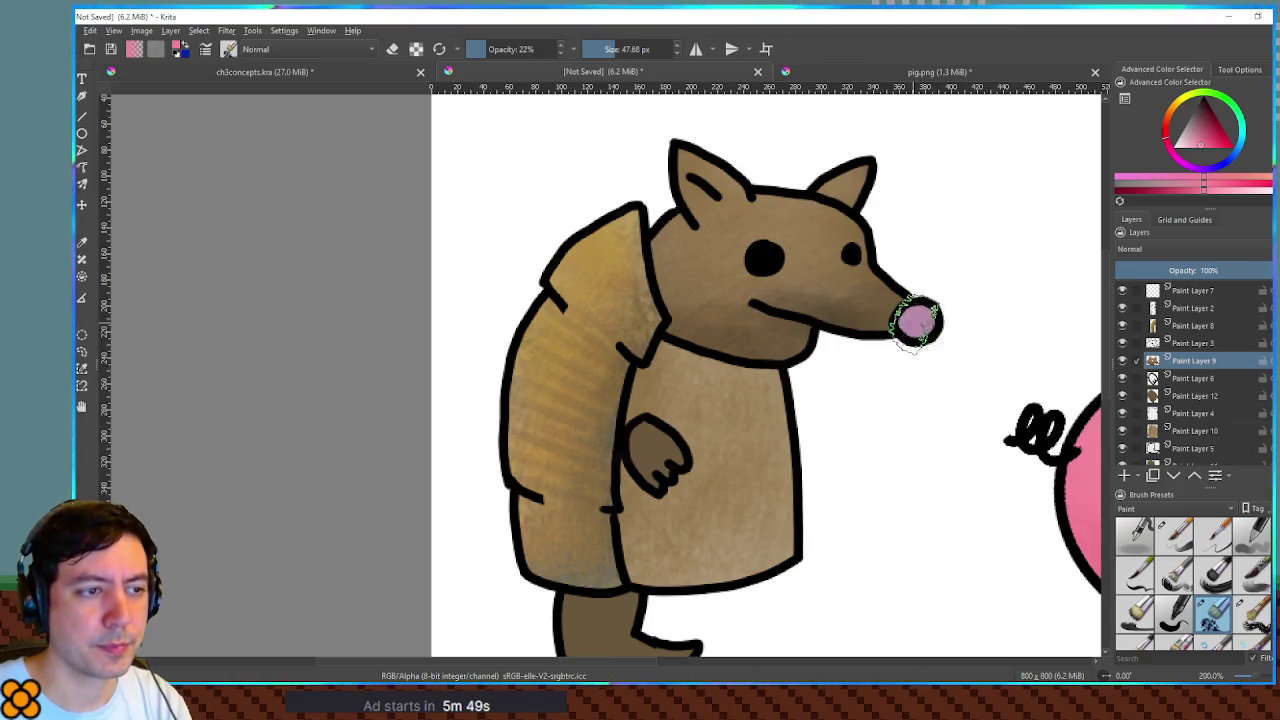
{"action": "left_click_drag", "start_coordinate": [920, 320], "coordinate": [930, 318]}
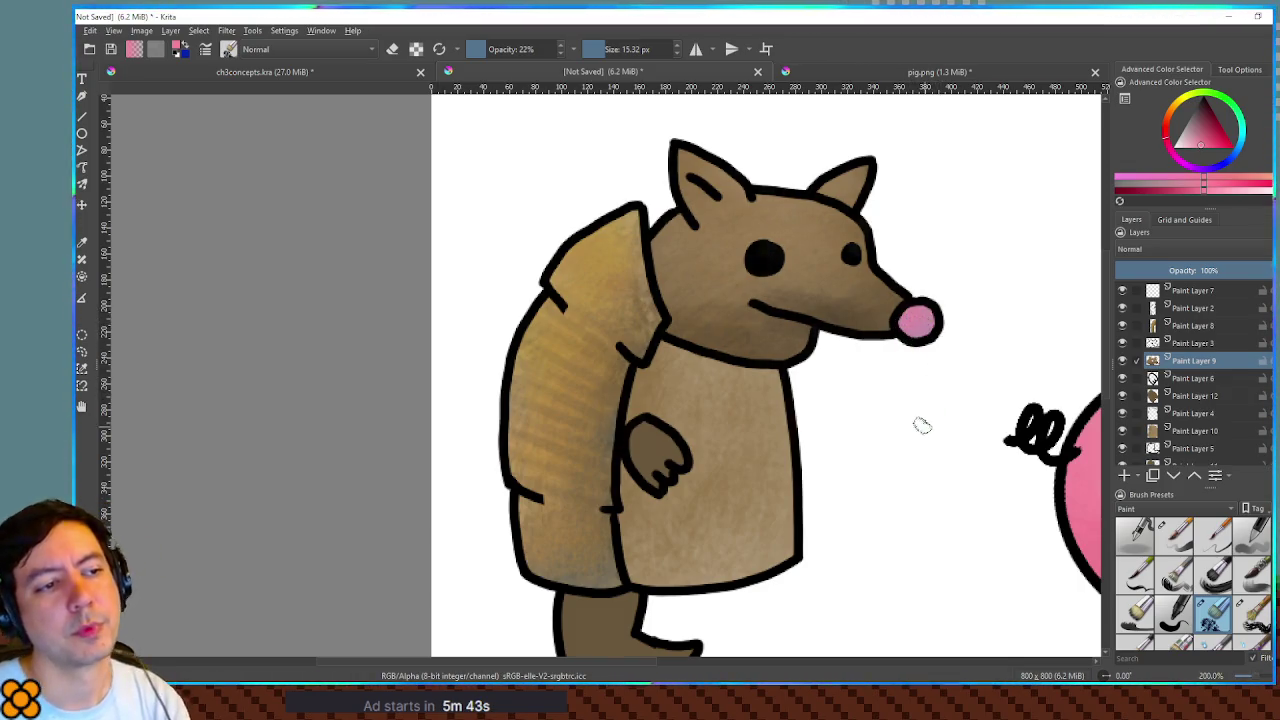
{"action": "left_click_drag", "start_coordinate": [794, 457], "coordinate": [914, 366]}
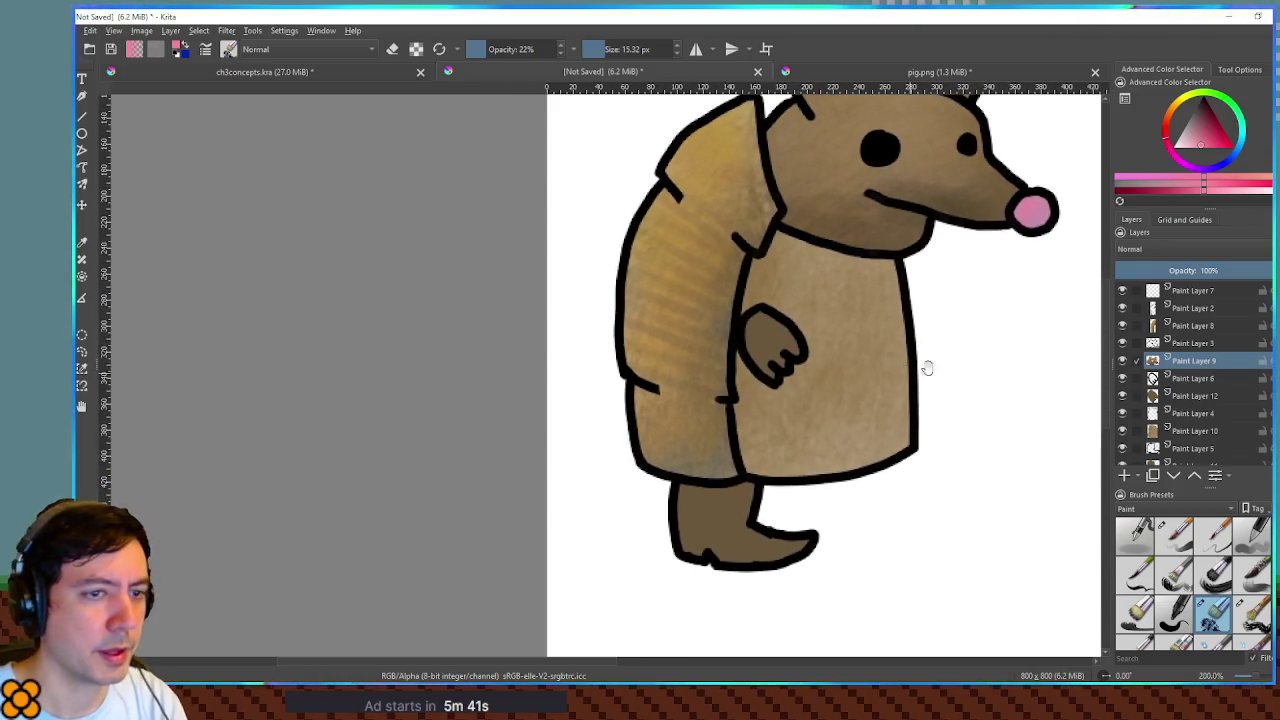
- Shade the foot on Paint Layer 11 with a darker brown sampled near the hand
{"action": "left_click", "coordinate": [865, 220], "text": "ctrl"}
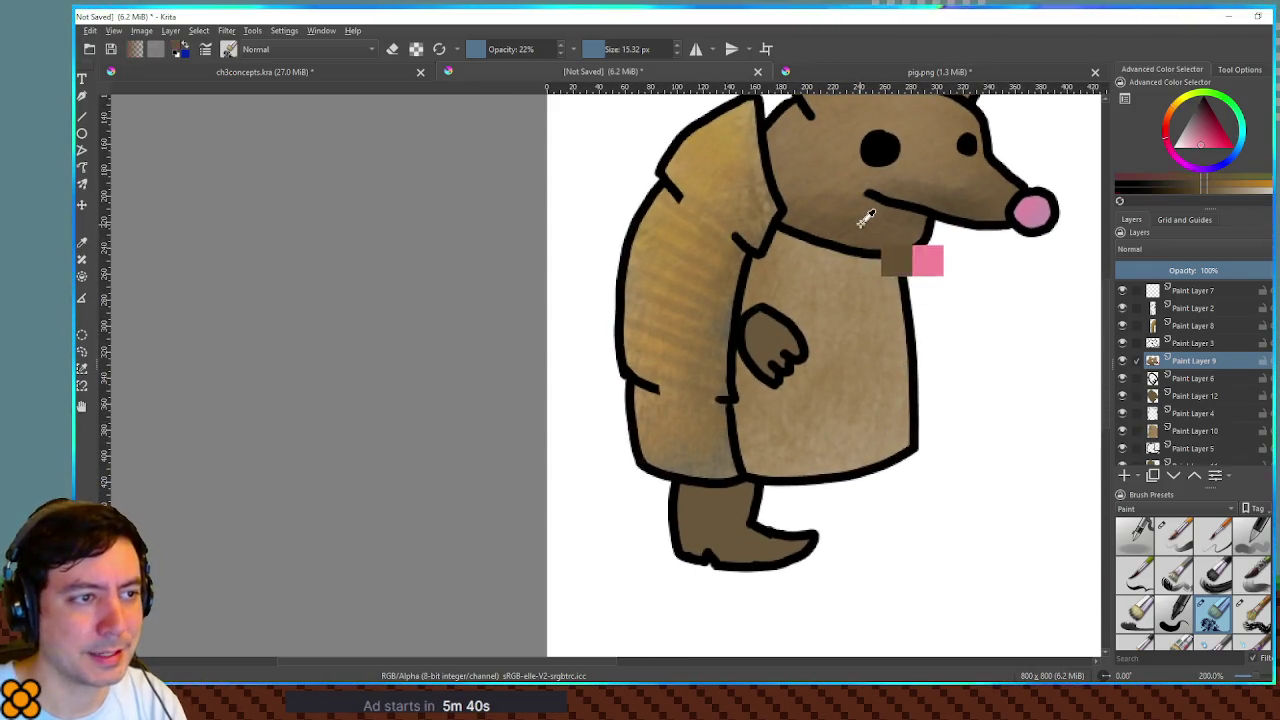
{"action": "left_click", "coordinate": [1205, 397]}
{"action": "left_click_drag", "start_coordinate": [800, 356], "coordinate": [830, 358], "text": "shift"}
{"action": "left_click", "coordinate": [800, 365], "text": "ctrl"}
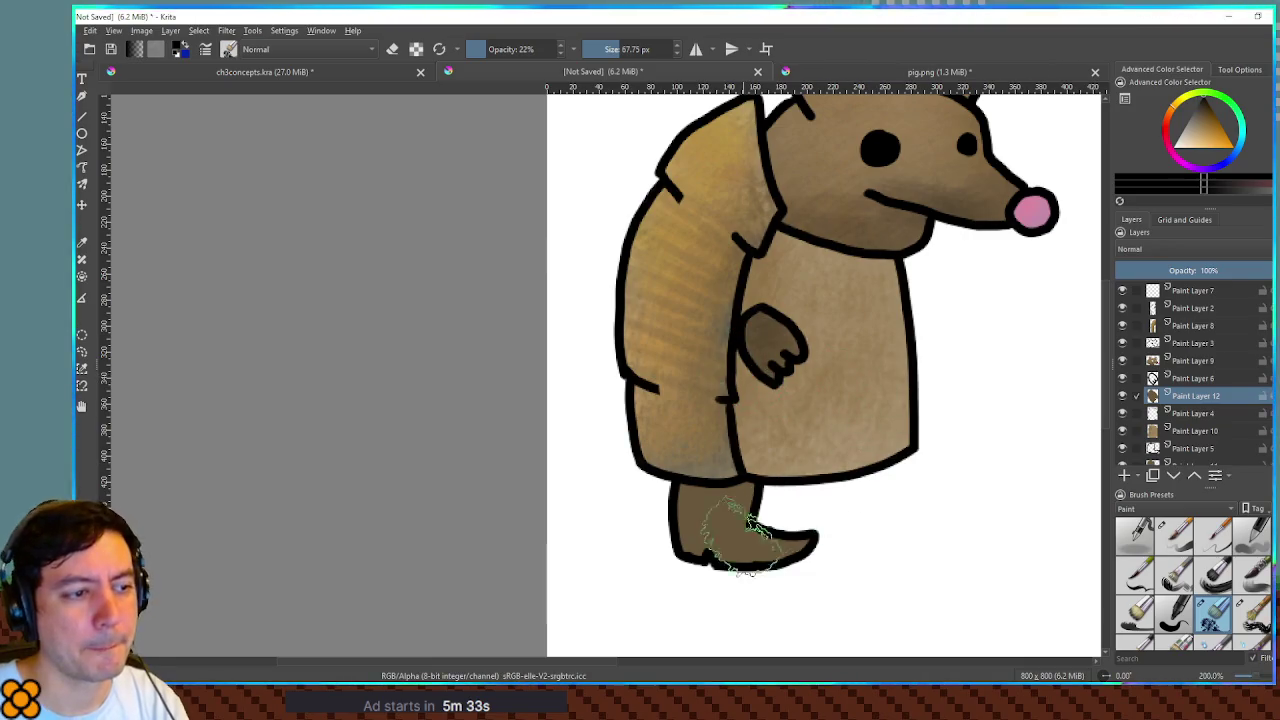
{"action": "left_click", "coordinate": [1190, 464]}
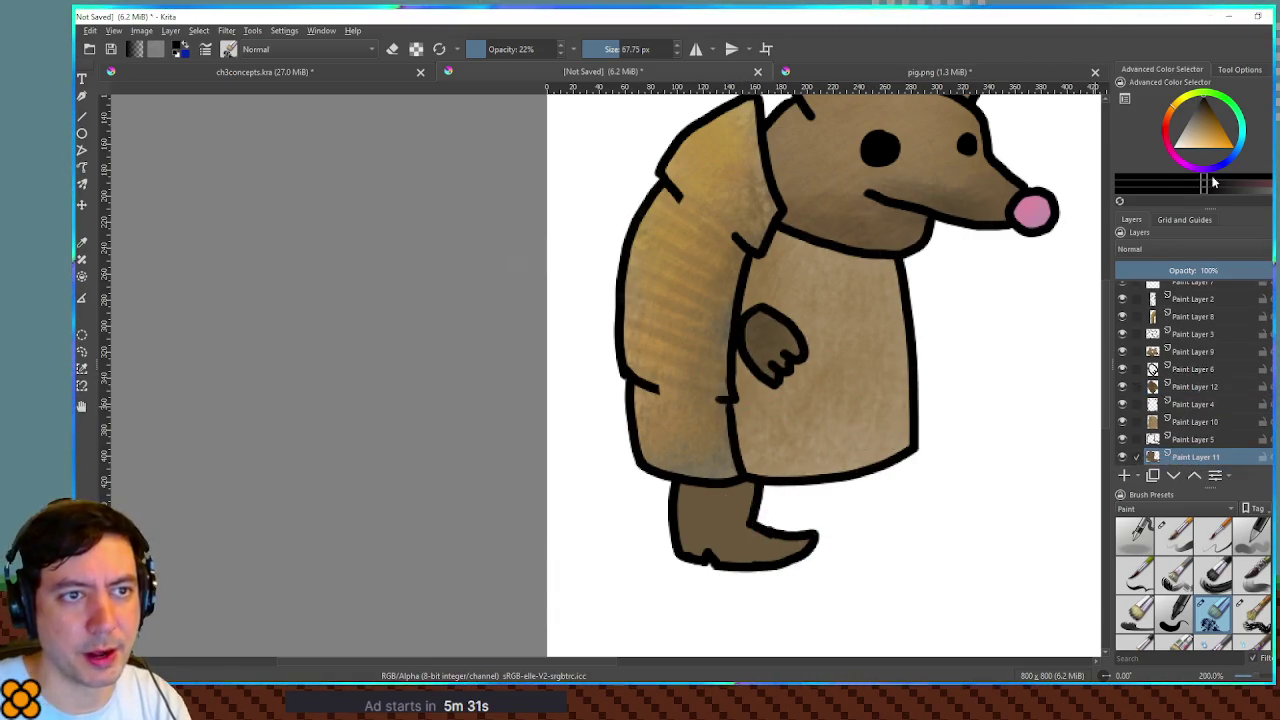
{"action": "mouse_move", "coordinate": [748, 490]}
{"action": "left_mouse_down"}
{"action": "mouse_move", "coordinate": [748, 514]}
{"action": "mouse_move", "coordinate": [729, 514]}
{"action": "mouse_move", "coordinate": [762, 525]}
{"action": "mouse_move", "coordinate": [680, 500]}
{"action": "mouse_move", "coordinate": [694, 514]}
{"action": "mouse_move", "coordinate": [800, 505]}
{"action": "left_mouse_up"}
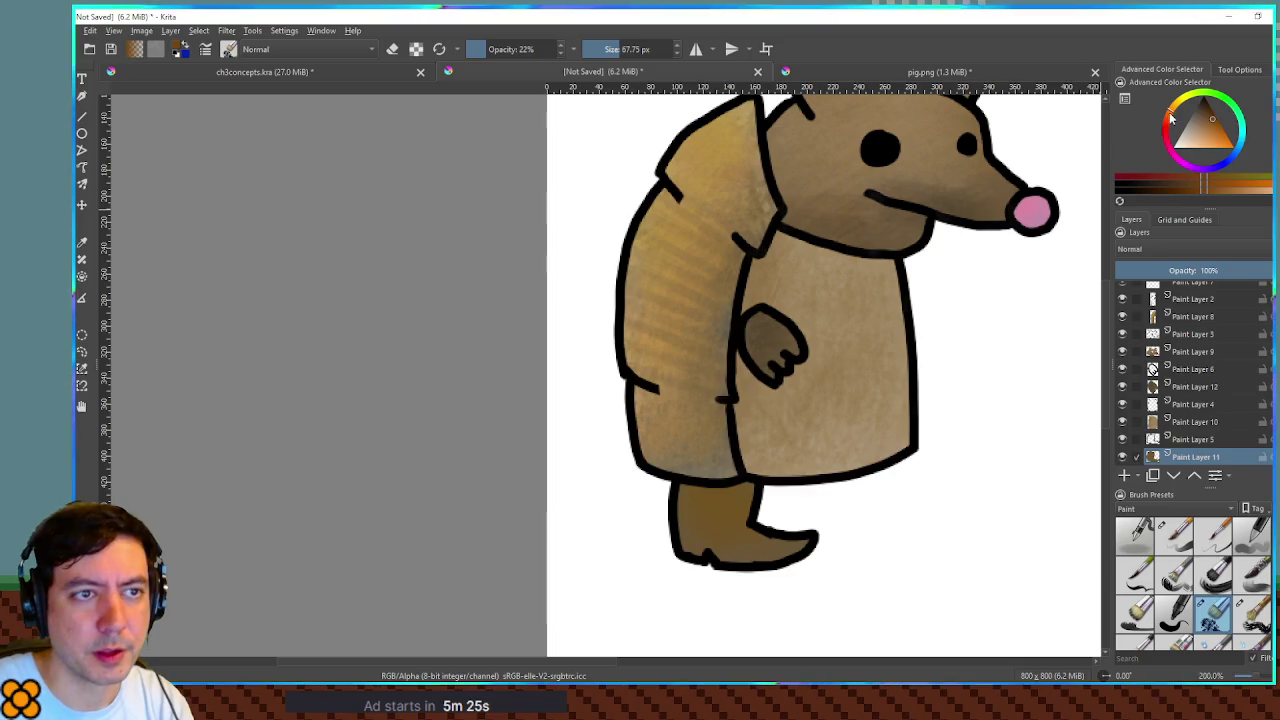
{"action": "mouse_move", "coordinate": [700, 509]}
{"action": "left_mouse_down"}
{"action": "mouse_move", "coordinate": [671, 543]}
{"action": "mouse_move", "coordinate": [683, 570]}
{"action": "mouse_move", "coordinate": [735, 460]}
{"action": "mouse_move", "coordinate": [757, 580]}
{"action": "mouse_move", "coordinate": [757, 525]}
{"action": "mouse_move", "coordinate": [735, 540]}
{"action": "mouse_move", "coordinate": [757, 560]}
{"action": "mouse_move", "coordinate": [677, 500]}
{"action": "mouse_move", "coordinate": [643, 500]}
{"action": "mouse_move", "coordinate": [723, 497]}
{"action": "left_mouse_up"}
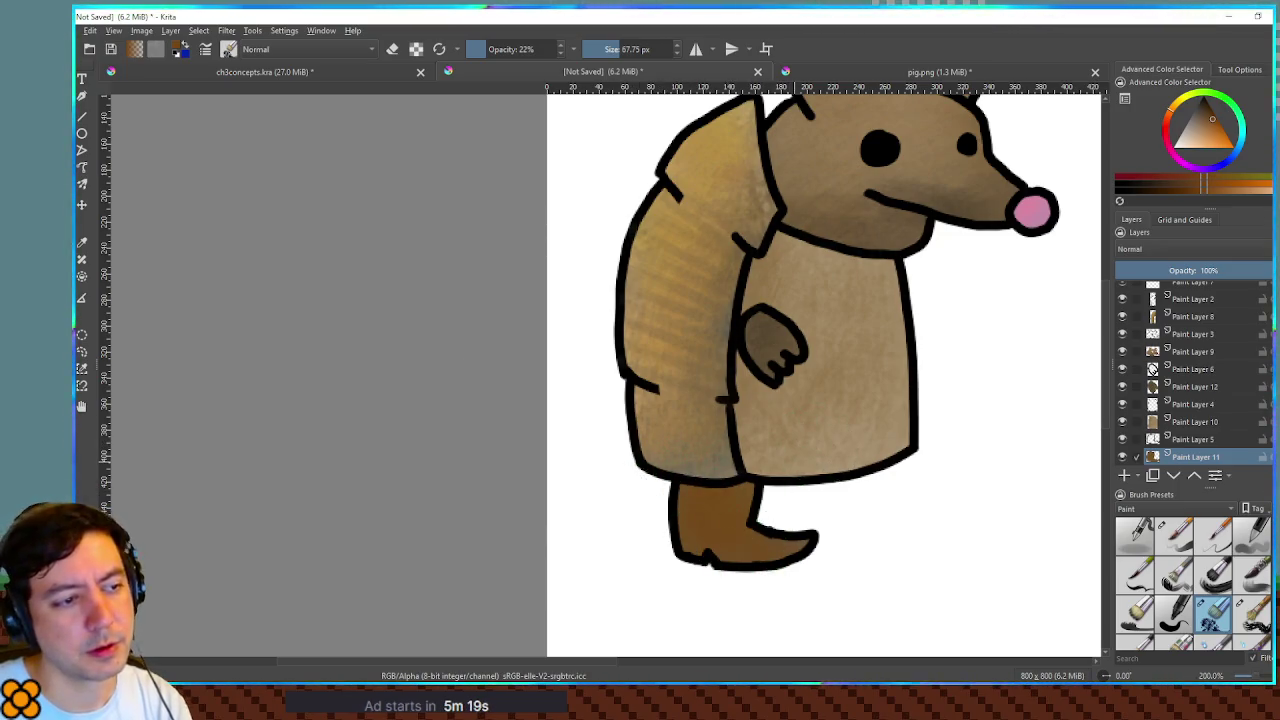
{"action": "left_click", "coordinate": [789, 485], "text": "ctrl"}
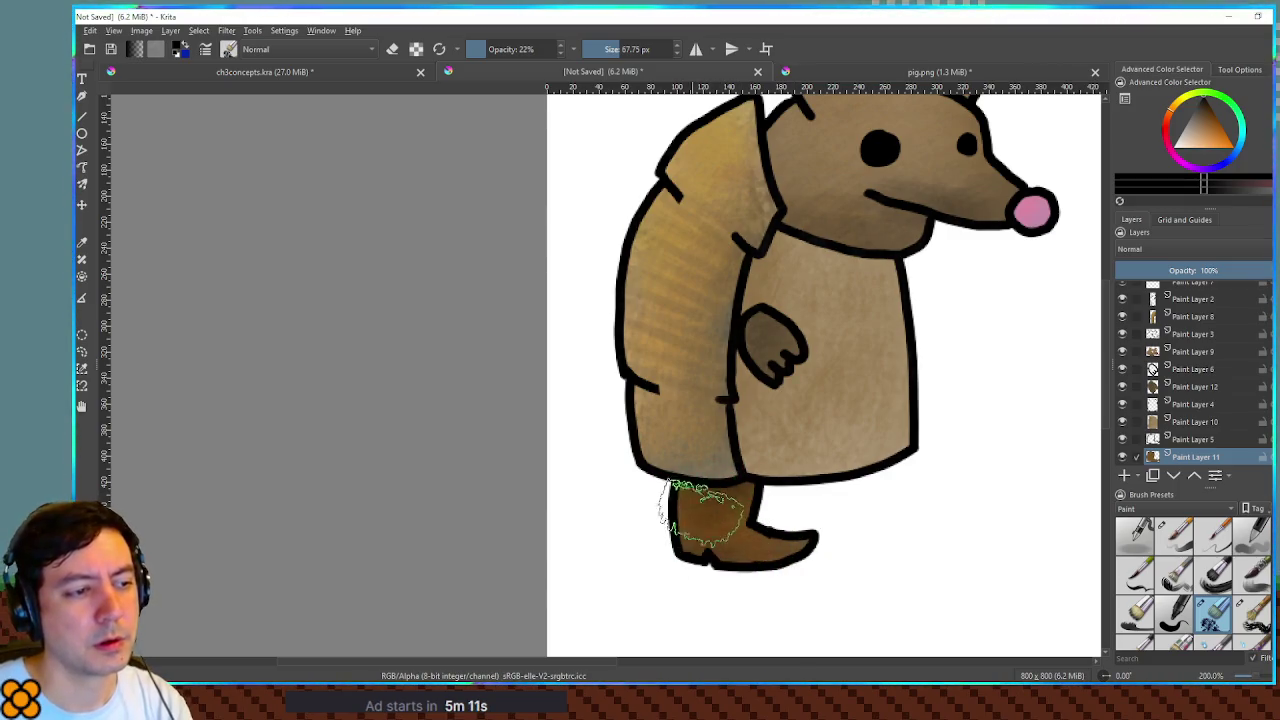
{"action": "mouse_move", "coordinate": [903, 280]}
{"action": "left_mouse_down"}
{"action": "mouse_move", "coordinate": [782, 380]}
{"action": "mouse_move", "coordinate": [812, 322]}
{"action": "left_mouse_up"}
{"action": "scroll", "coordinate": [812, 322], "scroll_direction": "down", "scroll_amount": 3}
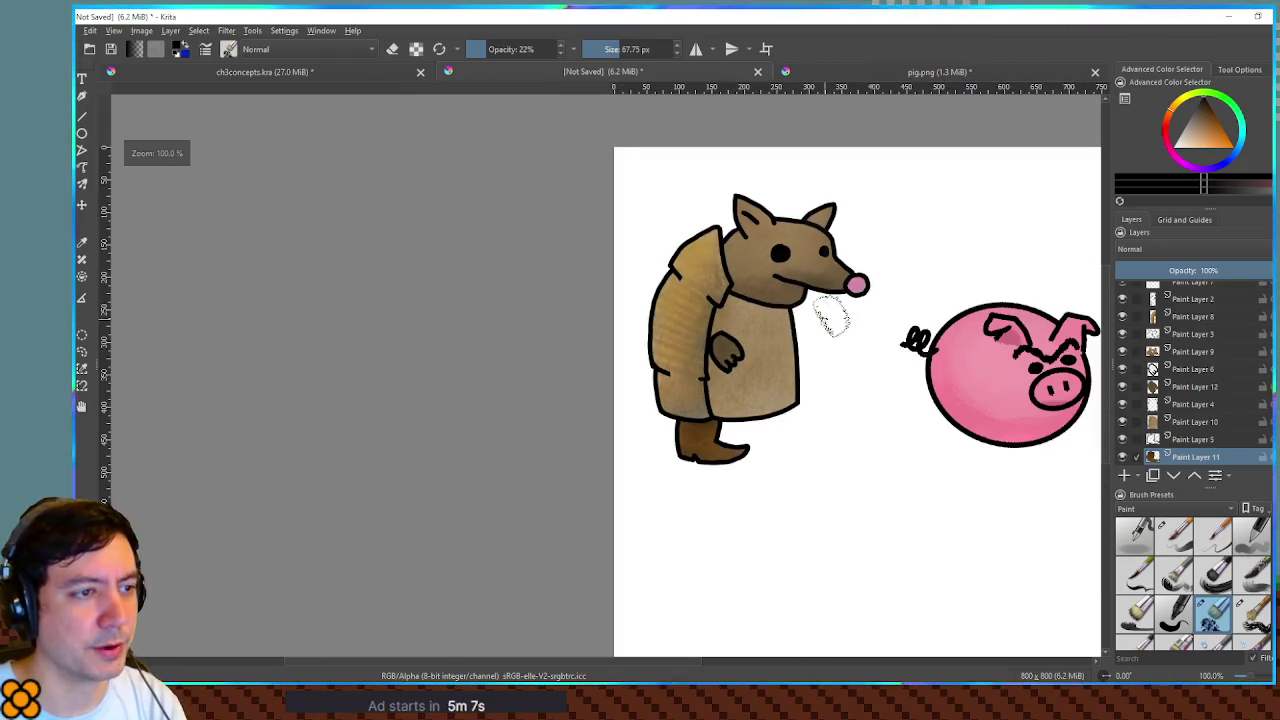
- Delete the pig's Background layer together with Paint Layer 1
{"action": "scroll", "coordinate": [820, 318], "scroll_direction": "up", "scroll_amount": 1}
{"action": "scroll", "coordinate": [1245, 438], "scroll_direction": "down", "scroll_amount": 2}
{"action": "left_click", "coordinate": [1220, 440]}
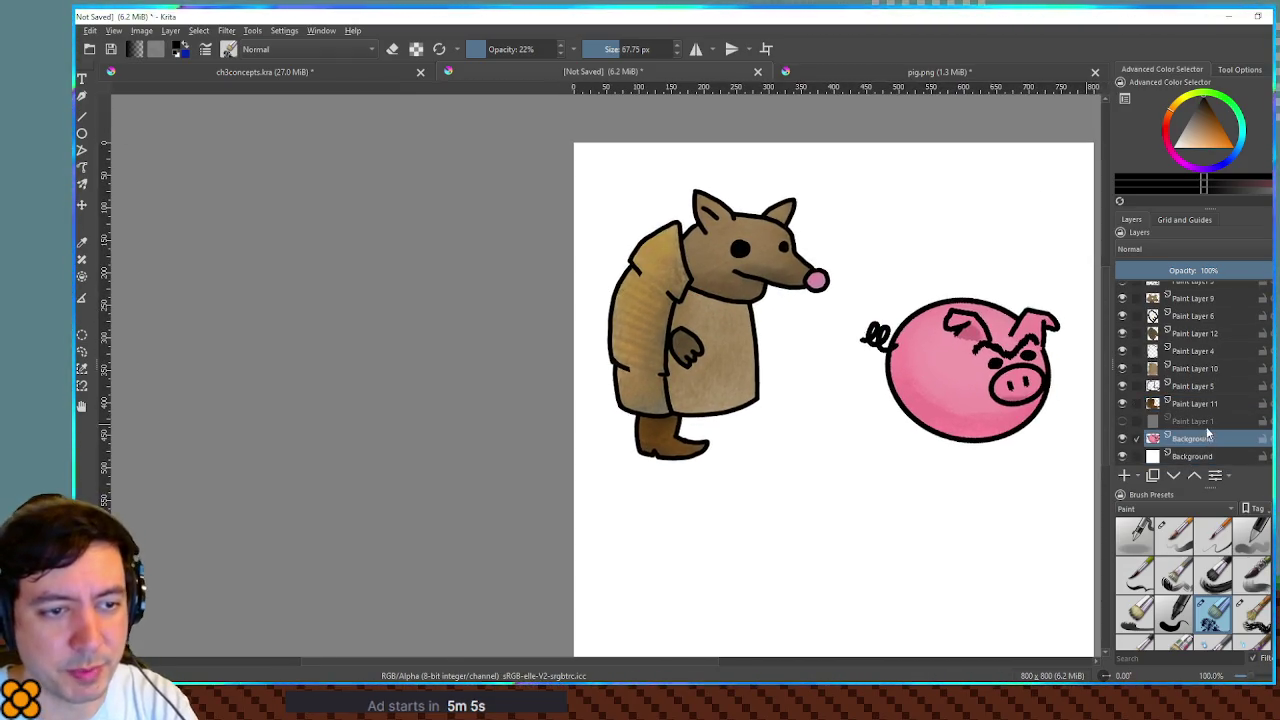
{"action": "left_click", "coordinate": [1206, 423], "text": "shift"}
{"action": "key", "text": "shift+Delete"}
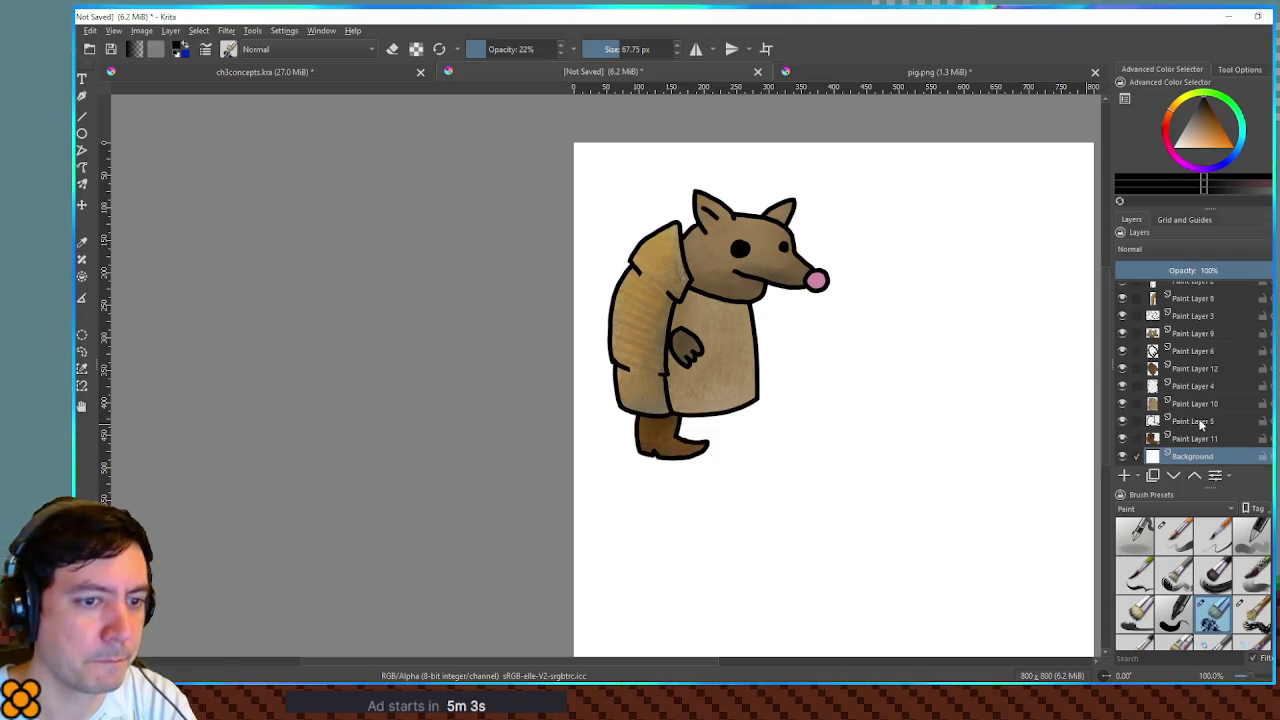
- Select Paint Layers 2–11 and shift all the armadillo parts right on the canvas
{"action": "scroll", "coordinate": [1005, 278], "scroll_direction": "left", "scroll_amount": 5}
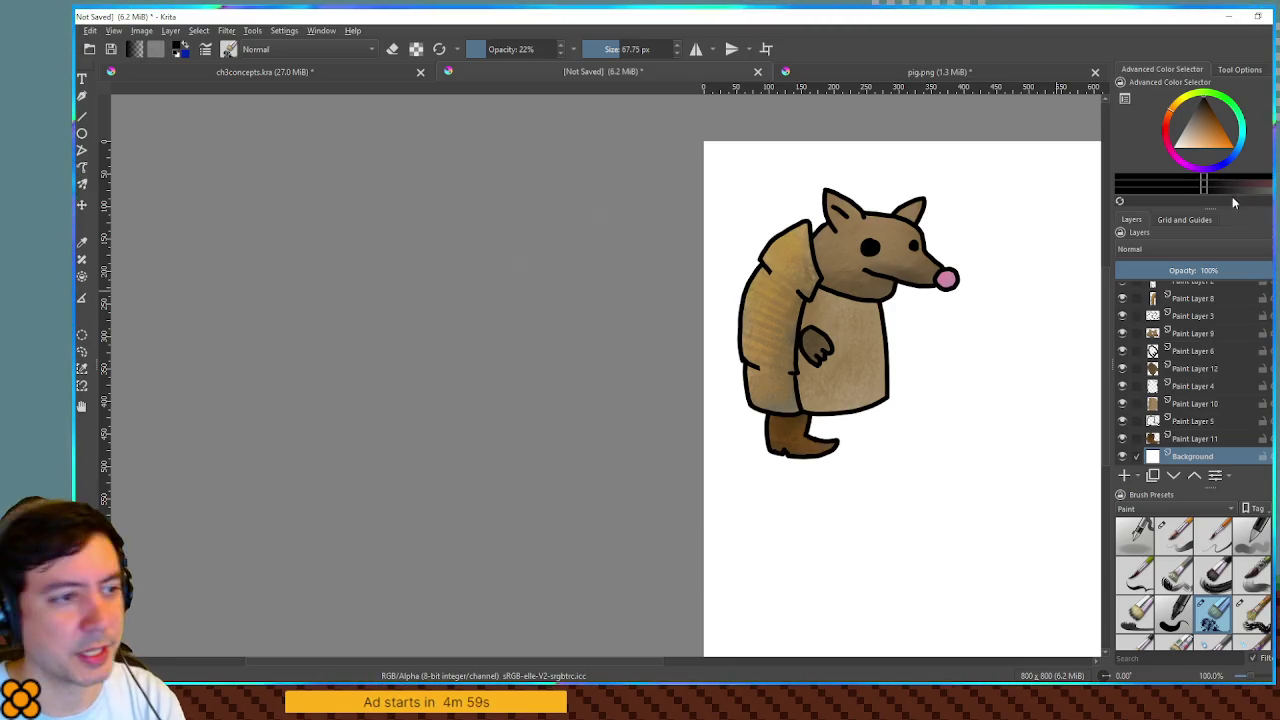
{"action": "scroll", "coordinate": [1020, 249], "scroll_direction": "right", "scroll_amount": 2}
{"action": "left_click", "coordinate": [1208, 440]}
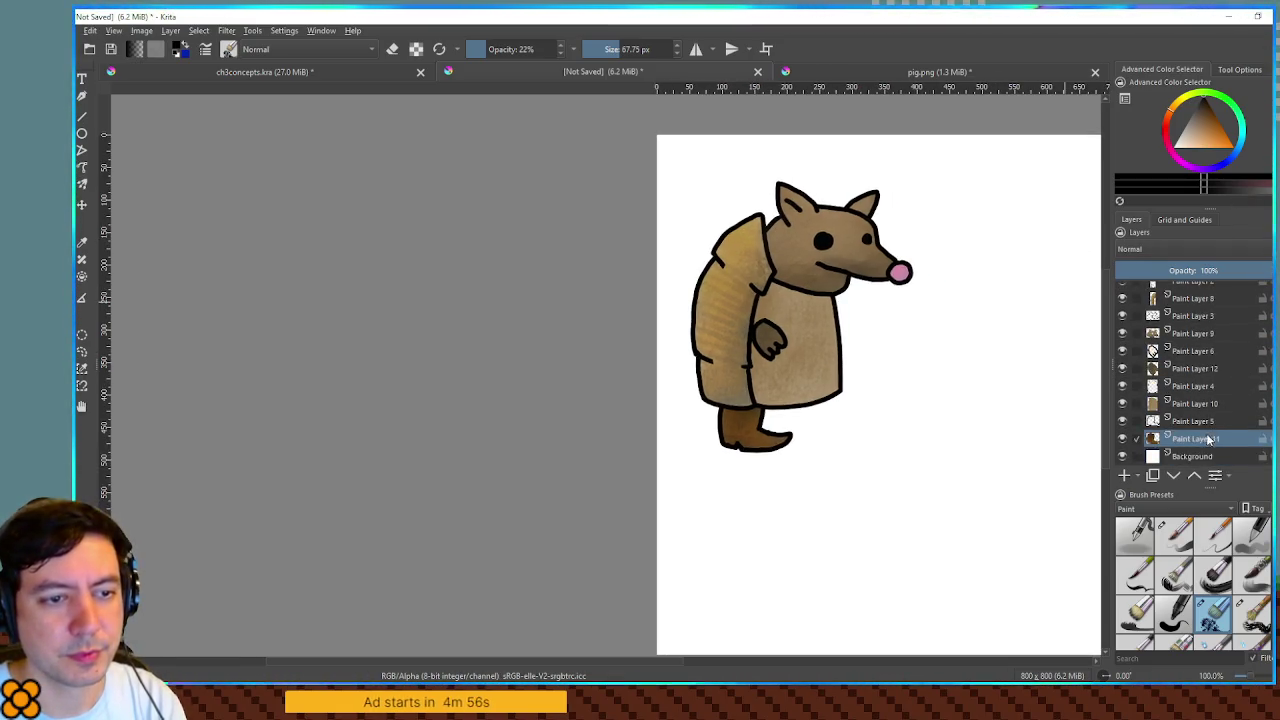
{"action": "scroll", "coordinate": [1205, 400], "scroll_direction": "up", "scroll_amount": 2}
{"action": "left_click", "coordinate": [1197, 311], "text": "shift"}
{"action": "left_click_drag", "start_coordinate": [798, 277], "coordinate": [915, 275]}
{"action": "scroll", "coordinate": [866, 273], "scroll_direction": "up", "scroll_amount": 1}
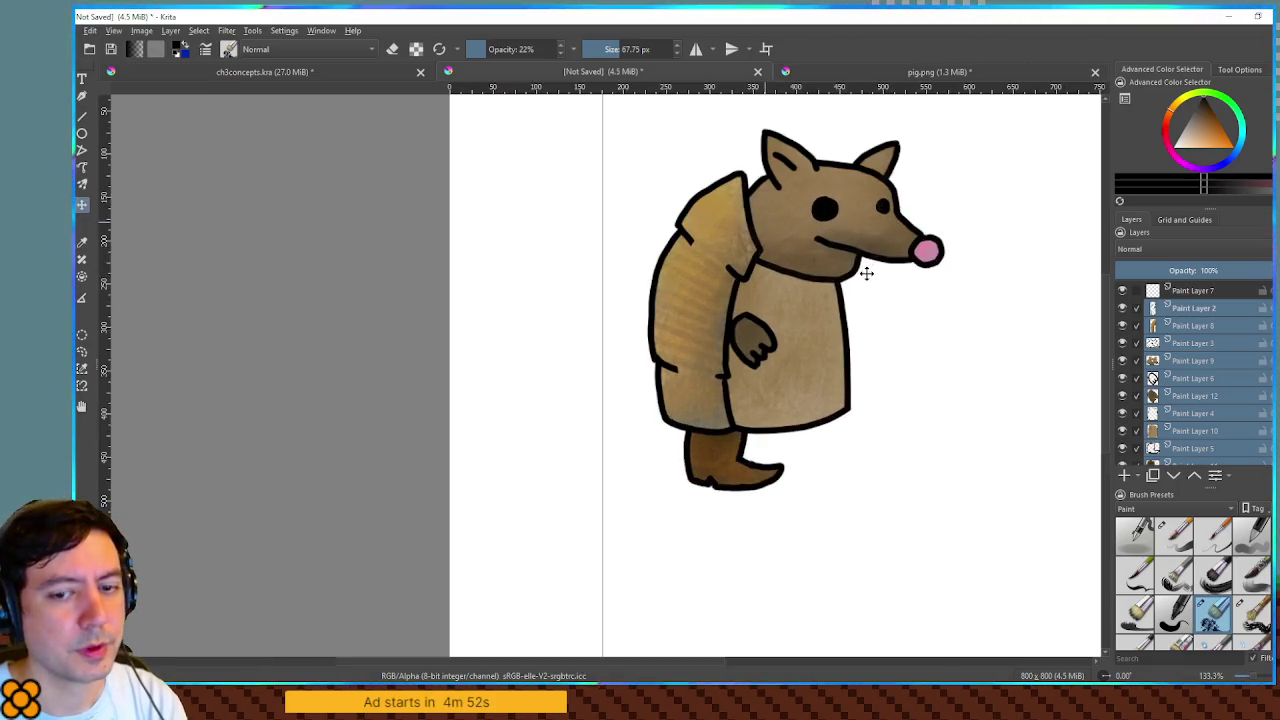
{"action": "scroll", "coordinate": [866, 273], "scroll_direction": "up", "scroll_amount": 1}
{"action": "left_click", "coordinate": [1200, 292]}
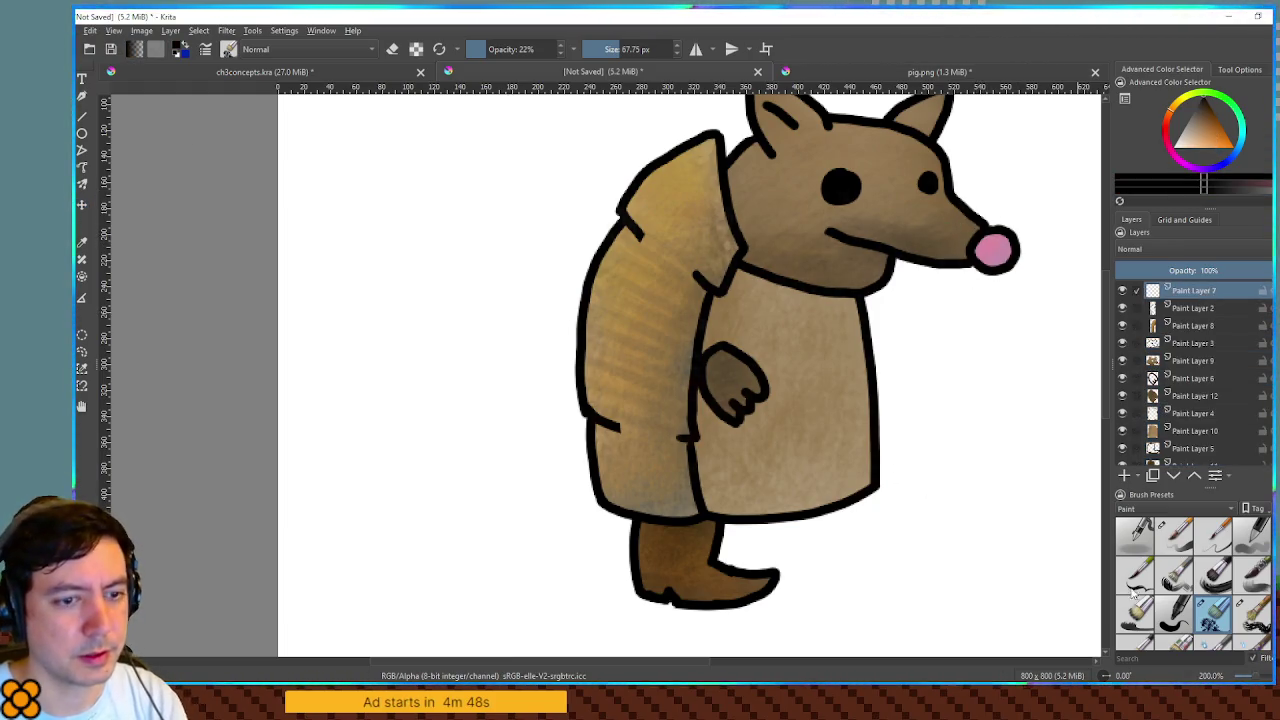
{"action": "left_click", "coordinate": [1186, 548]}
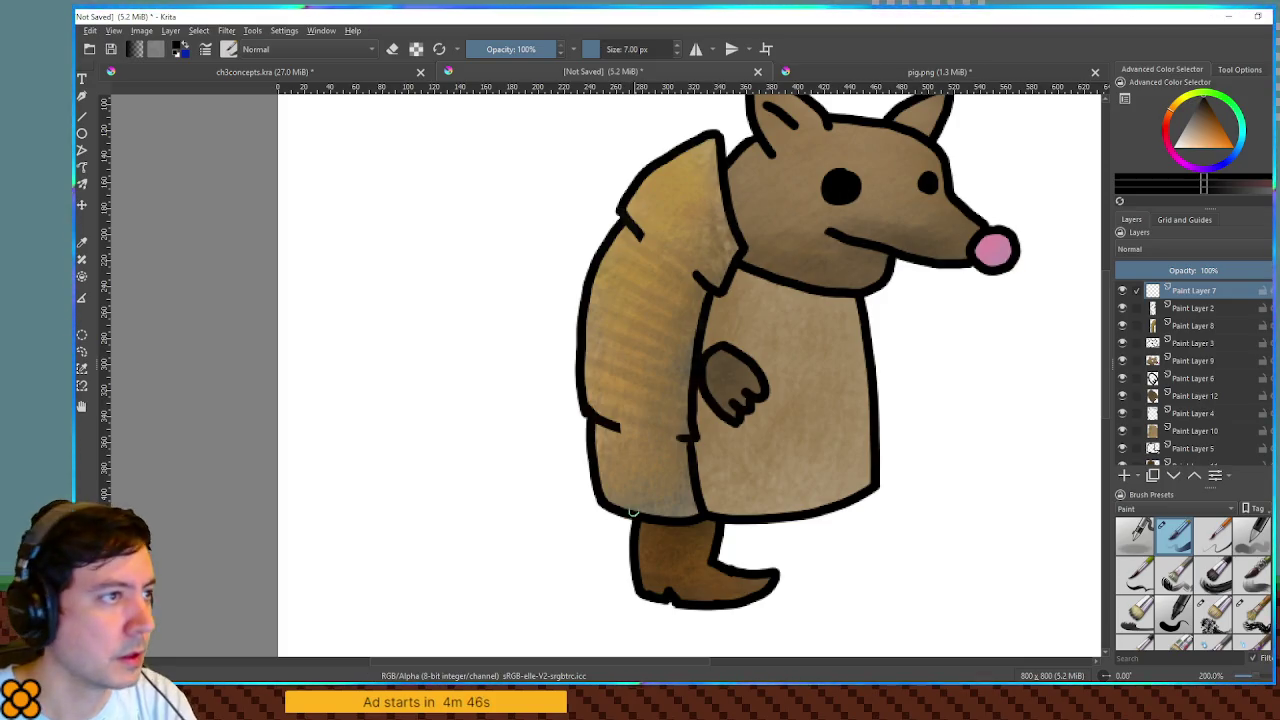
- Ink the tail's upper and lower curves with an 8 px brush, undoing failed attempts
{"action": "key", "text": "bracketright"}
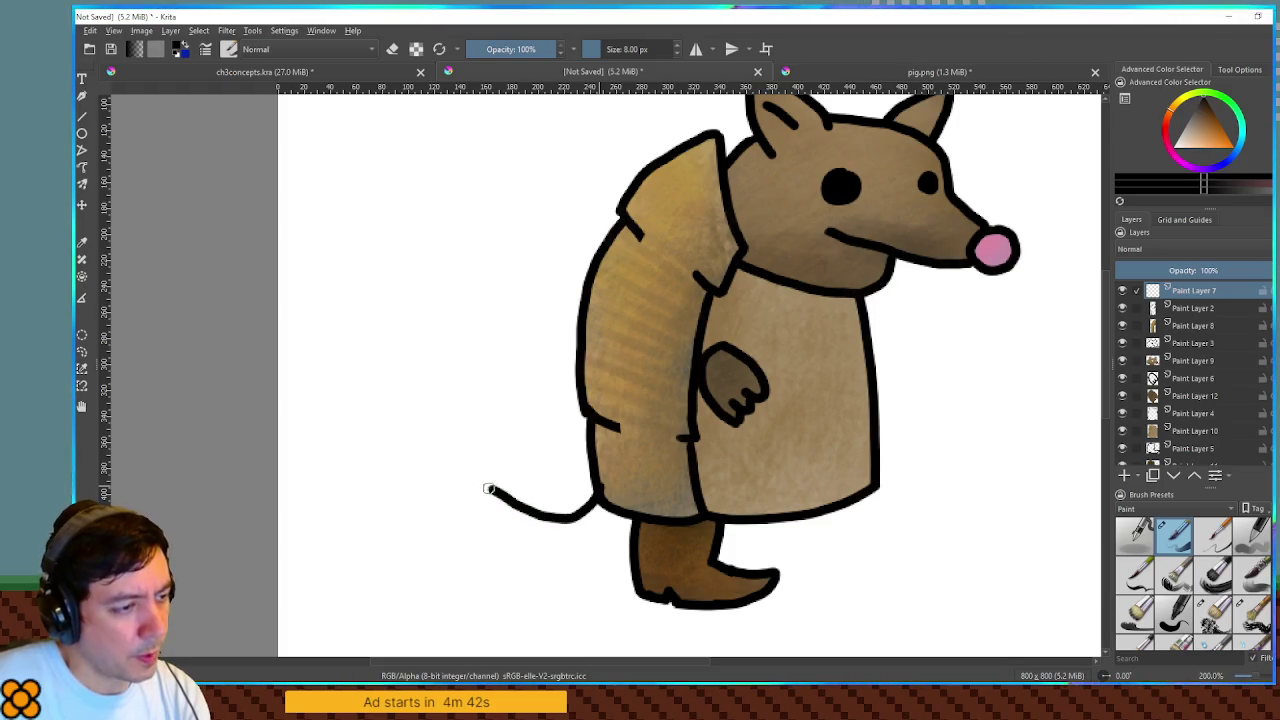
{"action": "key", "text": "ctrl+z"}
{"action": "left_click_drag", "start_coordinate": [463, 453], "coordinate": [603, 494]}
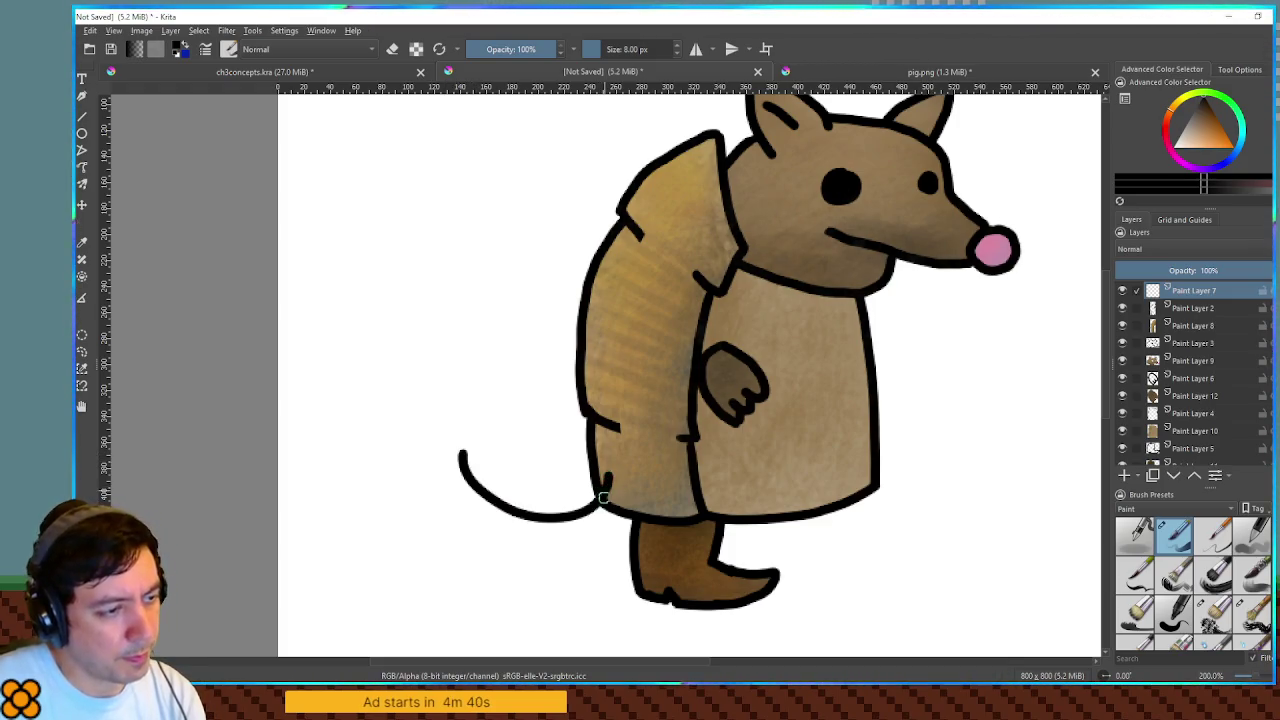
{"action": "mouse_move", "coordinate": [460, 451]}
{"action": "left_mouse_down"}
{"action": "mouse_move", "coordinate": [505, 572]}
{"action": "mouse_move", "coordinate": [620, 525]}
{"action": "left_mouse_up"}
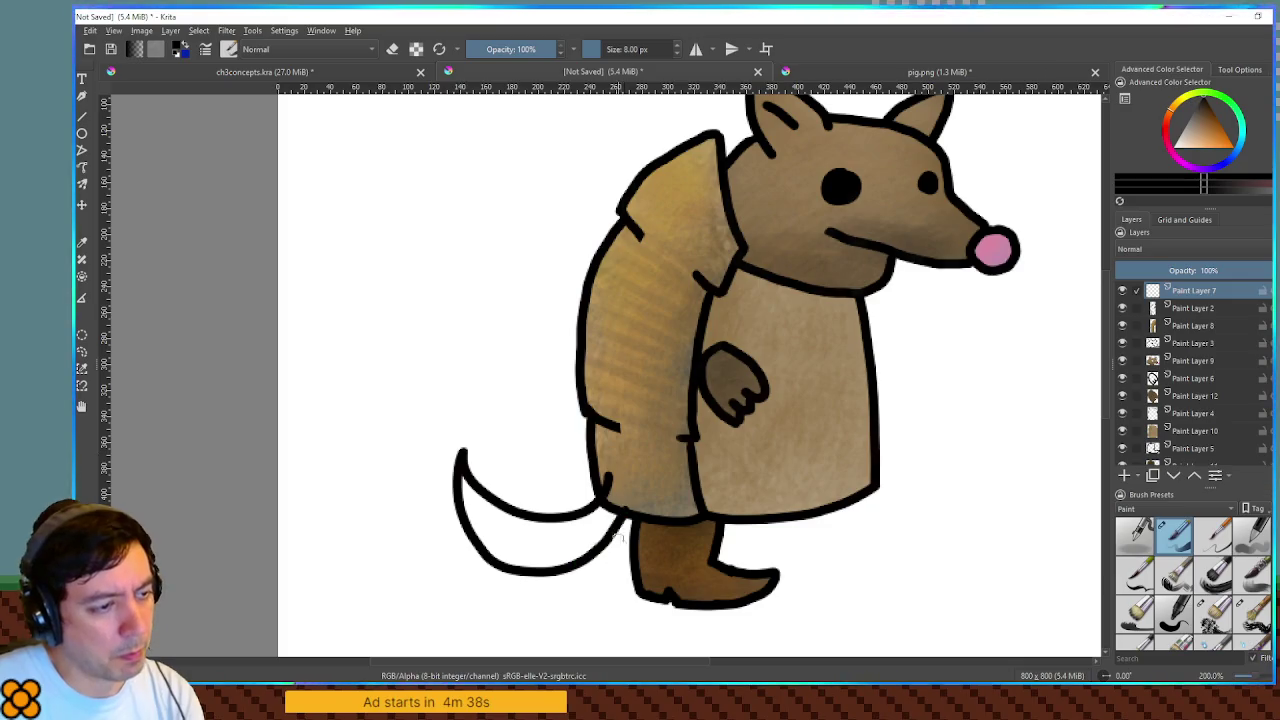
{"action": "key", "text": "ctrl+z"}
{"action": "mouse_move", "coordinate": [461, 456]}
{"action": "left_mouse_down"}
{"action": "mouse_move", "coordinate": [588, 552]}
{"action": "mouse_move", "coordinate": [652, 497]}
{"action": "left_mouse_up"}
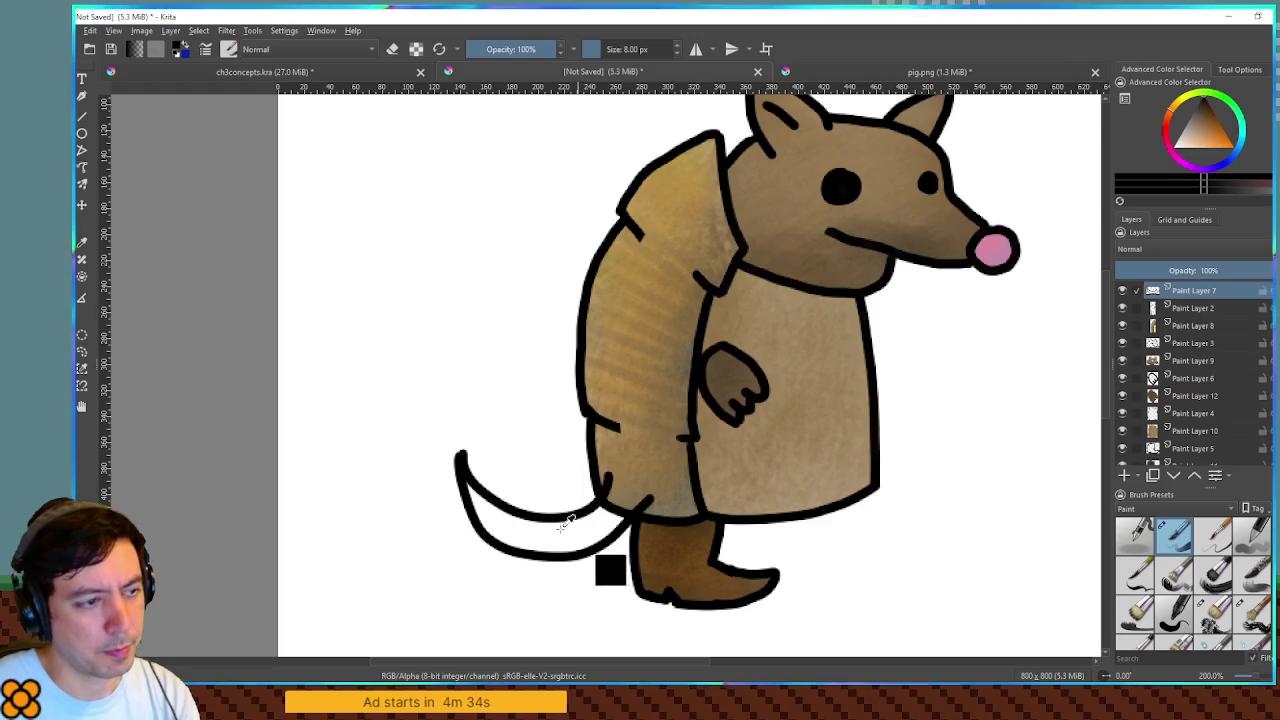
{"action": "key", "text": "ctrl+z"}
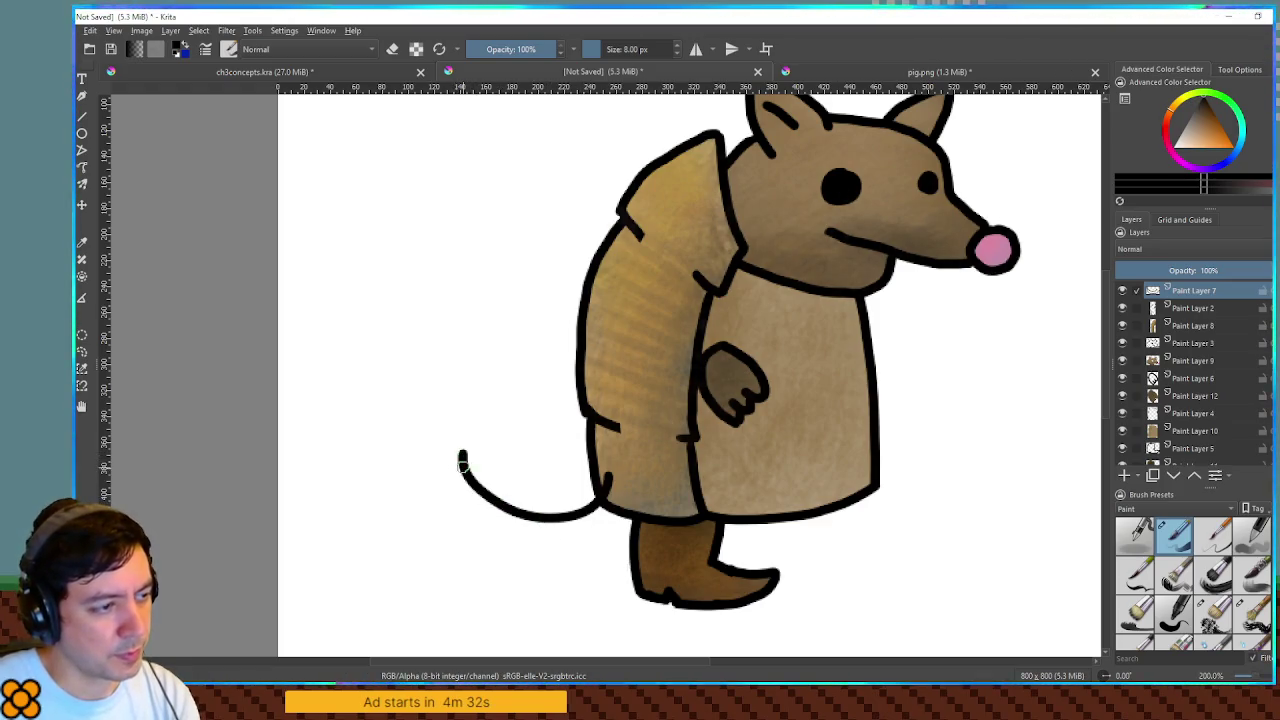
{"action": "key", "text": "ctrl+z"}
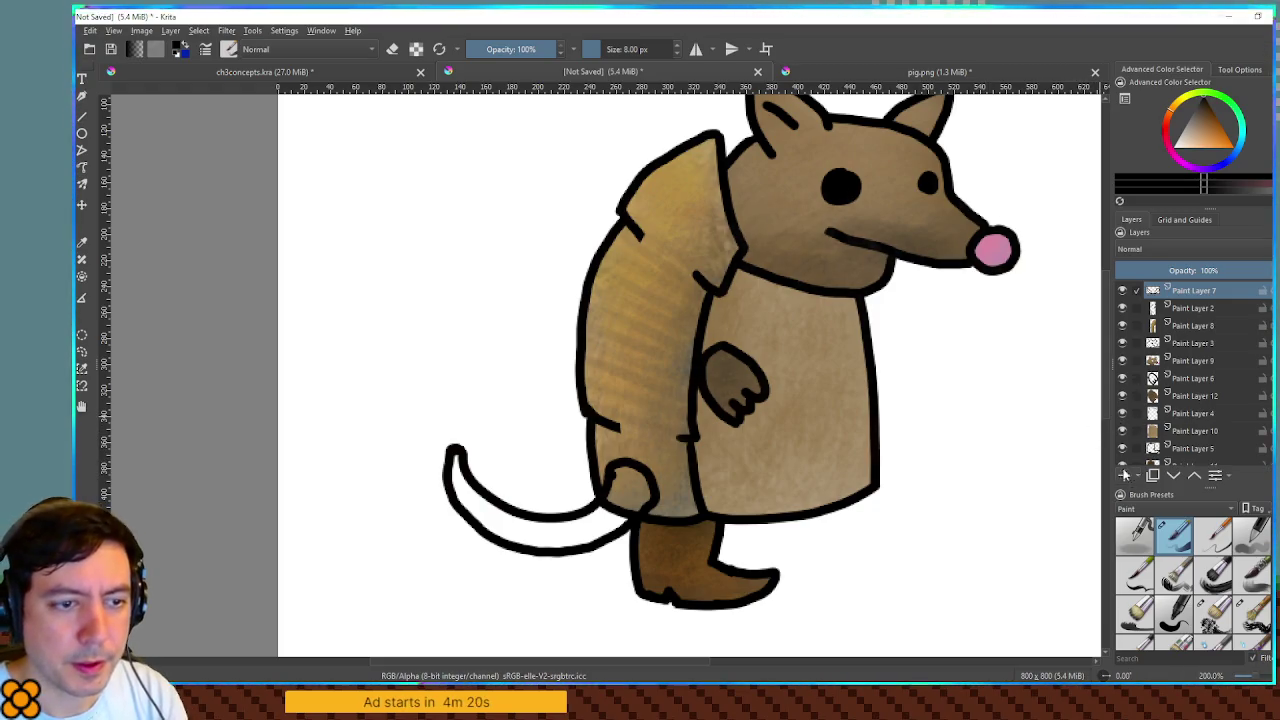
- Add Paint Layer 13 and fill the area inside the tail outline with sampled brown
{"action": "left_click", "coordinate": [1124, 474]}
{"action": "left_click_drag", "start_coordinate": [1188, 298], "coordinate": [1188, 325]}
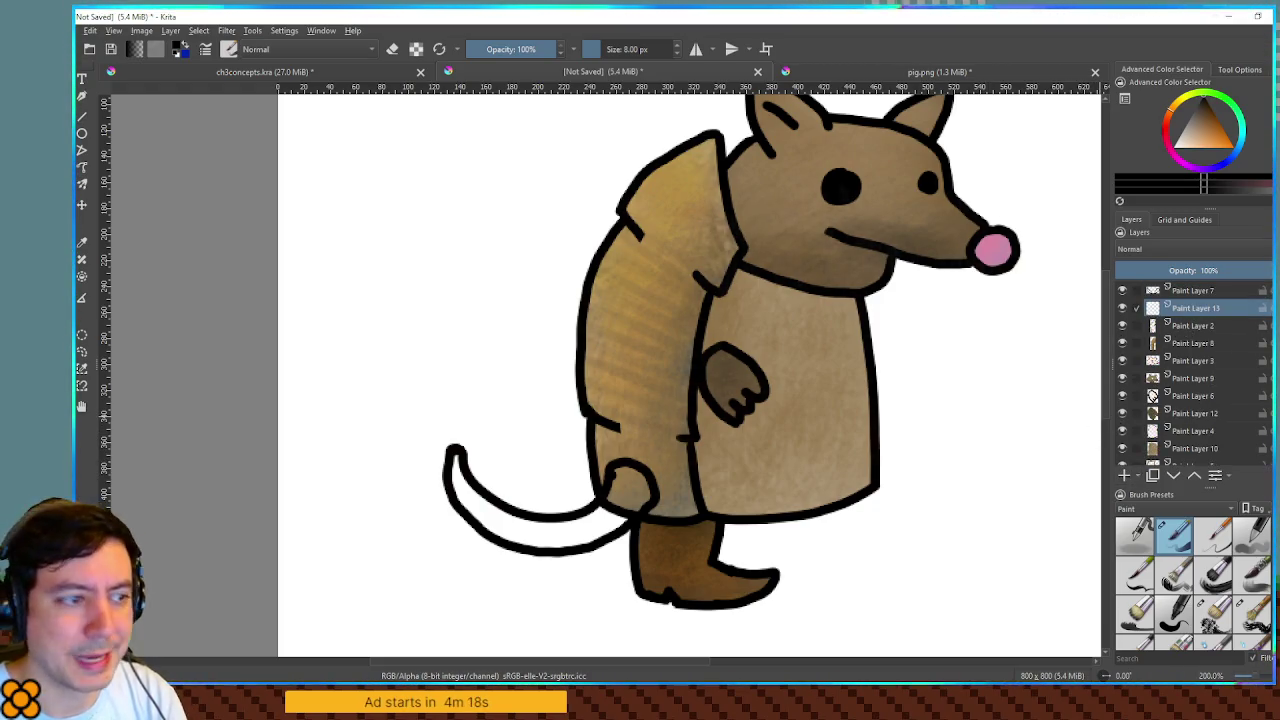
{"action": "left_click", "coordinate": [1191, 292]}
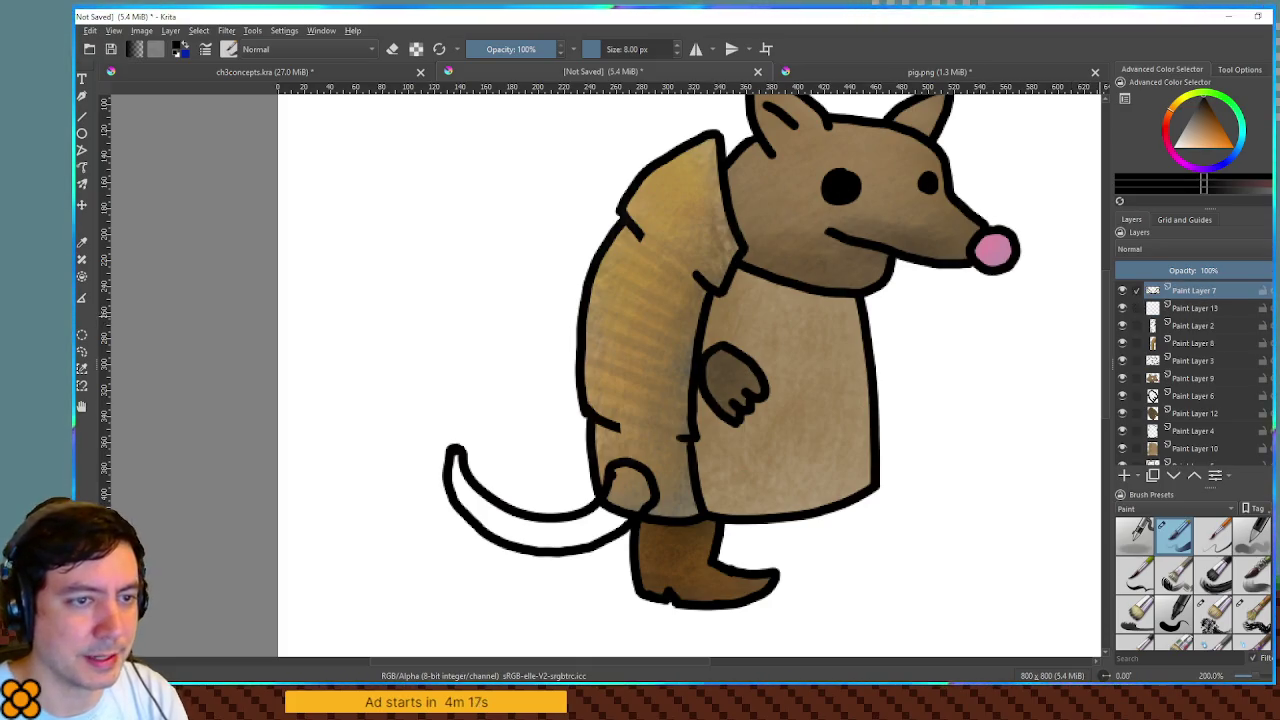
{"action": "left_click", "coordinate": [700, 494]}
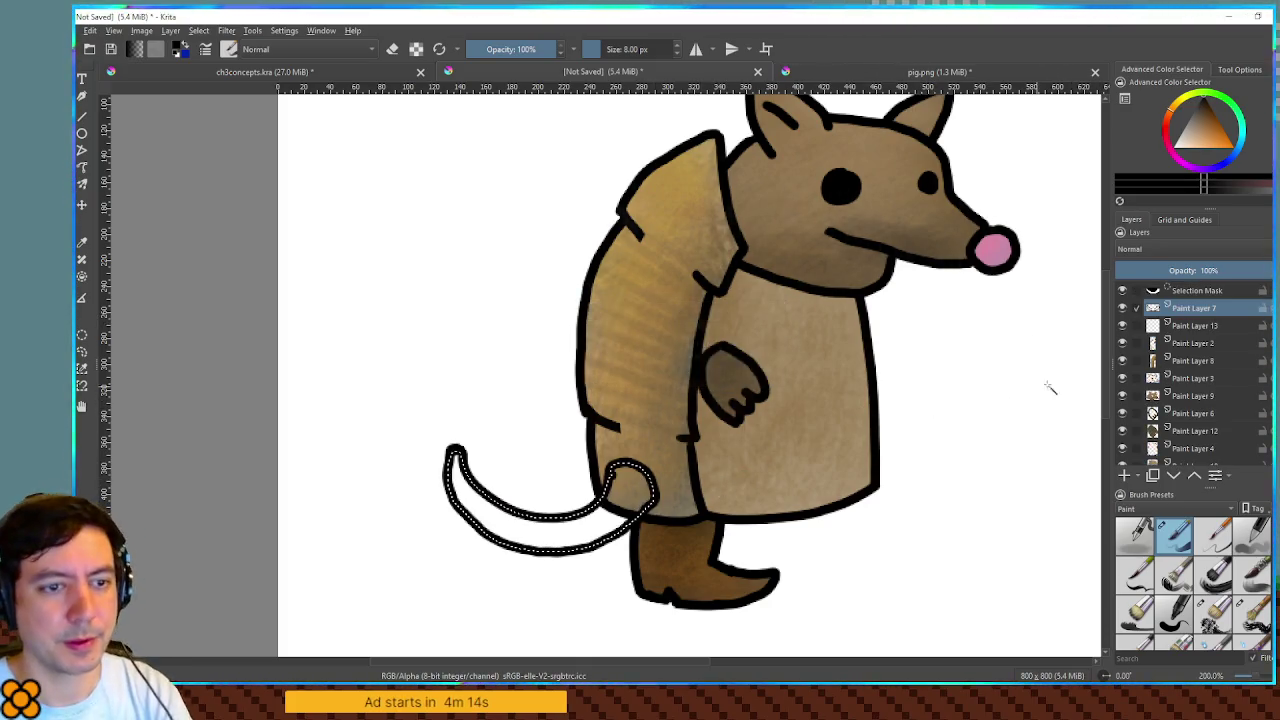
{"action": "key", "text": "Page_Down"}
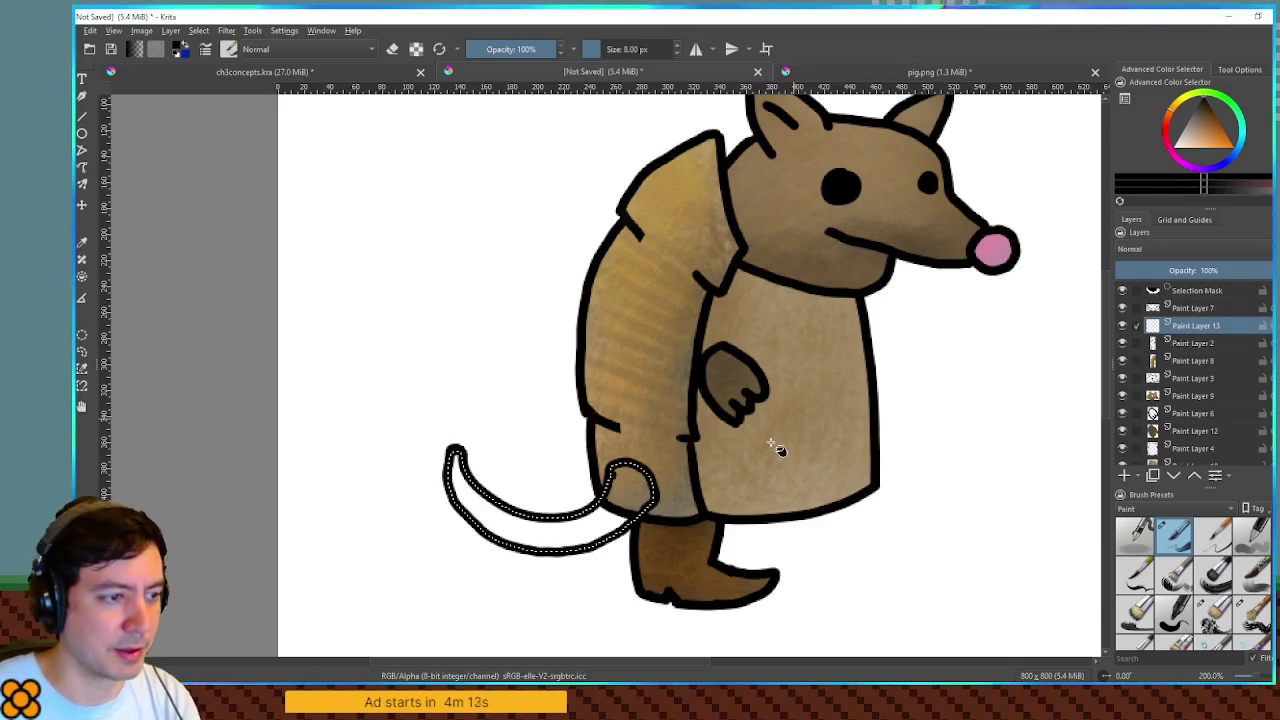
{"action": "left_click", "coordinate": [732, 466], "text": "ctrl"}
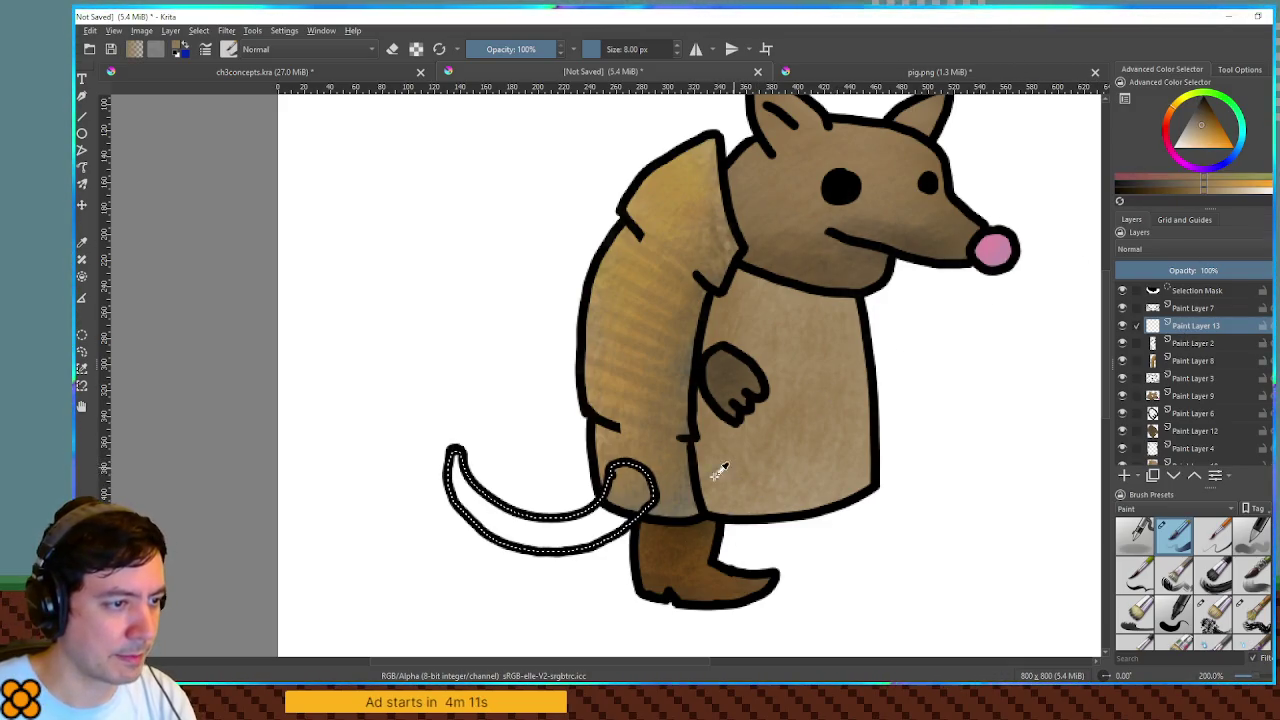
{"action": "key", "text": "shift+BackSpace"}
{"action": "key", "text": "ctrl+shift+a"}
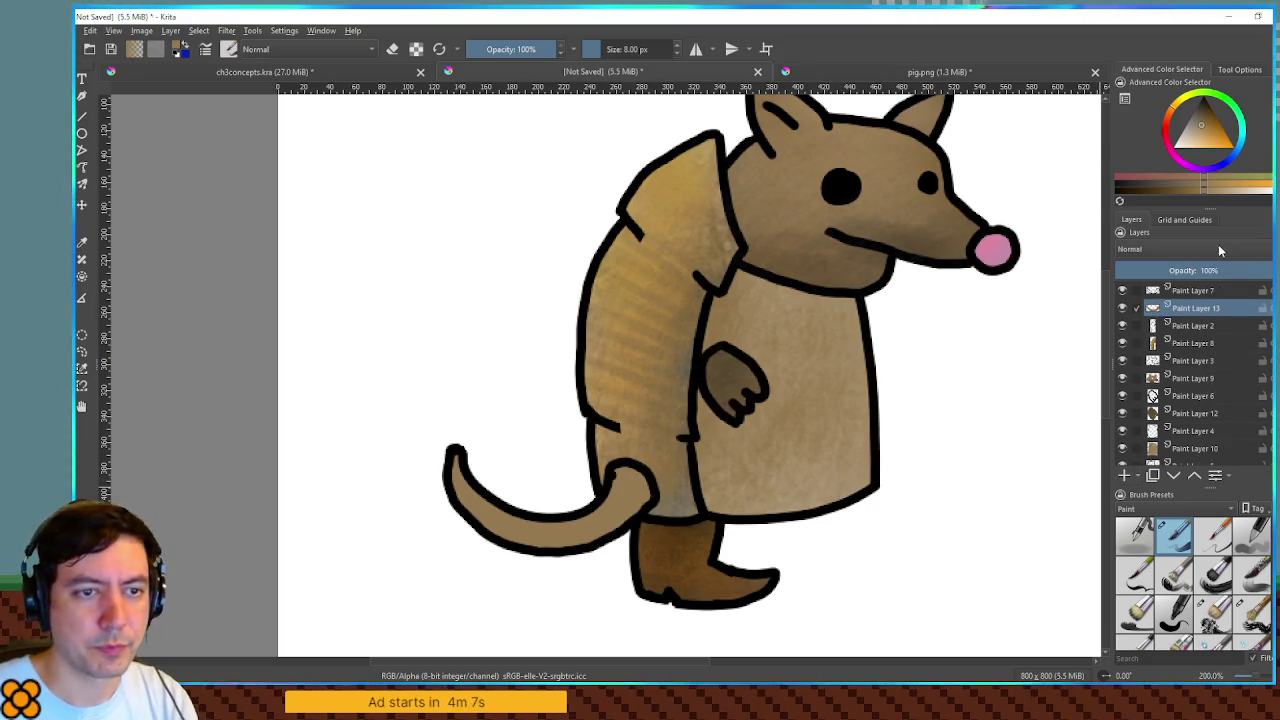
- Switch to a soft low-opacity brush and move Paint Layers 7 and 13 below Paint Layer 12
{"action": "left_click", "coordinate": [860, 295], "text": "ctrl"}
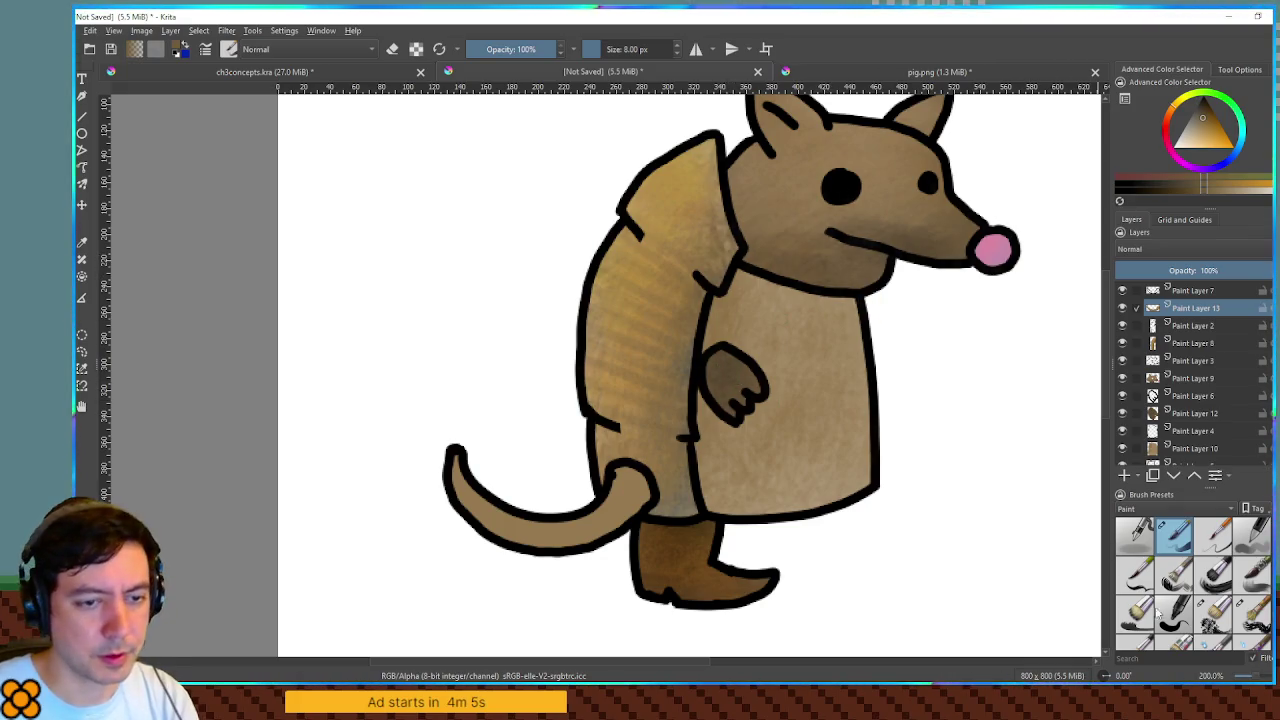
{"action": "left_click", "coordinate": [1213, 615]}
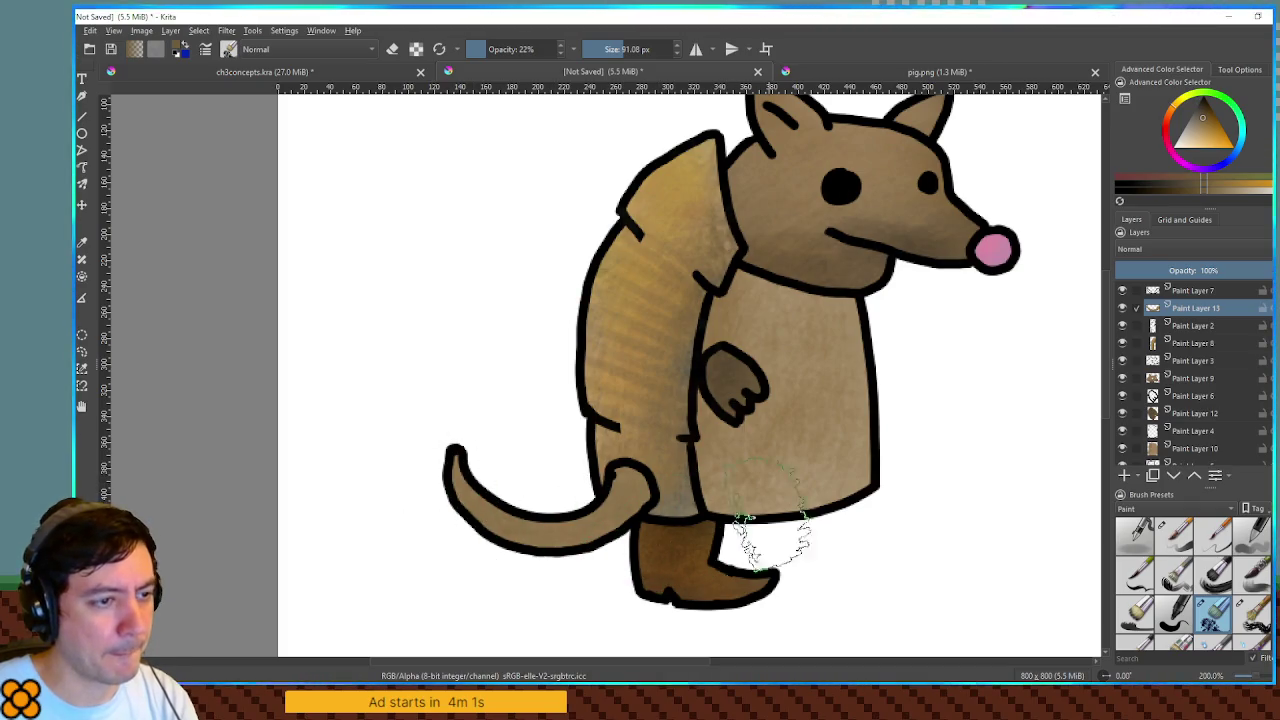
{"action": "left_click", "coordinate": [870, 430], "text": "ctrl"}
{"action": "left_click", "coordinate": [882, 295], "text": "ctrl"}
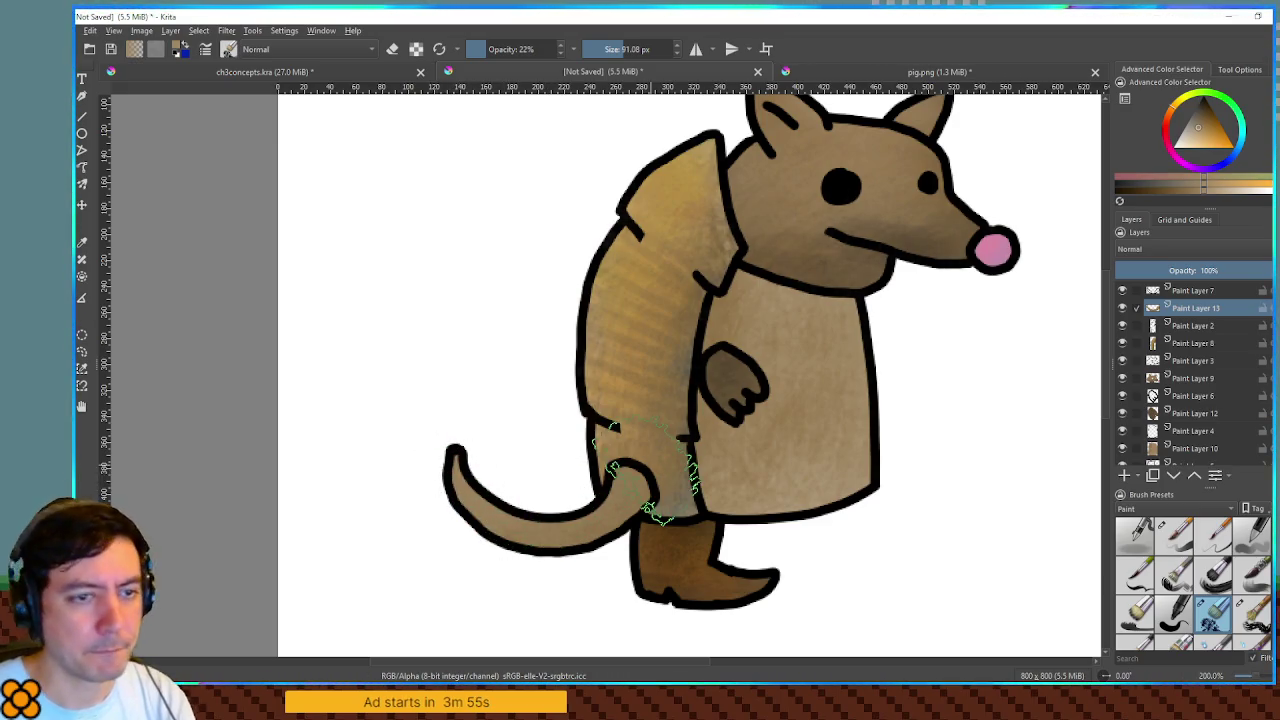
{"action": "left_click", "coordinate": [1180, 292], "text": "ctrl"}
{"action": "mouse_move", "coordinate": [1188, 310]}
{"action": "left_mouse_down"}
{"action": "mouse_move", "coordinate": [1182, 450]}
{"action": "mouse_move", "coordinate": [1226, 427]}
{"action": "left_mouse_up"}
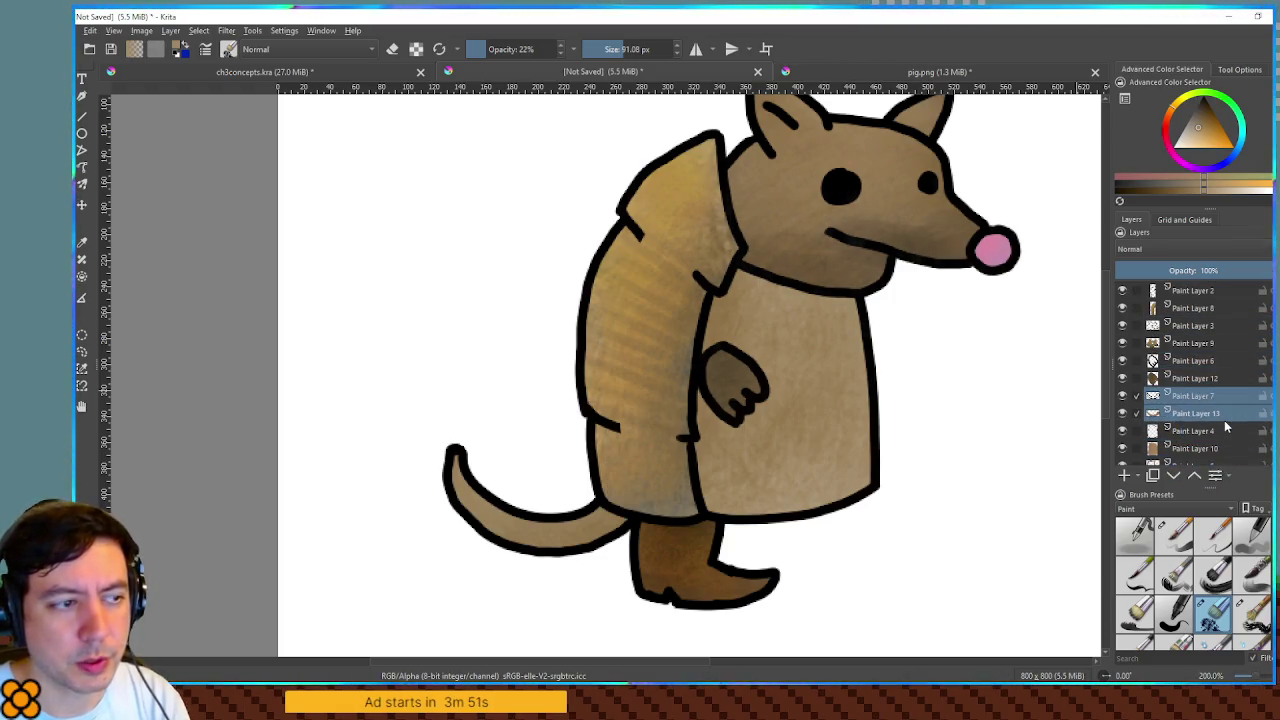
- Bring the whole page into view and move the entire armadillo up and to the left
{"action": "scroll", "coordinate": [943, 414], "scroll_direction": "down", "scroll_amount": 3}
{"action": "mouse_move", "coordinate": [943, 414]}
{"action": "left_mouse_down"}
{"action": "mouse_move", "coordinate": [863, 371]}
{"action": "mouse_move", "coordinate": [829, 380]}
{"action": "mouse_move", "coordinate": [877, 346]}
{"action": "mouse_move", "coordinate": [850, 360]}
{"action": "left_mouse_up"}
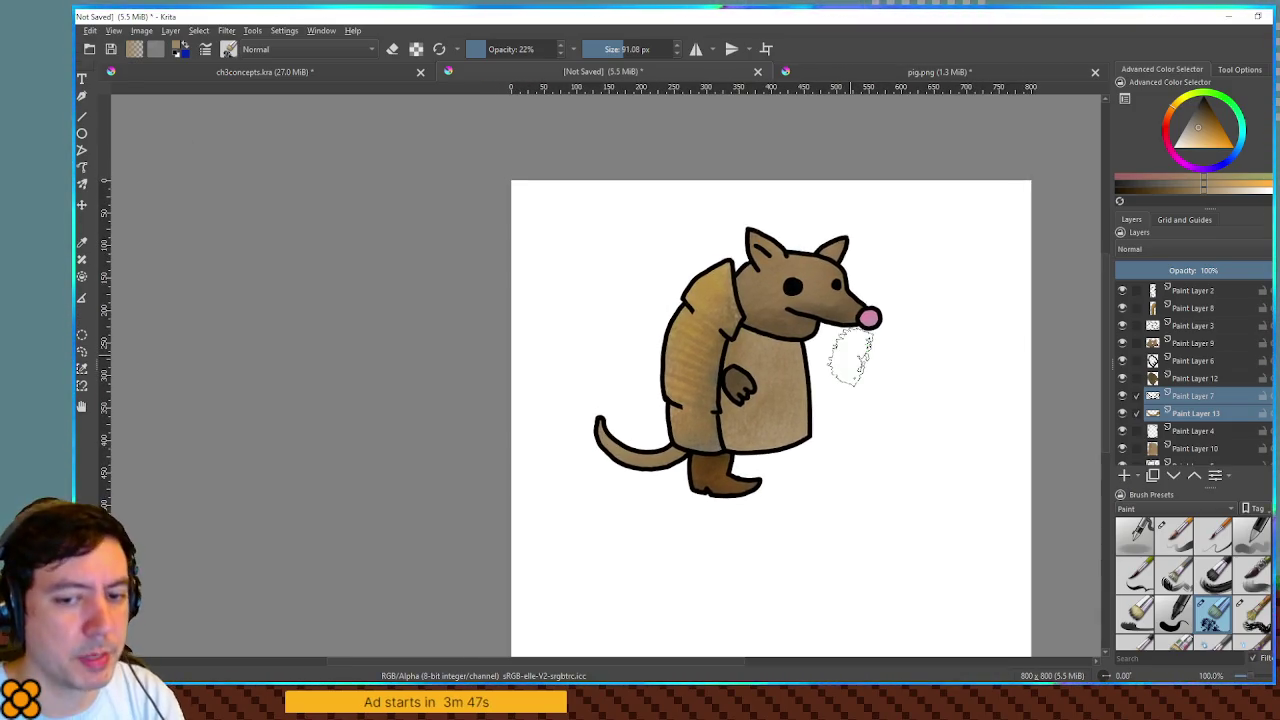
{"action": "scroll", "coordinate": [1196, 353], "scroll_direction": "down", "scroll_amount": 2}
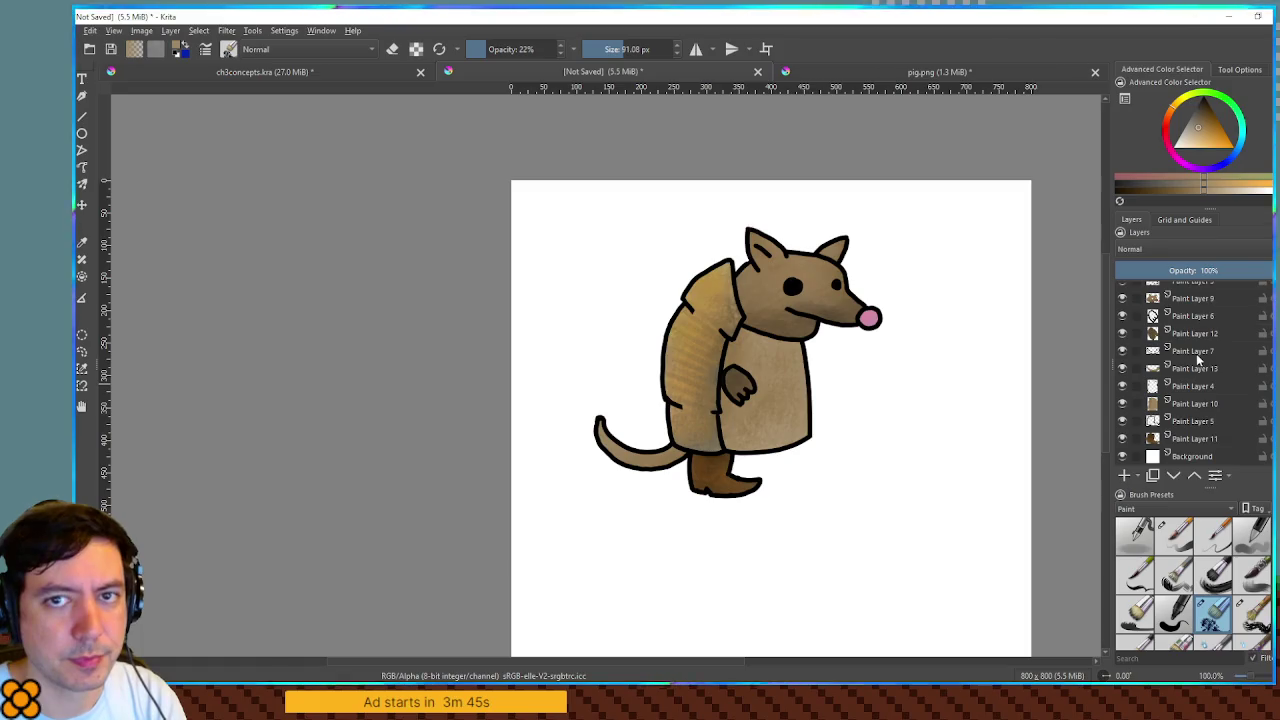
{"action": "left_click", "coordinate": [1190, 440], "text": "shift"}
{"action": "key", "text": "t"}
{"action": "left_click_drag", "start_coordinate": [730, 372], "coordinate": [668, 335]}
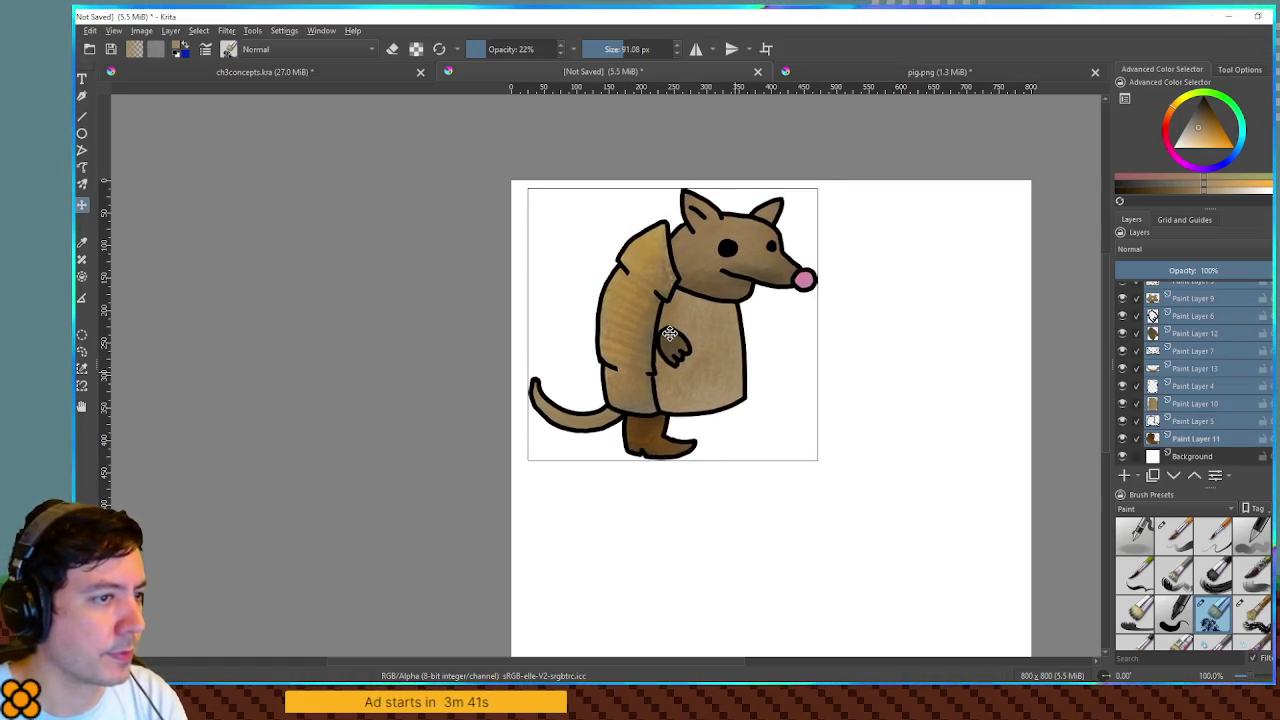
- Delete the unused layers (Paint Layers 5, 7, 6, 3 and 2), keeping Paint Layer 4
{"action": "left_click", "coordinate": [1195, 338]}
{"action": "left_click", "coordinate": [1205, 422]}
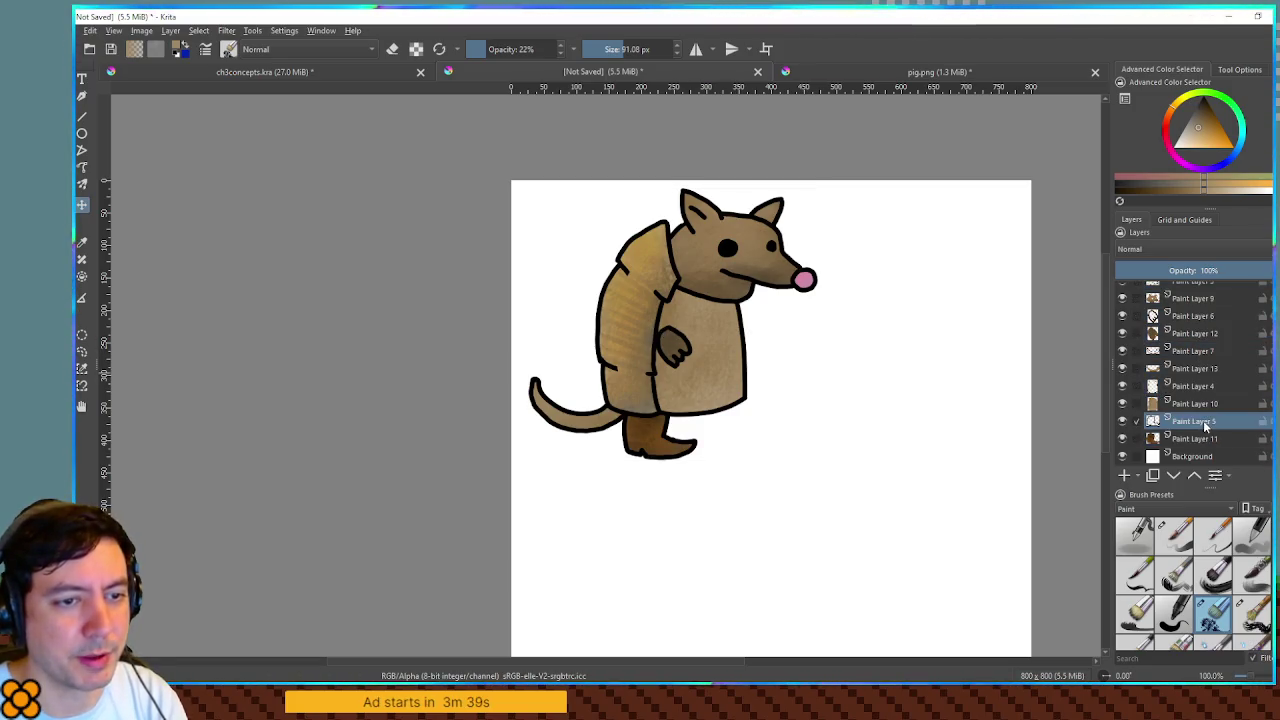
{"action": "key", "text": "shift+Delete"}
{"action": "left_click", "coordinate": [1198, 404]}
{"action": "key", "text": "shift+Delete"}
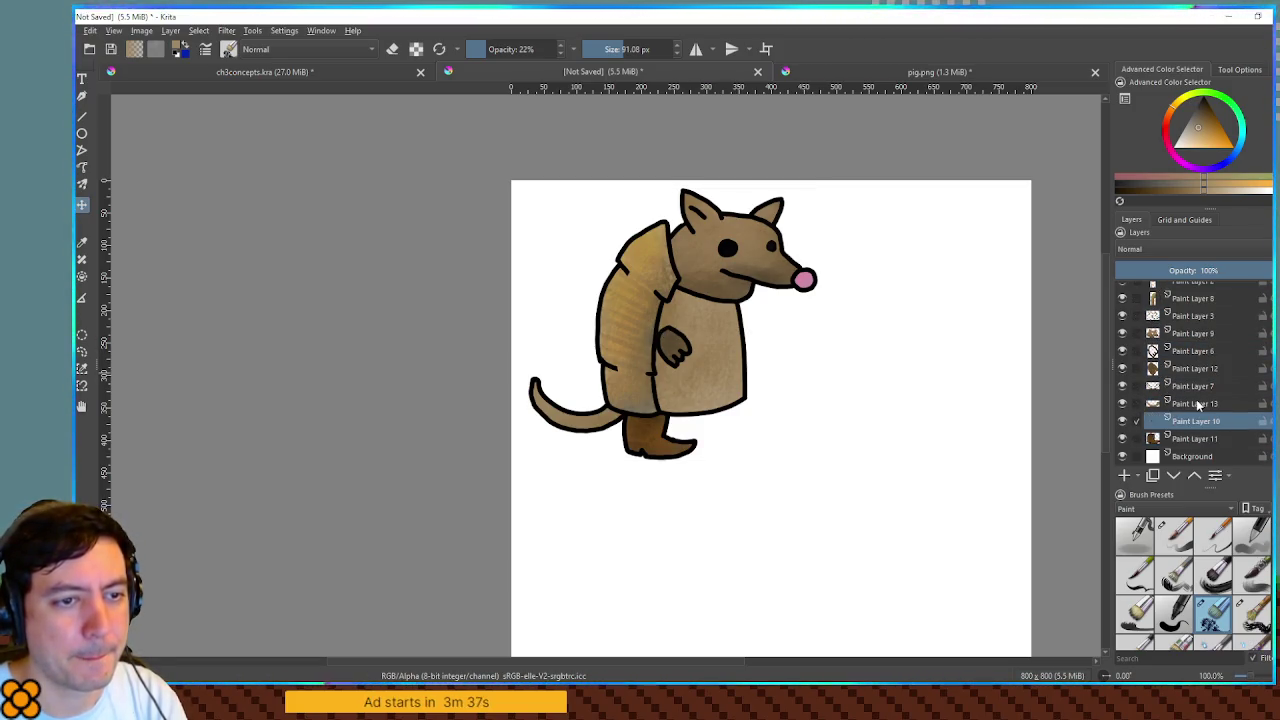
{"action": "key", "text": "ctrl+z"}
{"action": "left_click", "coordinate": [1196, 392]}
{"action": "key", "text": "shift+Delete"}
{"action": "left_click", "coordinate": [1186, 363]}
{"action": "key", "text": "shift+Delete"}
{"action": "left_click", "coordinate": [1189, 328]}
{"action": "key", "text": "shift+Delete"}
{"action": "left_click", "coordinate": [1190, 291]}
{"action": "key", "text": "shift+Delete"}
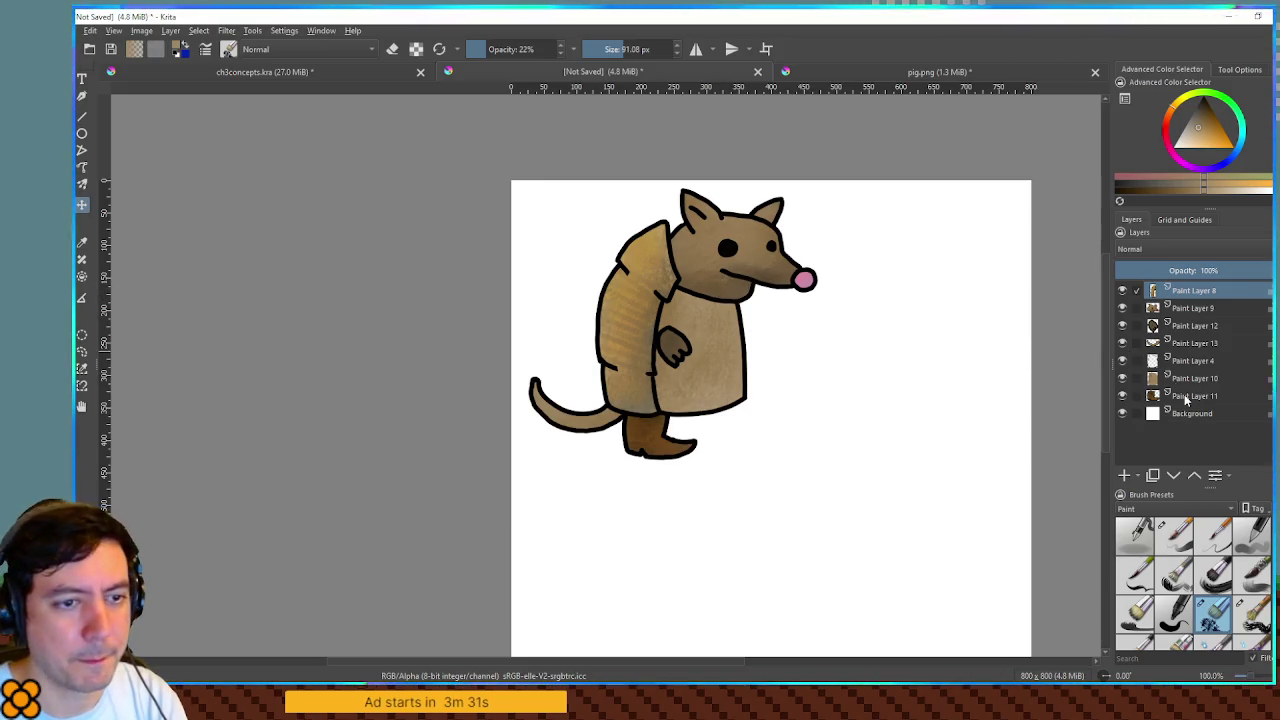
- Shift the armadillo right and down, then move the shell plate upper left and the head to the top middle
{"action": "left_click", "coordinate": [1186, 398], "text": "shift"}
{"action": "mouse_move", "coordinate": [760, 313]}
{"action": "left_mouse_down"}
{"action": "mouse_move", "coordinate": [960, 391]}
{"action": "mouse_move", "coordinate": [958, 428]}
{"action": "left_mouse_up"}
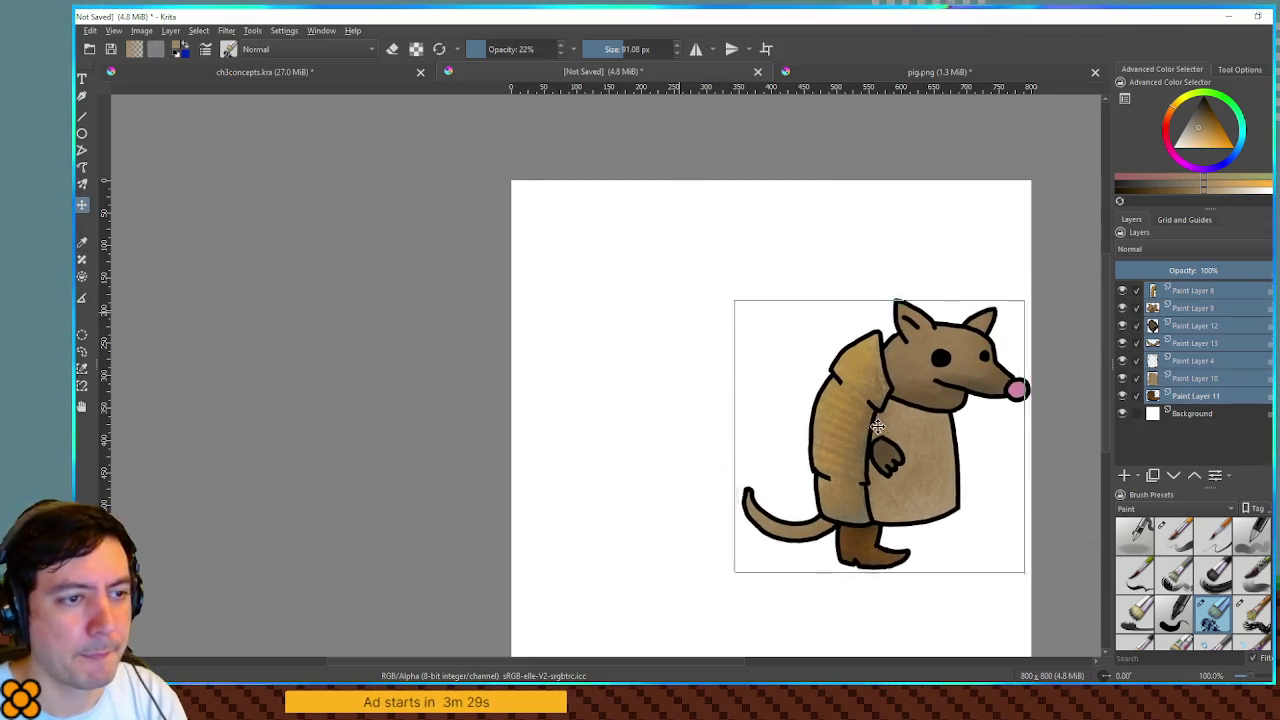
{"action": "left_click", "coordinate": [1212, 290]}
{"action": "mouse_move", "coordinate": [873, 438]}
{"action": "left_mouse_down"}
{"action": "mouse_move", "coordinate": [611, 309]}
{"action": "mouse_move", "coordinate": [608, 295]}
{"action": "left_mouse_up"}
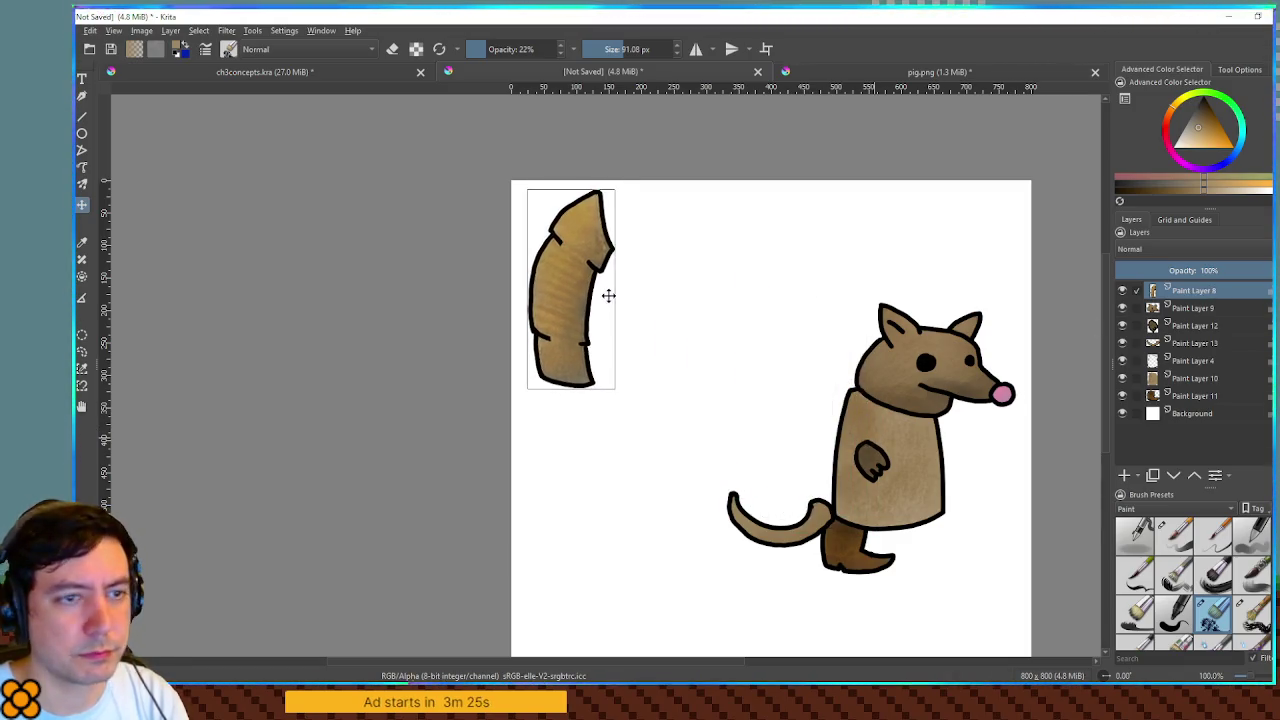
{"action": "left_click", "coordinate": [1200, 308]}
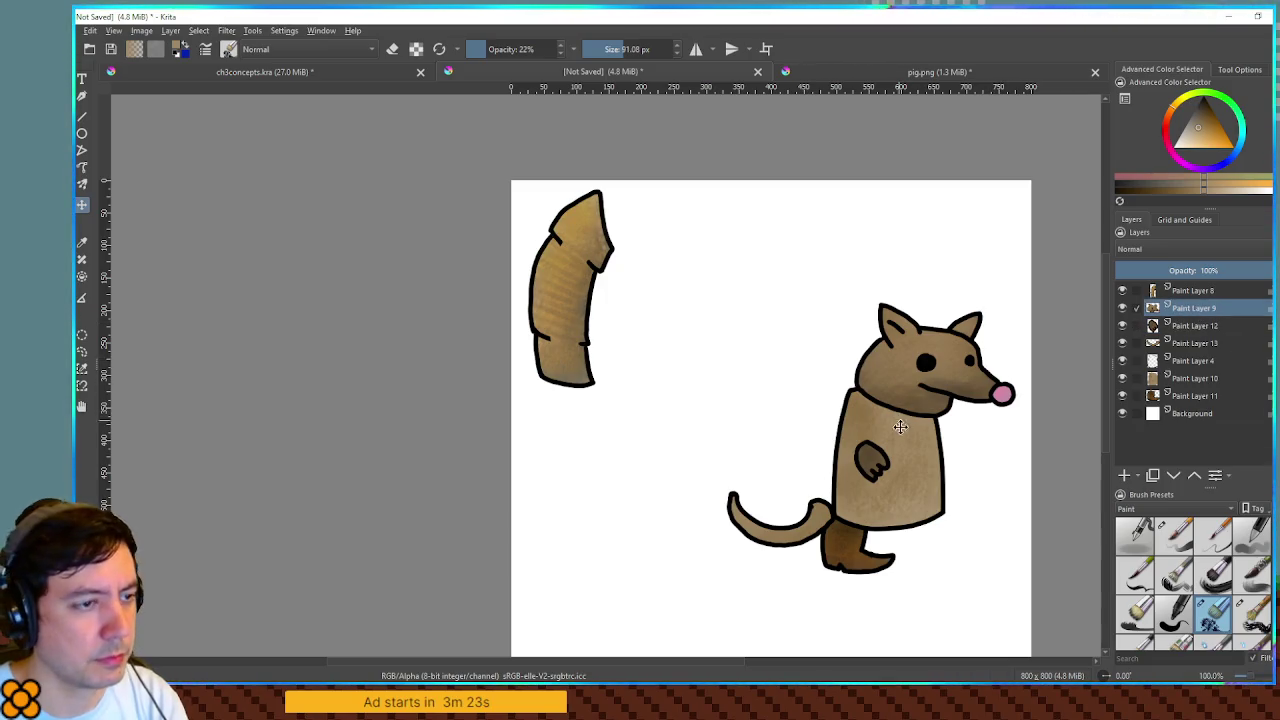
{"action": "left_click_drag", "start_coordinate": [900, 423], "coordinate": [680, 310]}
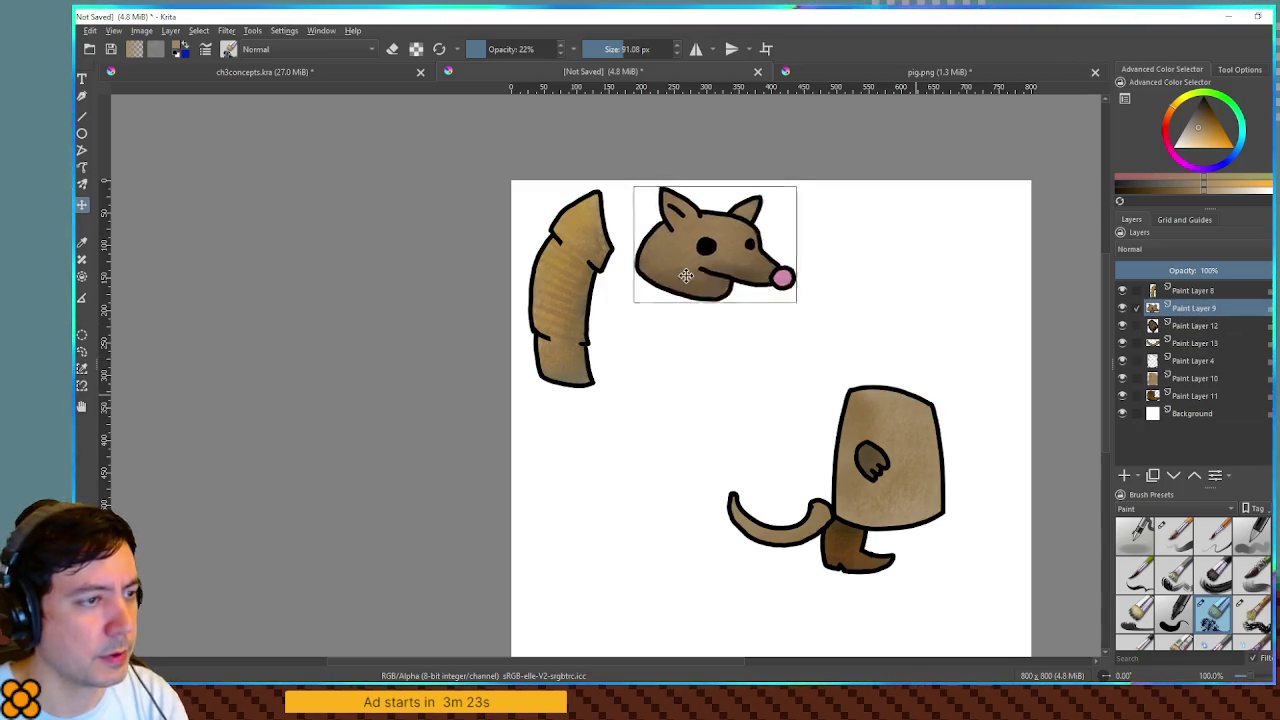
- Move the arm below the head, the tail below the shell plate and the leg beside the arm
{"action": "left_click", "coordinate": [1195, 325]}
{"action": "left_click_drag", "start_coordinate": [783, 363], "coordinate": [702, 313]}
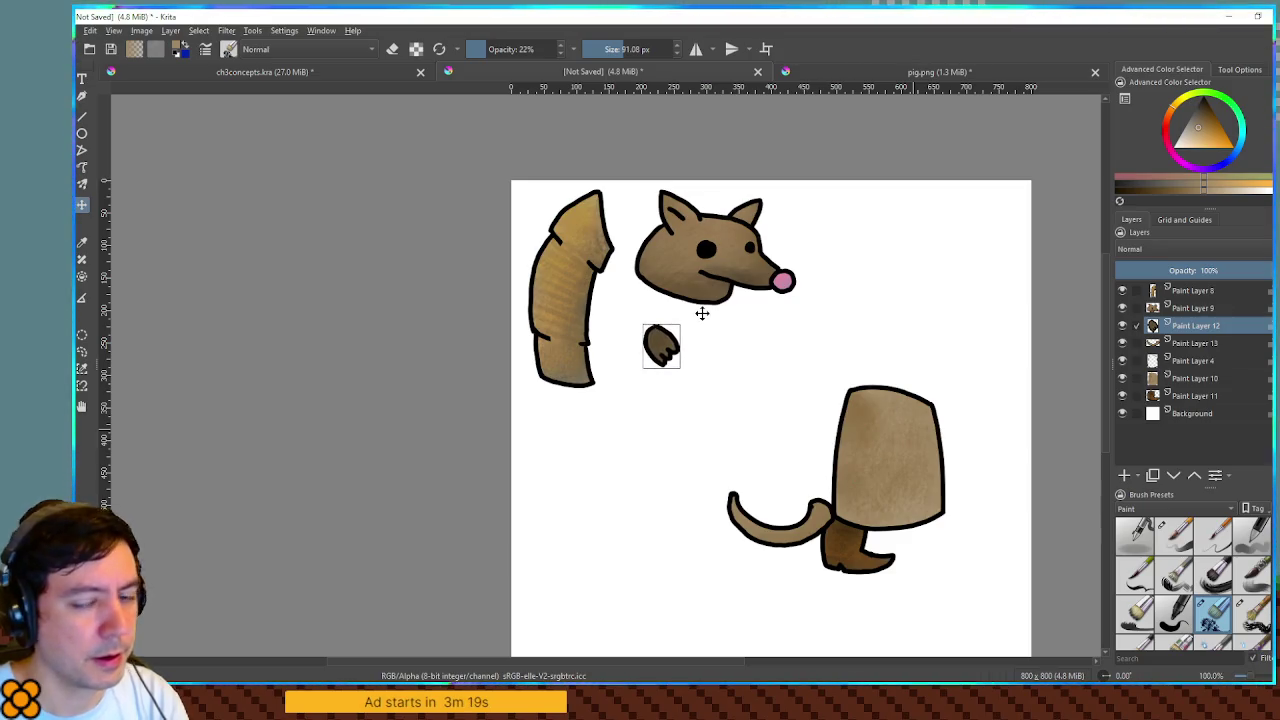
{"action": "left_click", "coordinate": [1195, 343]}
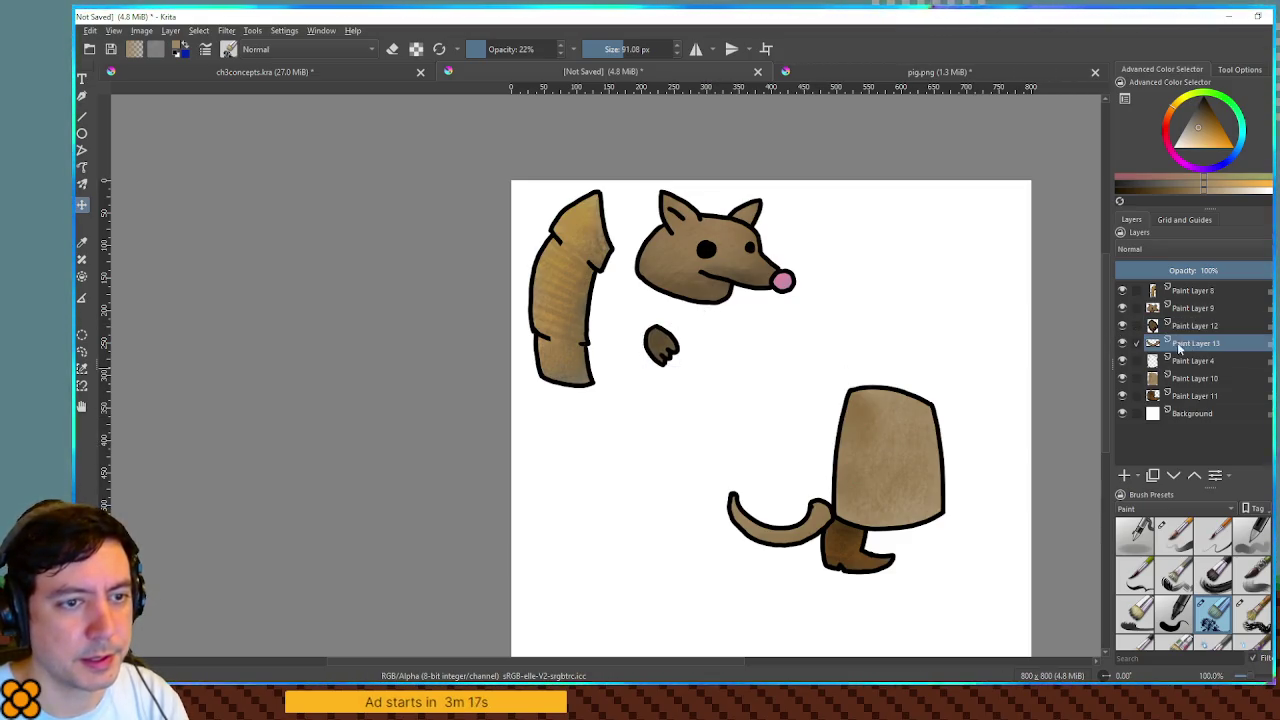
{"action": "left_click_drag", "start_coordinate": [829, 431], "coordinate": [722, 377]}
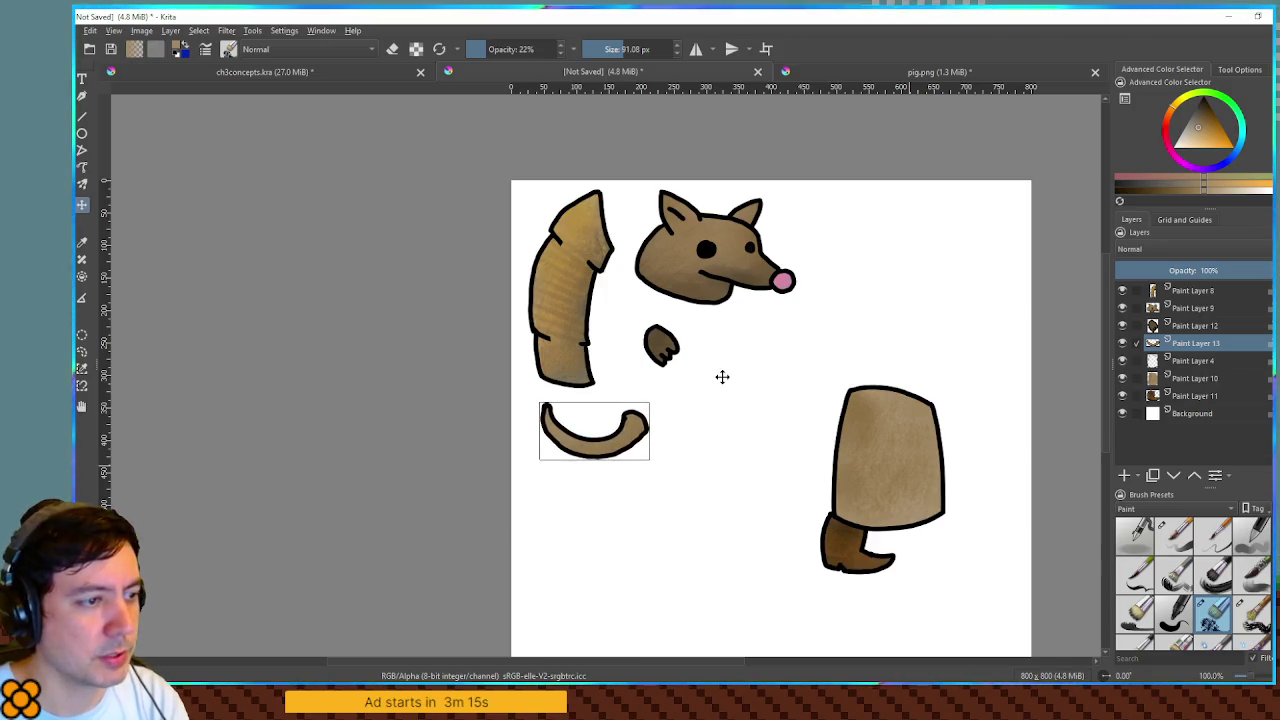
{"action": "left_click", "coordinate": [1198, 396]}
{"action": "left_click_drag", "start_coordinate": [893, 498], "coordinate": [770, 317]}
- Select the body plate layers, Paint Layer 4 and Paint Layer 10, together
{"action": "left_click", "coordinate": [1200, 361]}
{"action": "left_click", "coordinate": [1212, 379], "text": "shift"}
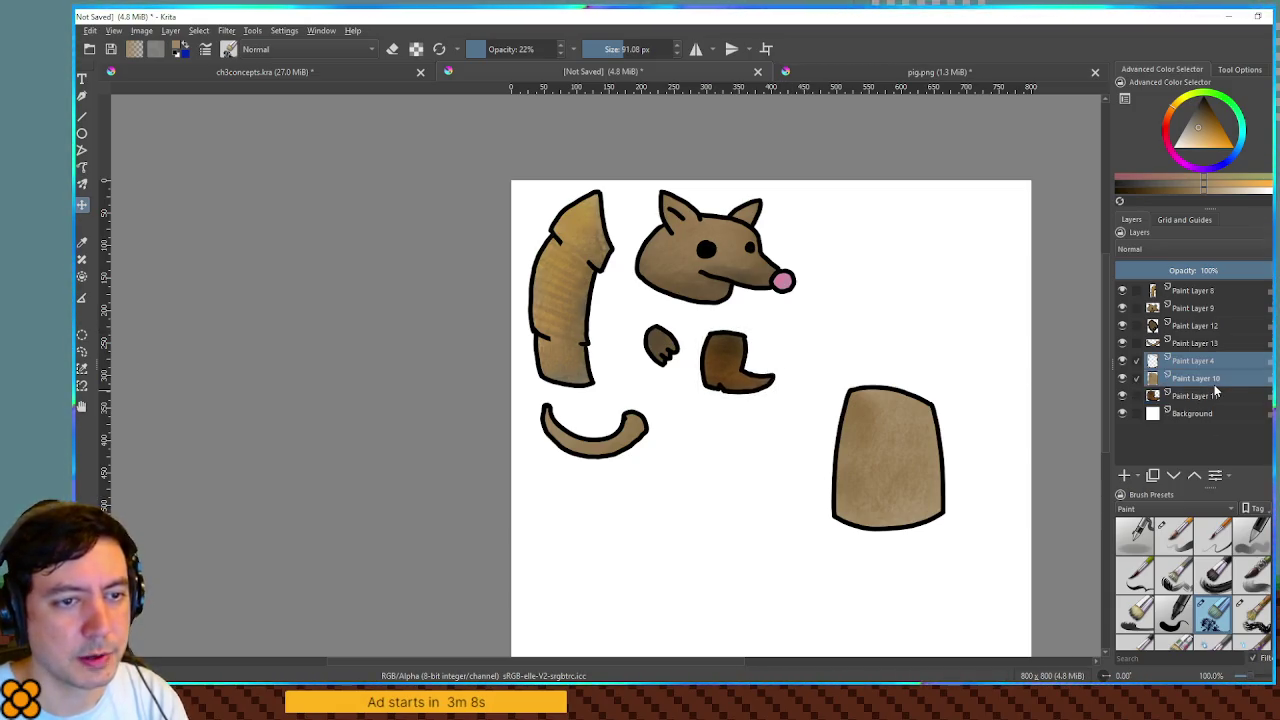
{"action": "scroll", "coordinate": [957, 385], "scroll_direction": "down", "scroll_amount": 1}
{"action": "scroll", "coordinate": [951, 380], "scroll_direction": "up", "scroll_amount": 1}
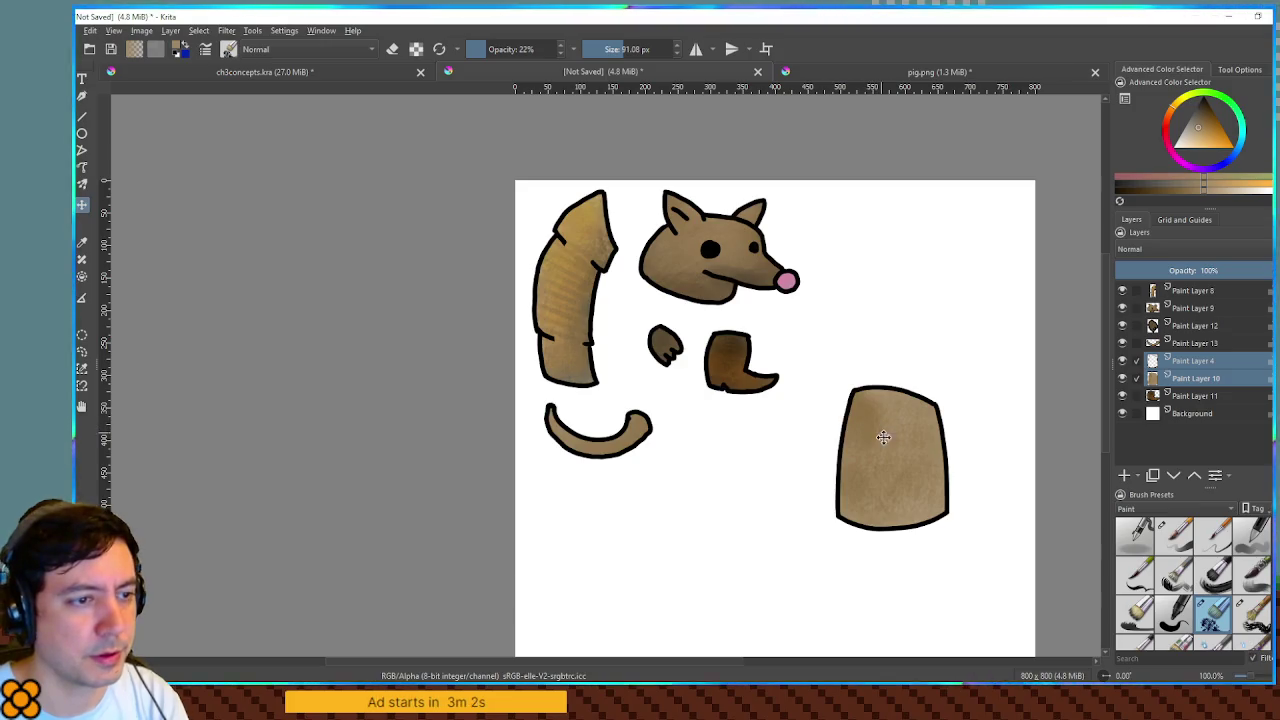
- Move the body plate down below the tail and nudge it slightly left
{"action": "mouse_move", "coordinate": [893, 446]}
{"action": "left_mouse_down"}
{"action": "mouse_move", "coordinate": [808, 483]}
{"action": "mouse_move", "coordinate": [574, 538]}
{"action": "mouse_move", "coordinate": [596, 533]}
{"action": "left_mouse_up"}
{"action": "scroll", "coordinate": [600, 528], "scroll_direction": "up", "scroll_amount": 8}
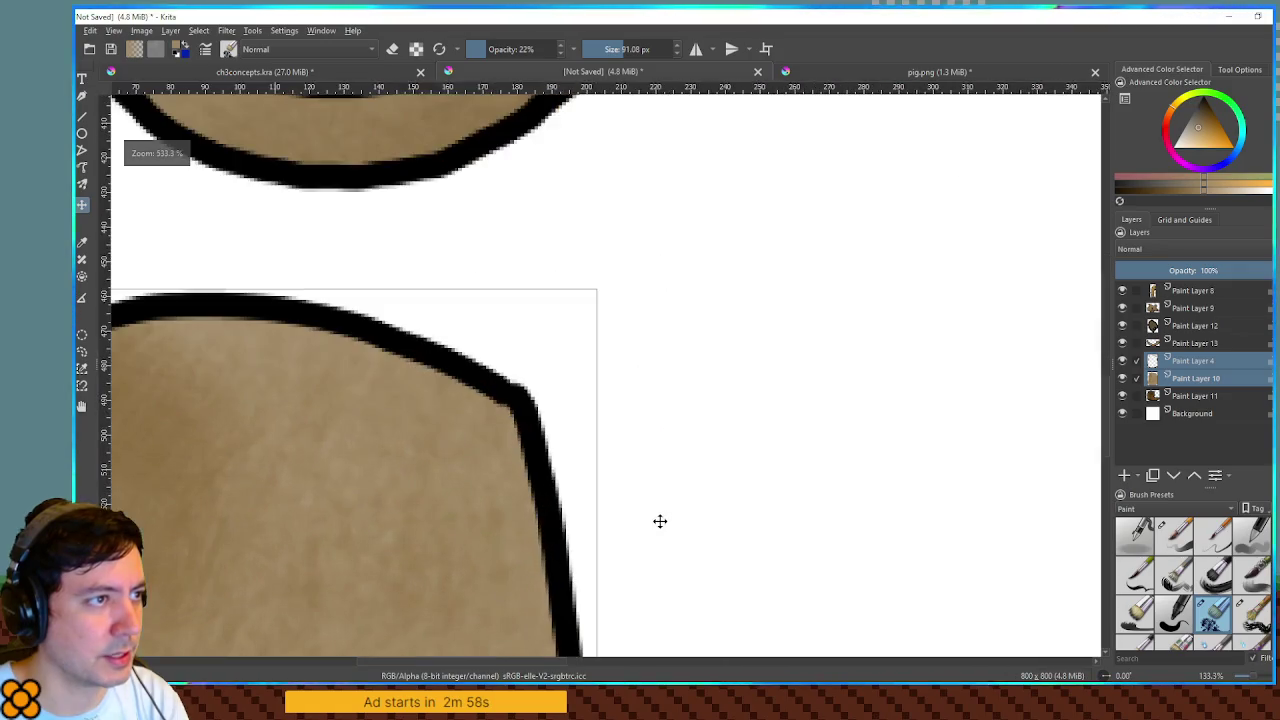
{"action": "scroll", "coordinate": [700, 350], "scroll_direction": "down", "scroll_amount": 5}
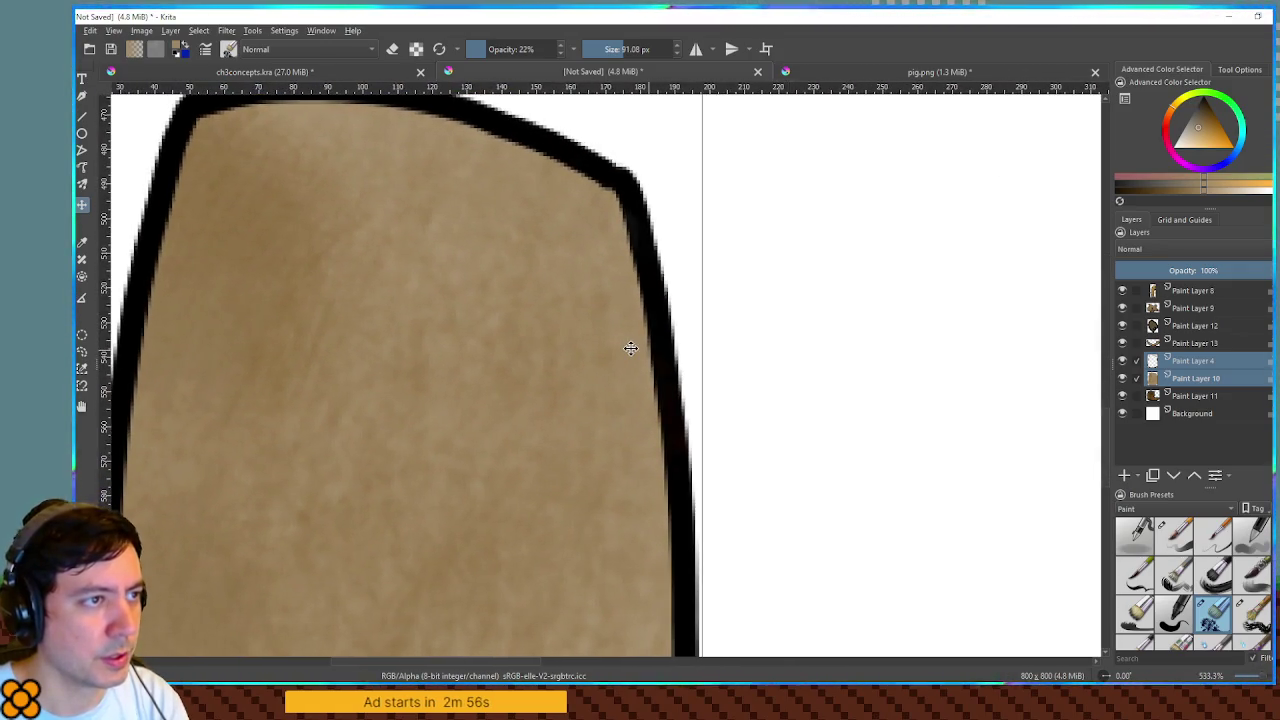
{"action": "left_click_drag", "start_coordinate": [656, 355], "coordinate": [650, 355]}
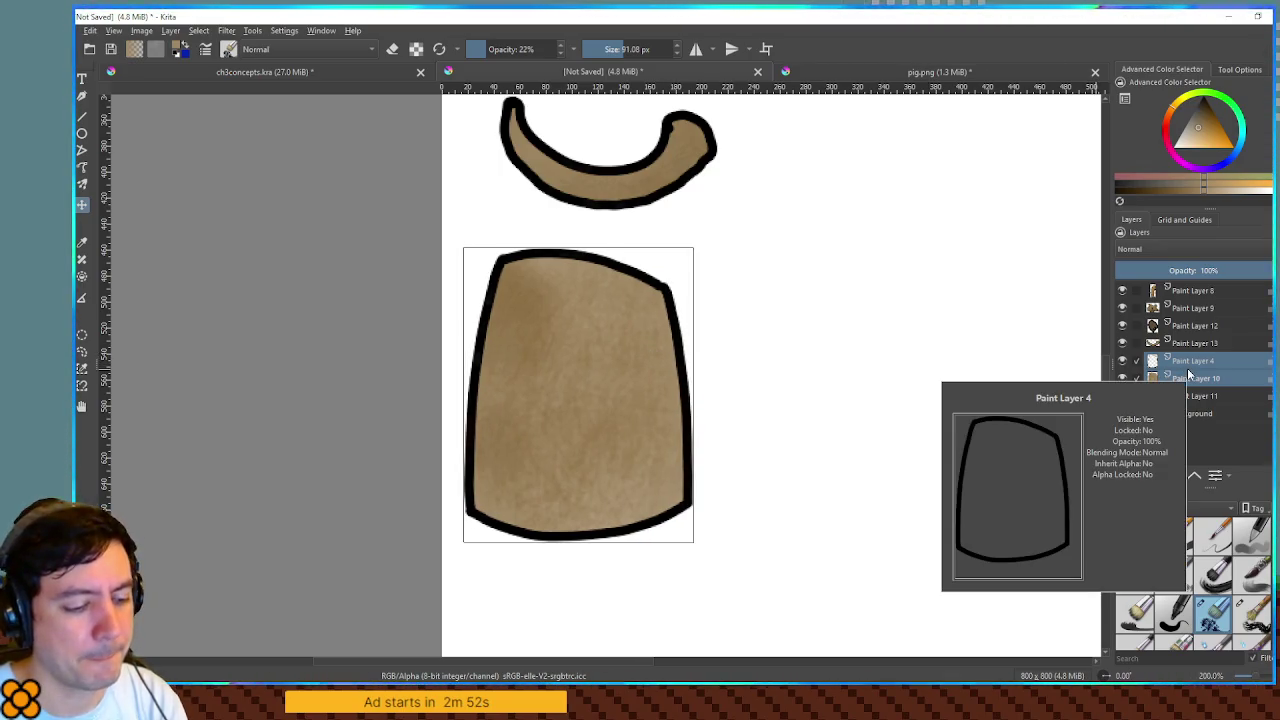
- Duplicate the body plate with Ctrl+J and slide the copy right, then zoom out and level the view
{"action": "key", "text": "ctrl+j"}
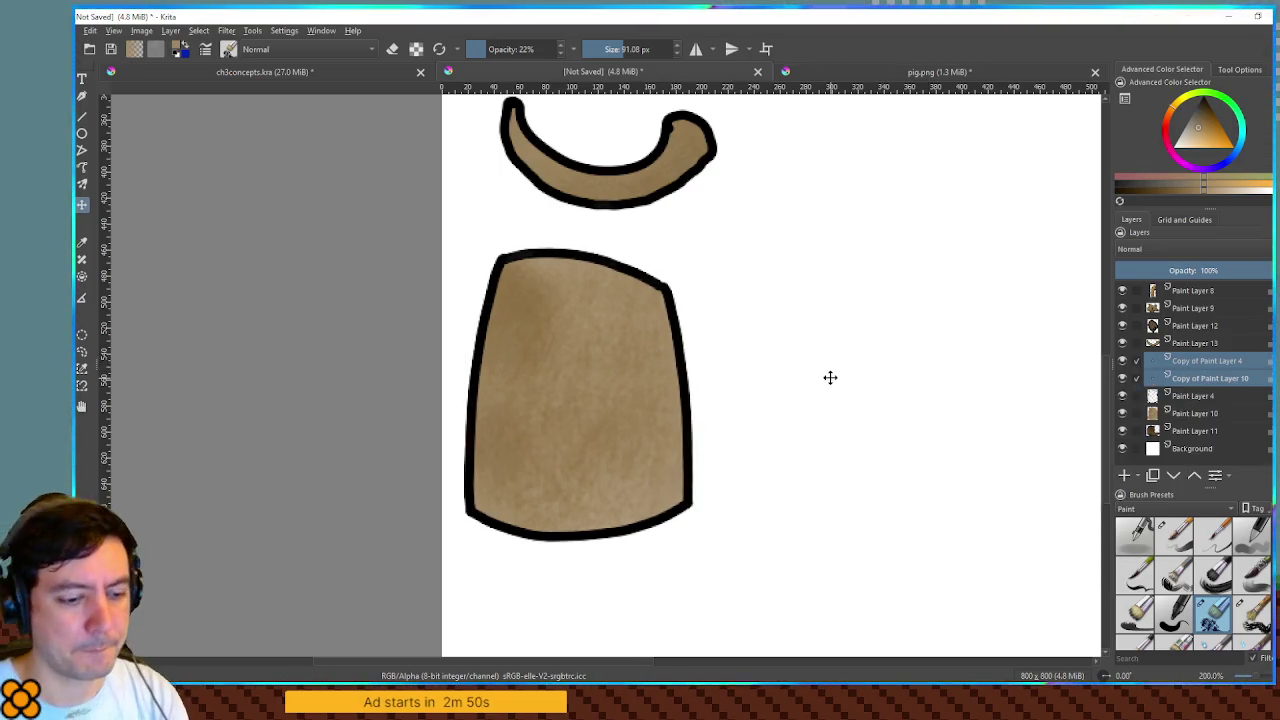
{"action": "key", "text": "Right"}
{"action": "key", "text": "Right"}
{"action": "key", "text": "Right"}
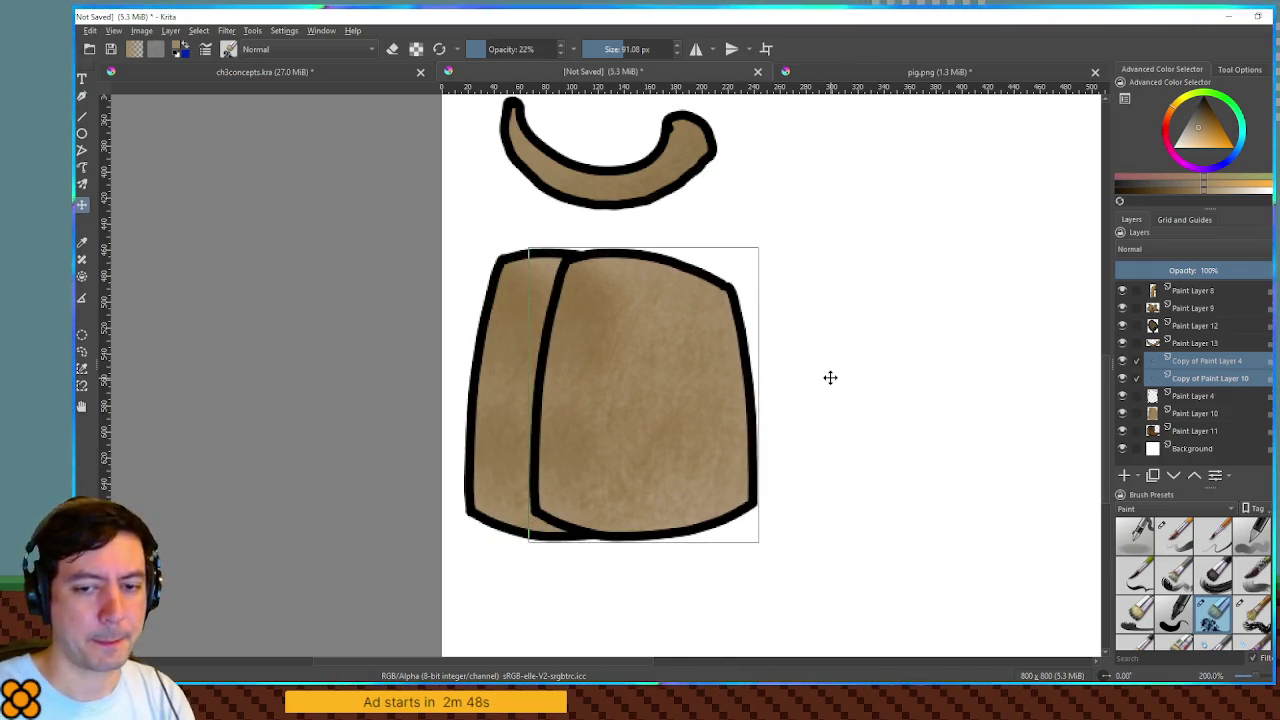
{"action": "key", "text": "Right"}
{"action": "key", "text": "Right"}
{"action": "key", "text": "Right"}
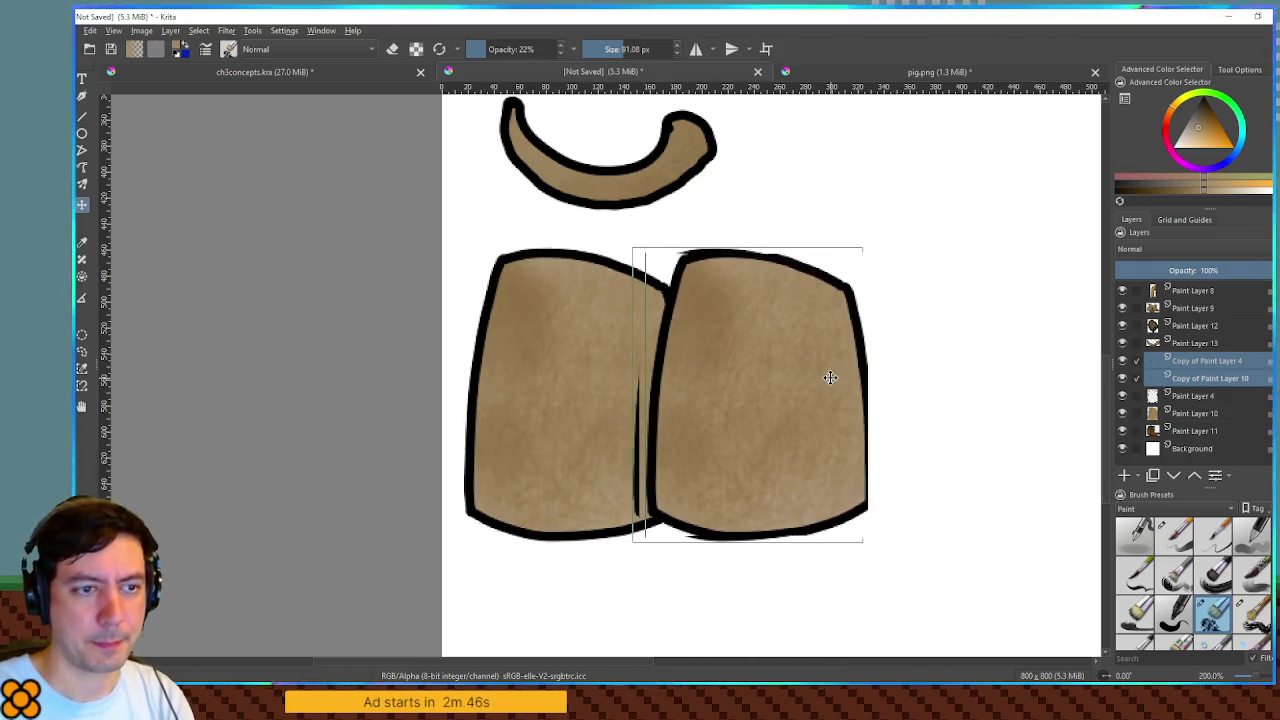
{"action": "key", "text": "Right"}
{"action": "key", "text": "Right"}
{"action": "key", "text": "Right"}
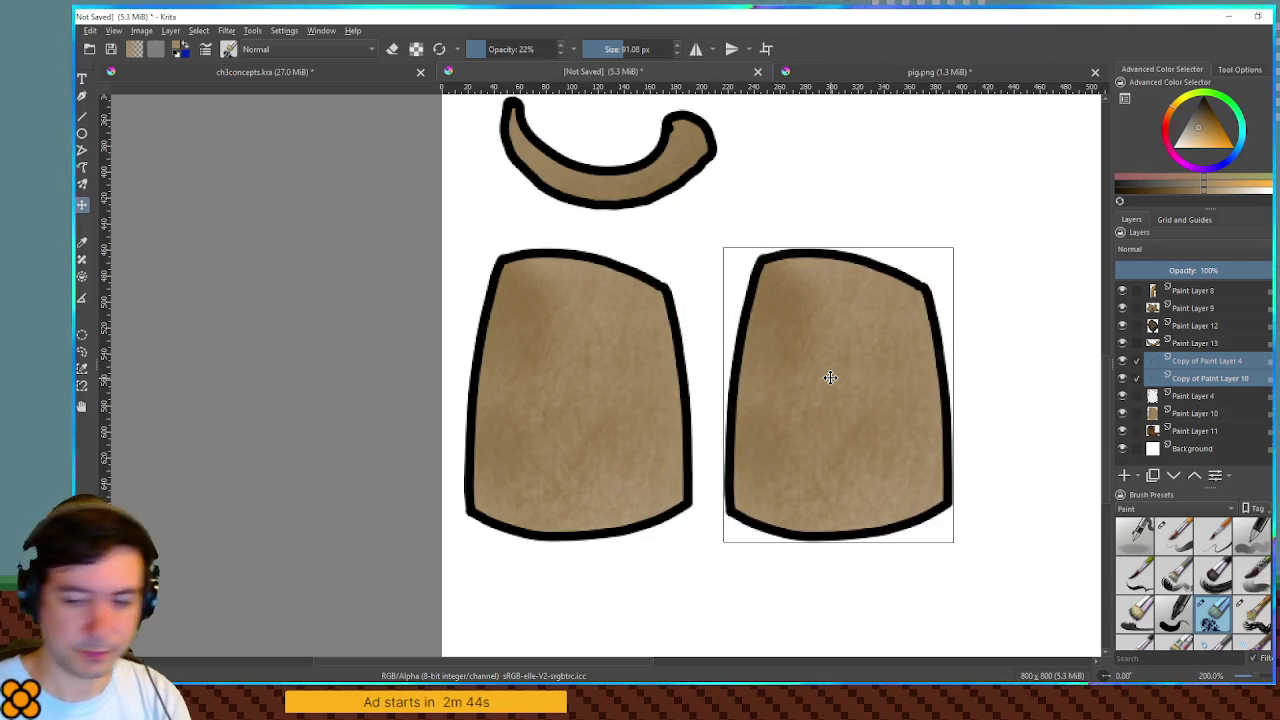
{"action": "key", "text": "minus"}
{"action": "key", "text": "minus"}
{"action": "key", "text": "minus"}
{"action": "left_click_drag", "start_coordinate": [862, 291], "coordinate": [826, 290]}
{"action": "left_click", "coordinate": [1103, 676]}
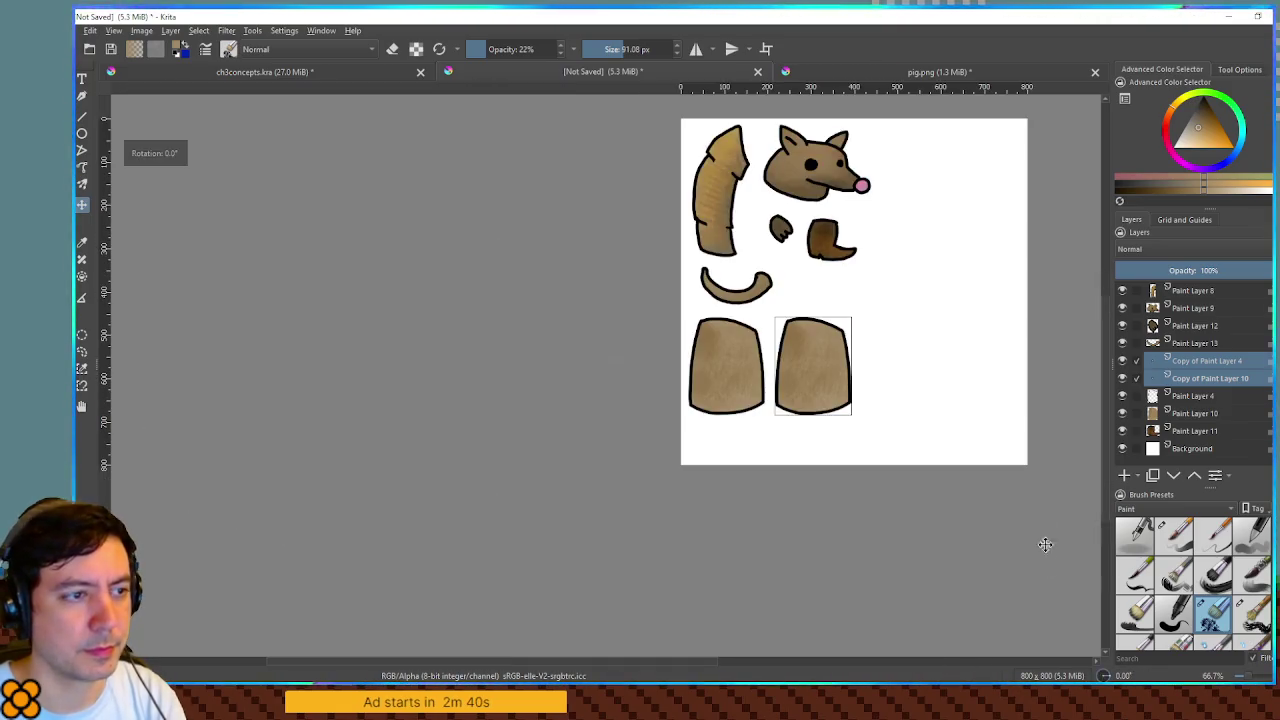
- Duplicate both body plates together and shift the copies right to make a row of four
{"action": "left_click", "coordinate": [1201, 416]}
{"action": "left_click", "coordinate": [1191, 362], "text": "shift"}
{"action": "key", "text": "ctrl+j"}
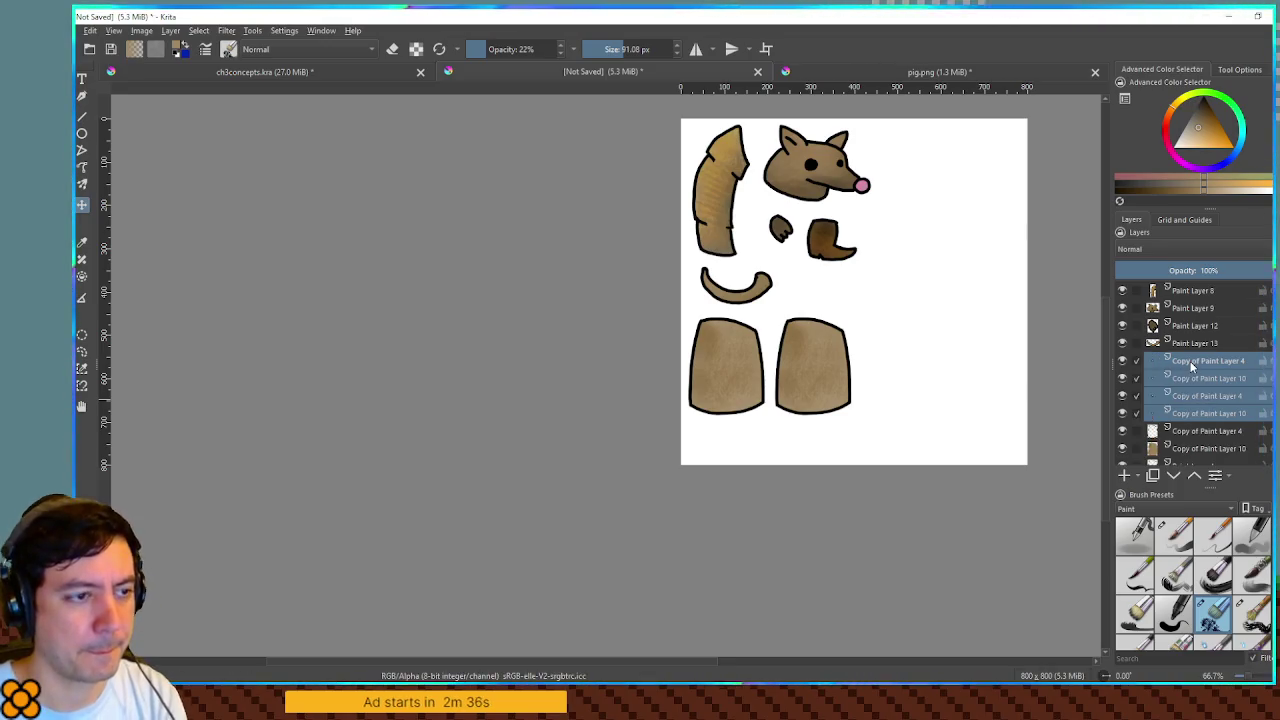
{"action": "key", "text": "shift+Right"}
{"action": "key", "text": "shift+Right"}
{"action": "key", "text": "shift+Right"}
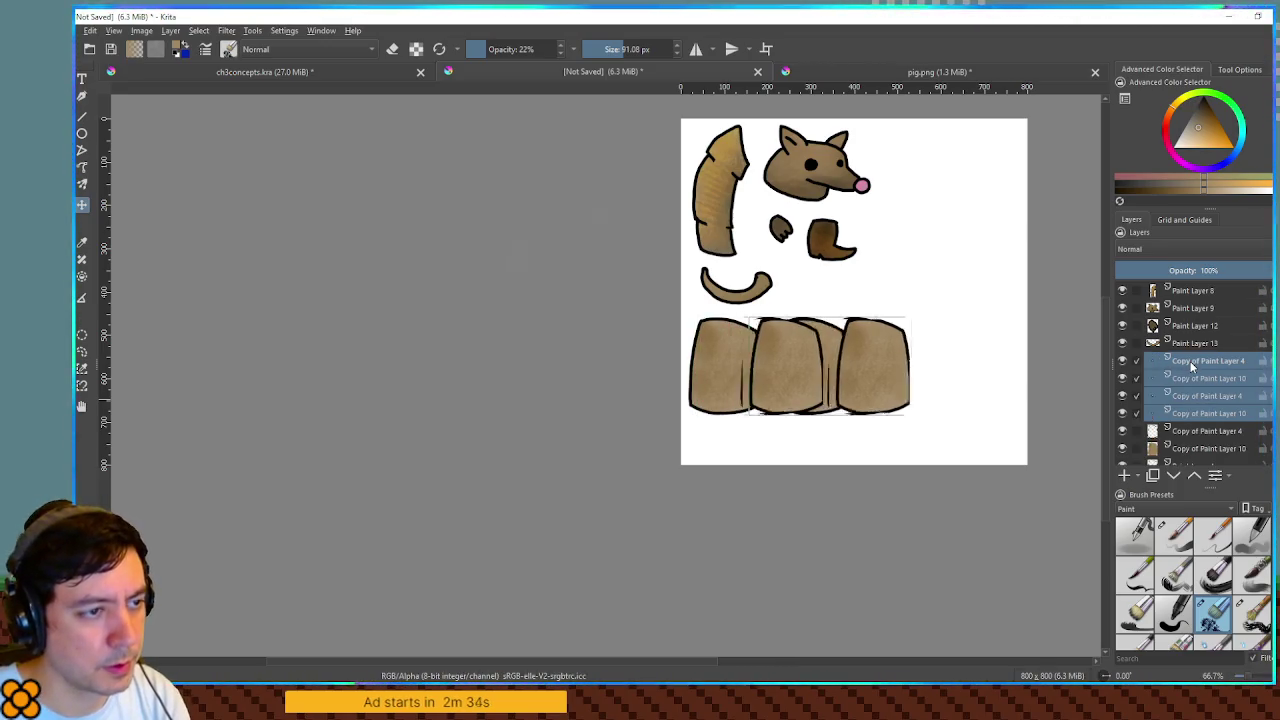
{"action": "key", "text": "shift+Right"}
{"action": "key", "text": "shift+Right"}
{"action": "key", "text": "shift+Right"}
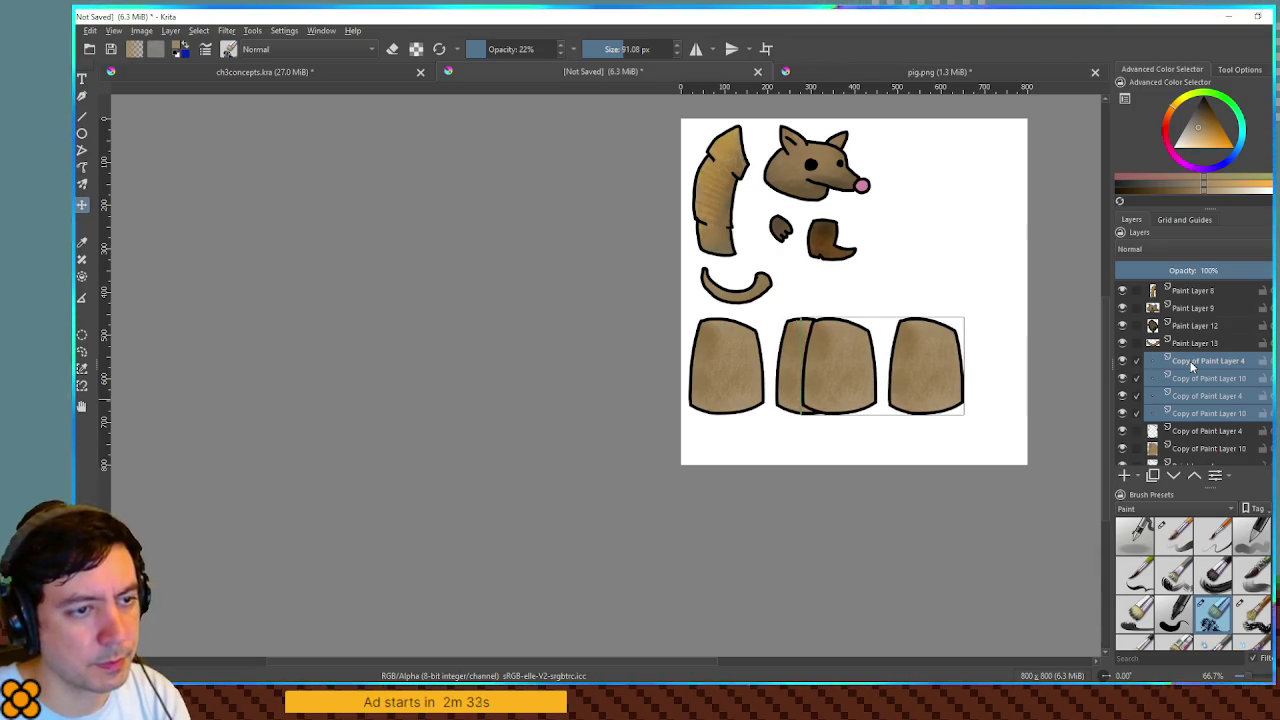
{"action": "key", "text": "shift+Right"}
{"action": "key", "text": "shift+Right"}
{"action": "key", "text": "shift+Right"}
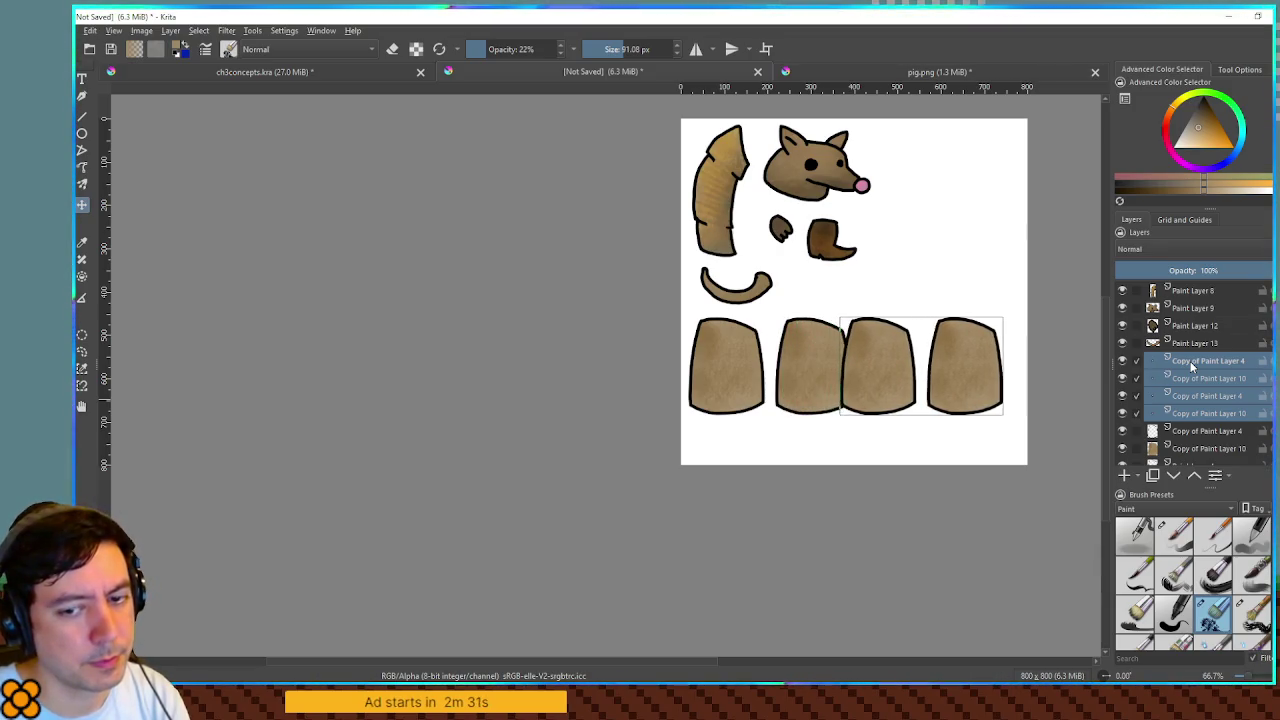
{"action": "key", "text": "shift+Right"}
{"action": "key", "text": "shift+Right"}
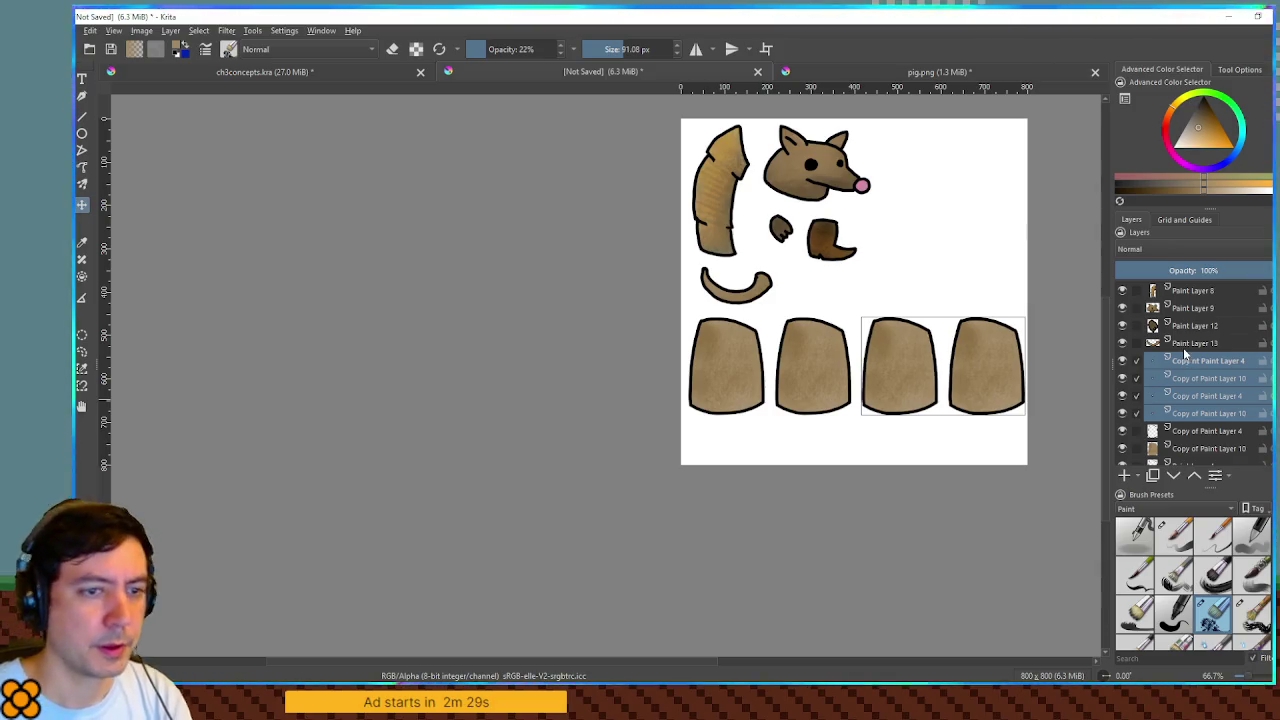
{"action": "left_click", "coordinate": [1188, 366]}
{"action": "mouse_move", "coordinate": [1015, 345]}
{"action": "left_mouse_down"}
{"action": "mouse_move", "coordinate": [903, 314]}
{"action": "mouse_move", "coordinate": [880, 366]}
{"action": "mouse_move", "coordinate": [847, 365]}
{"action": "left_mouse_up"}
- Paint a black mouth on the head on a new layer with a small 8 px opaque brush
{"action": "scroll", "coordinate": [880, 366], "scroll_direction": "up", "scroll_amount": 2}
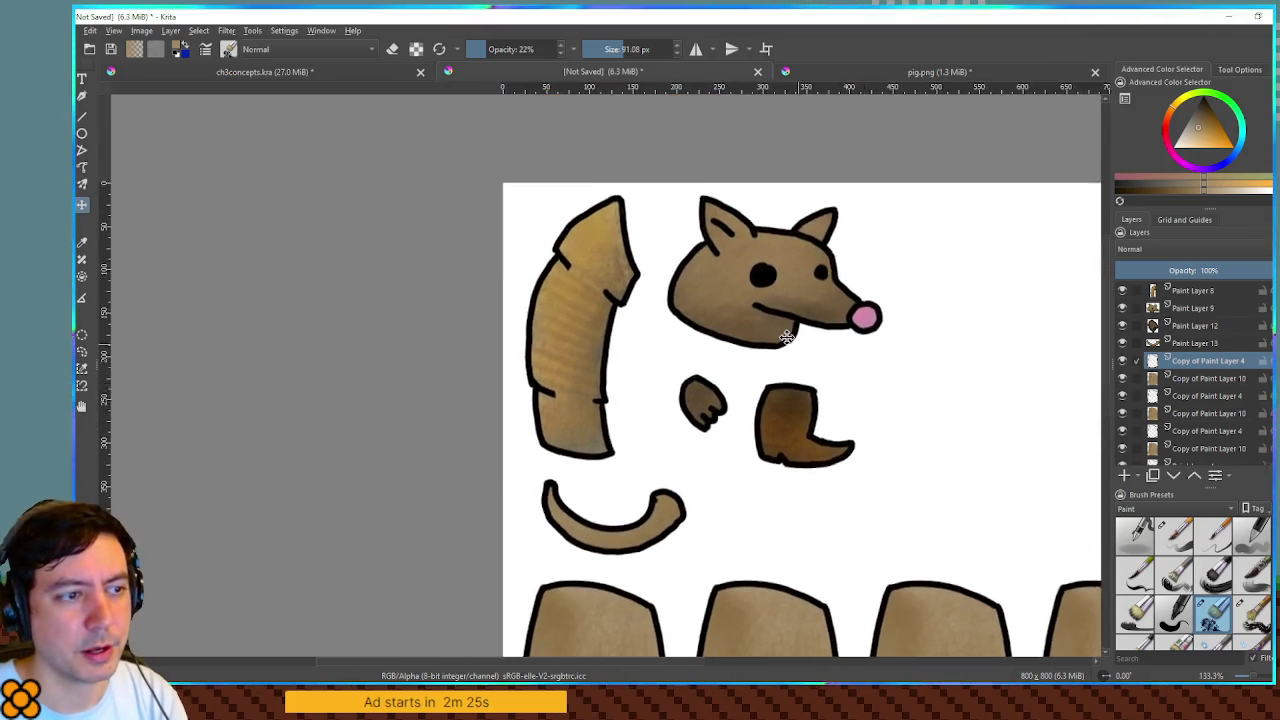
{"action": "scroll", "coordinate": [809, 353], "scroll_direction": "up", "scroll_amount": 2}
{"action": "left_click", "coordinate": [1123, 476]}
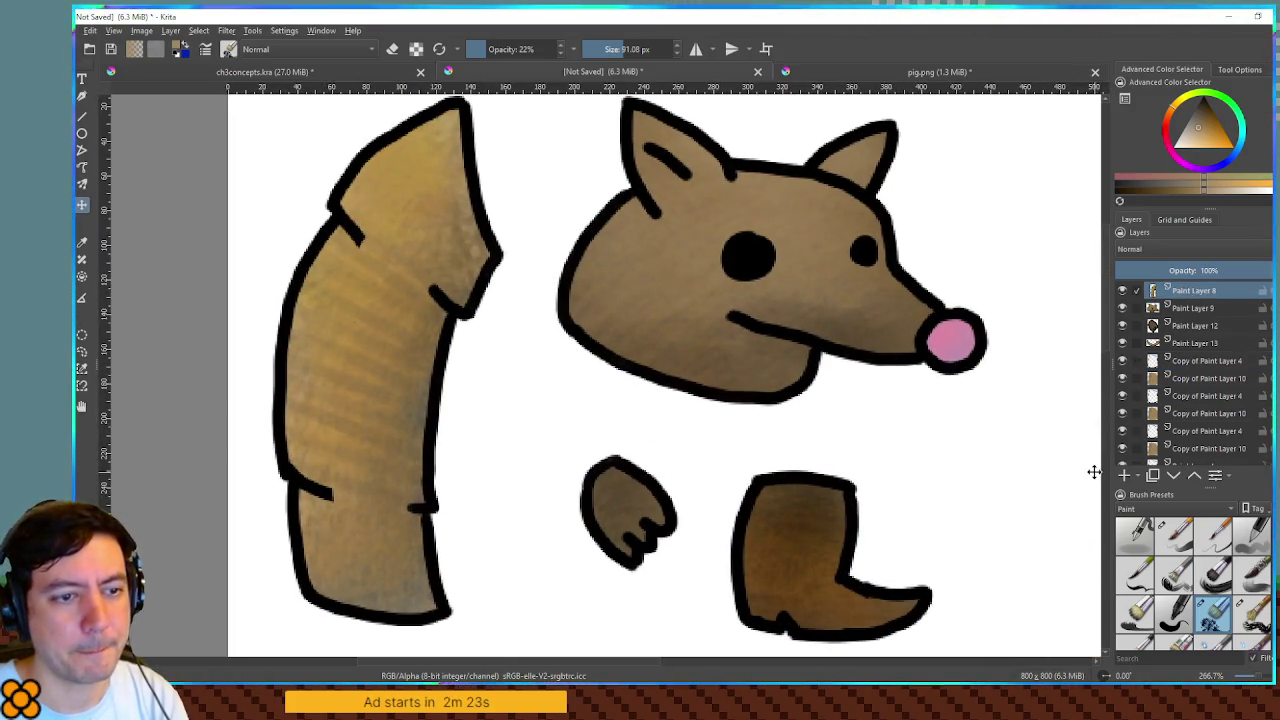
{"action": "left_click", "coordinate": [1215, 136]}
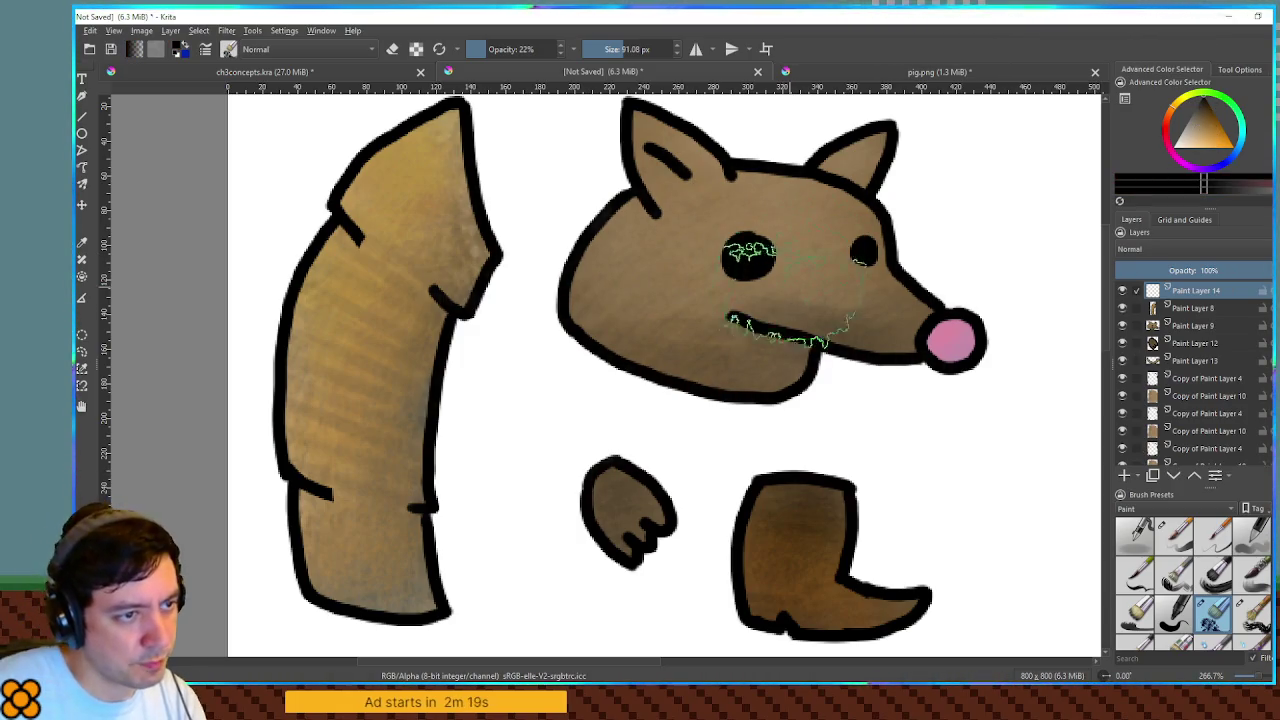
{"action": "left_click", "coordinate": [1174, 535]}
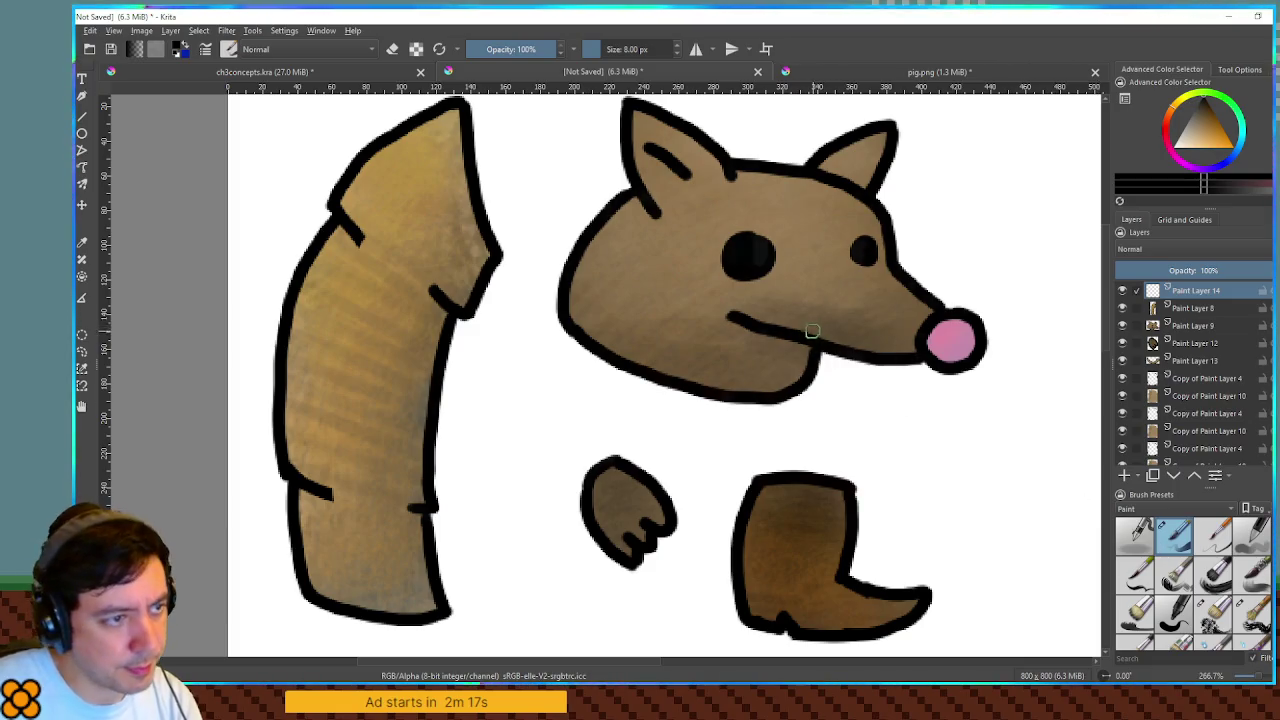
{"action": "mouse_move", "coordinate": [733, 318]}
{"action": "left_mouse_down"}
{"action": "mouse_move", "coordinate": [720, 334]}
{"action": "mouse_move", "coordinate": [728, 350]}
{"action": "mouse_move", "coordinate": [785, 345]}
{"action": "mouse_move", "coordinate": [777, 331]}
{"action": "mouse_move", "coordinate": [757, 343]}
{"action": "left_mouse_up"}
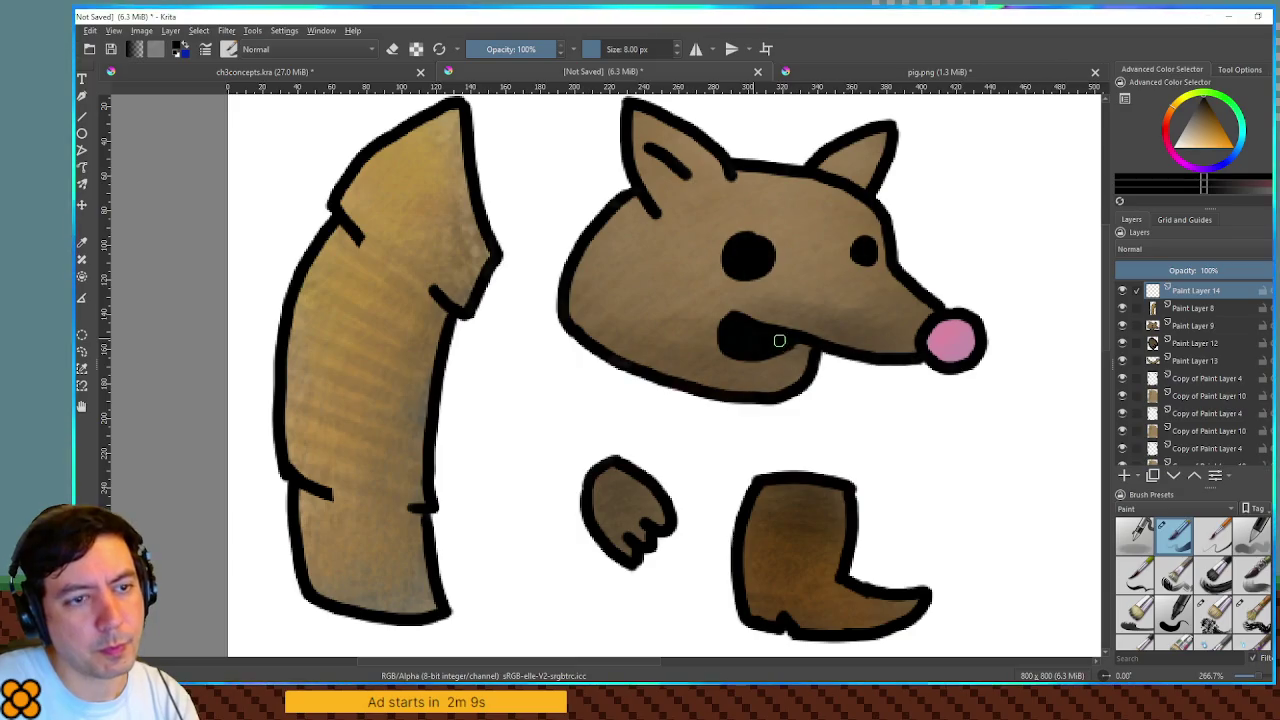
- Move the mouth layer down off the head and zoom out to show the whole canvas
{"action": "key", "text": "minus"}
{"action": "key", "text": "minus"}
{"action": "key", "text": "t"}
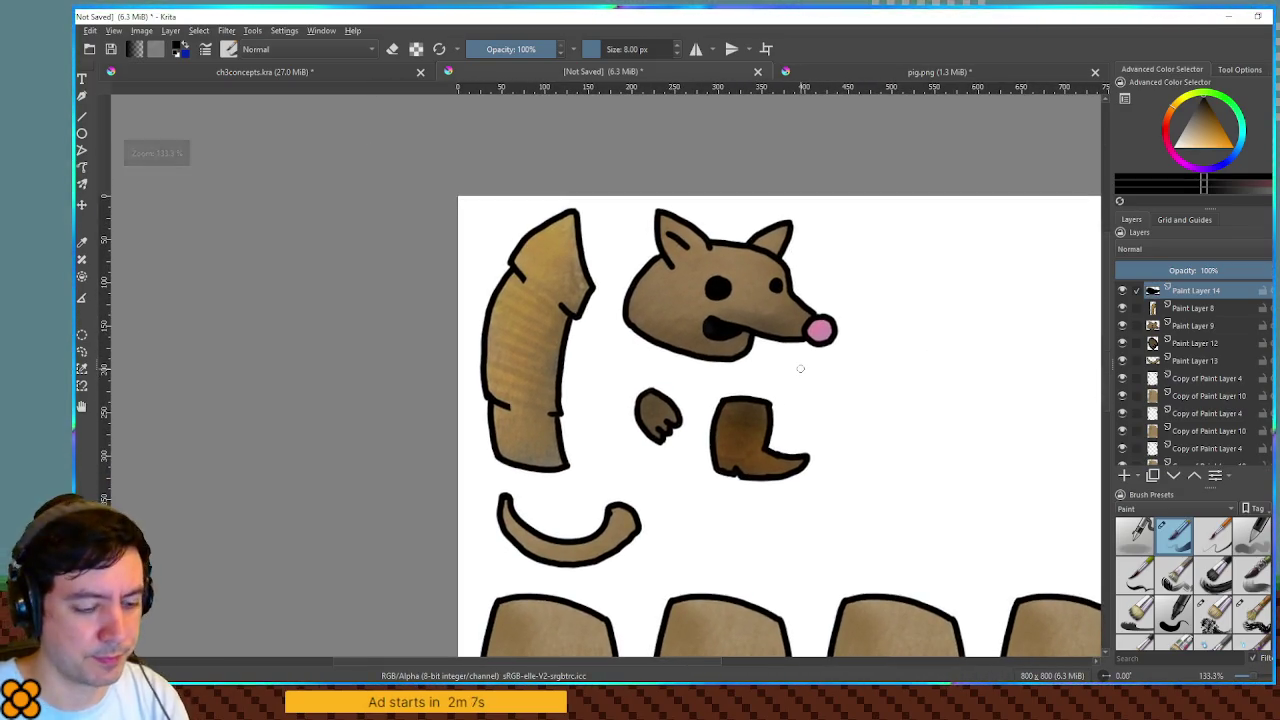
{"action": "key", "text": "shift+Down"}
{"action": "key", "text": "shift+Down"}
{"action": "key", "text": "shift+Down"}
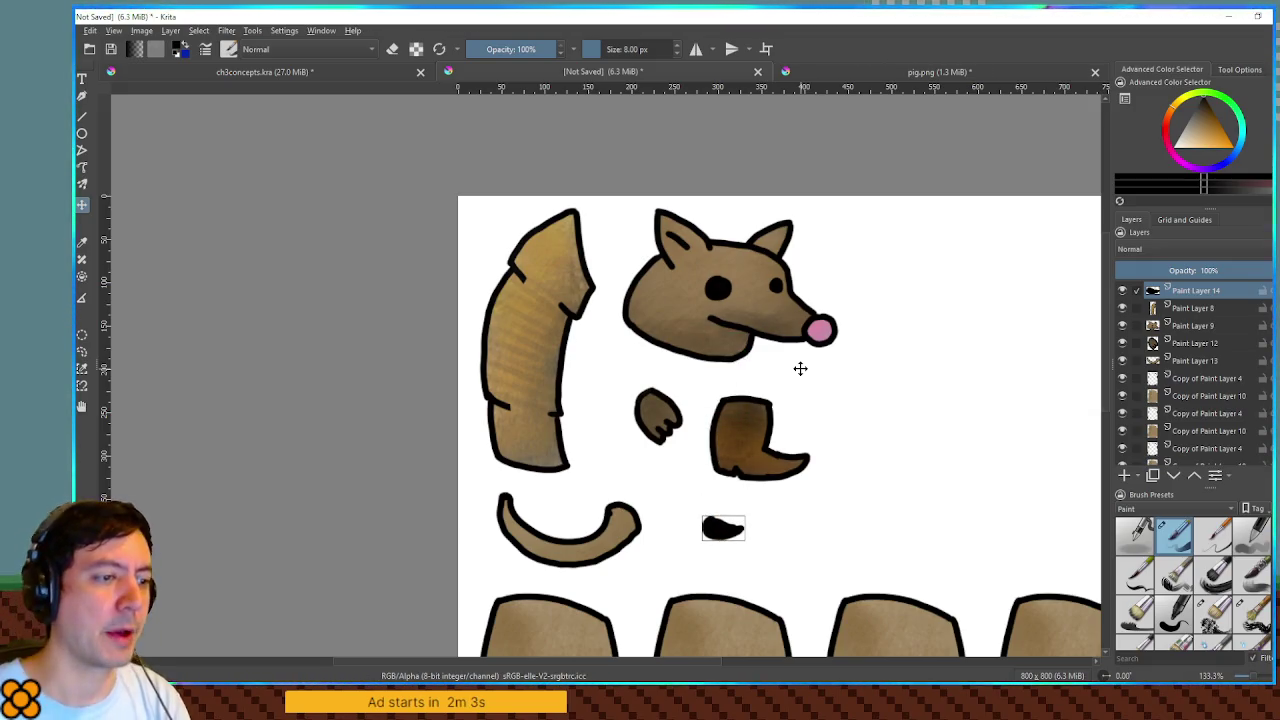
{"action": "key", "text": "minus"}
{"action": "key", "text": "minus"}
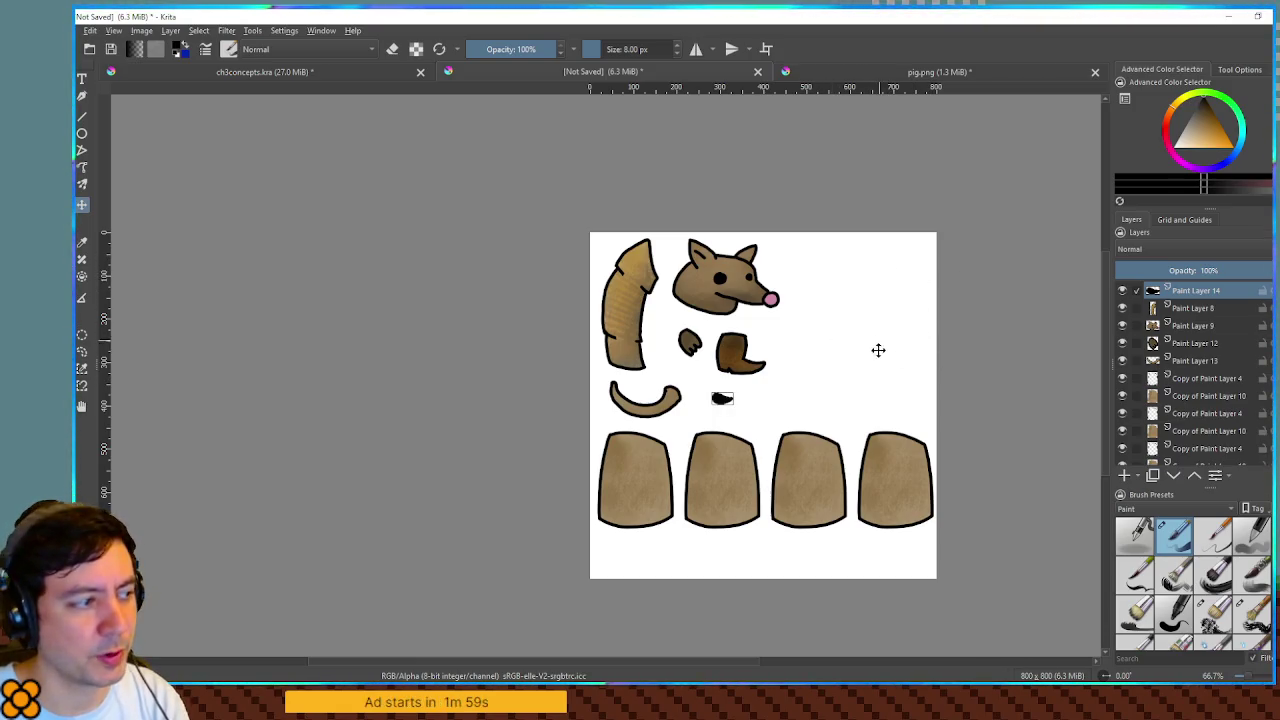
- Check the copied plate layers, try a pink foreground colour, then reset it to black
{"action": "scroll", "coordinate": [878, 343], "scroll_direction": "down", "scroll_amount": 2}
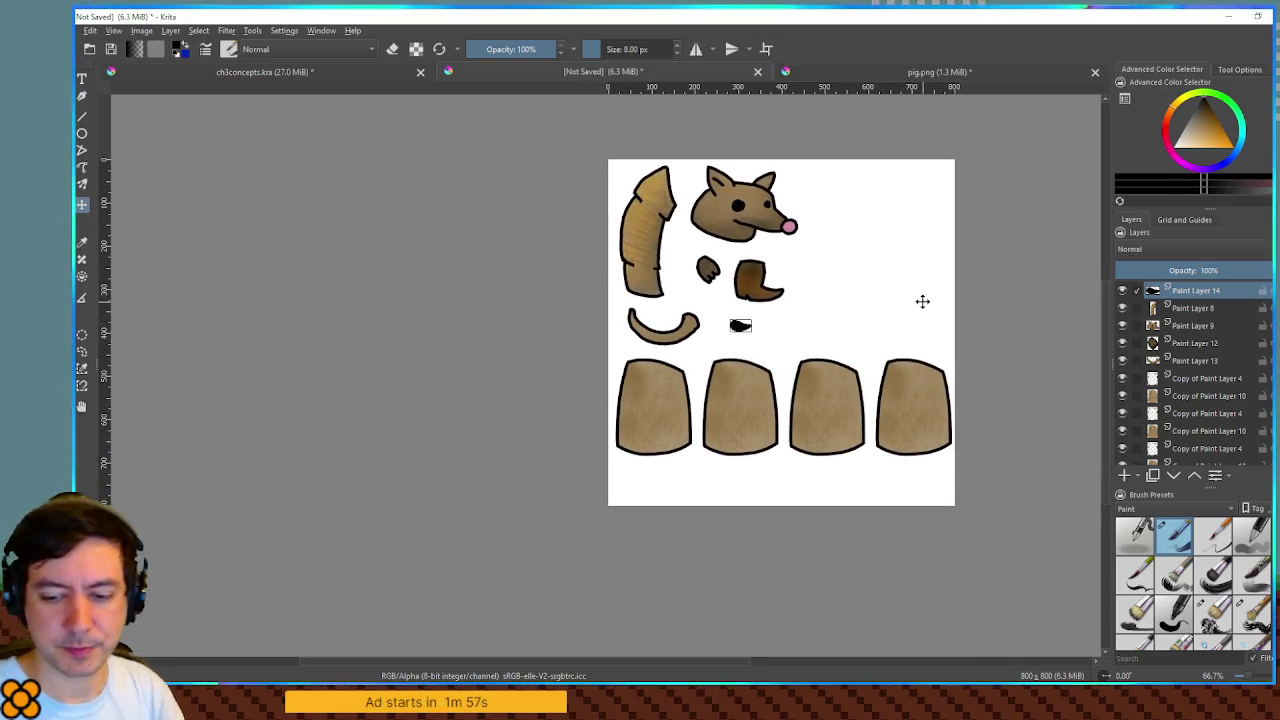
{"action": "scroll", "coordinate": [923, 301], "scroll_direction": "up", "scroll_amount": 1}
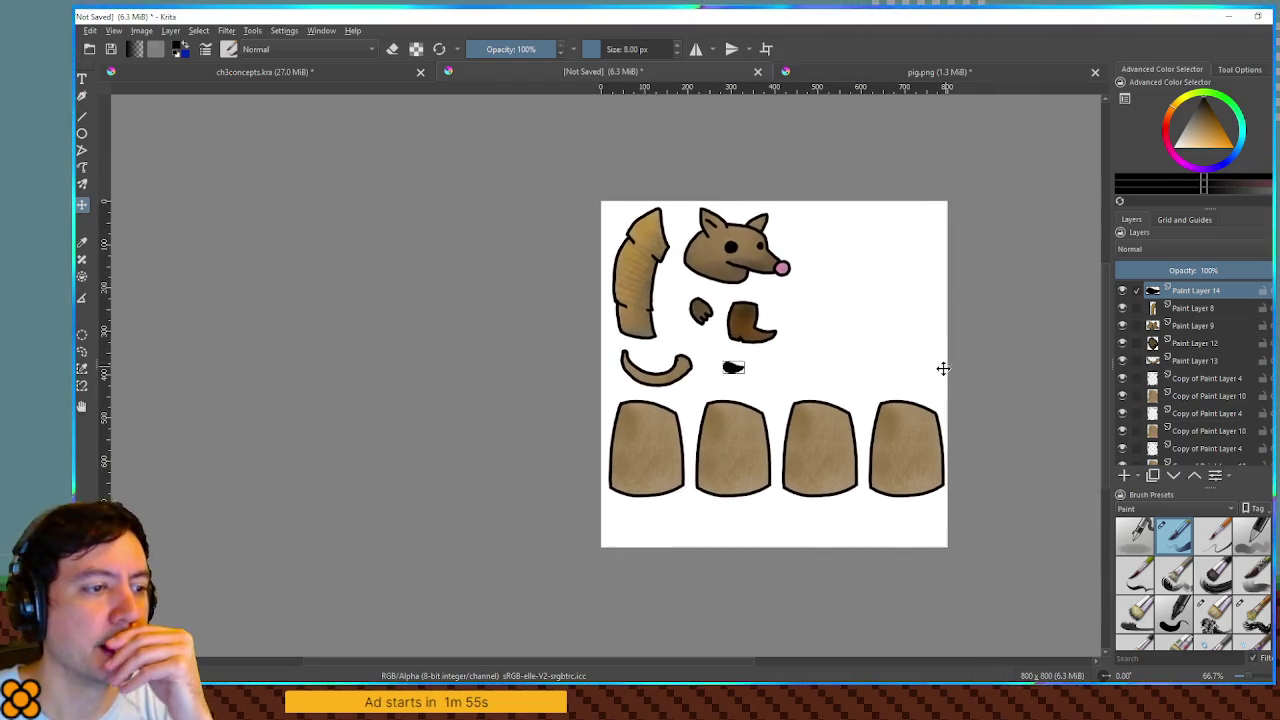
{"action": "key", "text": "plus"}
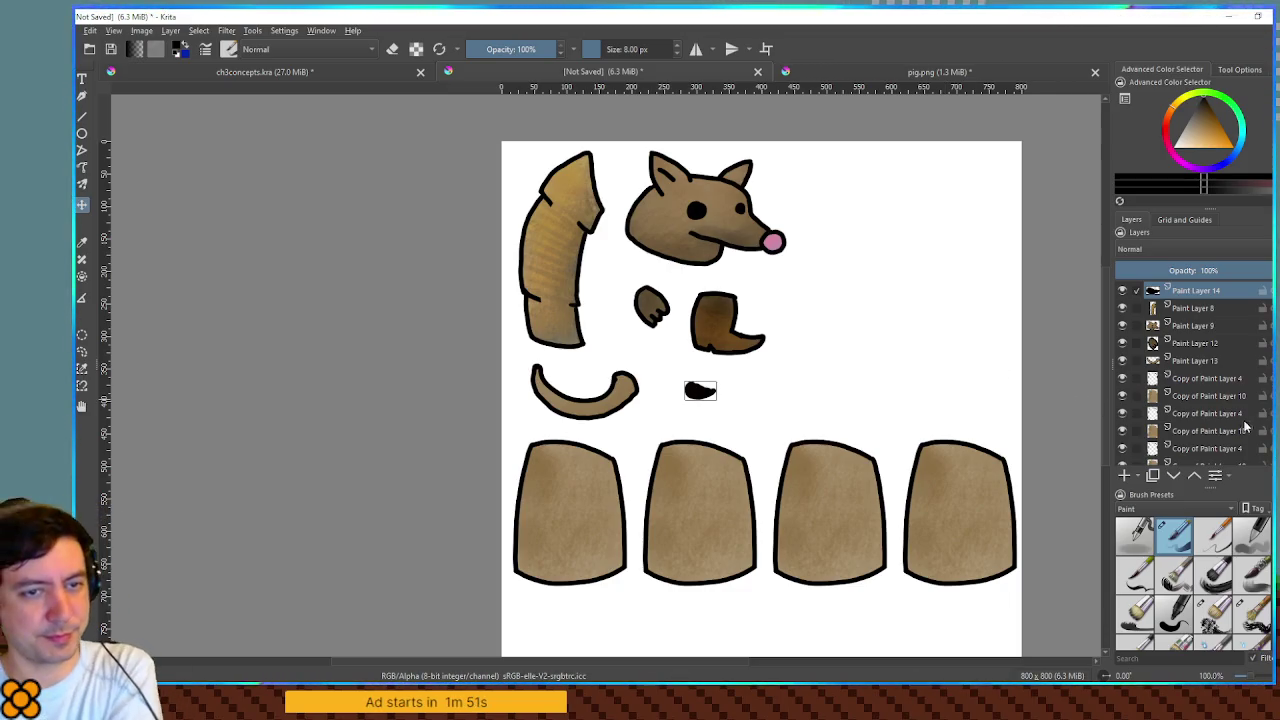
{"action": "left_click", "coordinate": [1206, 395]}
{"action": "scroll", "coordinate": [1202, 408], "scroll_direction": "down", "scroll_amount": 2}
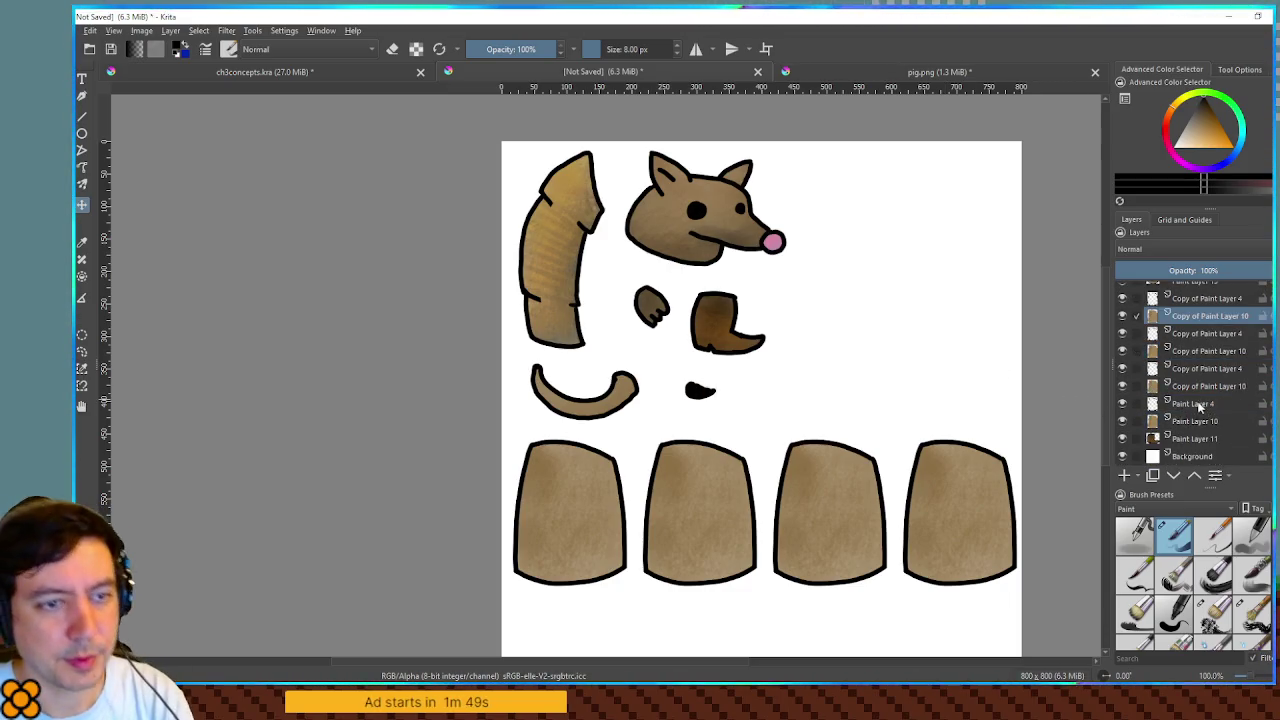
{"action": "left_click", "coordinate": [1198, 387]}
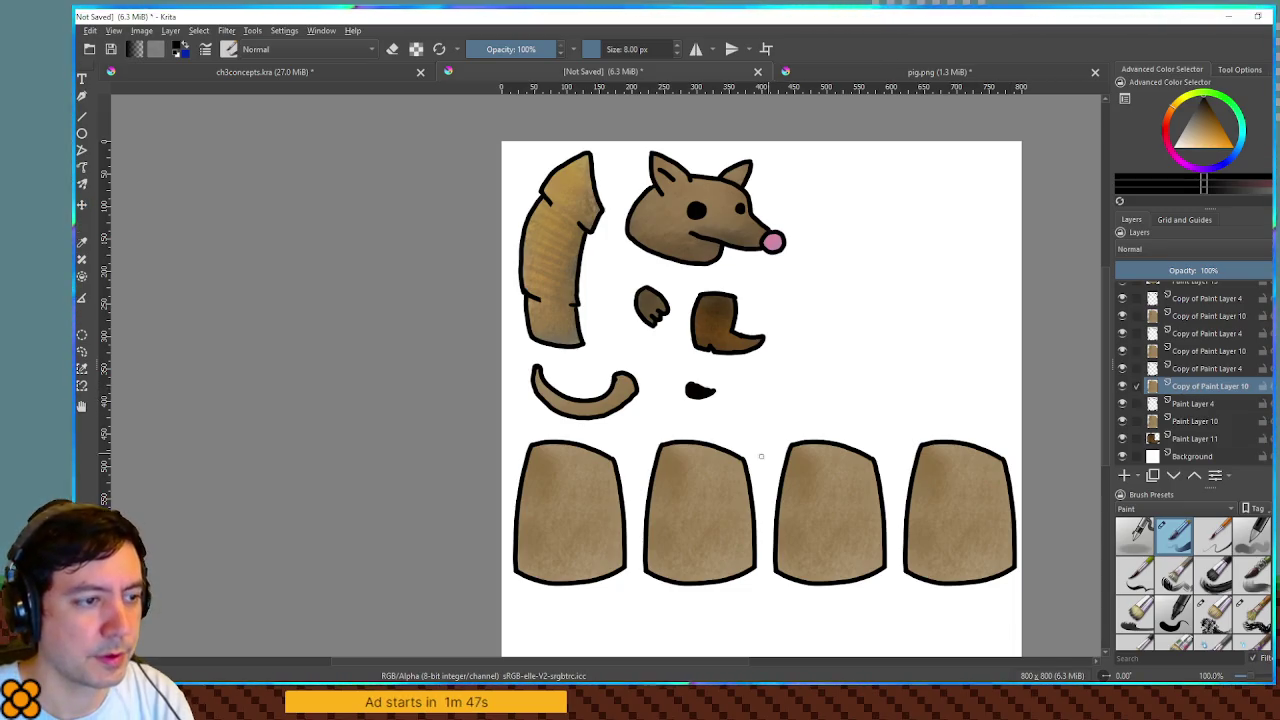
{"action": "scroll", "coordinate": [780, 430], "scroll_direction": "up", "scroll_amount": 2}
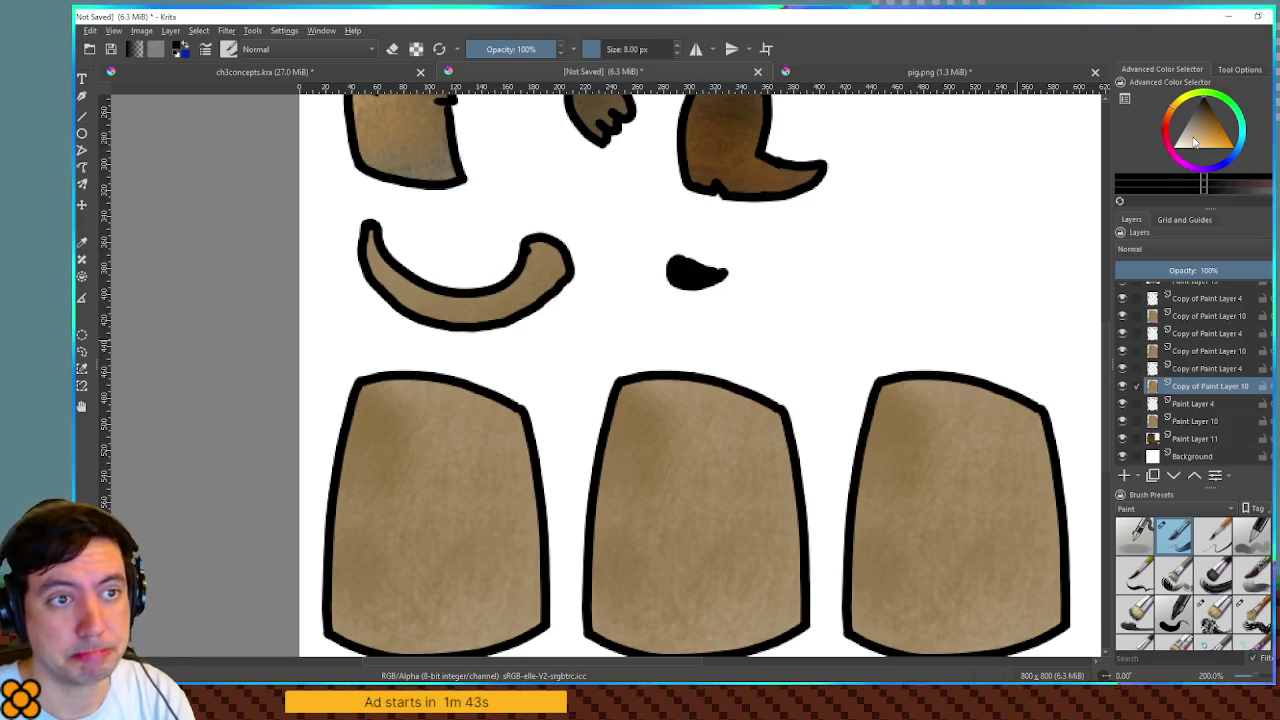
{"action": "left_click", "coordinate": [1166, 148]}
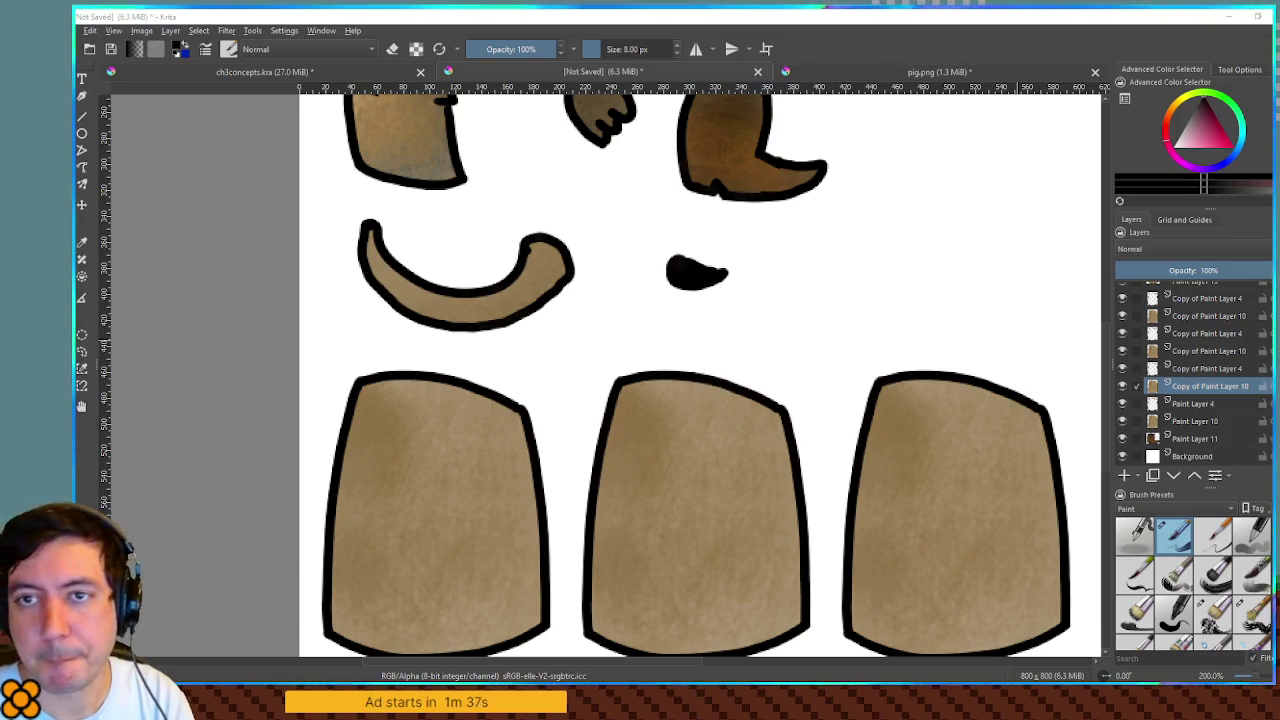
{"action": "left_click", "coordinate": [1207, 138]}
{"action": "key", "text": "d"}
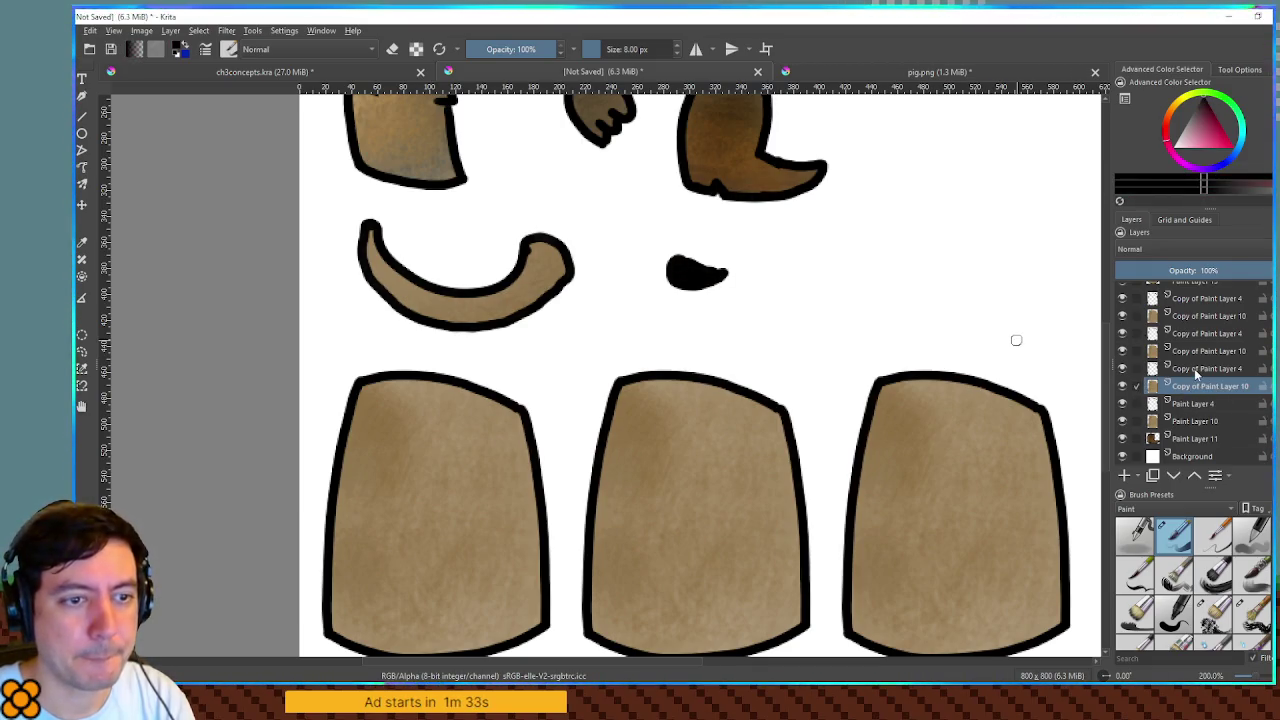
{"action": "left_click", "coordinate": [1208, 369]}
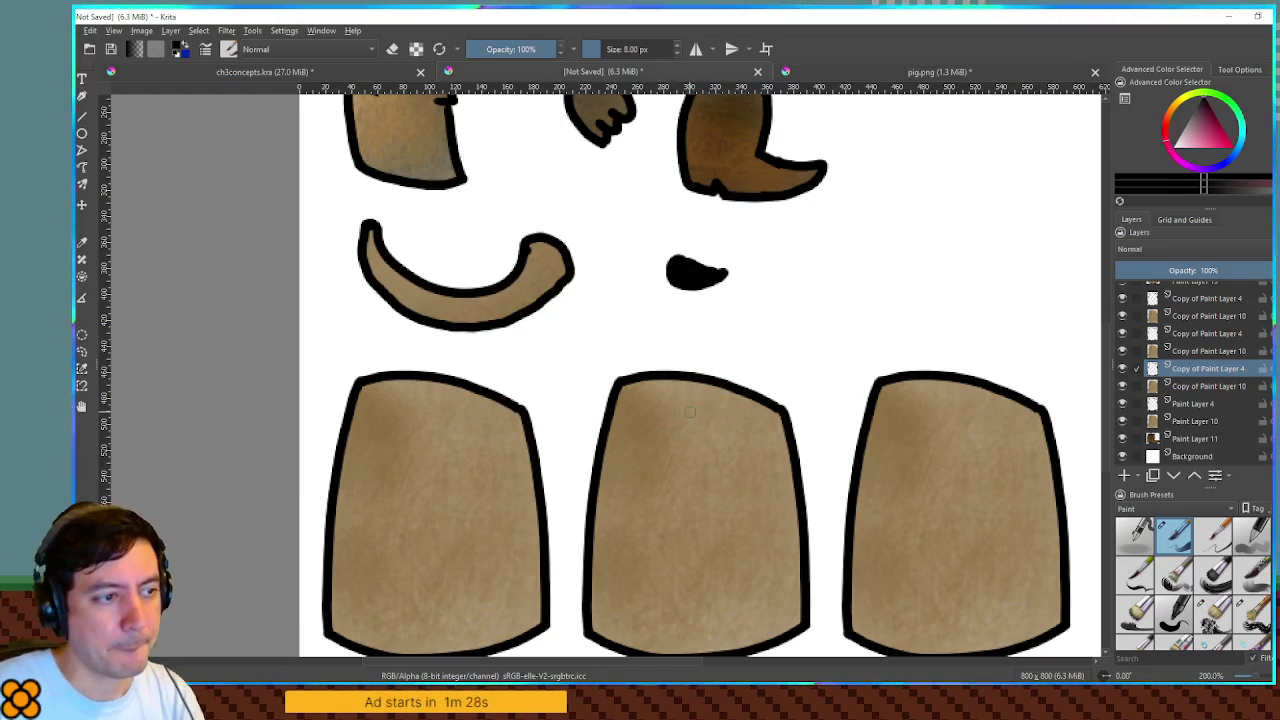
{"action": "scroll", "coordinate": [684, 372], "scroll_direction": "down", "scroll_amount": 2}
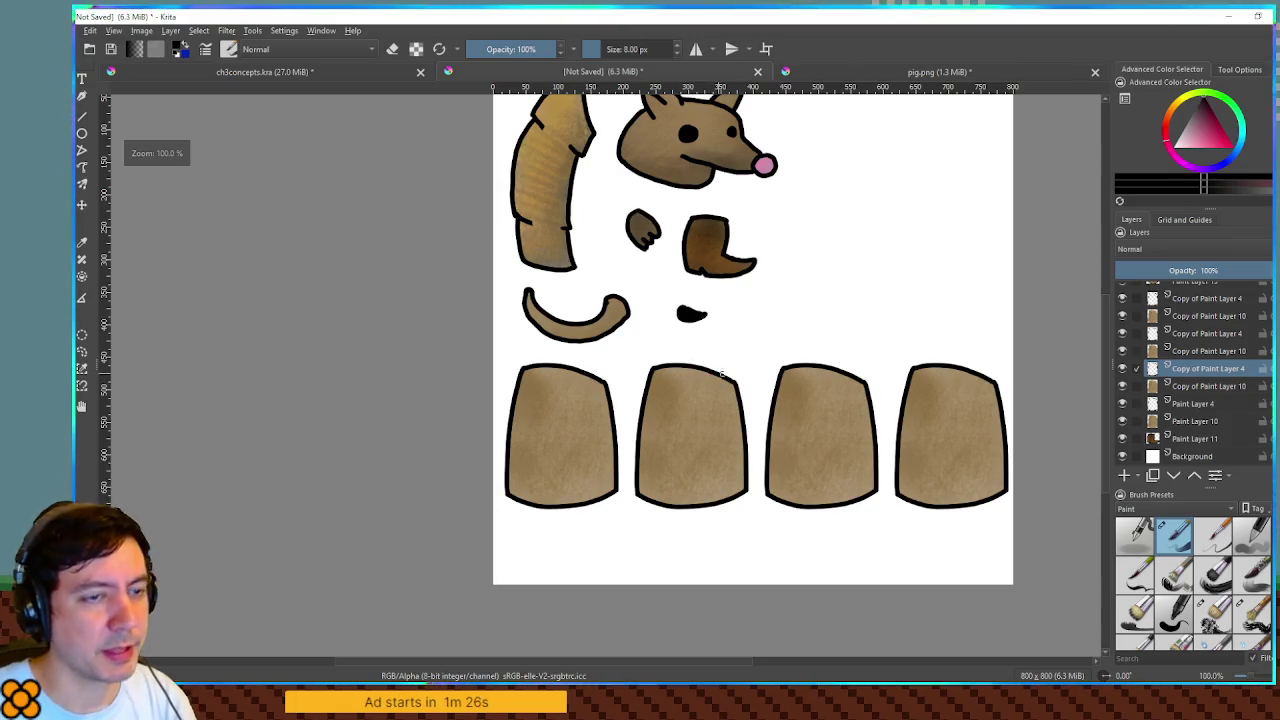
{"action": "scroll", "coordinate": [1197, 365], "scroll_direction": "up", "scroll_amount": 3}
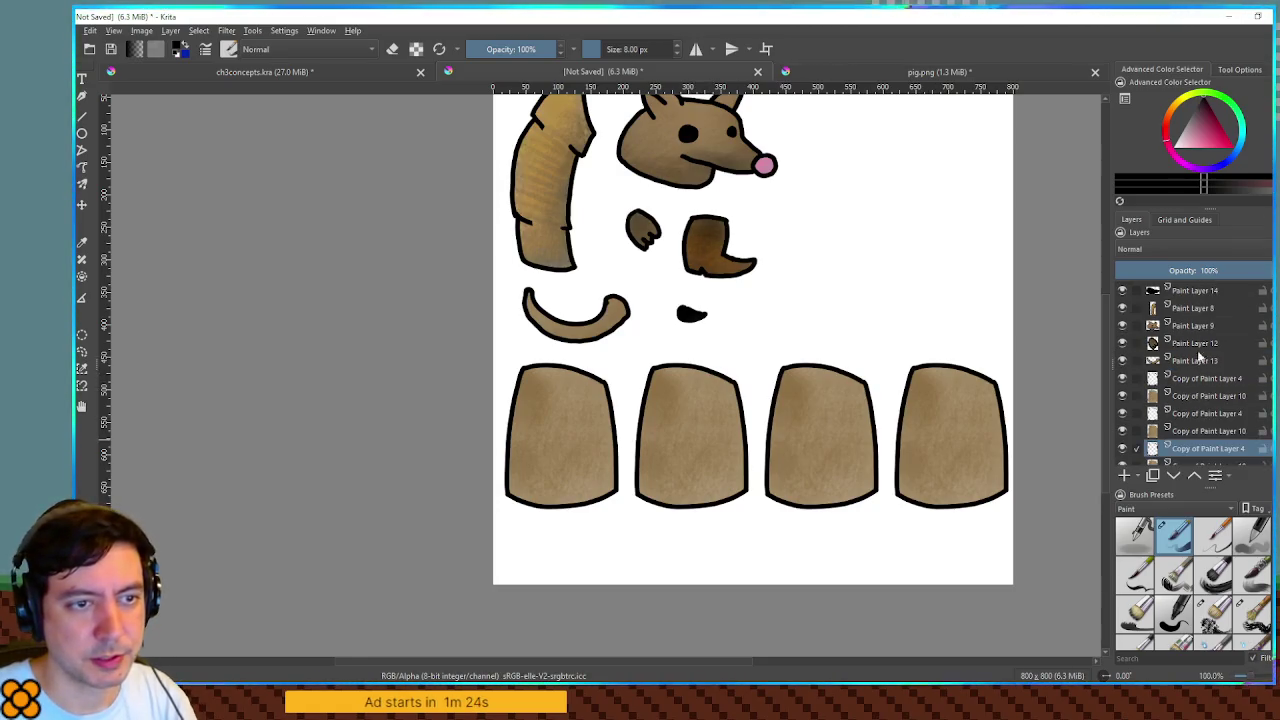
- Duplicate Paint Layer 8, test-move the copy, then undo so it sits over the original
{"action": "left_click", "coordinate": [1199, 310]}
{"action": "key", "text": "ctrl+j"}
{"action": "key", "text": "t"}
{"action": "mouse_move", "coordinate": [534, 149]}
{"action": "left_mouse_down"}
{"action": "mouse_move", "coordinate": [630, 300]}
{"action": "mouse_move", "coordinate": [636, 401]}
{"action": "mouse_move", "coordinate": [683, 401]}
{"action": "mouse_move", "coordinate": [621, 401]}
{"action": "mouse_move", "coordinate": [649, 401]}
{"action": "left_mouse_up"}
{"action": "key", "text": "ctrl+z"}
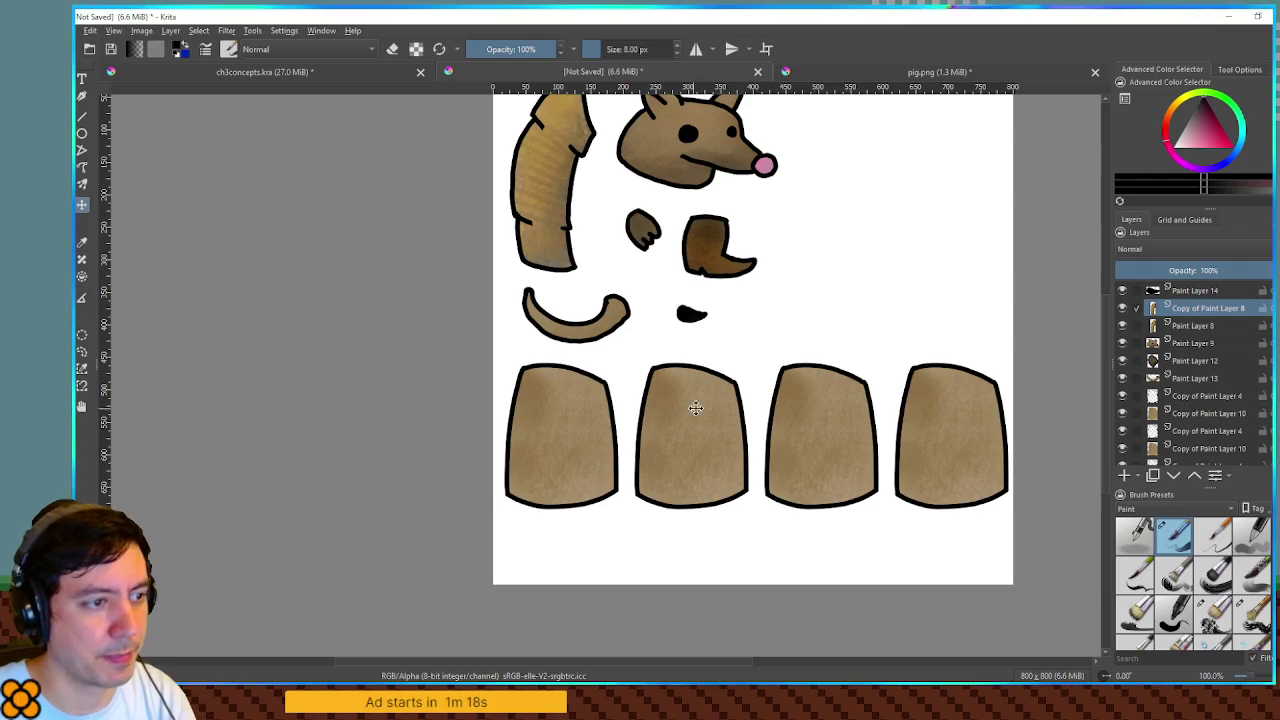
- Hide the white Background layer so the parts sit on a transparent canvas
{"action": "scroll", "coordinate": [720, 403], "scroll_direction": "up", "scroll_amount": 1}
{"action": "scroll", "coordinate": [690, 402], "scroll_direction": "up", "scroll_amount": 2}
{"action": "scroll", "coordinate": [690, 402], "scroll_direction": "down", "scroll_amount": 2}
{"action": "scroll", "coordinate": [680, 398], "scroll_direction": "down", "scroll_amount": 1}
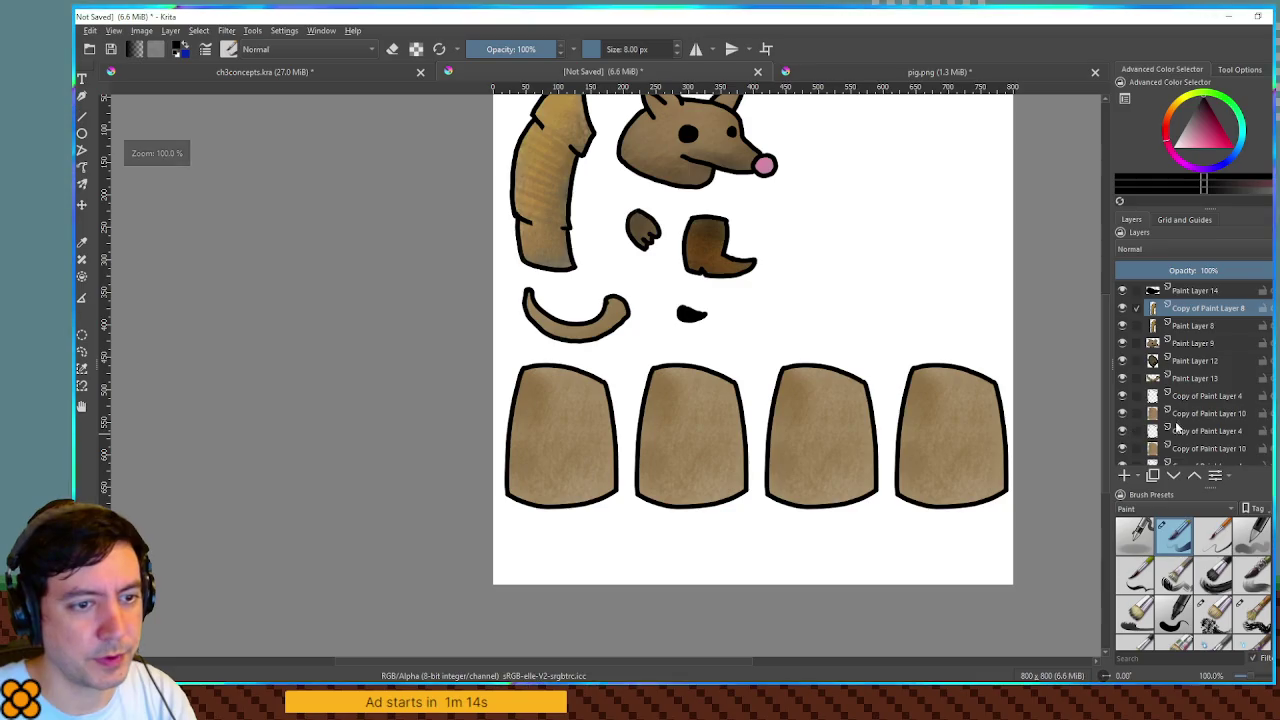
{"action": "scroll", "coordinate": [1150, 436], "scroll_direction": "down", "scroll_amount": 3}
{"action": "left_click", "coordinate": [1122, 456]}
{"action": "scroll", "coordinate": [1122, 400], "scroll_direction": "up", "scroll_amount": 5}
- Leave Krita and bring up the Godot editor showing the fox scene
{"action": "scroll", "coordinate": [803, 338], "scroll_direction": "up", "scroll_amount": 2}
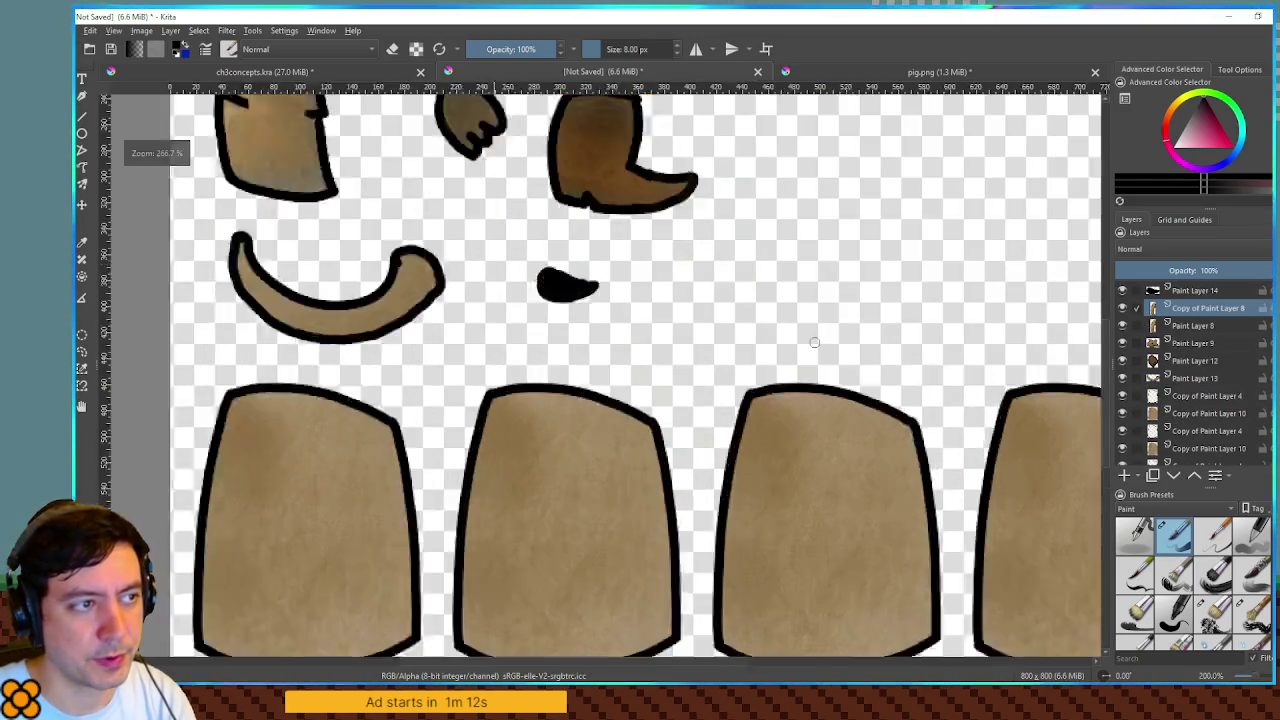
{"action": "scroll", "coordinate": [803, 338], "scroll_direction": "down", "scroll_amount": 4}
{"action": "scroll", "coordinate": [803, 338], "scroll_direction": "up", "scroll_amount": 1}
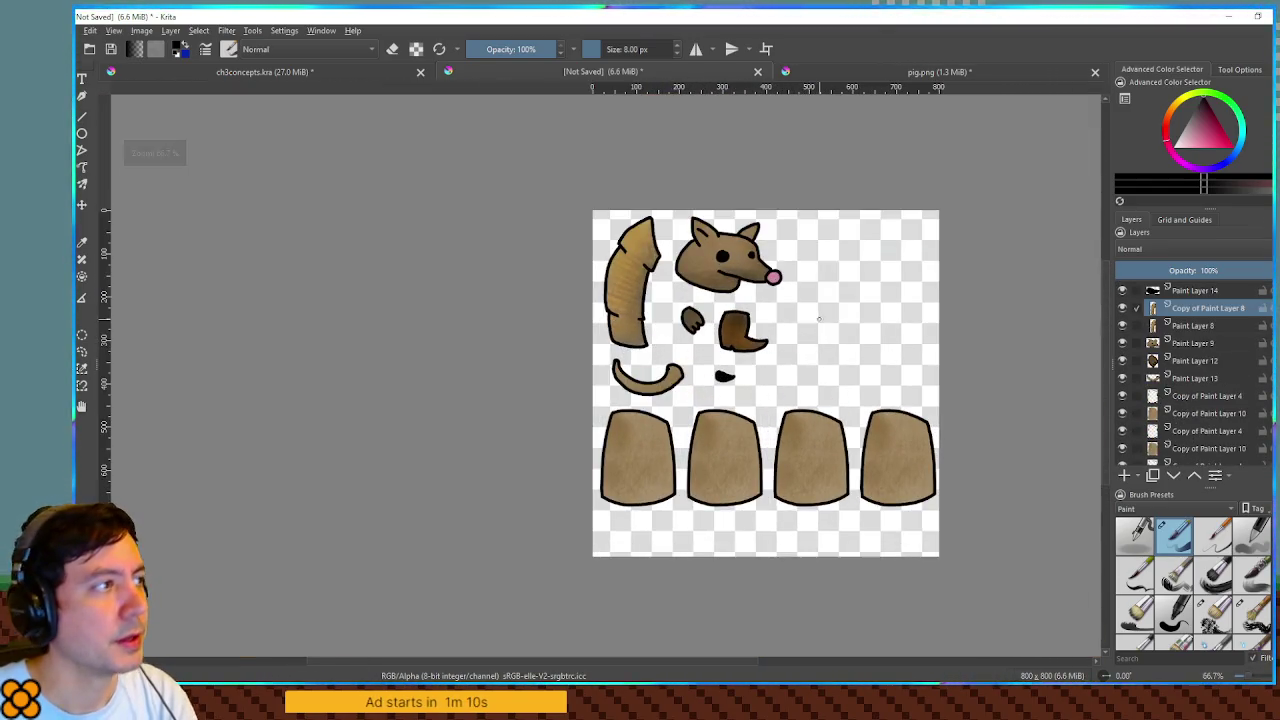
{"action": "key", "text": "ctrl+Tab"}
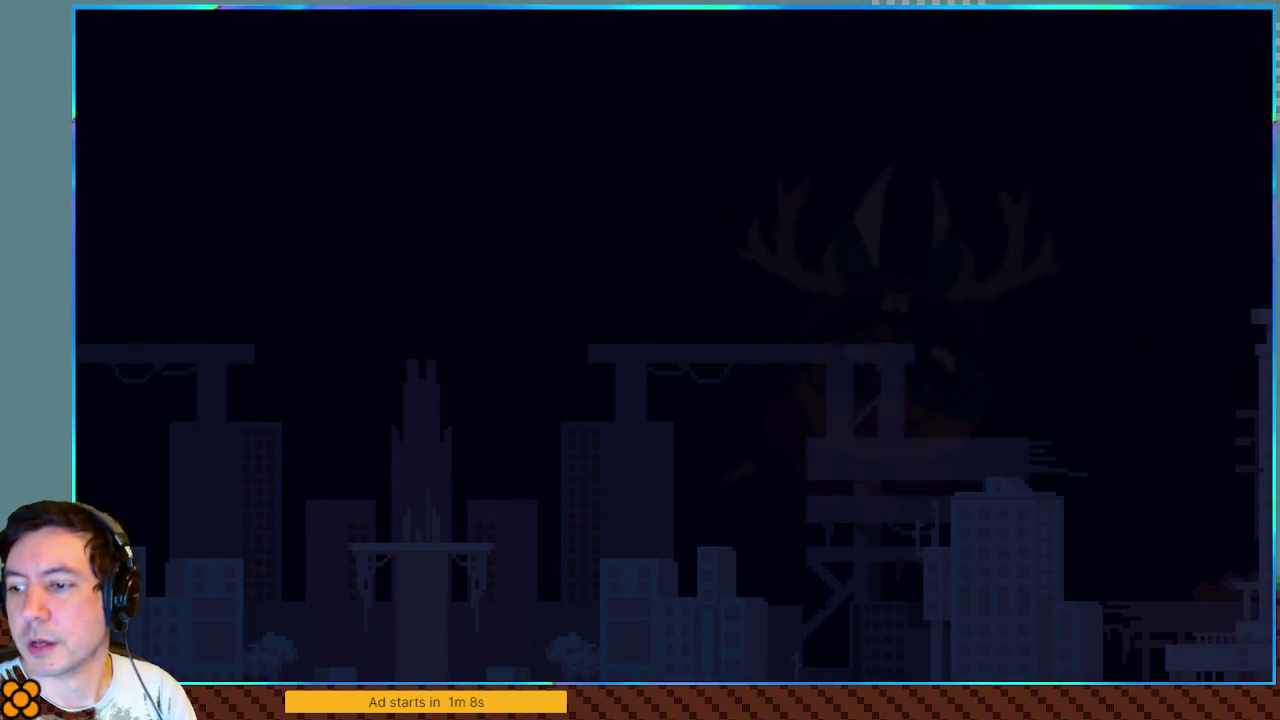
{"action": "key", "text": "alt+F4"}
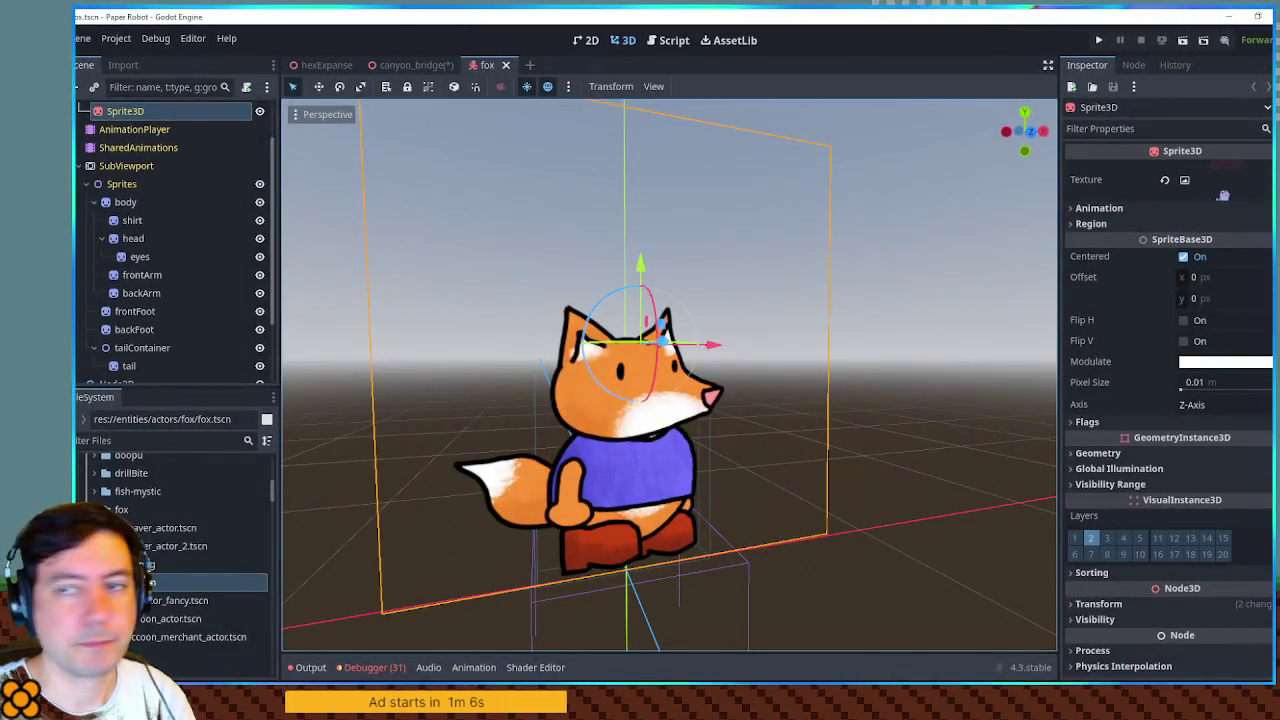
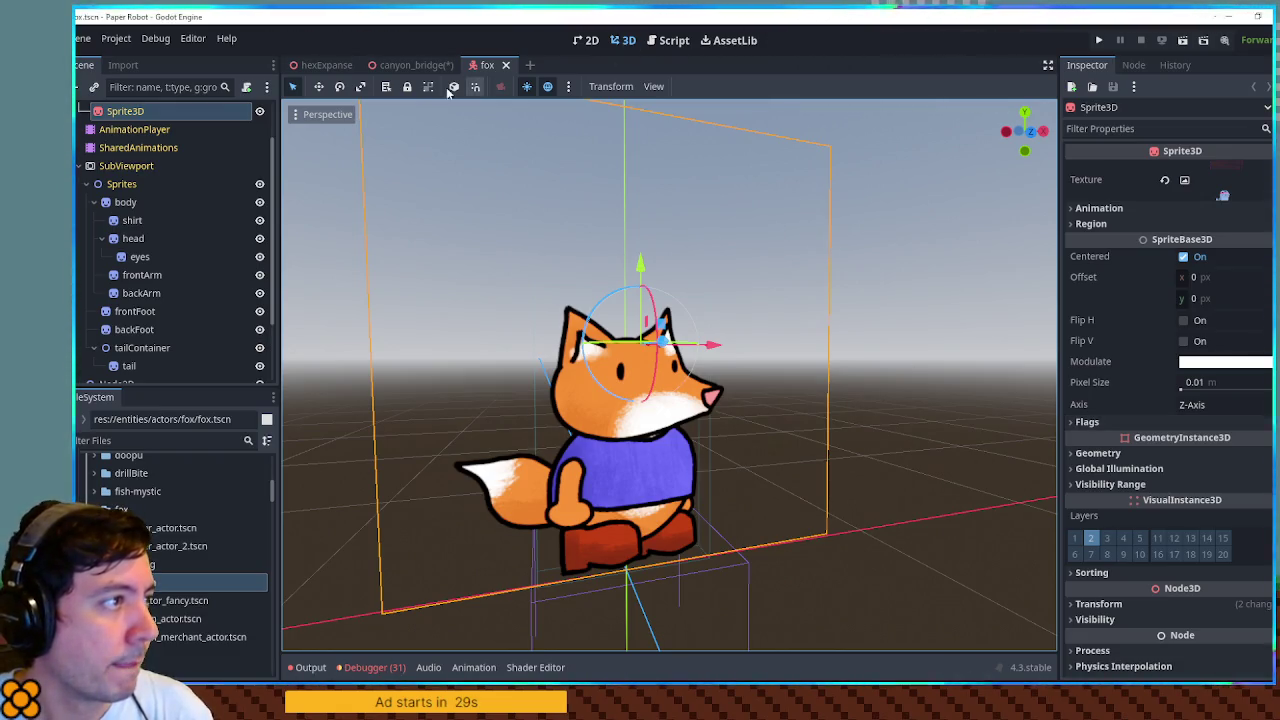
- Create a new folder named armadillo inside the actors folder and select it
{"action": "left_click", "coordinate": [123, 488]}
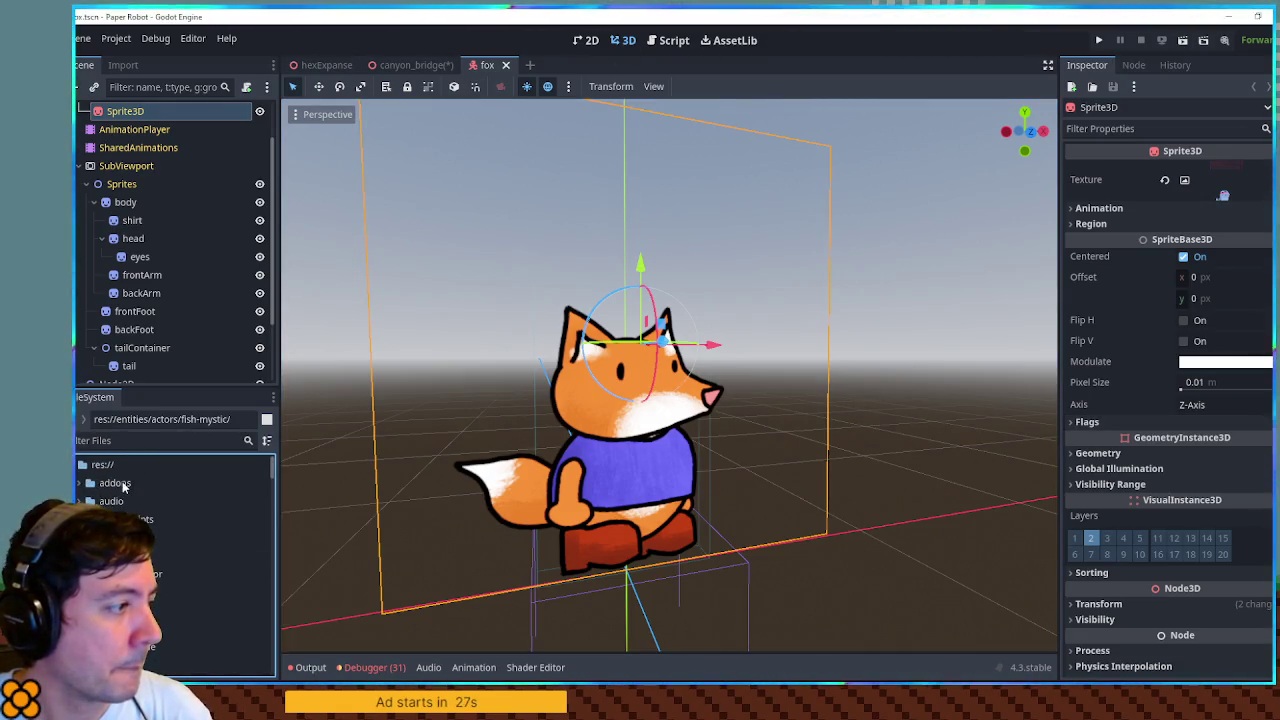
{"action": "left_click", "coordinate": [200, 556]}
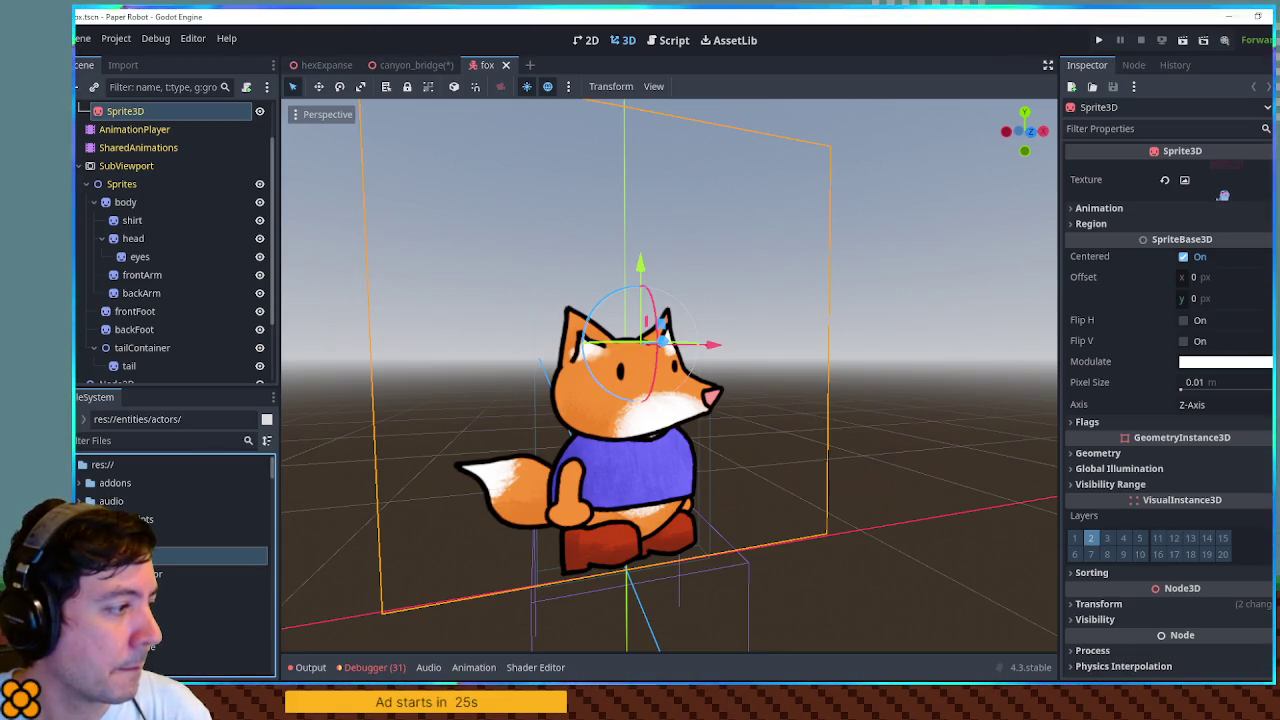
{"action": "right_click", "coordinate": [130, 556]}
{"action": "mouse_move", "coordinate": [200, 409]}
{"action": "left_click", "coordinate": [325, 408]}
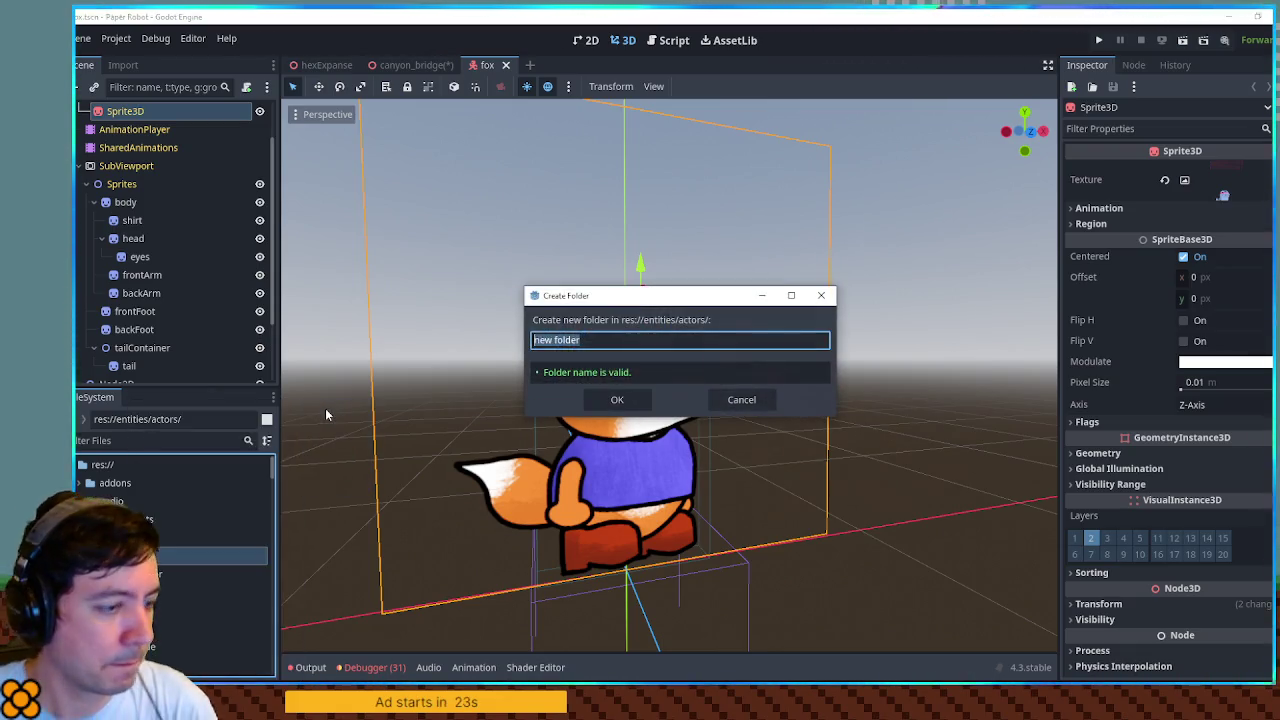
{"action": "type", "text": "fox"}
{"action": "key", "text": "Return"}
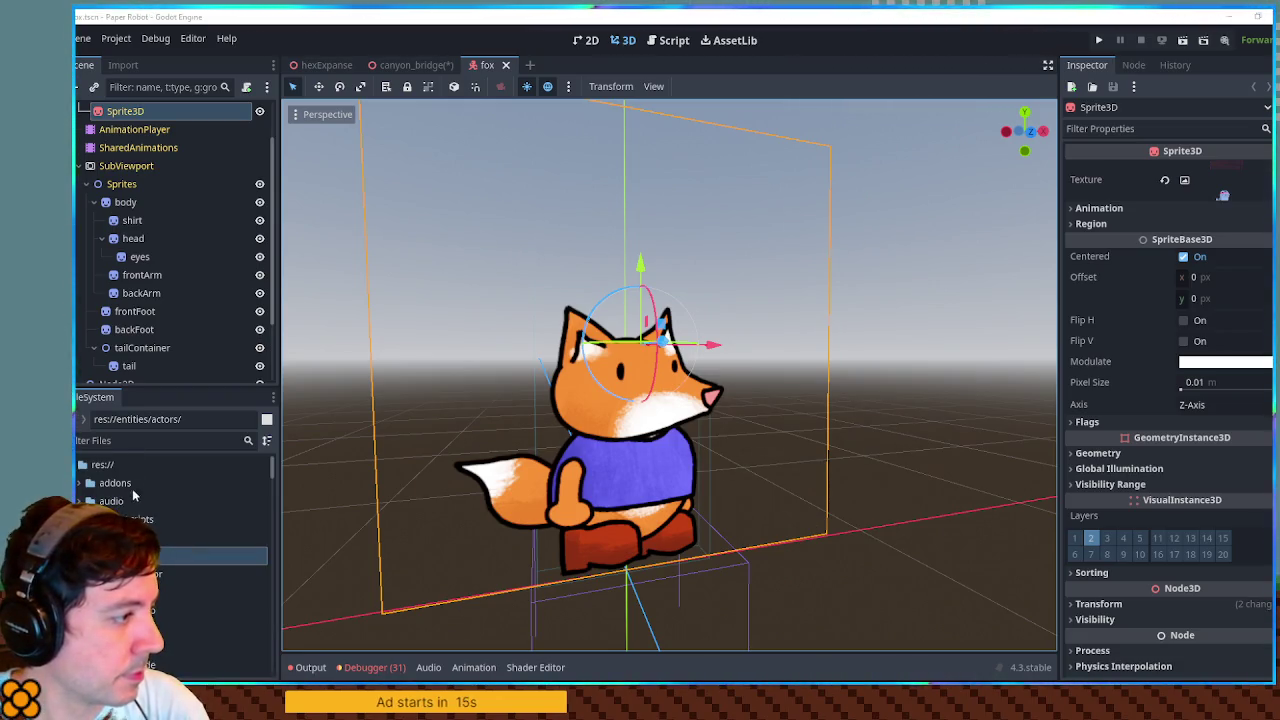
{"action": "left_click", "coordinate": [150, 610]}
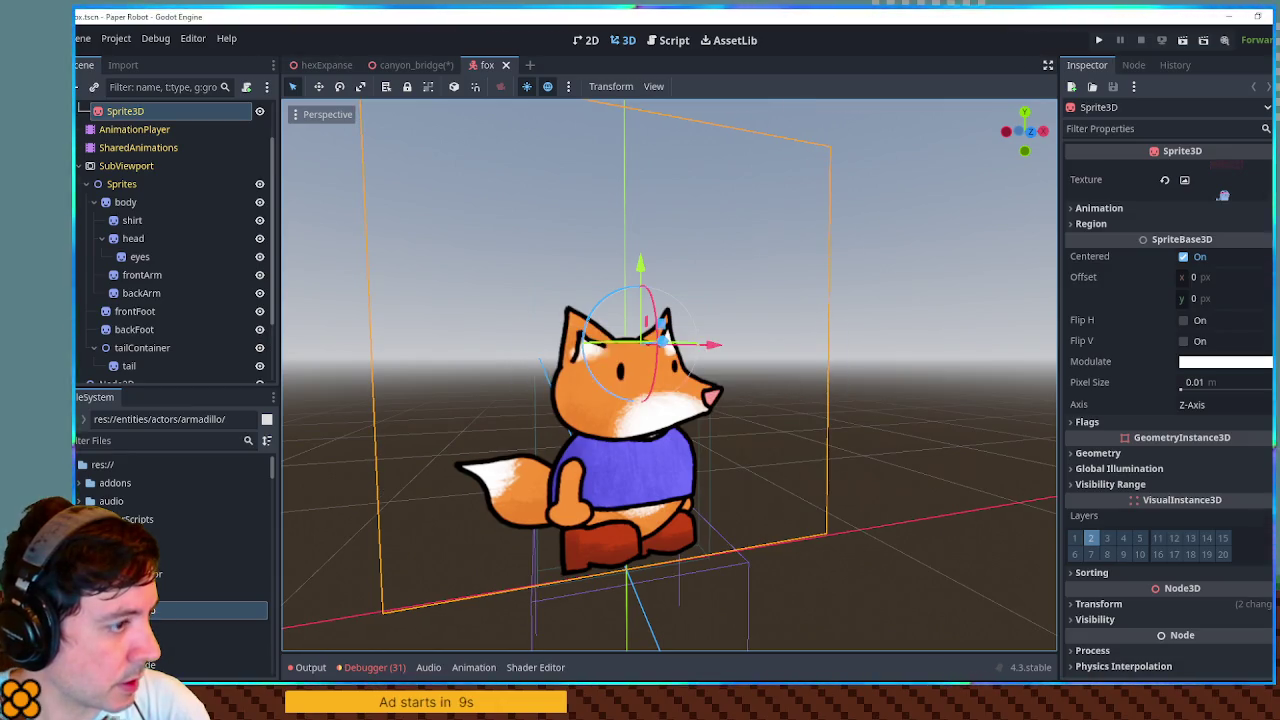
- Find and select the fox.tscn scene file in the FileSystem dock
{"action": "scroll", "coordinate": [192, 570], "scroll_direction": "down", "scroll_amount": 5}
{"action": "scroll", "coordinate": [173, 580], "scroll_direction": "down", "scroll_amount": 3}
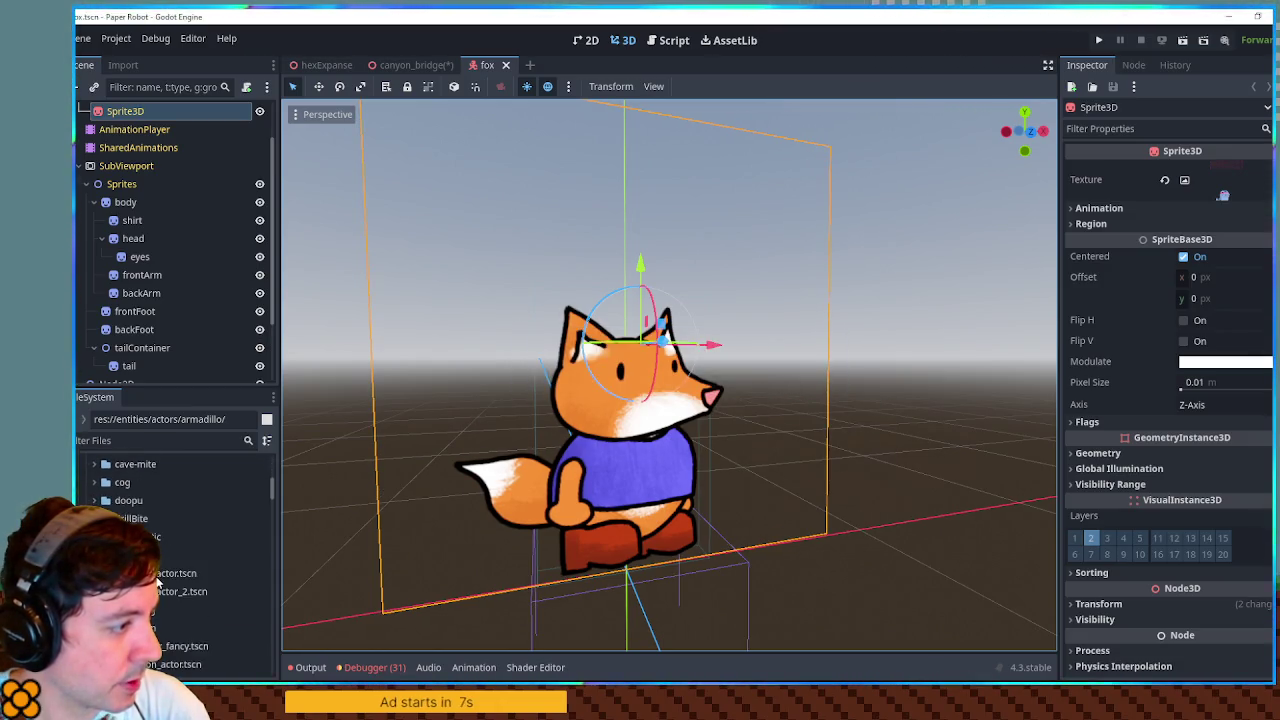
{"action": "scroll", "coordinate": [190, 210], "scroll_direction": "up", "scroll_amount": 2}
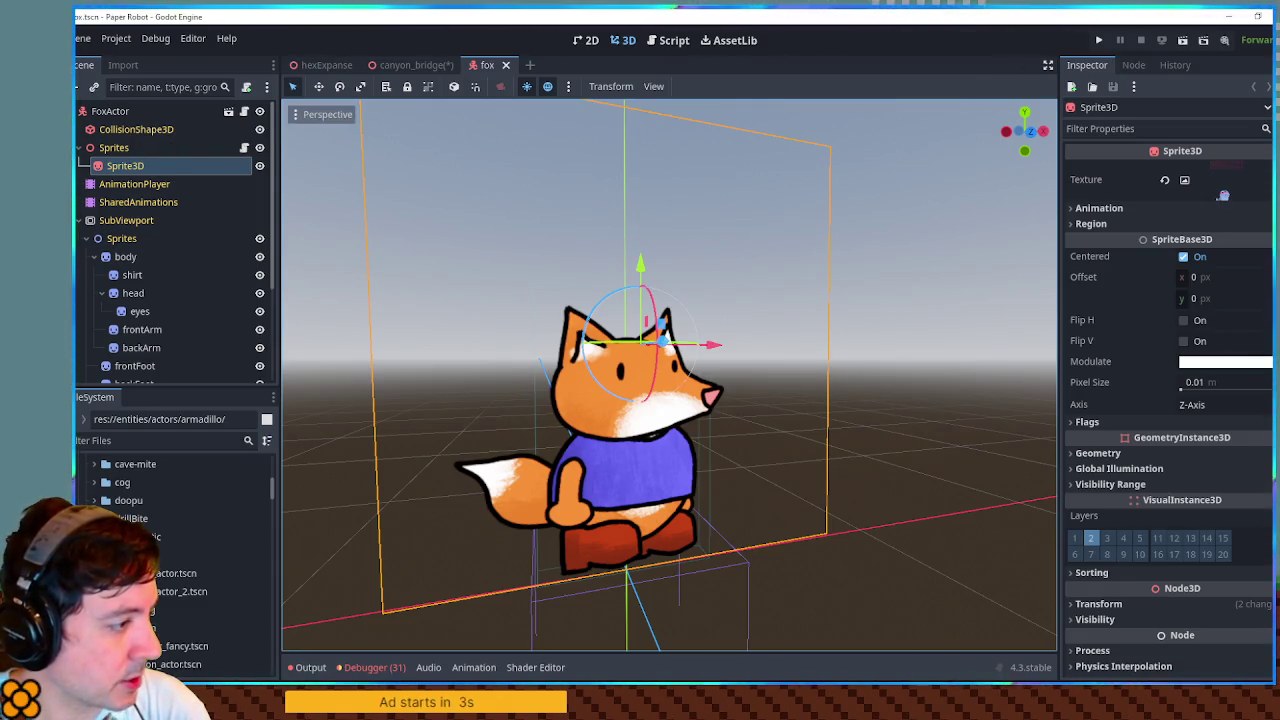
{"action": "left_click", "coordinate": [150, 628]}
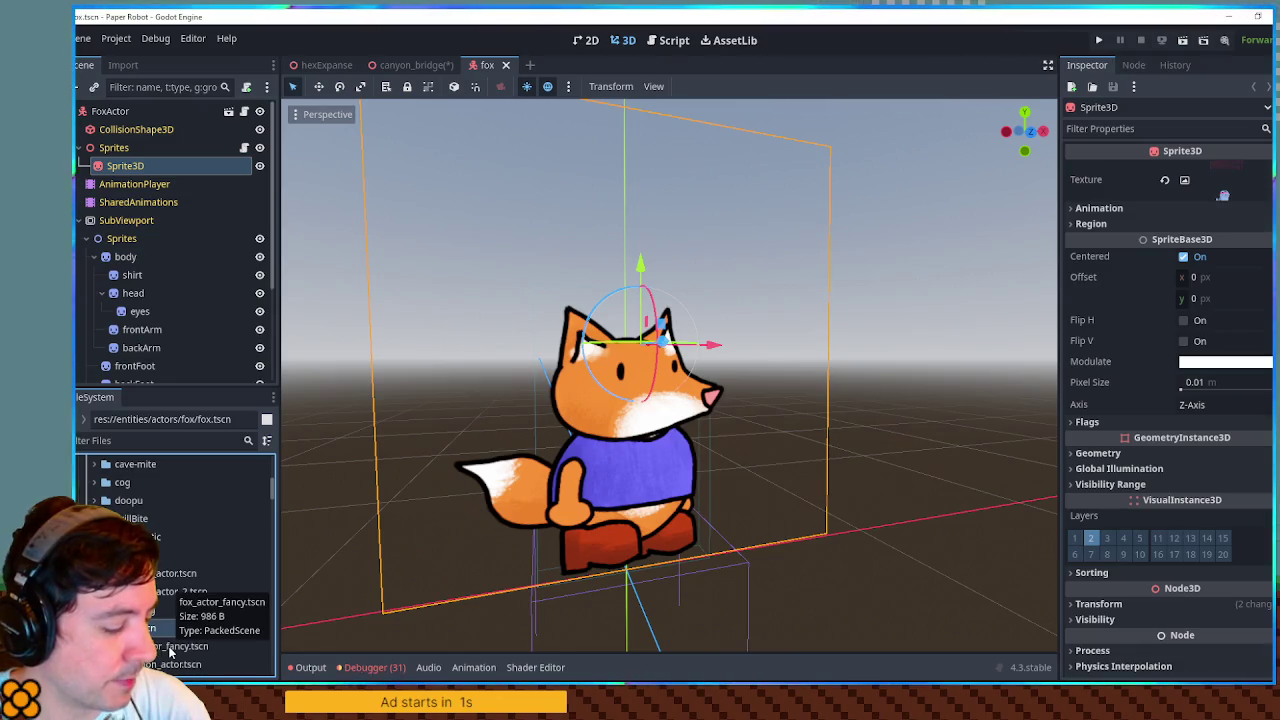
- Duplicate the fox scene as armadillo.tscn and move it into the armadillo folder
{"action": "key", "text": "ctrl+d"}
{"action": "type", "text": "armadi"}
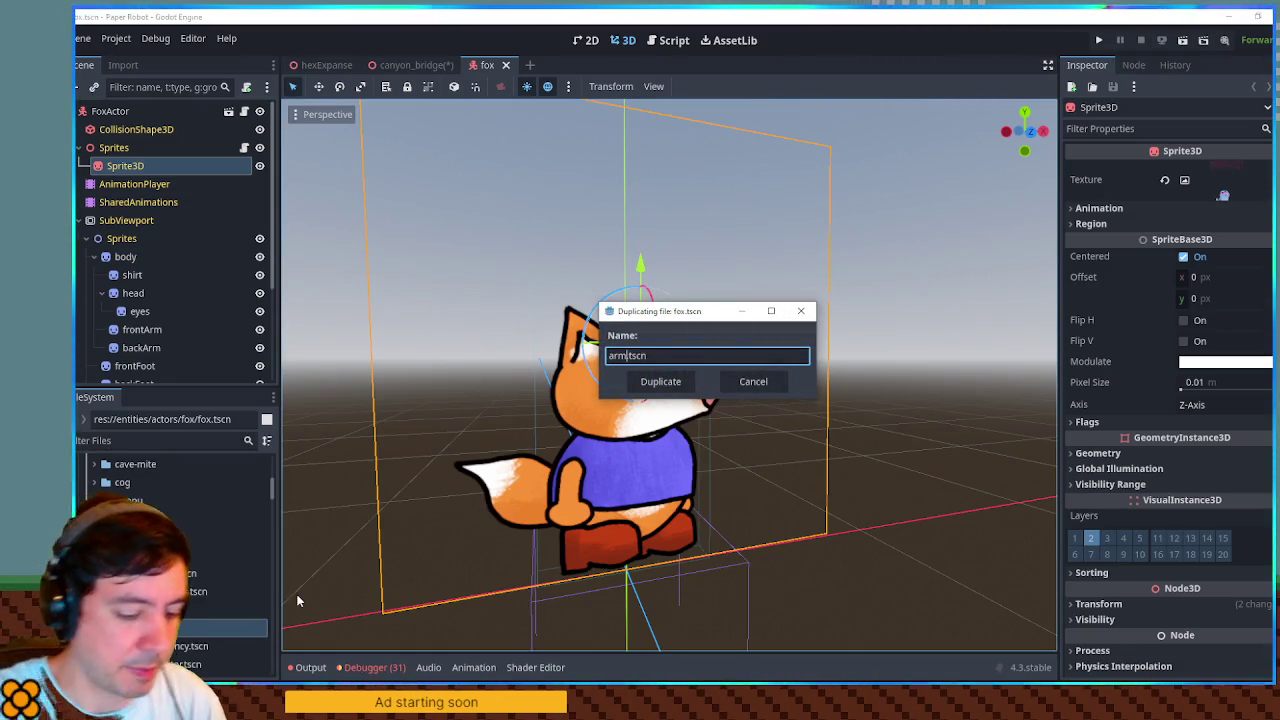
{"action": "type", "text": "llo"}
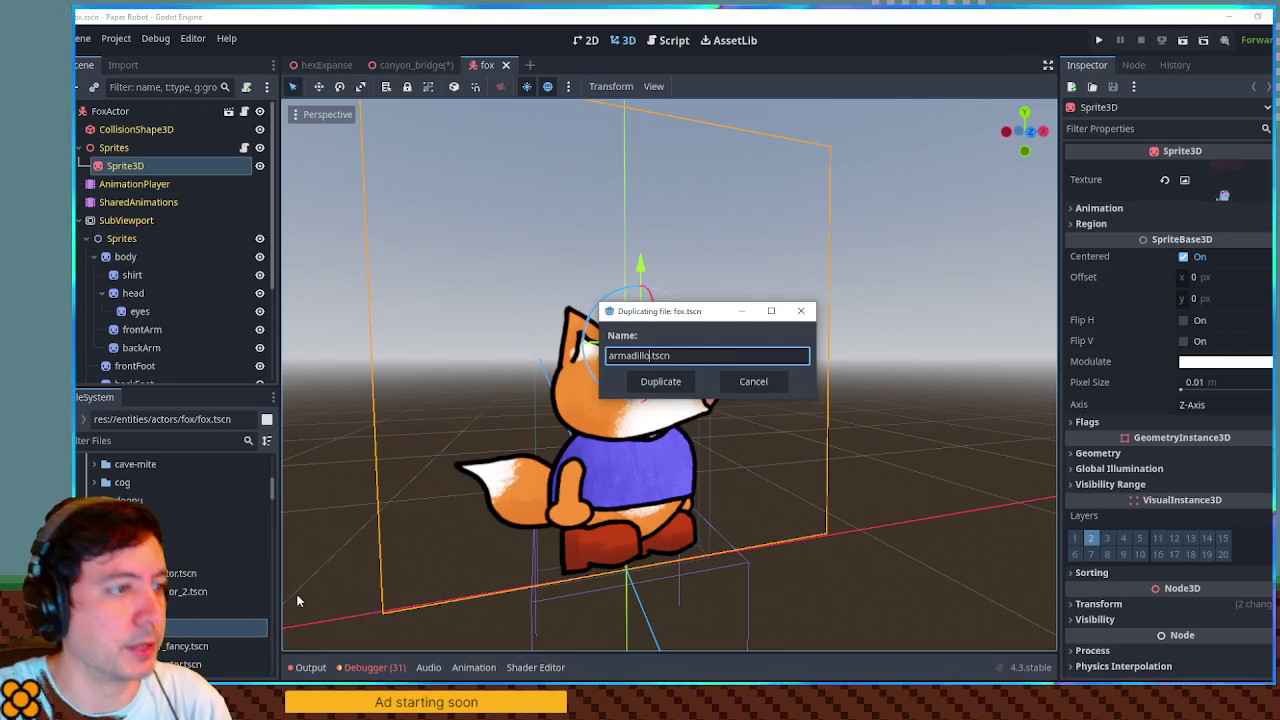
{"action": "key", "text": "Return"}
{"action": "mouse_move", "coordinate": [165, 573]}
{"action": "left_mouse_down"}
{"action": "mouse_move", "coordinate": [140, 555]}
{"action": "mouse_move", "coordinate": [104, 415]}
{"action": "mouse_move", "coordinate": [140, 478]}
{"action": "mouse_move", "coordinate": [150, 462]}
{"action": "mouse_move", "coordinate": [157, 520]}
{"action": "left_mouse_up"}
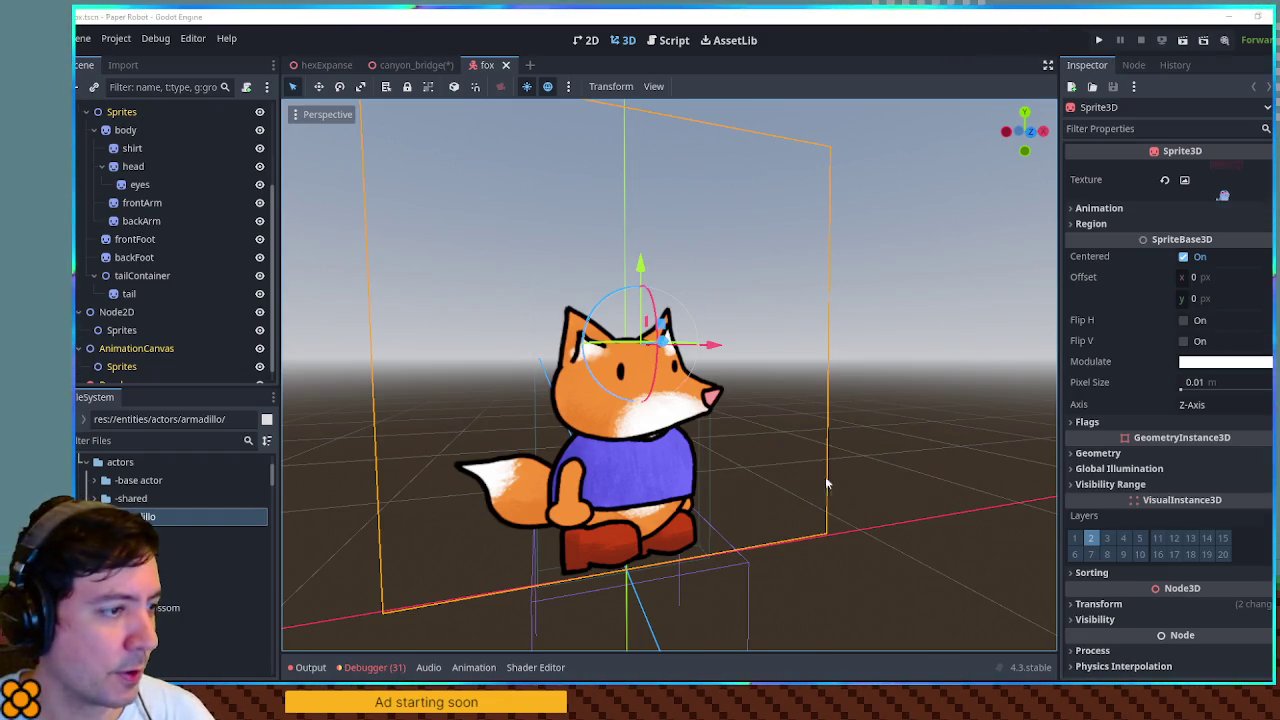
- Expand the armadillo folder and open armadillo.tscn for editing
{"action": "double_click", "coordinate": [140, 516]}
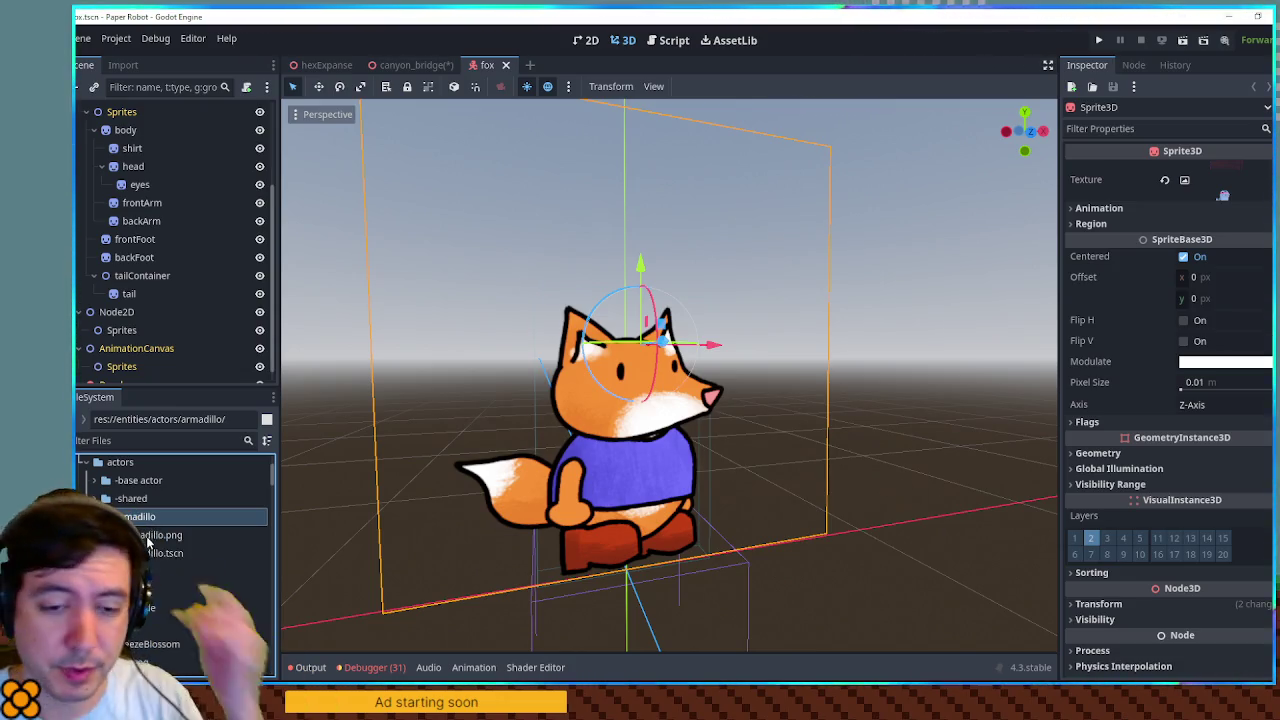
{"action": "mouse_move", "coordinate": [147, 540]}
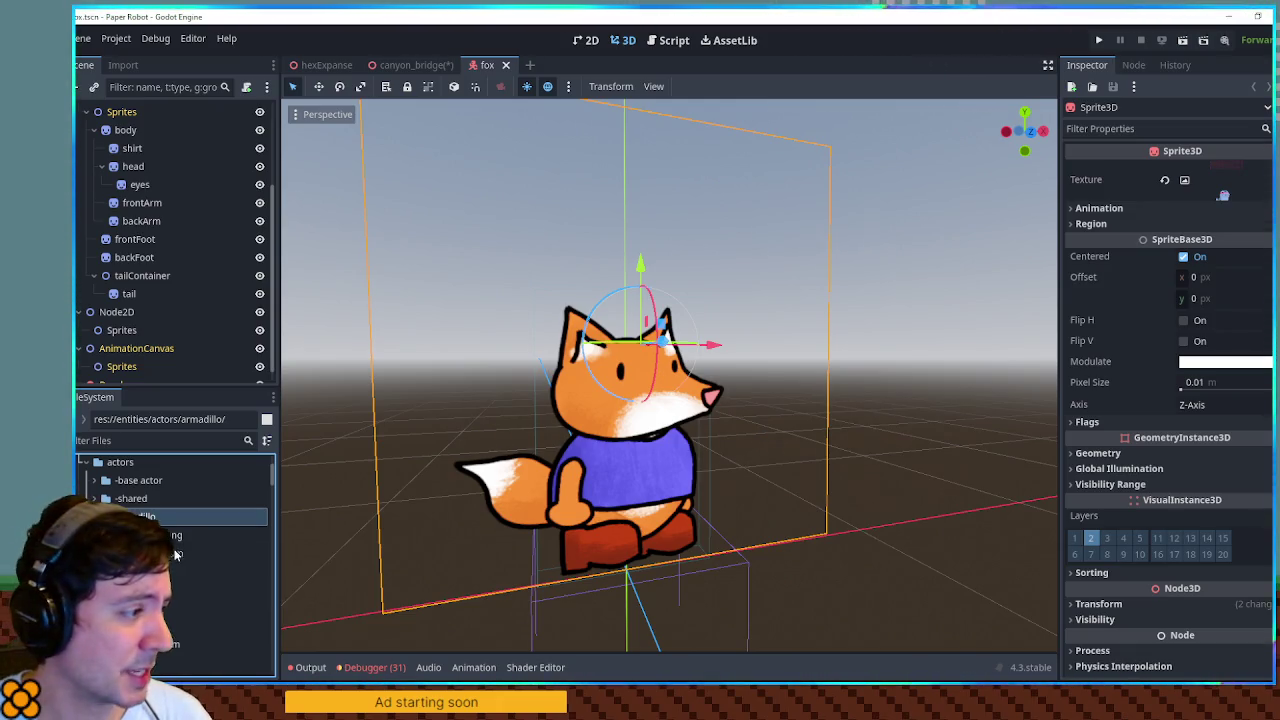
{"action": "double_click", "coordinate": [177, 553]}
{"action": "scroll", "coordinate": [130, 190], "scroll_direction": "up", "scroll_amount": 3}
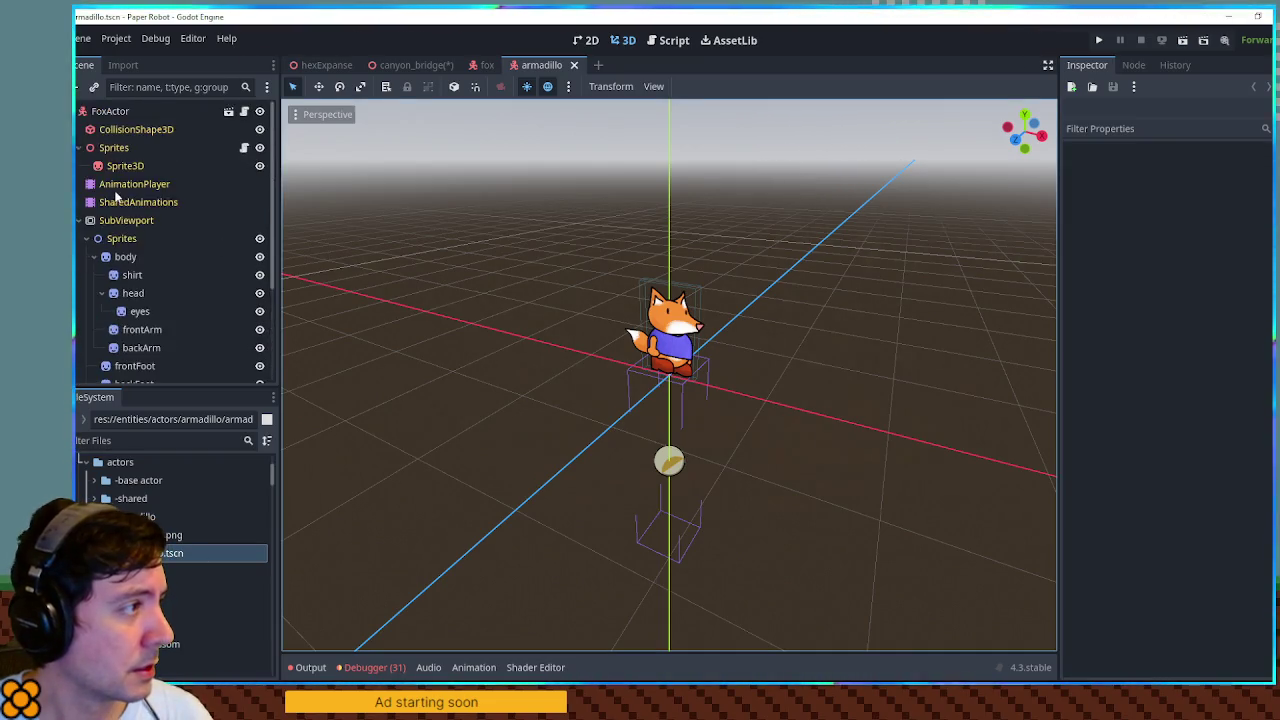
- Select the AnimationPlayer and make its Global animation library unique in Manage Animations
{"action": "scroll", "coordinate": [117, 200], "scroll_direction": "down", "scroll_amount": 4}
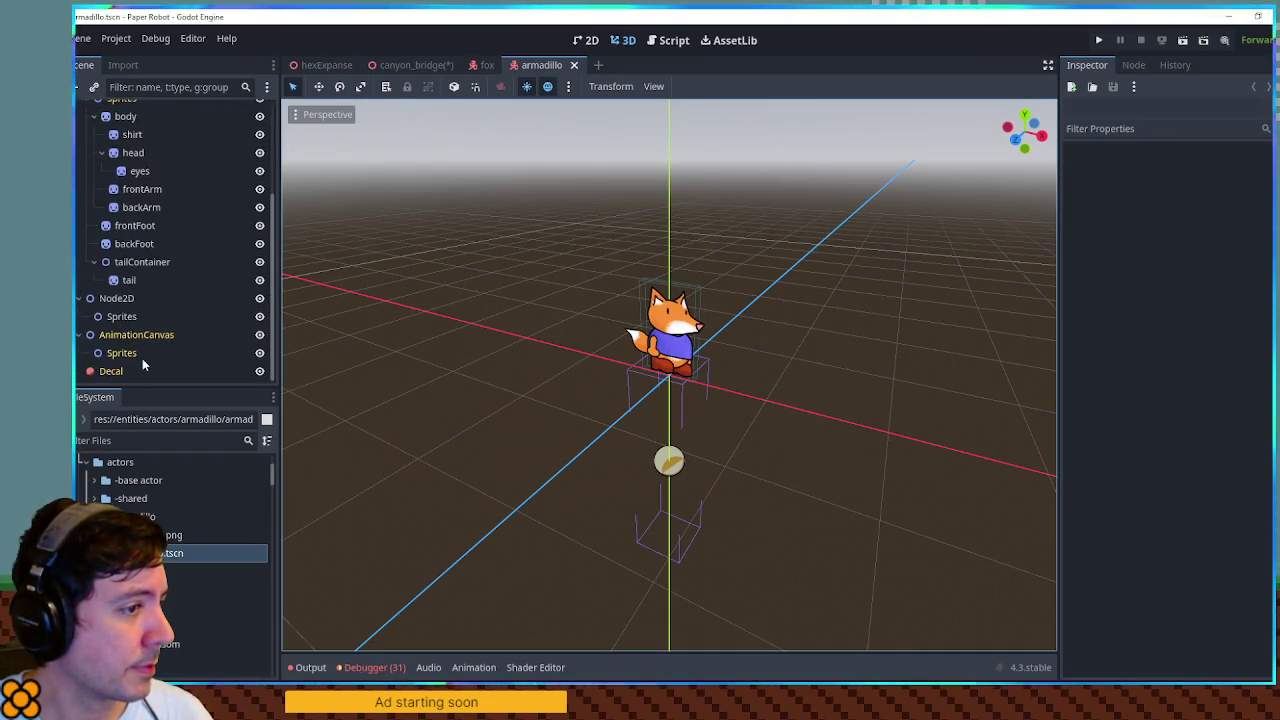
{"action": "scroll", "coordinate": [135, 340], "scroll_direction": "up", "scroll_amount": 4}
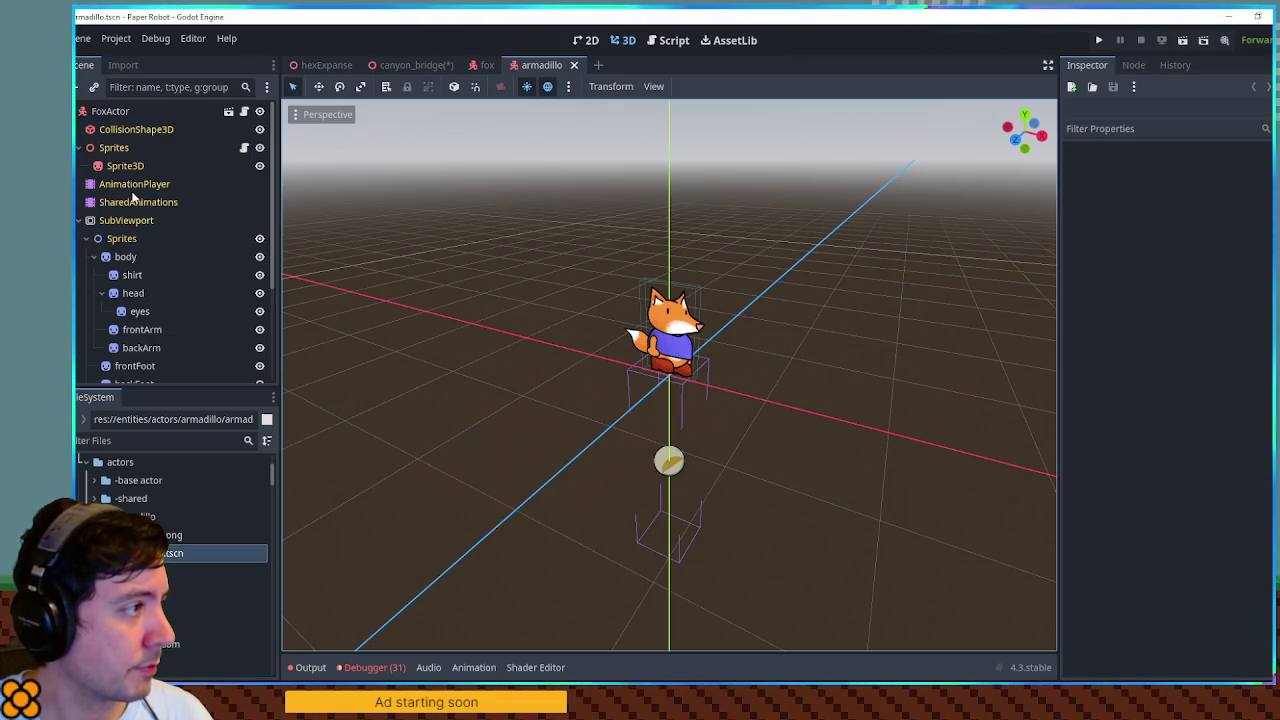
{"action": "left_click", "coordinate": [134, 184]}
{"action": "left_click", "coordinate": [530, 408]}
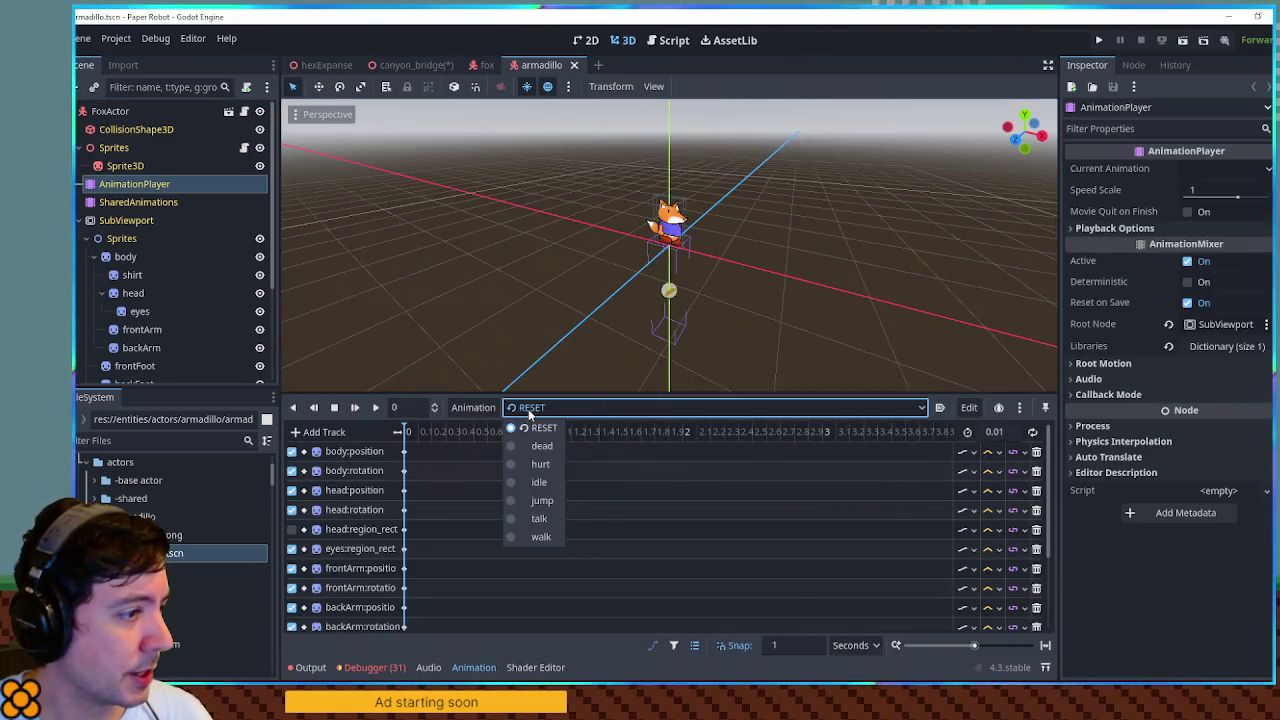
{"action": "left_click", "coordinate": [473, 408]}
{"action": "left_click", "coordinate": [474, 410]}
{"action": "left_click", "coordinate": [509, 453]}
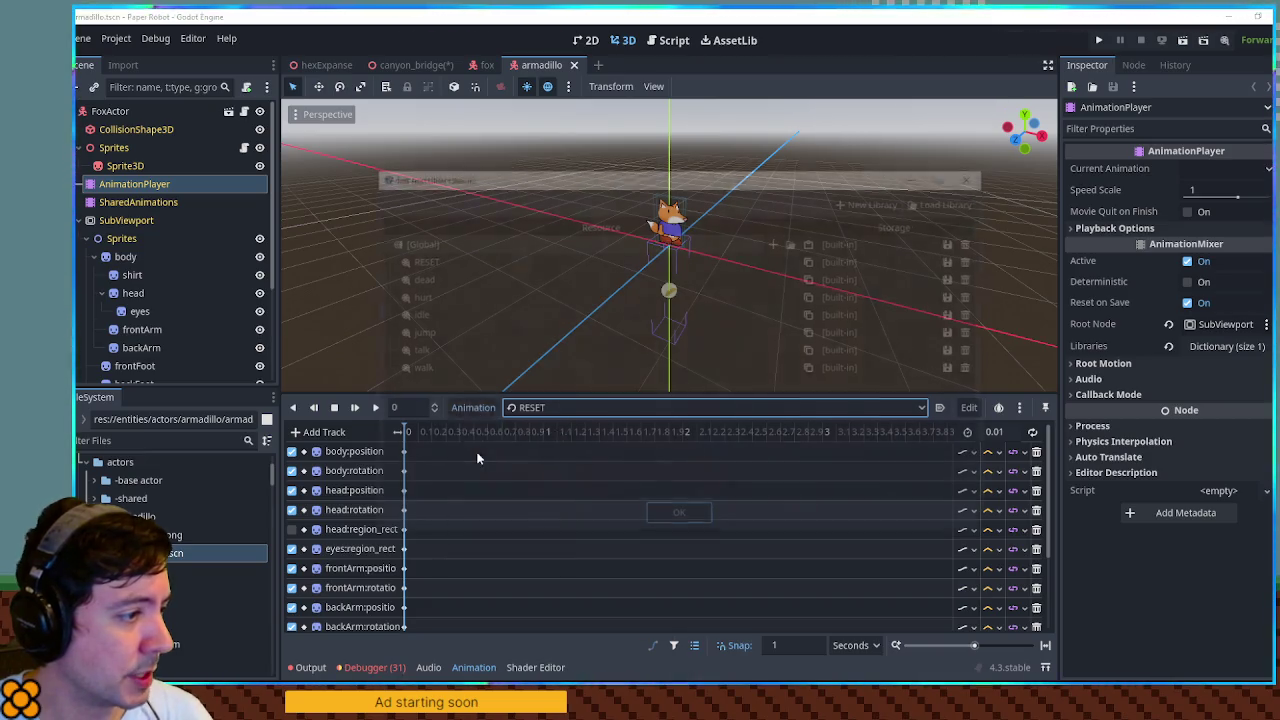
{"action": "left_click", "coordinate": [957, 241]}
{"action": "left_click", "coordinate": [970, 299]}
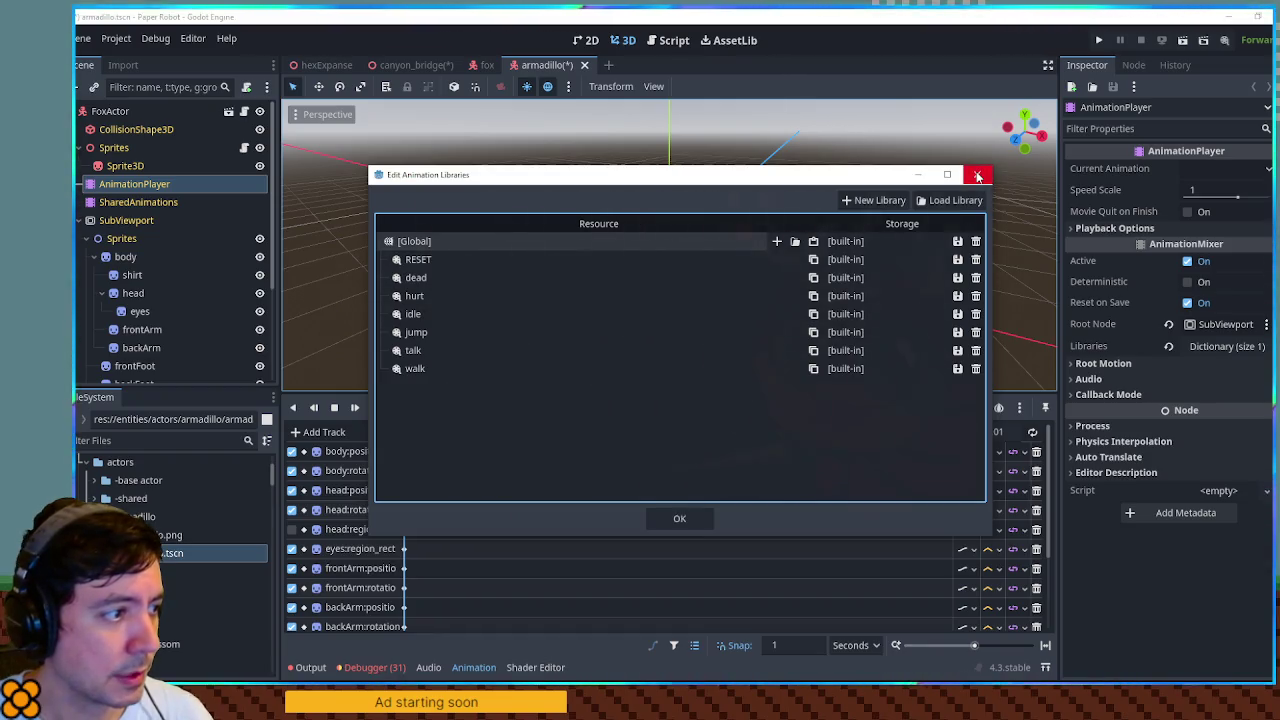
- Delete the dead and hurt animations from the library
{"action": "double_click", "coordinate": [414, 332]}
{"action": "double_click", "coordinate": [420, 295]}
{"action": "left_click", "coordinate": [976, 277]}
{"action": "left_click", "coordinate": [976, 277]}
{"action": "left_click", "coordinate": [976, 277]}
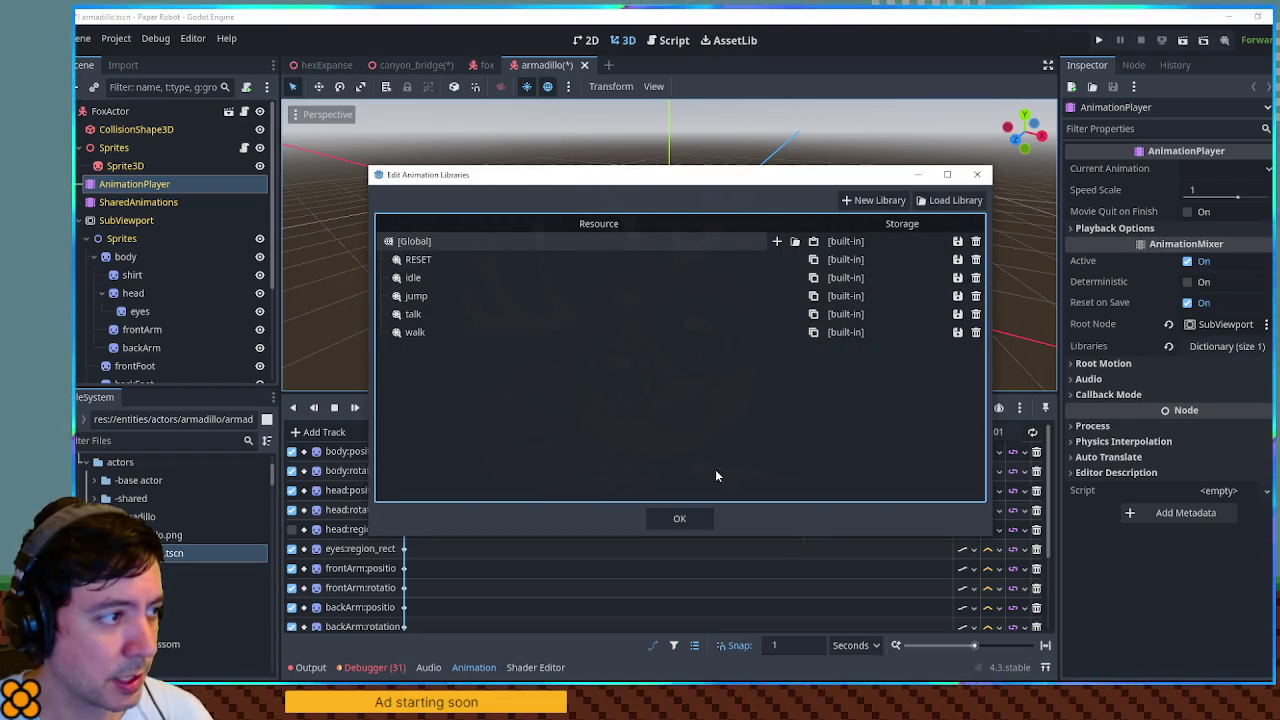
{"action": "left_click", "coordinate": [679, 518]}
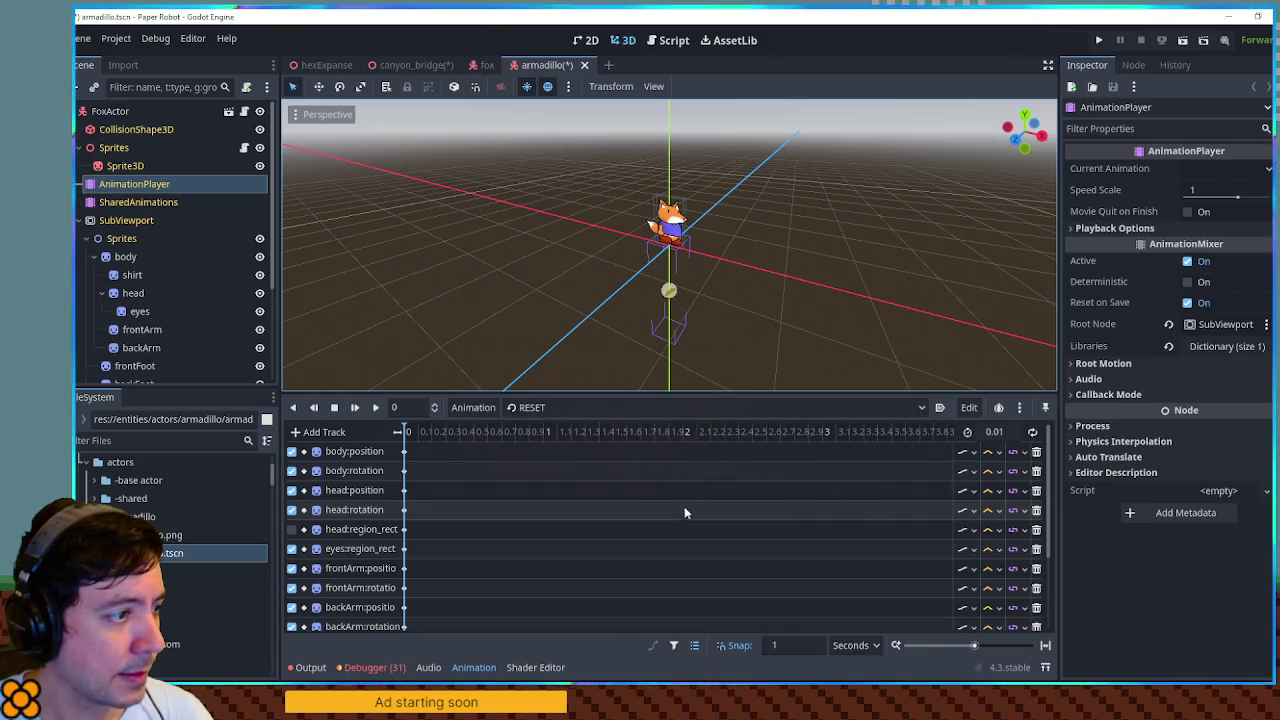
- Delete the remaining idle, jump and other fox animations
{"action": "left_click", "coordinate": [762, 407]}
{"action": "left_click", "coordinate": [473, 407]}
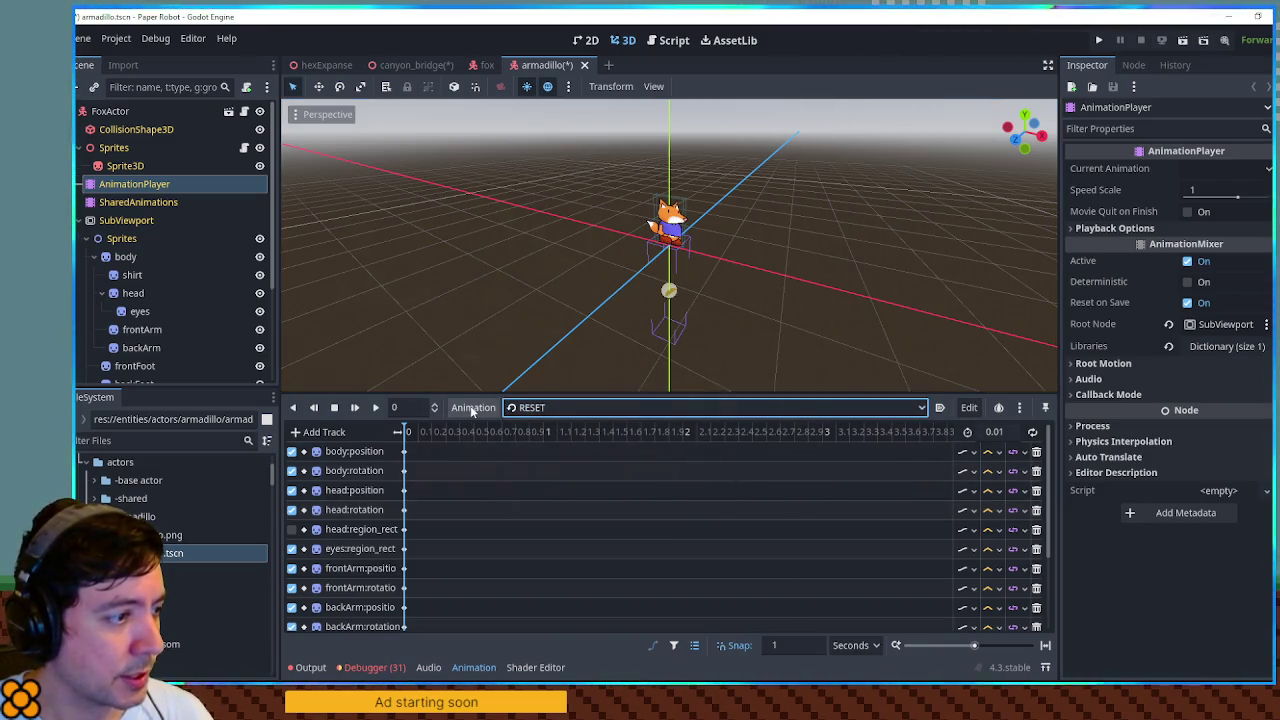
{"action": "left_click", "coordinate": [473, 407]}
{"action": "left_click", "coordinate": [476, 447]}
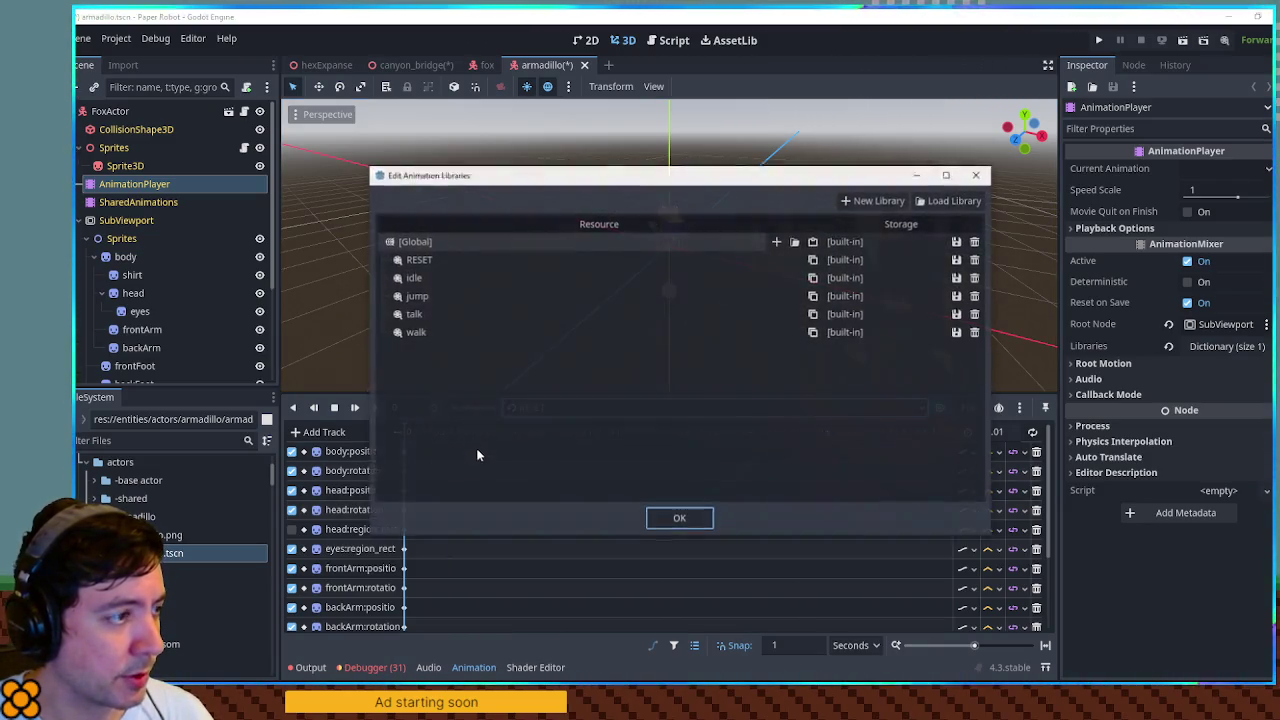
{"action": "left_click", "coordinate": [977, 278]}
{"action": "left_click", "coordinate": [977, 278]}
{"action": "left_click", "coordinate": [976, 260]}
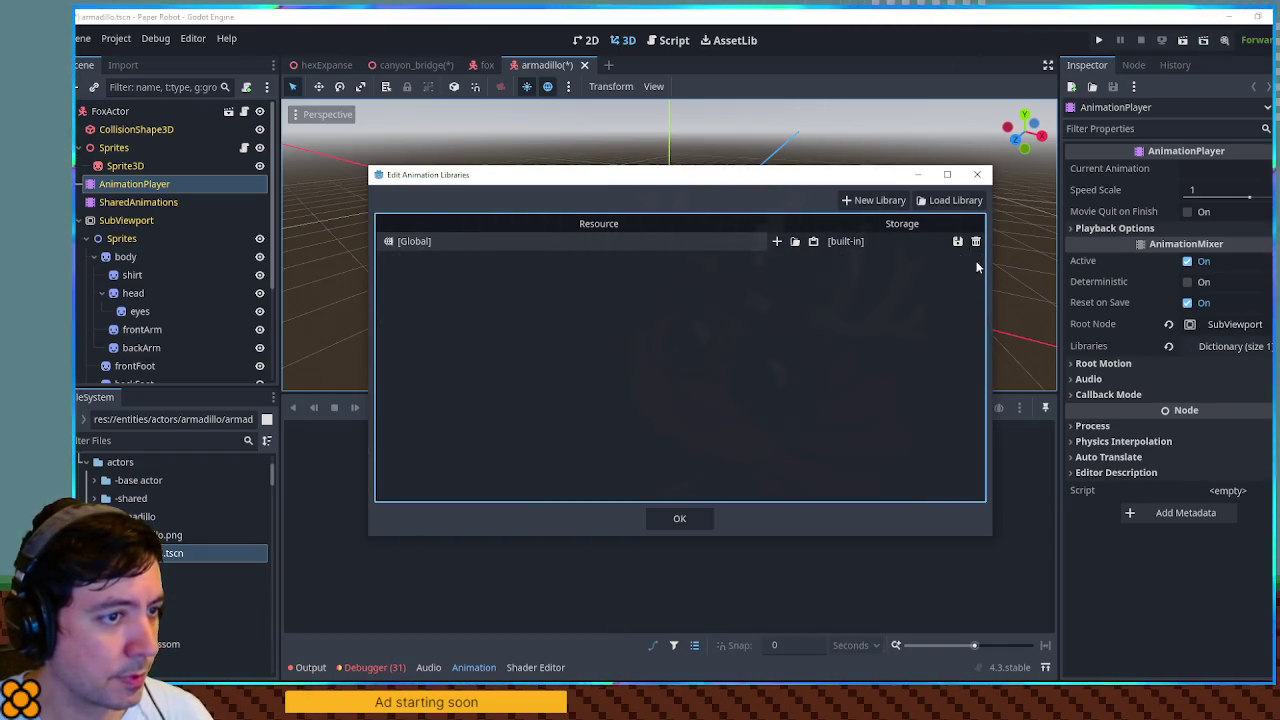
{"action": "left_click", "coordinate": [686, 519]}
- Create a new empty animation named RESET
{"action": "left_click", "coordinate": [473, 407]}
{"action": "left_click", "coordinate": [469, 425]}
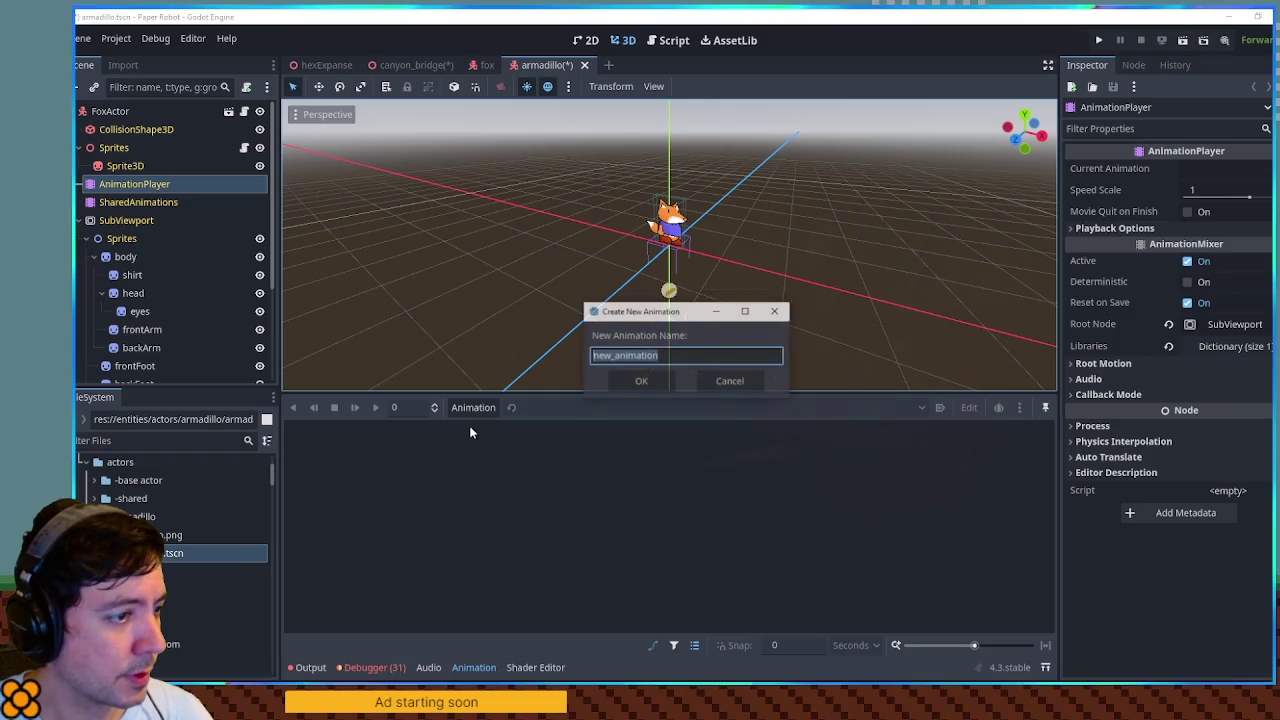
{"action": "type", "text": "RESET"}
{"action": "key", "text": "Return"}
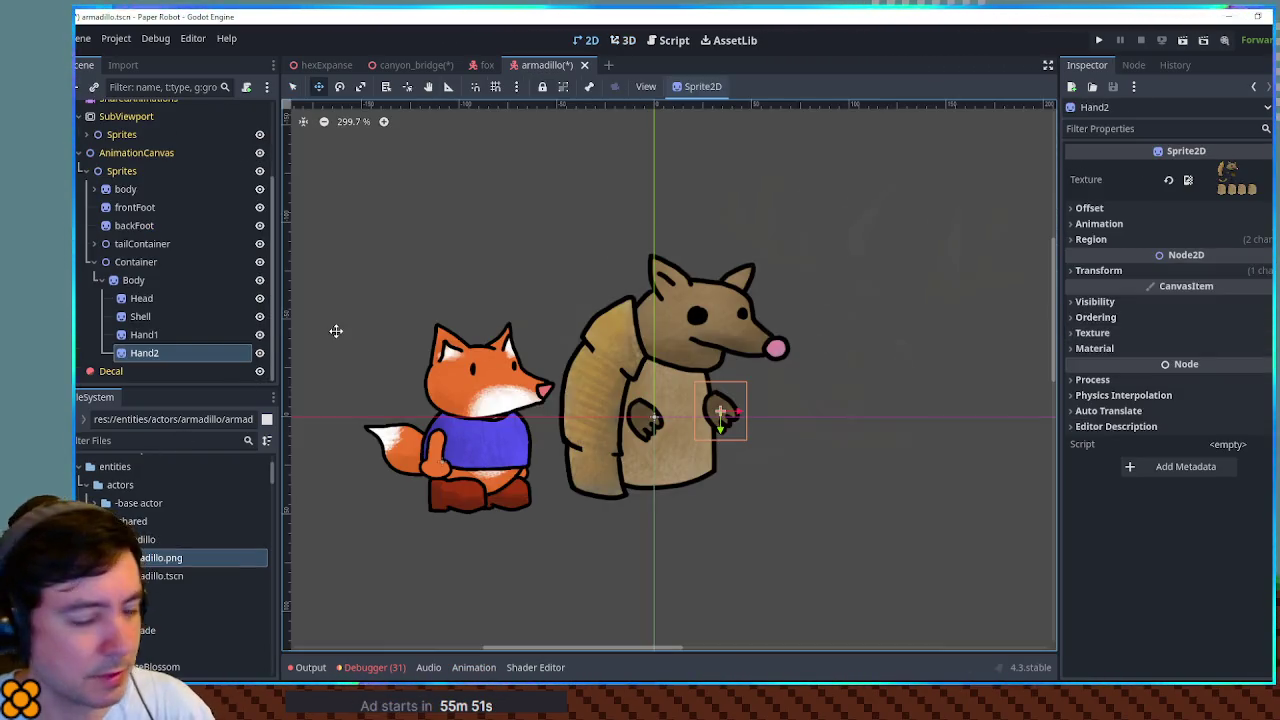
- Make Foot1 from a Hand1 copy, its region set to the foot, placed under the body
{"action": "left_click", "coordinate": [140, 336]}
{"action": "key", "text": "ctrl+d"}
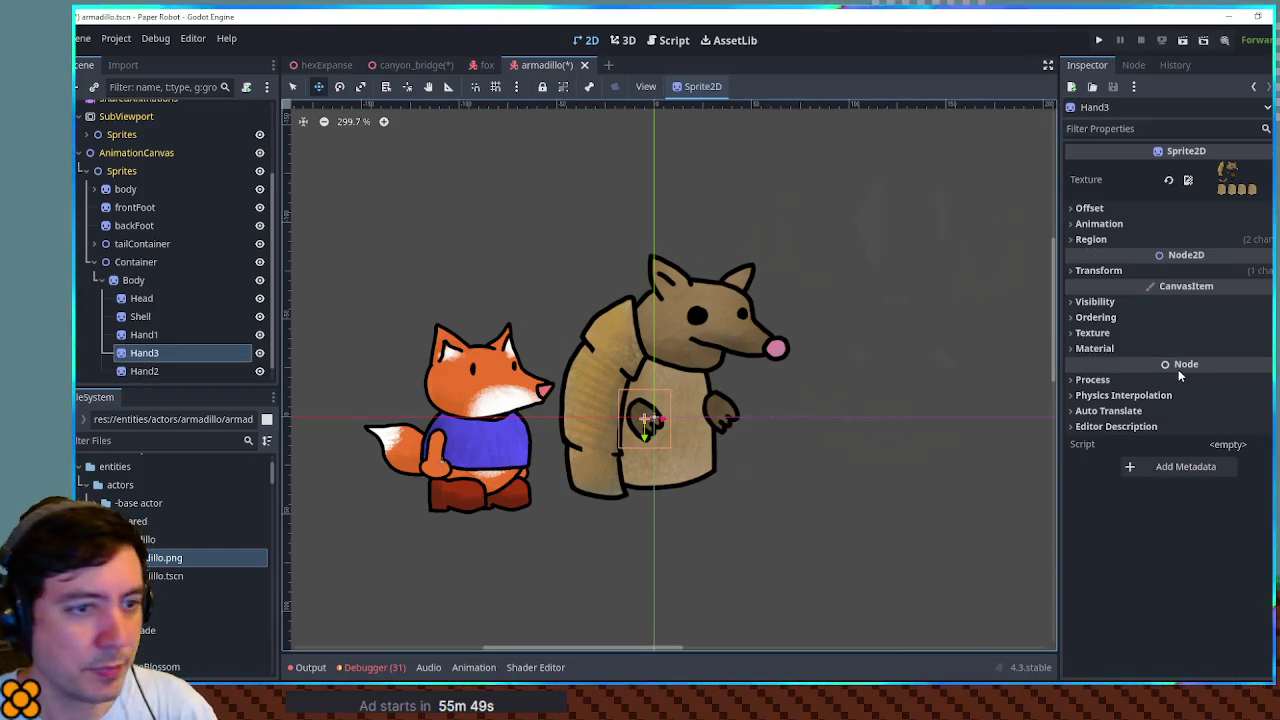
{"action": "left_click_drag", "start_coordinate": [151, 331], "coordinate": [157, 362]}
{"action": "left_click", "coordinate": [1100, 240]}
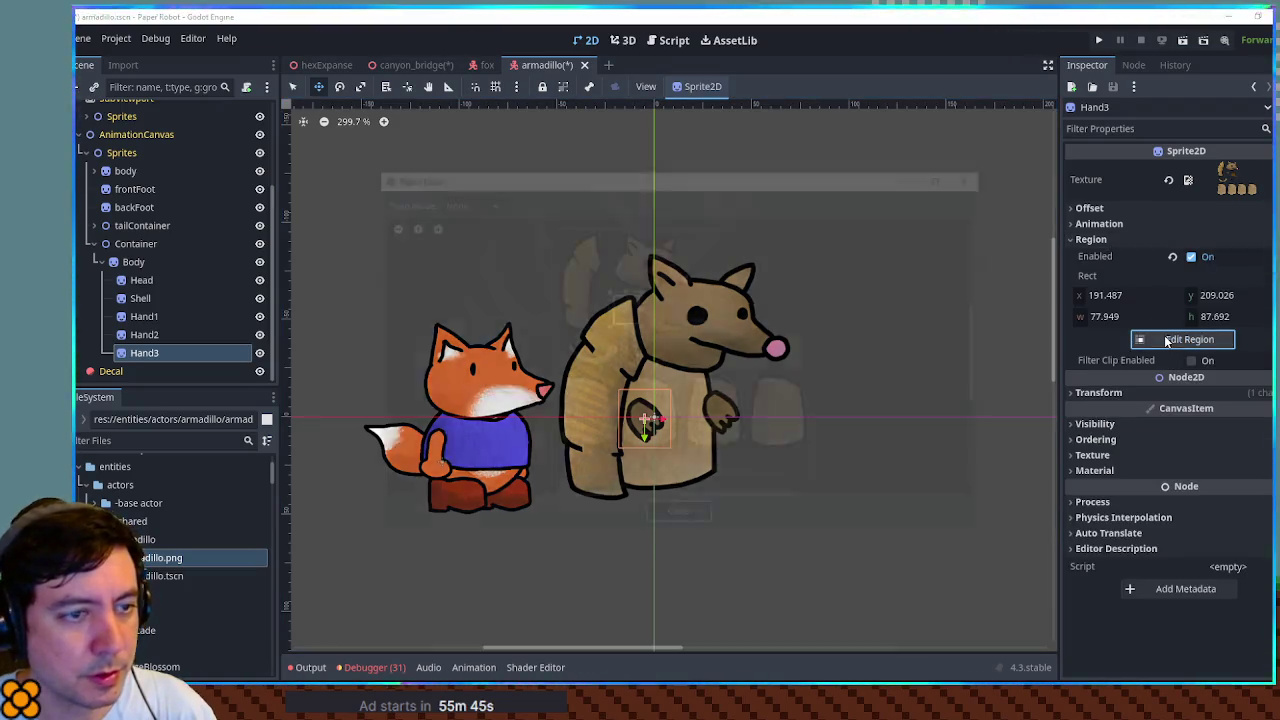
{"action": "left_click", "coordinate": [1189, 339]}
{"action": "mouse_move", "coordinate": [692, 297]}
{"action": "left_mouse_down"}
{"action": "mouse_move", "coordinate": [636, 338]}
{"action": "mouse_move", "coordinate": [663, 293]}
{"action": "mouse_move", "coordinate": [640, 320]}
{"action": "mouse_move", "coordinate": [687, 346]}
{"action": "left_mouse_up"}
{"action": "left_click", "coordinate": [668, 522]}
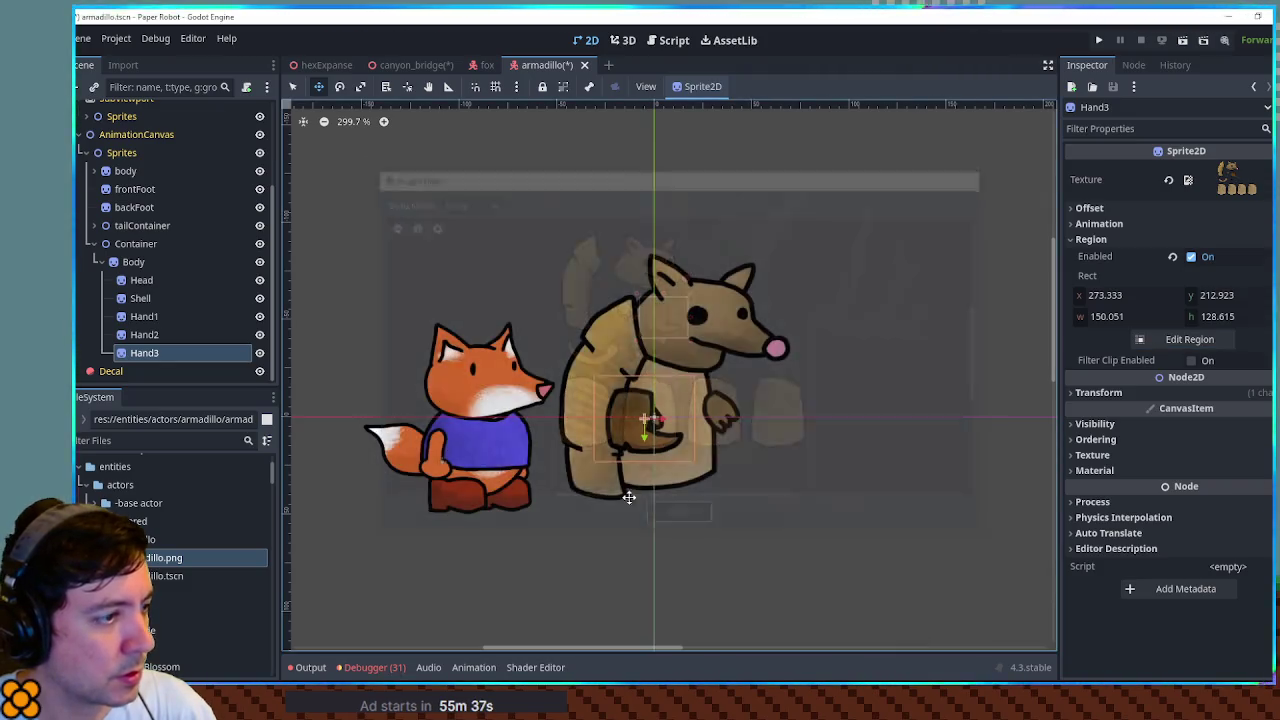
{"action": "left_click_drag", "start_coordinate": [645, 412], "coordinate": [636, 489]}
{"action": "key", "text": "F2"}
{"action": "type", "text": "Foot1"}
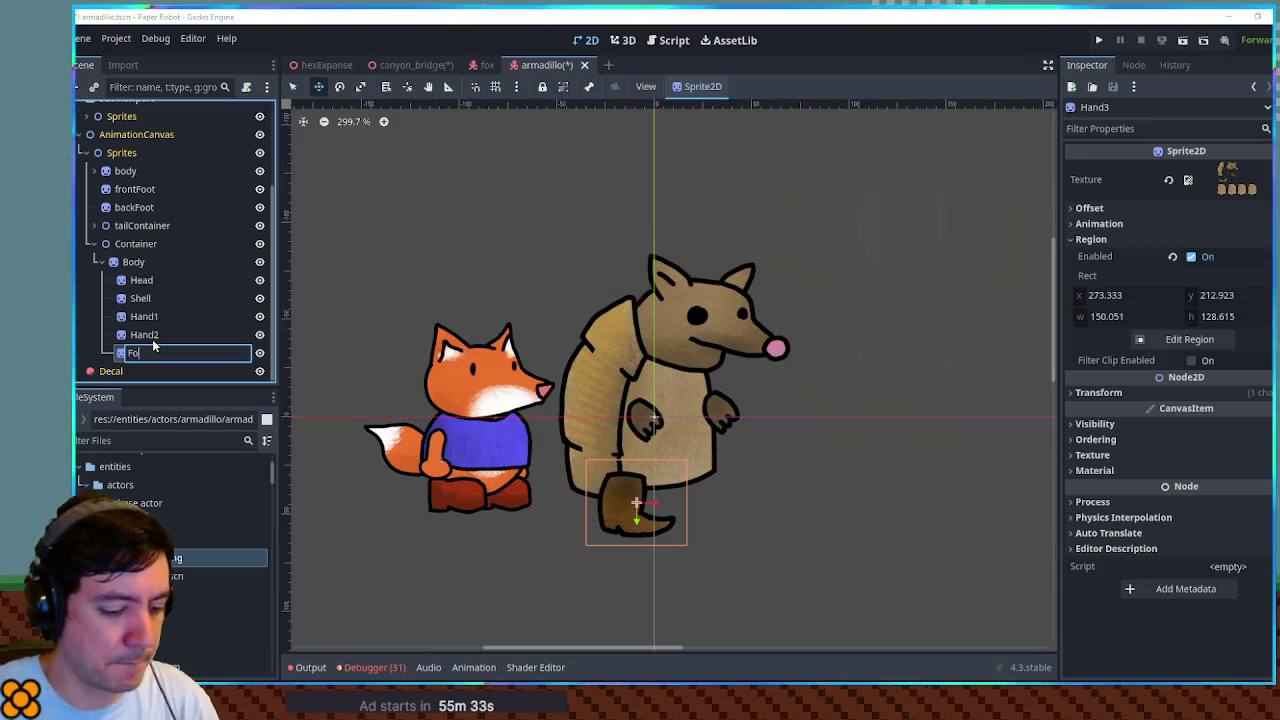
{"action": "key", "text": "Return"}
- Duplicate Foot1 as Foot2, scale it to 0.815 and place it slightly right
{"action": "key", "text": "ctrl+d"}
{"action": "mouse_move", "coordinate": [636, 500]}
{"action": "left_mouse_down"}
{"action": "mouse_move", "coordinate": [697, 503]}
{"action": "mouse_move", "coordinate": [688, 489]}
{"action": "left_mouse_up"}
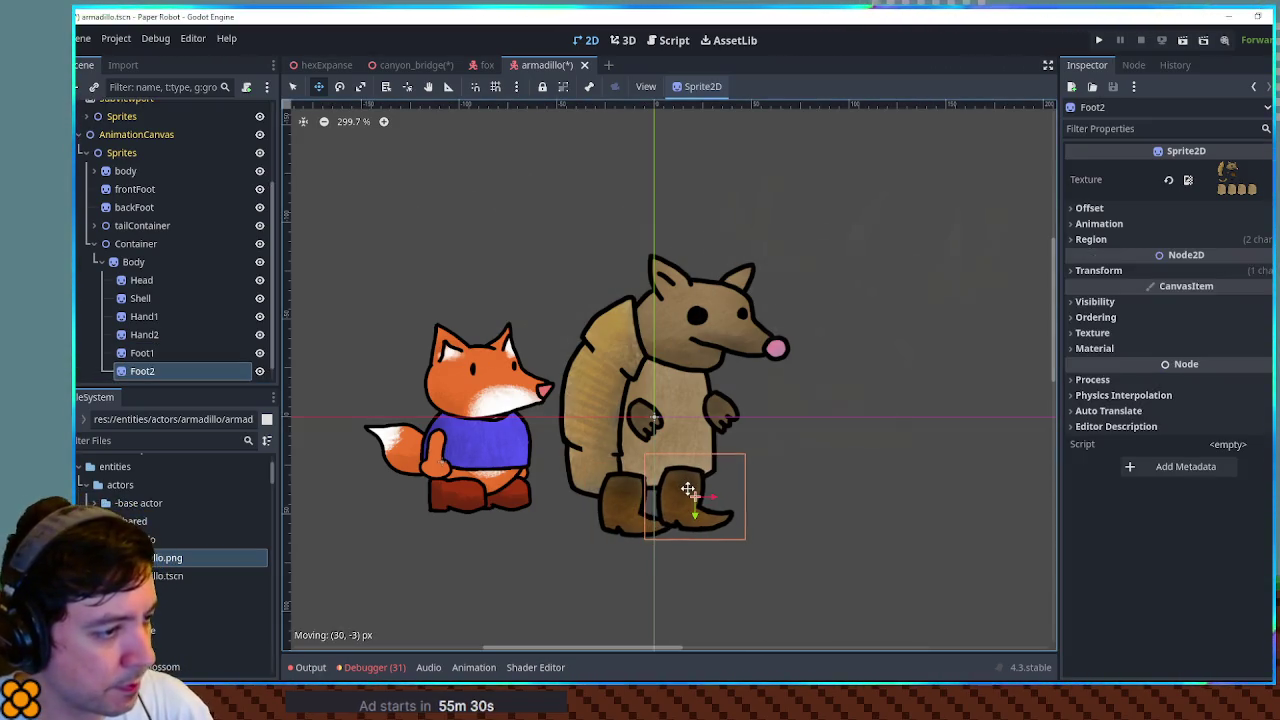
{"action": "left_click", "coordinate": [1097, 270]}
{"action": "left_click_drag", "start_coordinate": [1210, 352], "coordinate": [1190, 352]}
{"action": "left_click_drag", "start_coordinate": [695, 490], "coordinate": [682, 494]}
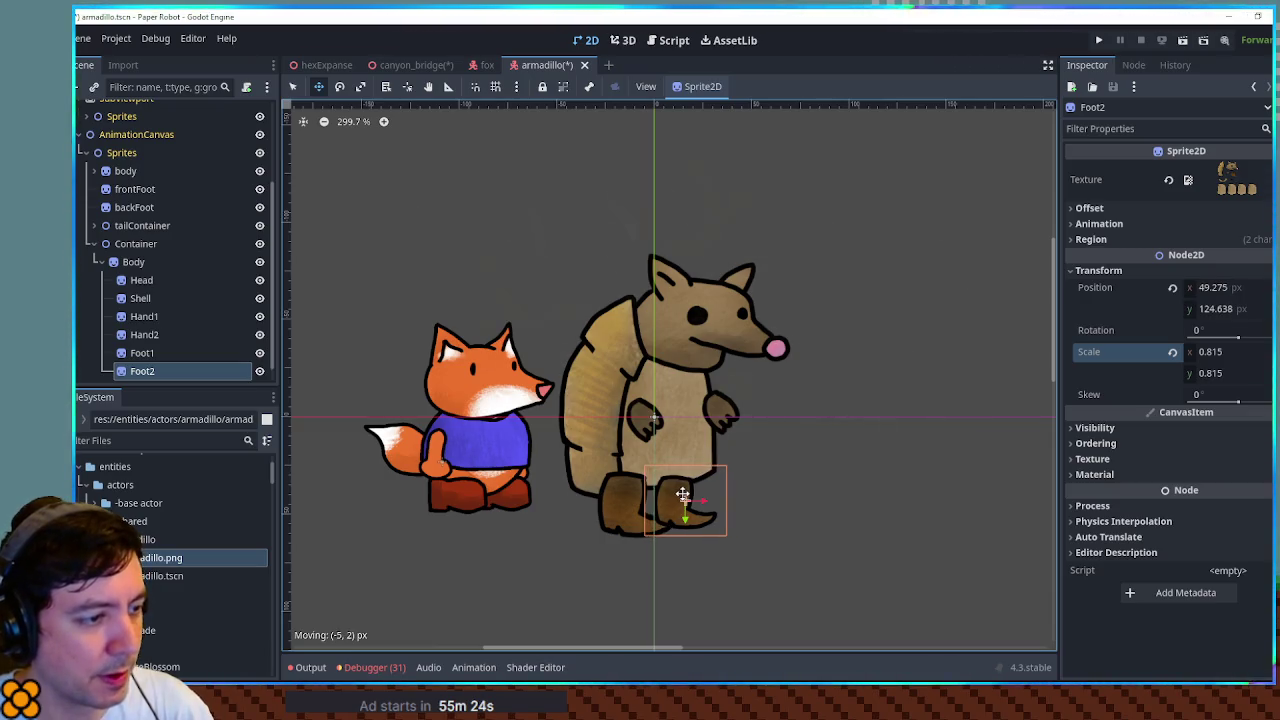
- Set Z Index -1 on Hand2 and Foot2 to put them behind the body
{"action": "left_click", "coordinate": [149, 334], "text": "ctrl"}
{"action": "left_click", "coordinate": [1096, 317]}
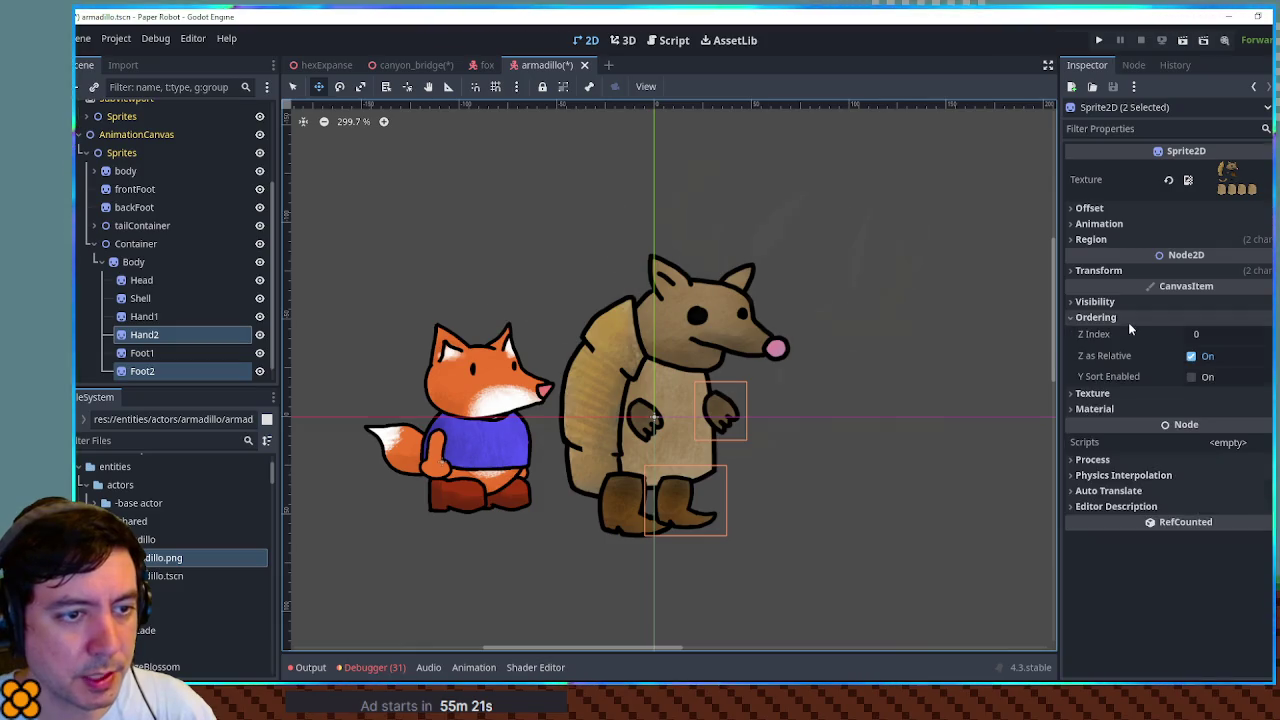
{"action": "left_click", "coordinate": [1228, 334]}
{"action": "type", "text": "-1"}
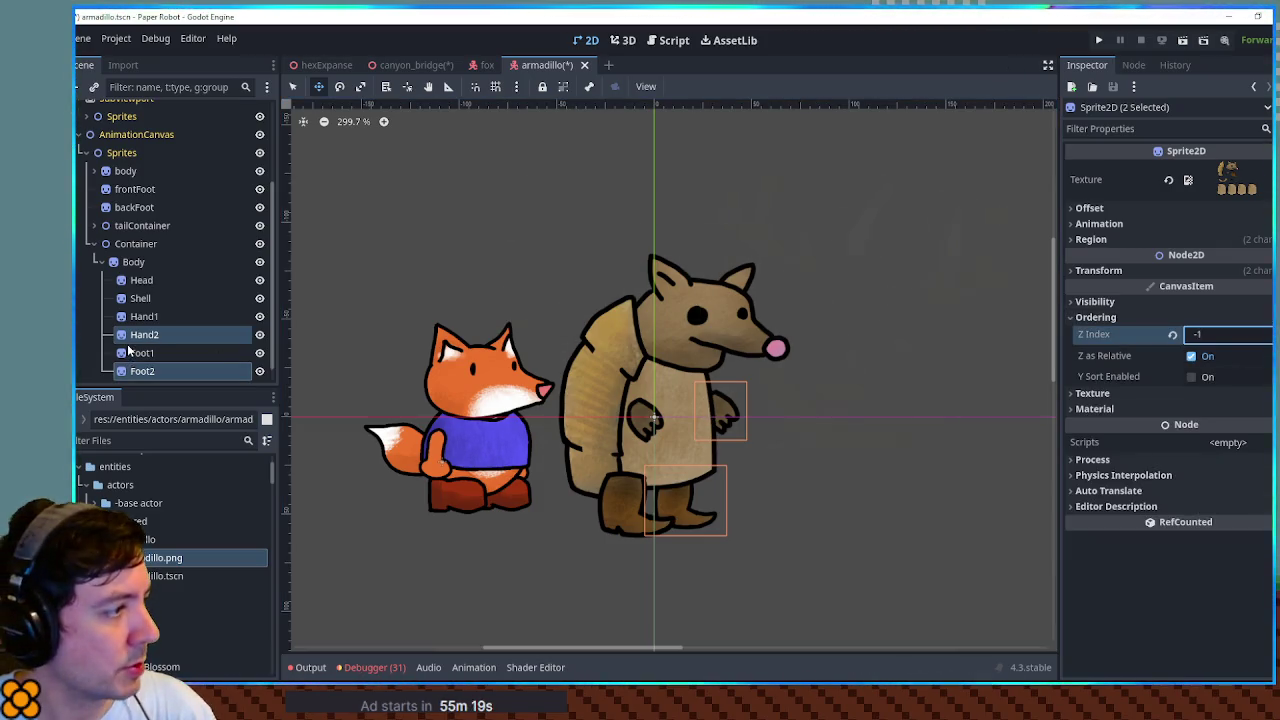
- Add a Tail sprite from a Hand1 copy, framed on the tail, at the rear with Z Index -1
{"action": "left_click", "coordinate": [146, 318]}
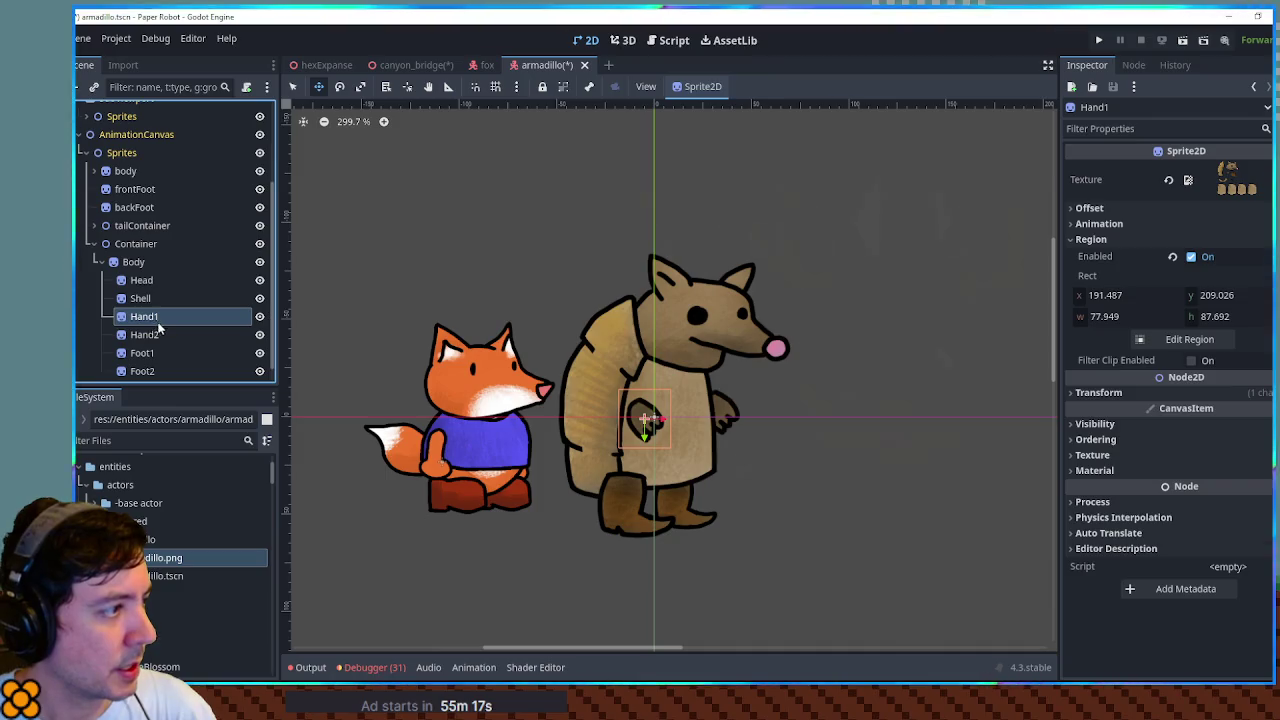
{"action": "key", "text": "ctrl+d"}
{"action": "double_click", "coordinate": [166, 330]}
{"action": "type", "text": "Tail"}
{"action": "key", "text": "Return"}
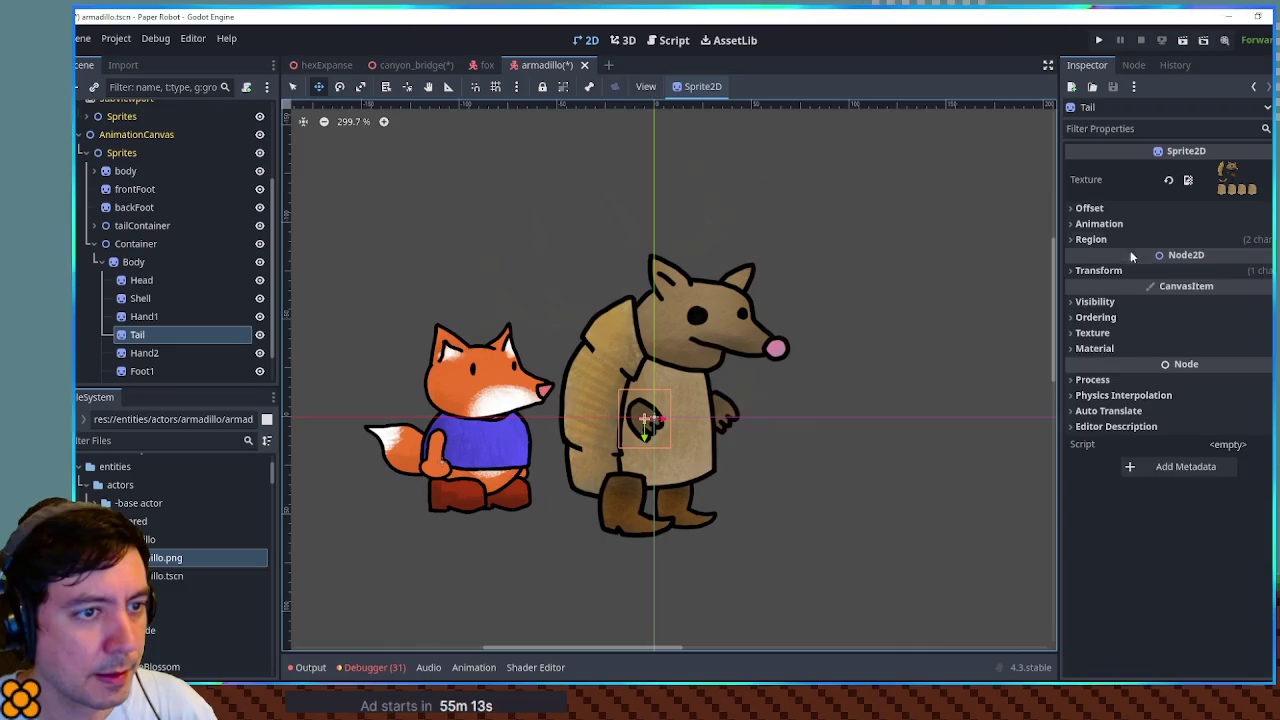
{"action": "left_click", "coordinate": [1091, 239]}
{"action": "left_click", "coordinate": [1189, 339]}
{"action": "left_click_drag", "start_coordinate": [556, 334], "coordinate": [625, 372]}
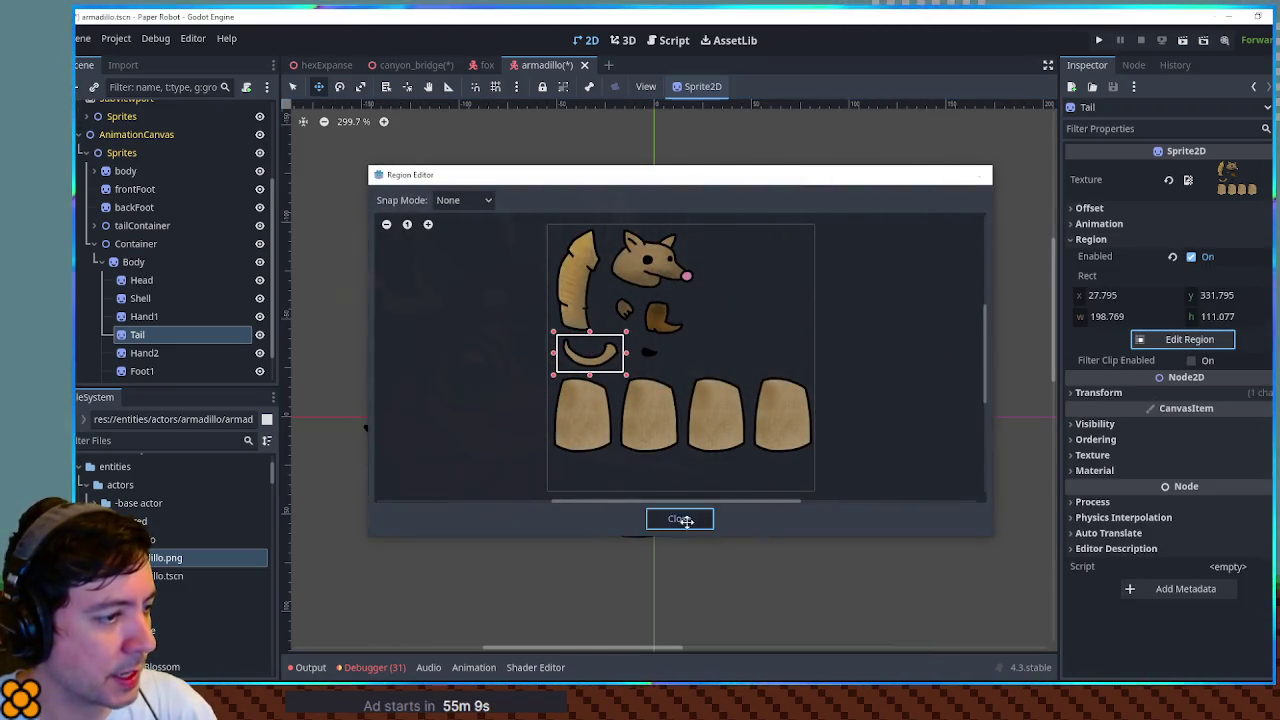
{"action": "left_click", "coordinate": [687, 527]}
{"action": "mouse_move", "coordinate": [677, 416]}
{"action": "left_mouse_down"}
{"action": "mouse_move", "coordinate": [570, 470]}
{"action": "mouse_move", "coordinate": [588, 487]}
{"action": "left_mouse_up"}
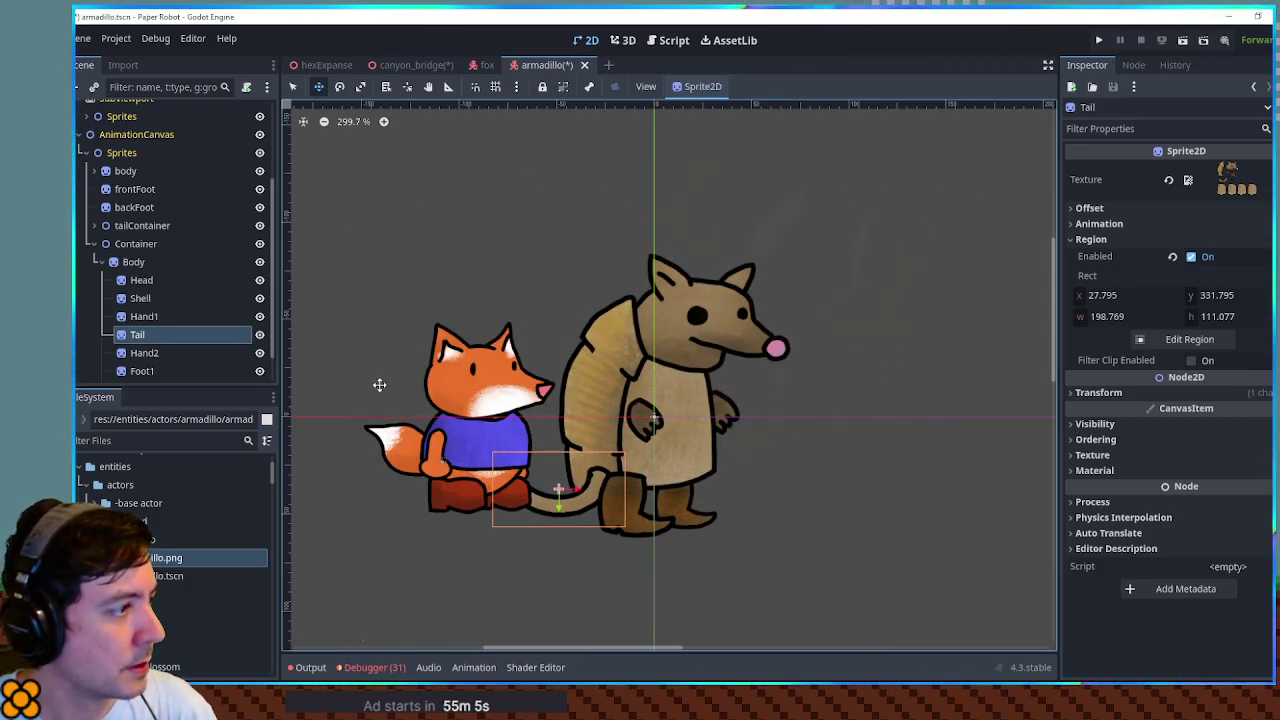
{"action": "left_click", "coordinate": [1170, 441]}
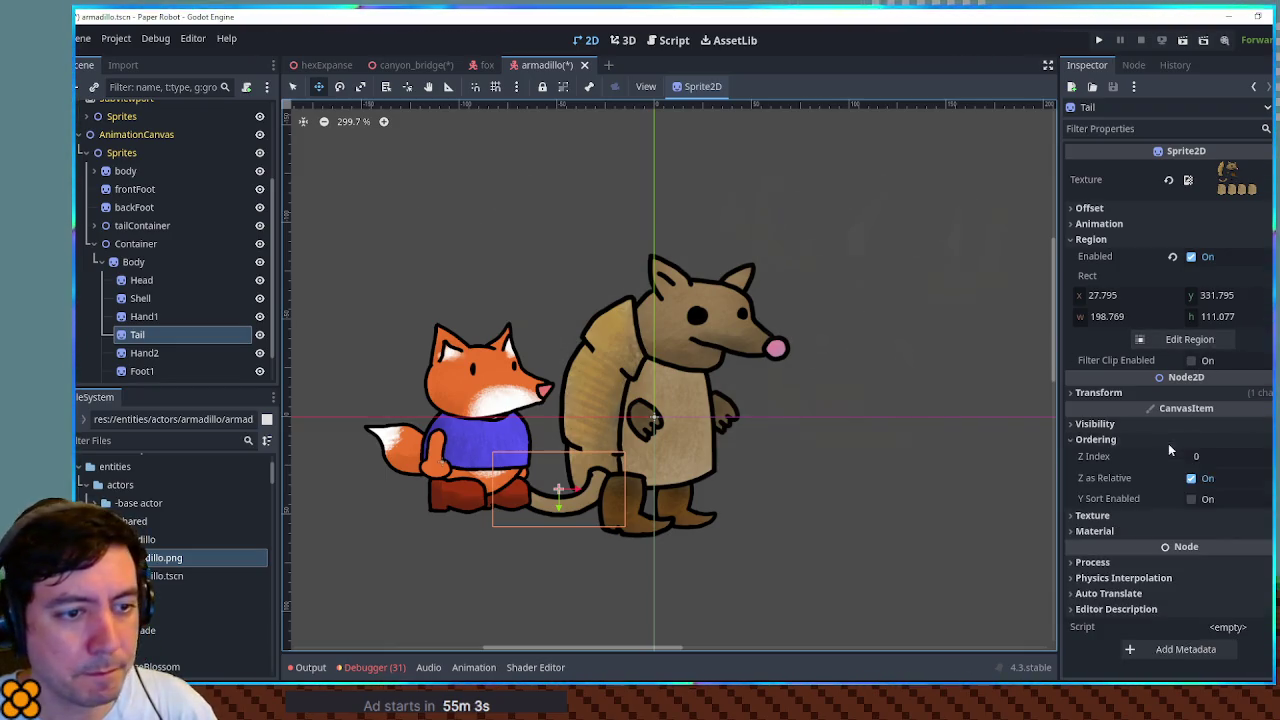
{"action": "left_click", "coordinate": [1225, 456]}
{"action": "type", "text": "-1"}
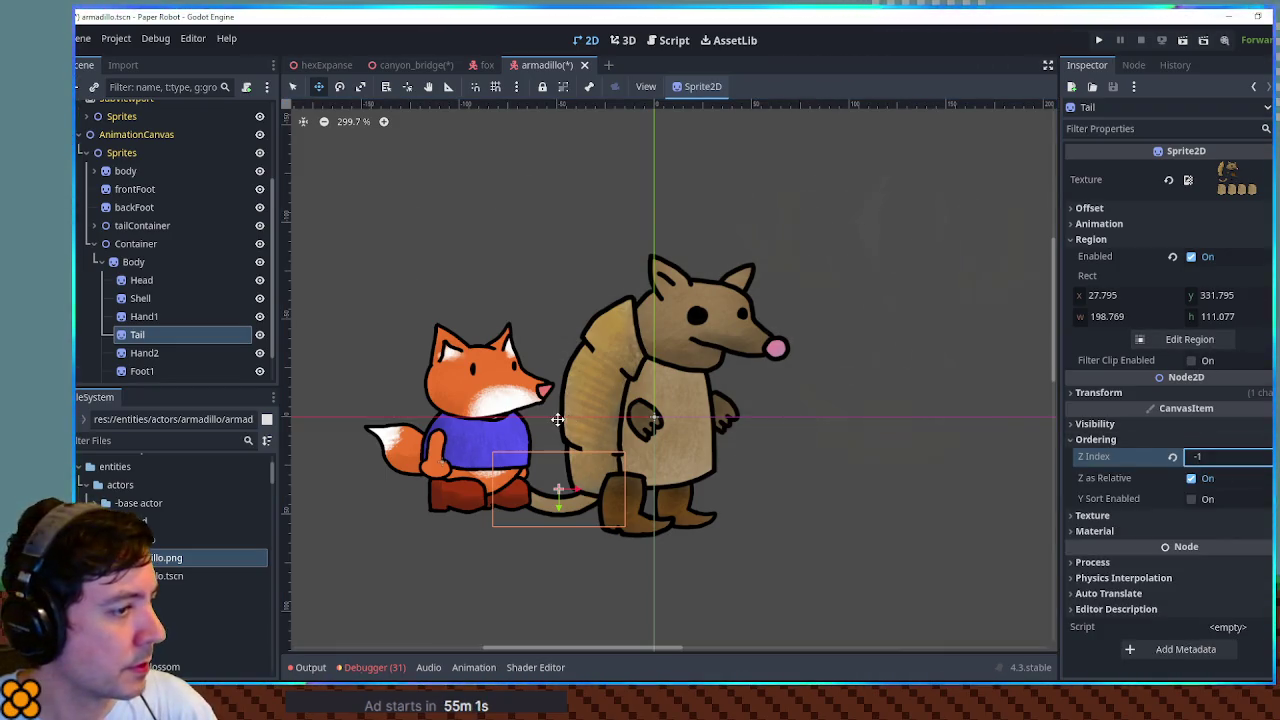
- Reposition the Body sprite and shift Hand1 slightly left
{"action": "left_click", "coordinate": [131, 262]}
{"action": "mouse_move", "coordinate": [657, 437]}
{"action": "left_mouse_down"}
{"action": "mouse_move", "coordinate": [580, 395]}
{"action": "mouse_move", "coordinate": [665, 413]}
{"action": "left_mouse_up"}
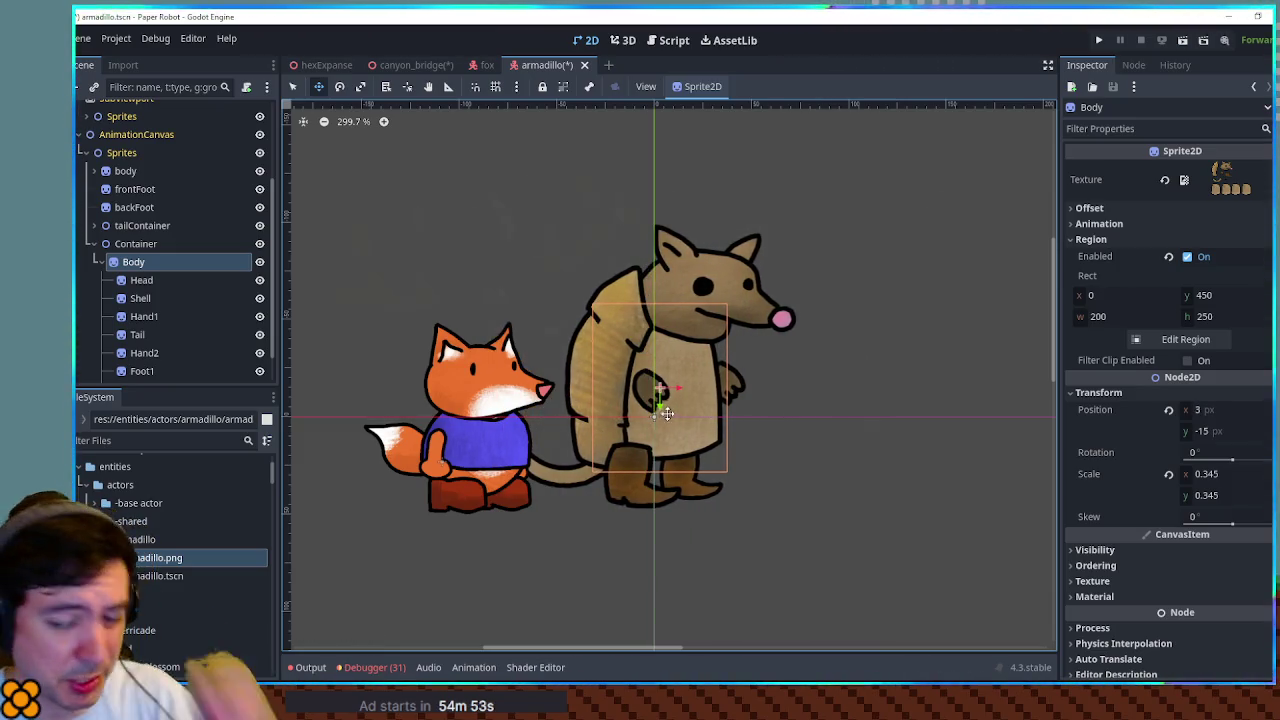
{"action": "scroll", "coordinate": [232, 292], "scroll_direction": "down", "scroll_amount": 1}
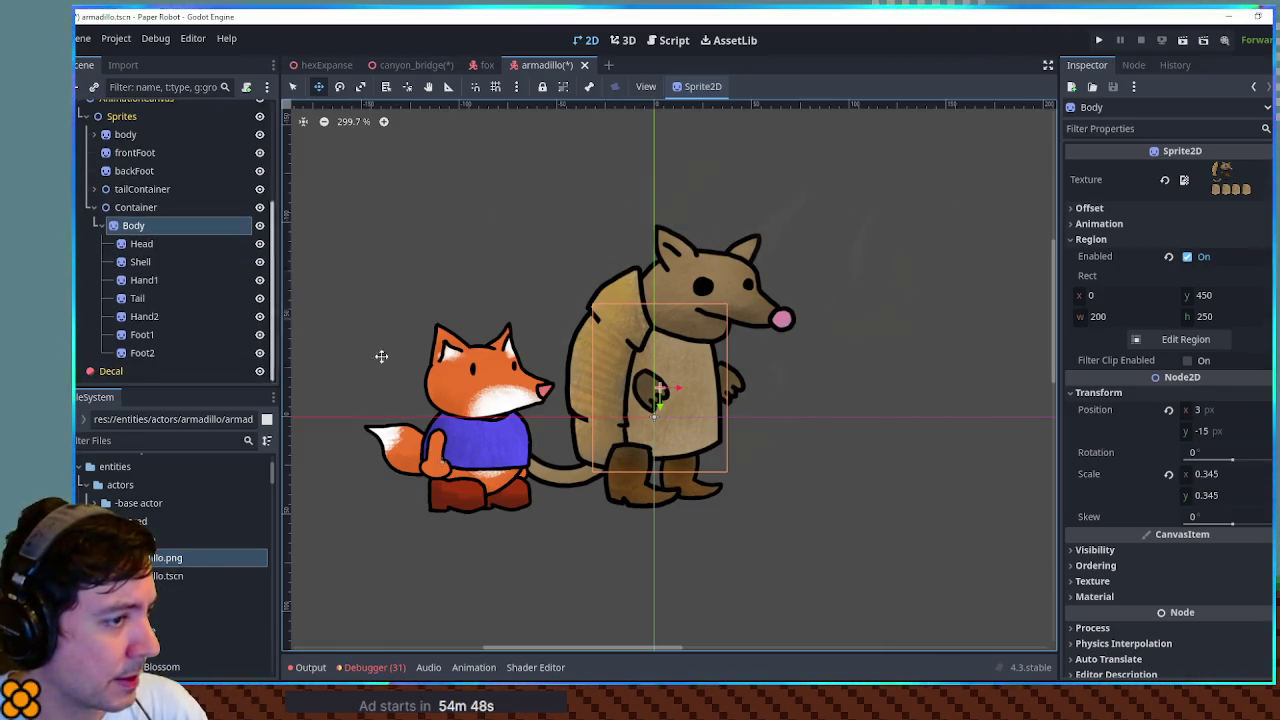
{"action": "scroll", "coordinate": [669, 377], "scroll_direction": "up", "scroll_amount": 1}
{"action": "scroll", "coordinate": [669, 377], "scroll_direction": "up", "scroll_amount": 1}
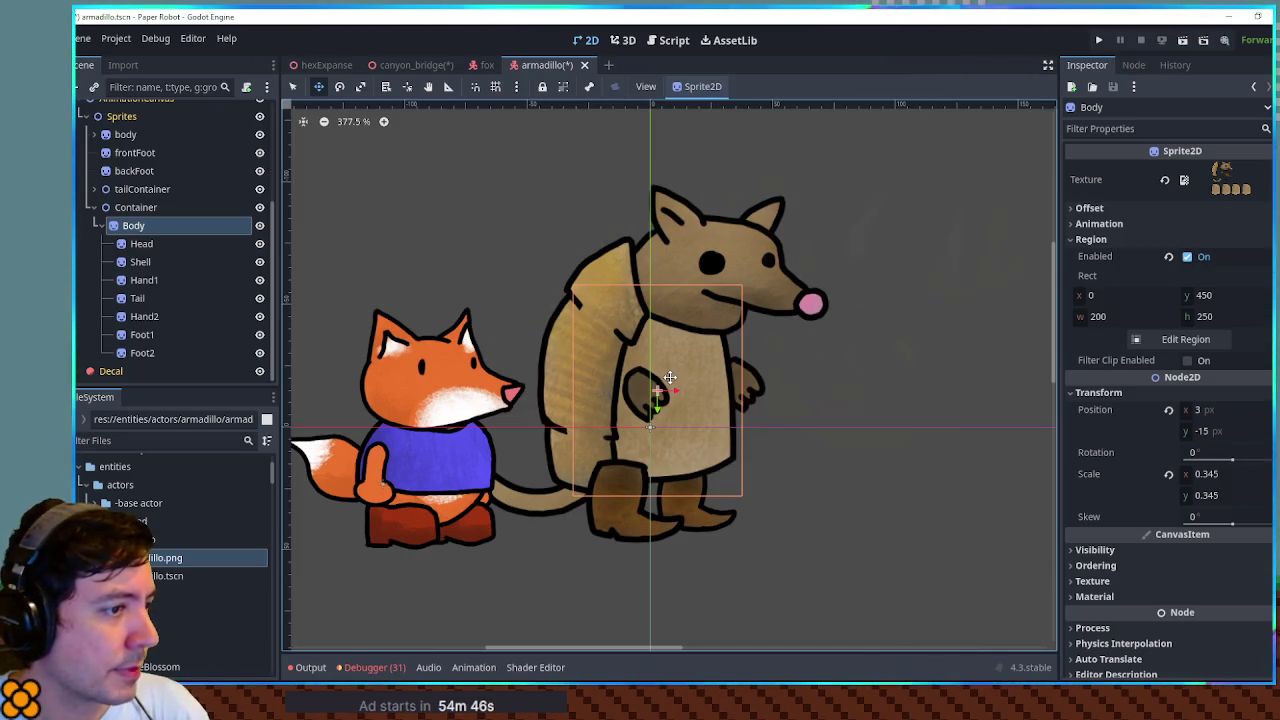
{"action": "scroll", "coordinate": [669, 377], "scroll_direction": "down", "scroll_amount": 1}
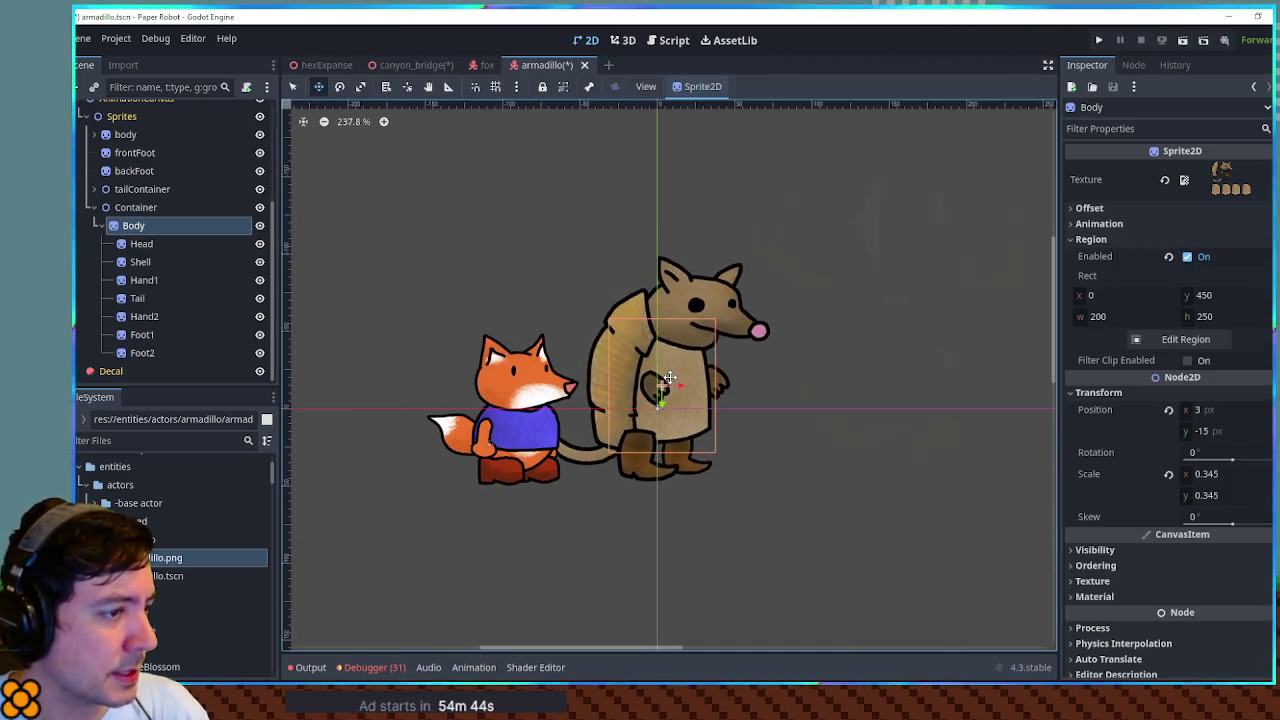
{"action": "left_click", "coordinate": [205, 281]}
{"action": "left_click_drag", "start_coordinate": [666, 403], "coordinate": [656, 403]}
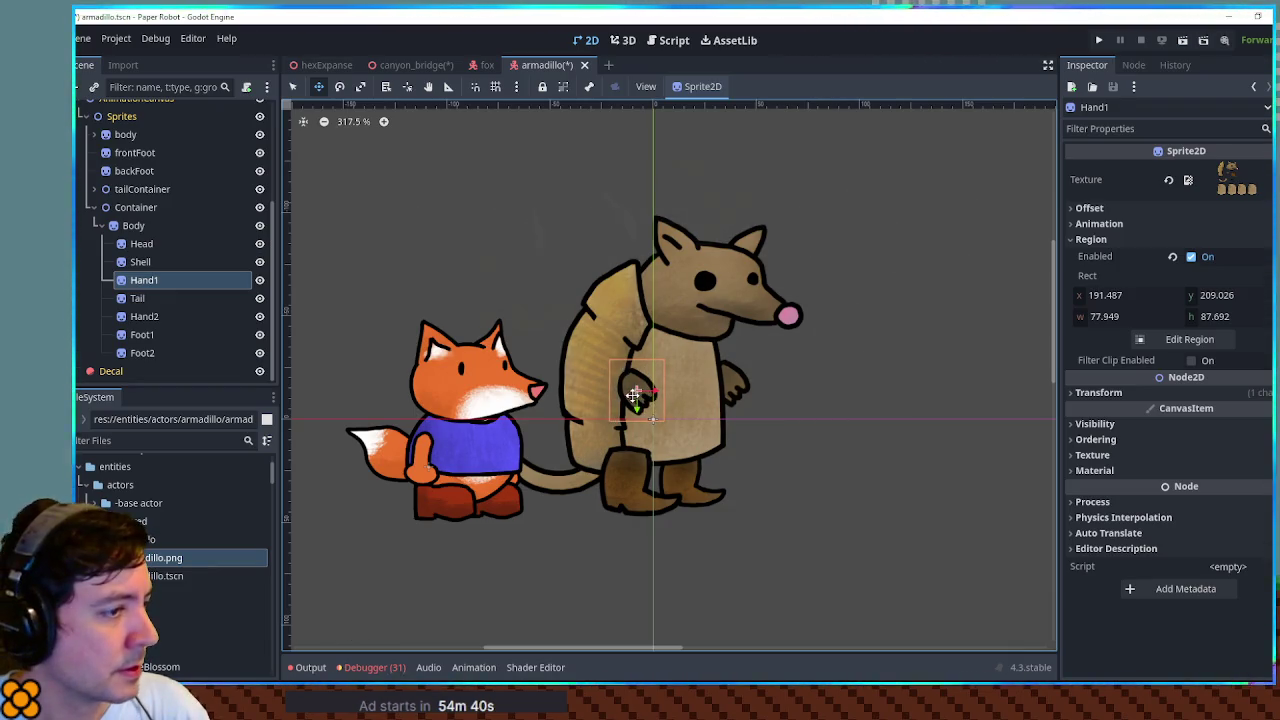
- Give the Shell Z Index 1 so it covers Hand1, then select the four fox parts
{"action": "left_click", "coordinate": [138, 261]}
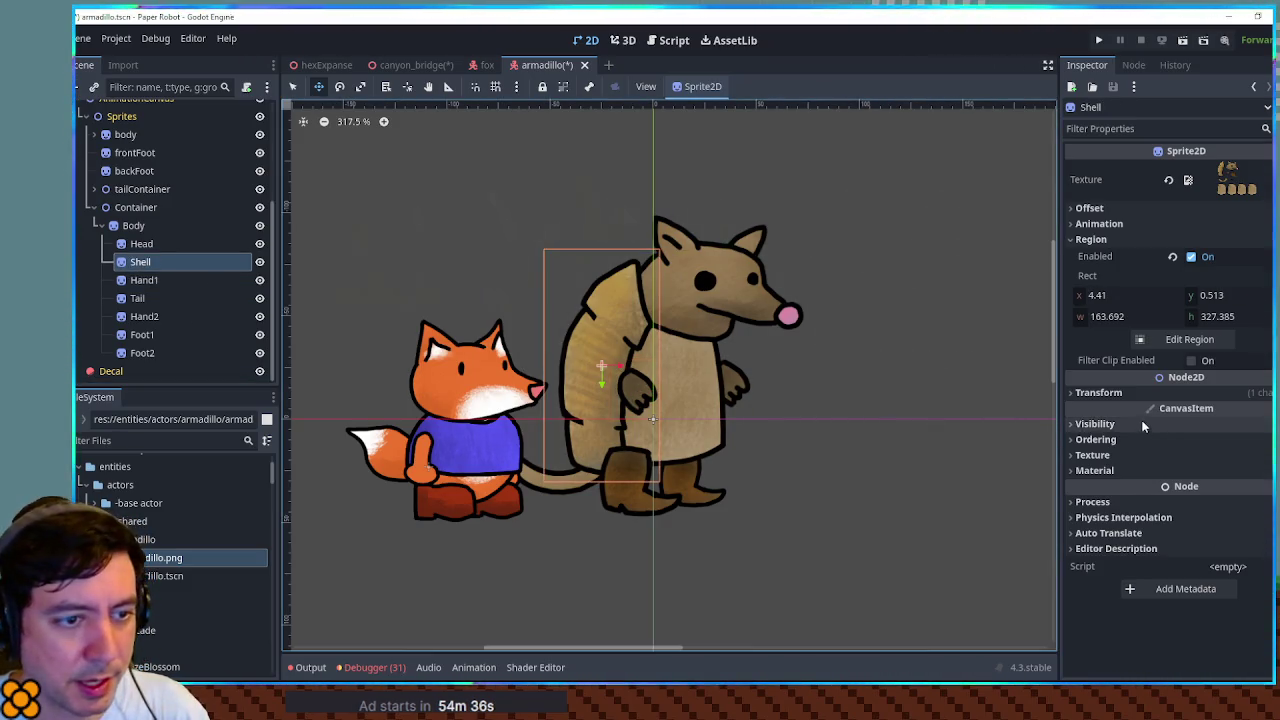
{"action": "left_click", "coordinate": [1096, 439]}
{"action": "left_click", "coordinate": [1225, 456]}
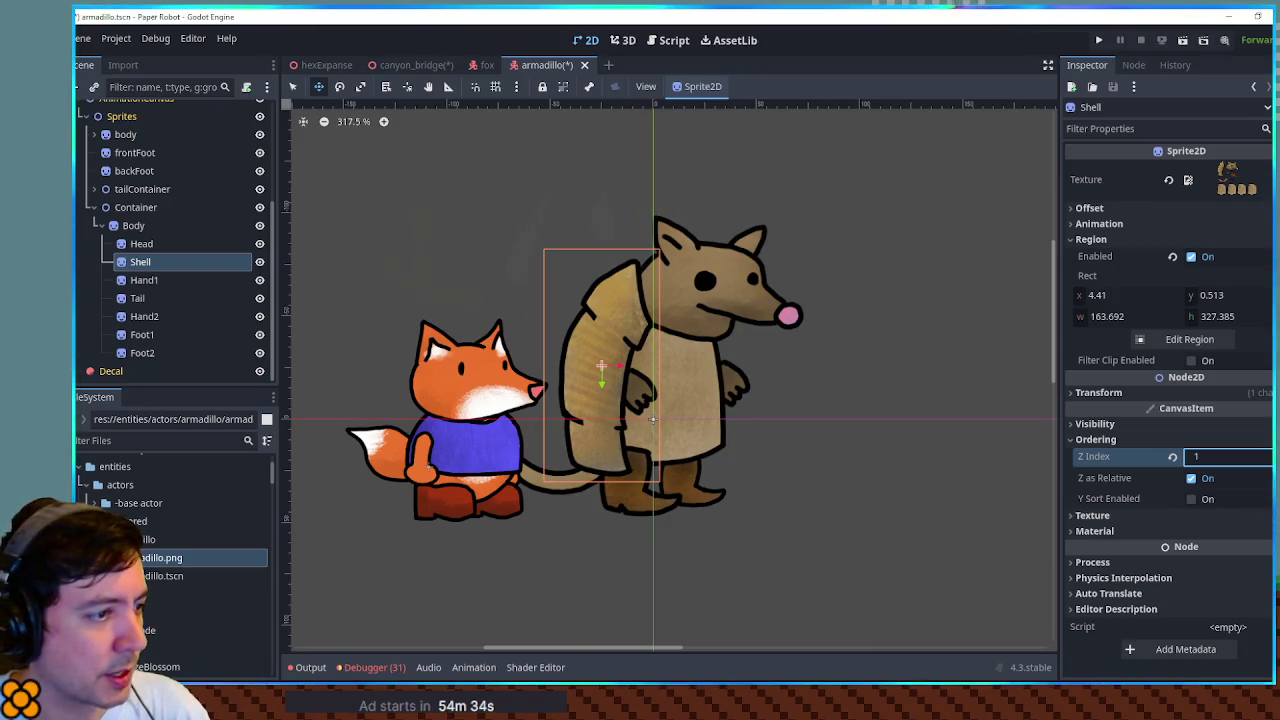
{"action": "left_click", "coordinate": [678, 372]}
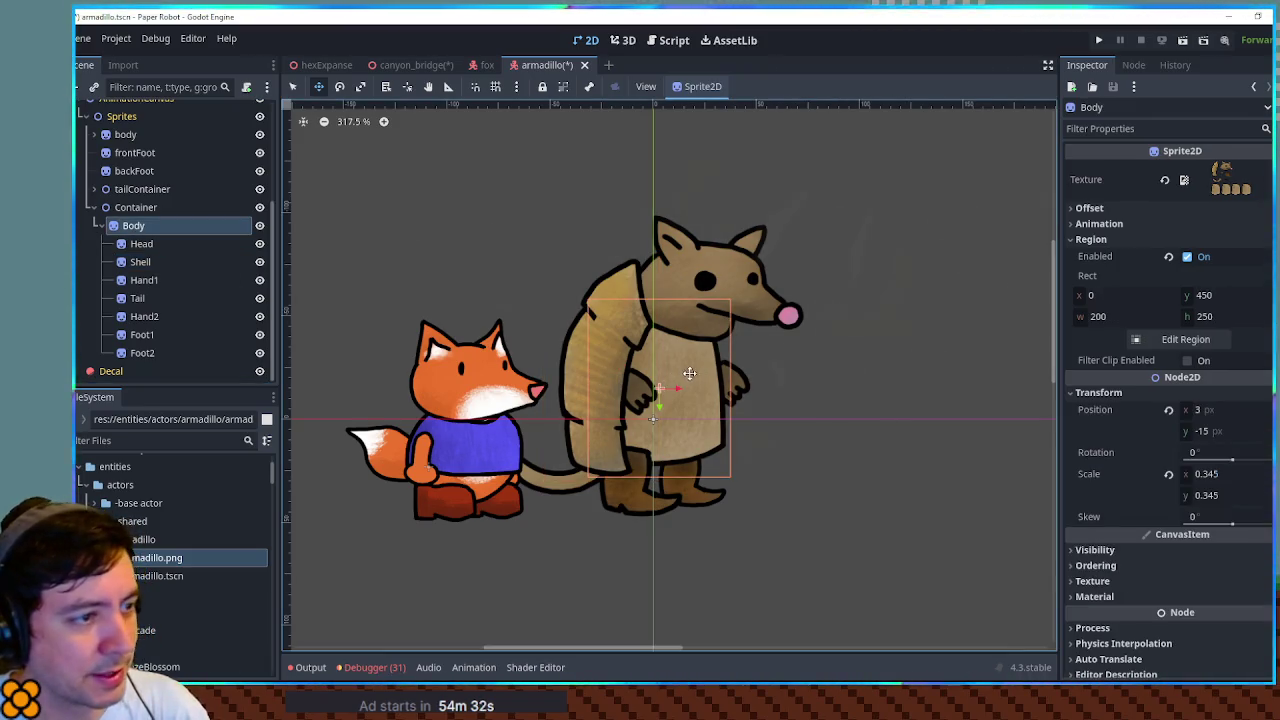
{"action": "key", "text": "q"}
{"action": "left_click", "coordinate": [894, 380]}
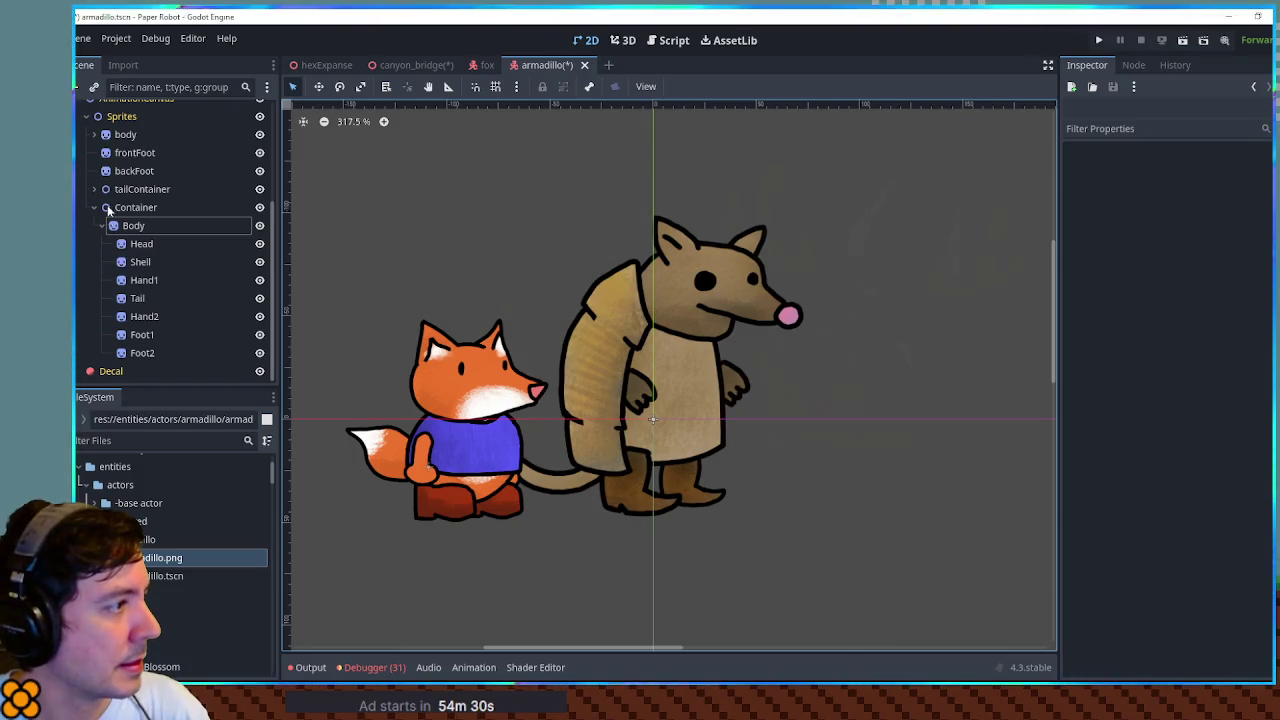
{"action": "left_click", "coordinate": [125, 134]}
{"action": "left_click", "coordinate": [130, 190], "text": "shift"}
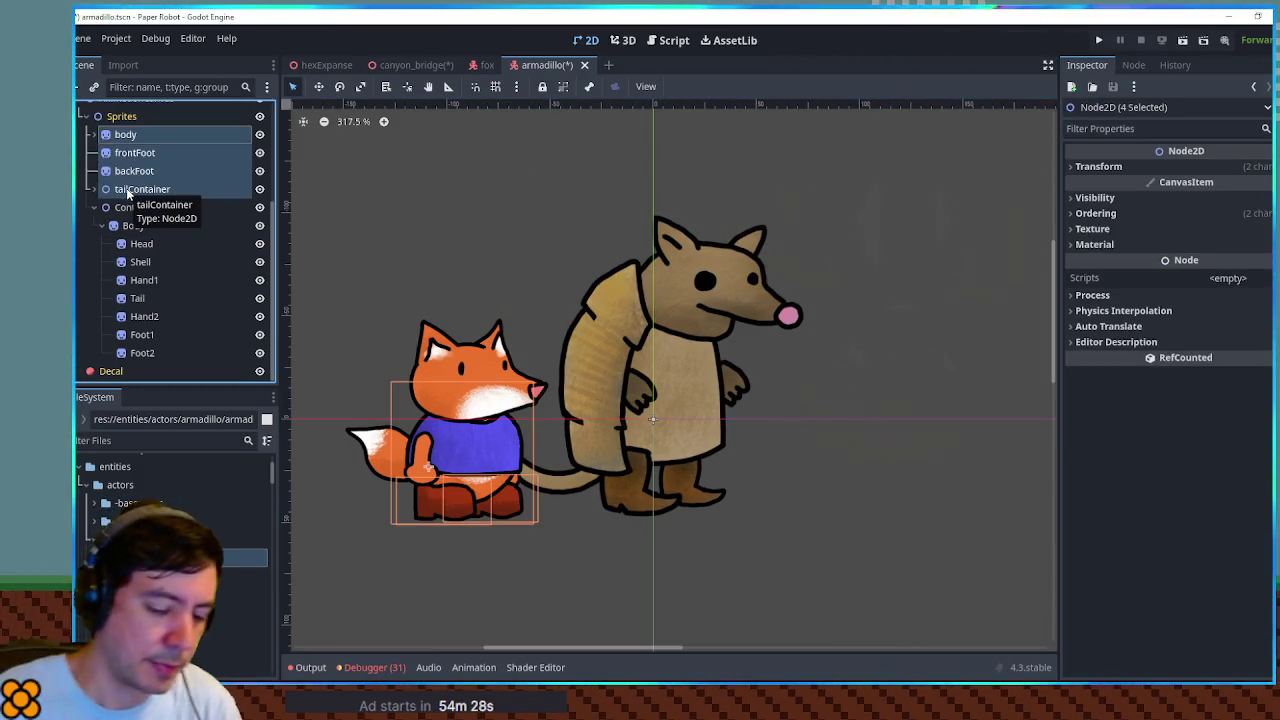
- Delete the four leftover fox parts and save the scene
{"action": "key", "text": "Delete"}
{"action": "scroll", "coordinate": [706, 298], "scroll_direction": "down", "scroll_amount": 1}
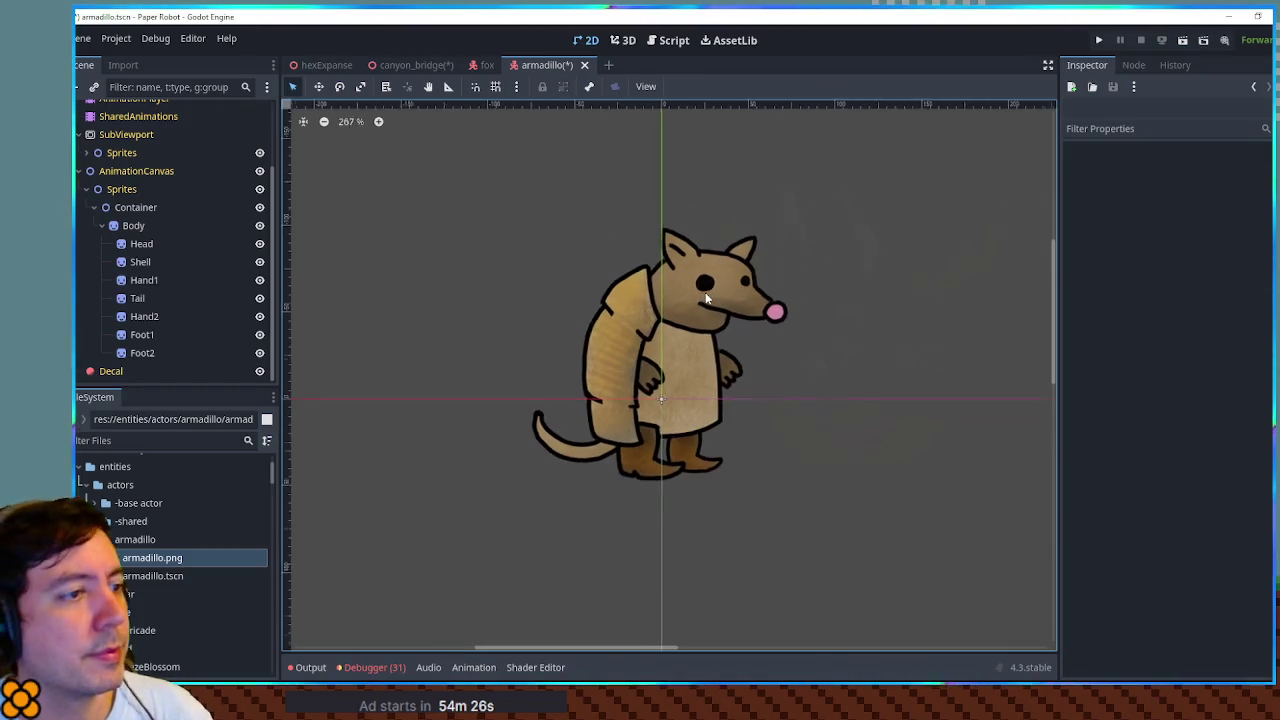
{"action": "scroll", "coordinate": [705, 291], "scroll_direction": "down", "scroll_amount": 3}
{"action": "scroll", "coordinate": [706, 291], "scroll_direction": "up", "scroll_amount": 5}
{"action": "scroll", "coordinate": [683, 294], "scroll_direction": "down", "scroll_amount": 3}
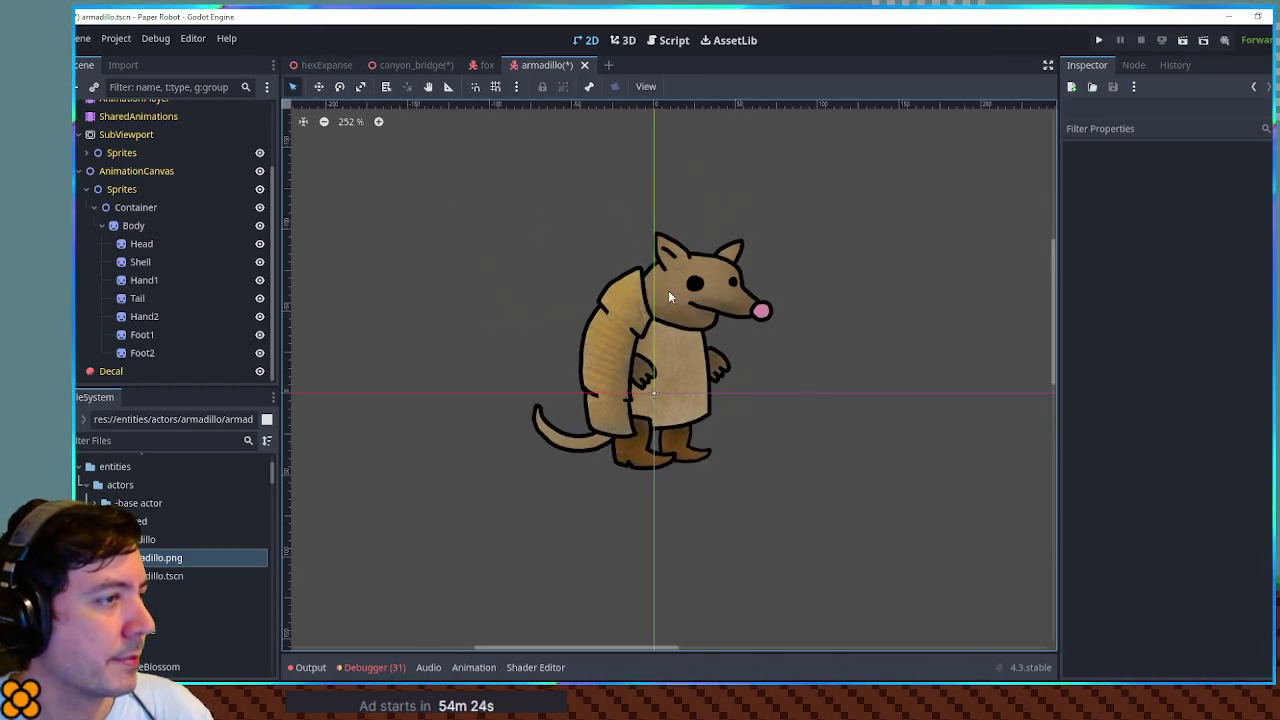
{"action": "key", "text": "ctrl+s"}
- Replace the SubViewport Sprites' fox parts with a pasted copy of the armadillo Container
{"action": "left_click", "coordinate": [118, 207]}
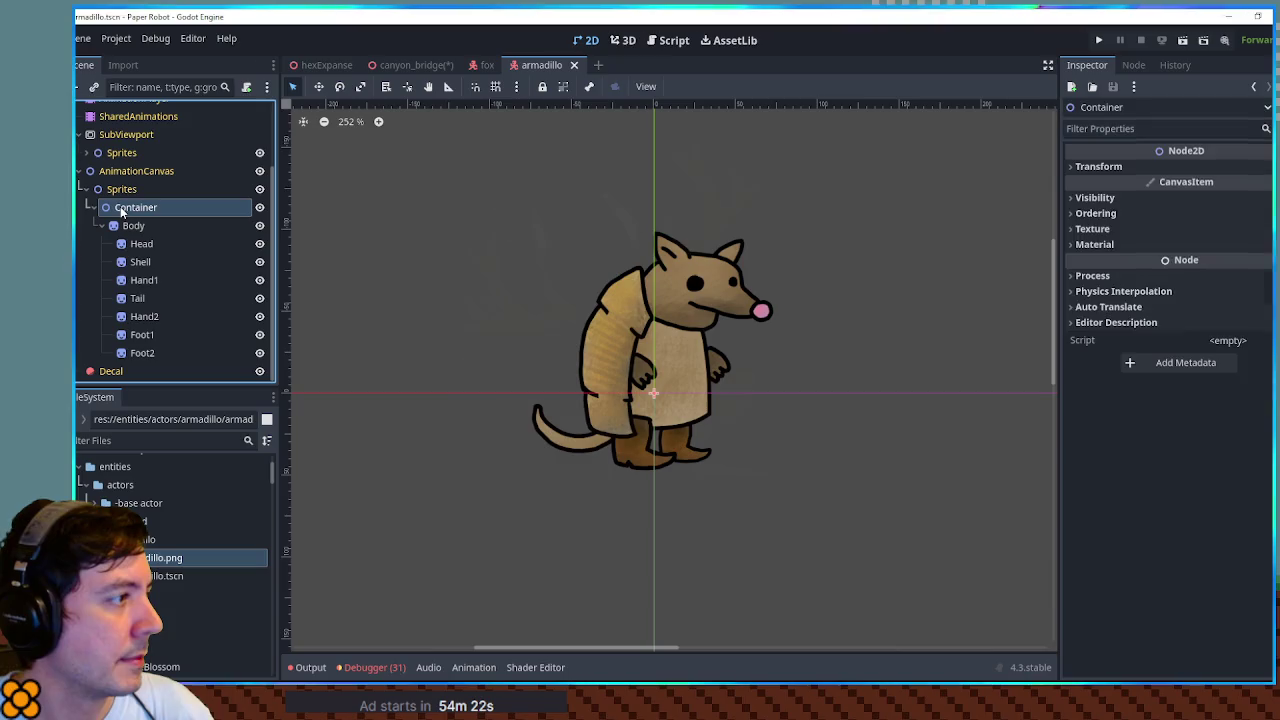
{"action": "left_click", "coordinate": [85, 152]}
{"action": "left_click", "coordinate": [125, 171]}
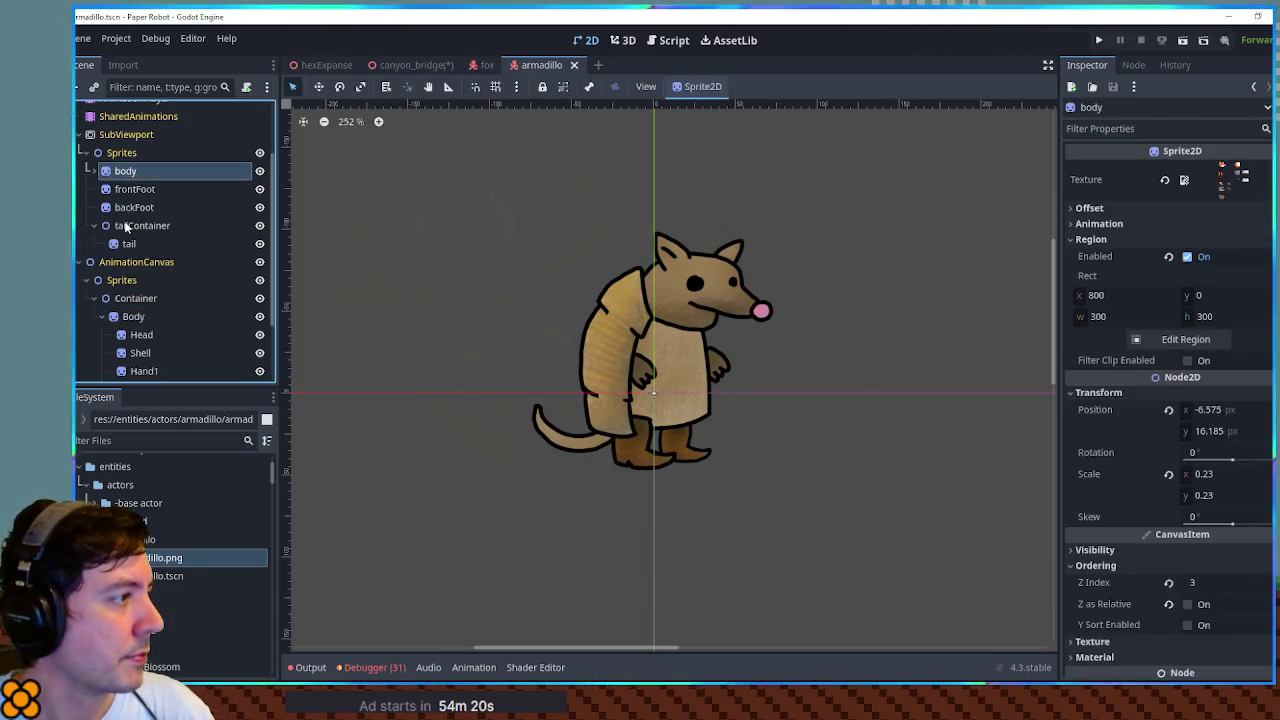
{"action": "left_click", "coordinate": [127, 226], "text": "shift"}
{"action": "key", "text": "Delete"}
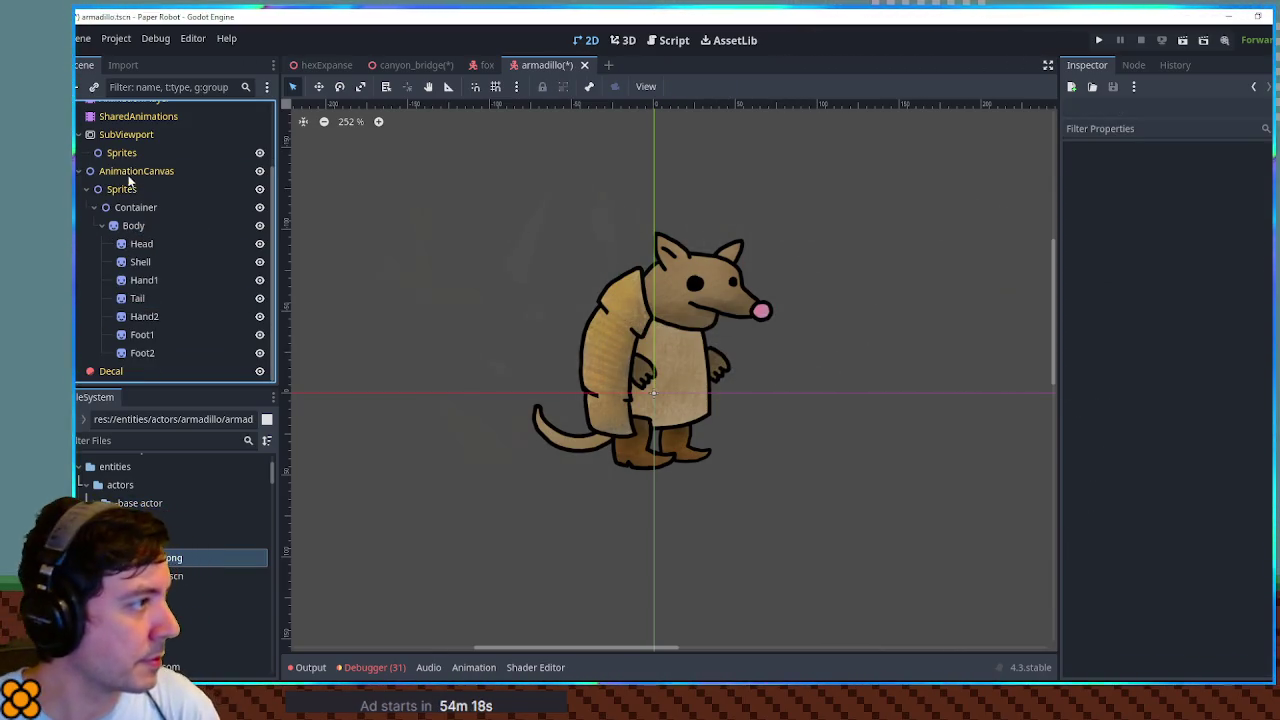
{"action": "left_click", "coordinate": [125, 155]}
{"action": "key", "text": "ctrl+v"}
{"action": "left_click", "coordinate": [623, 40]}
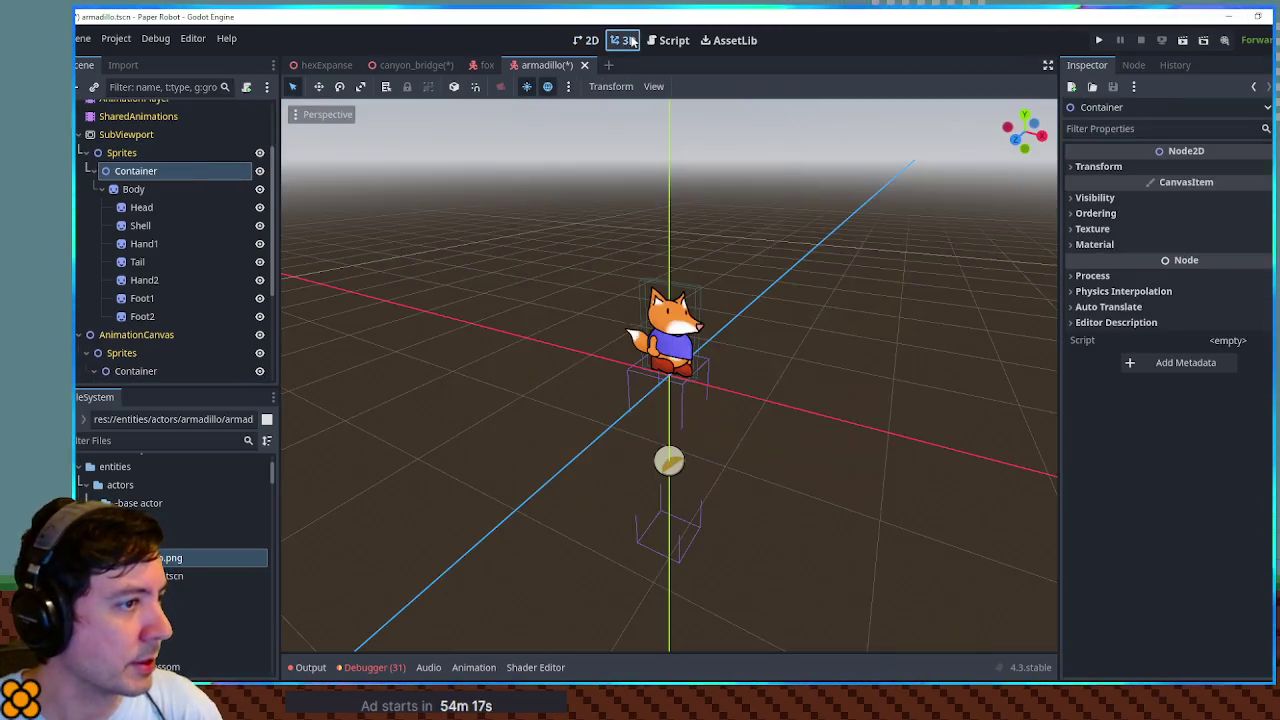
- Nudge the AnimationCanvas Body down 2 px to y -13 and save
{"action": "scroll", "coordinate": [691, 230], "scroll_direction": "up", "scroll_amount": 6}
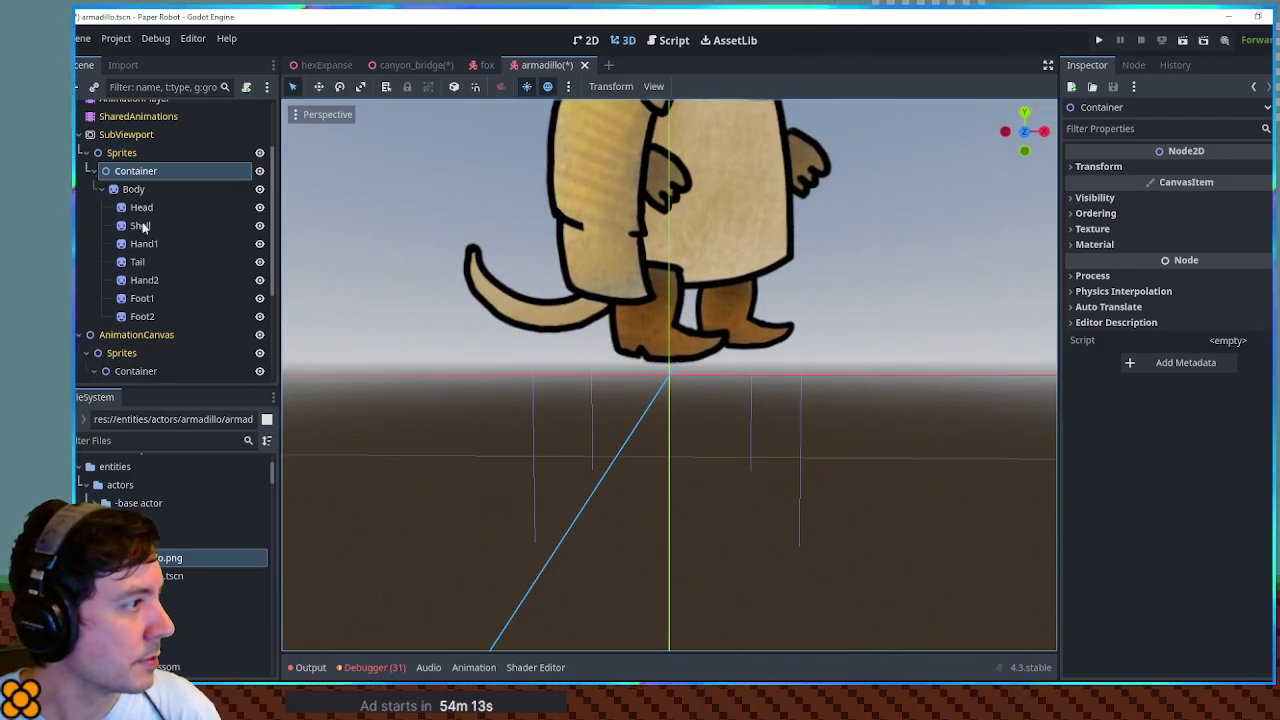
{"action": "scroll", "coordinate": [135, 230], "scroll_direction": "down", "scroll_amount": 3}
{"action": "left_click", "coordinate": [101, 250]}
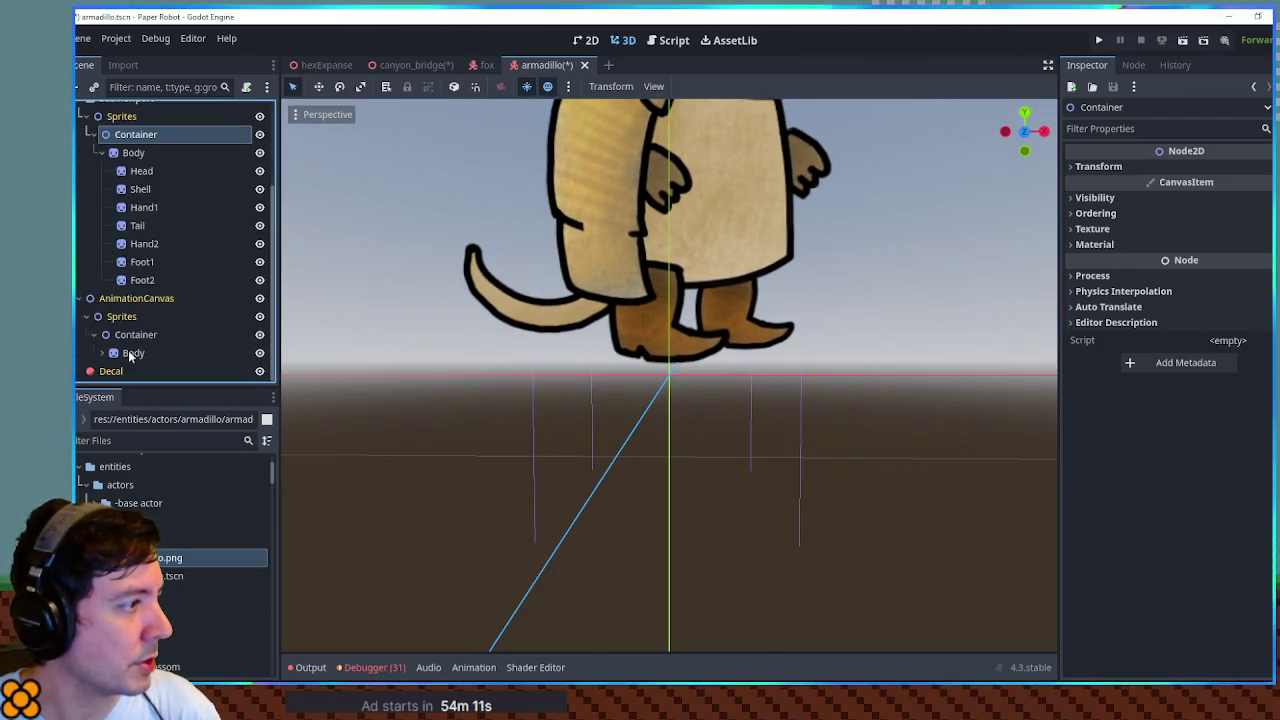
{"action": "left_click", "coordinate": [128, 353]}
{"action": "left_click", "coordinate": [625, 40]}
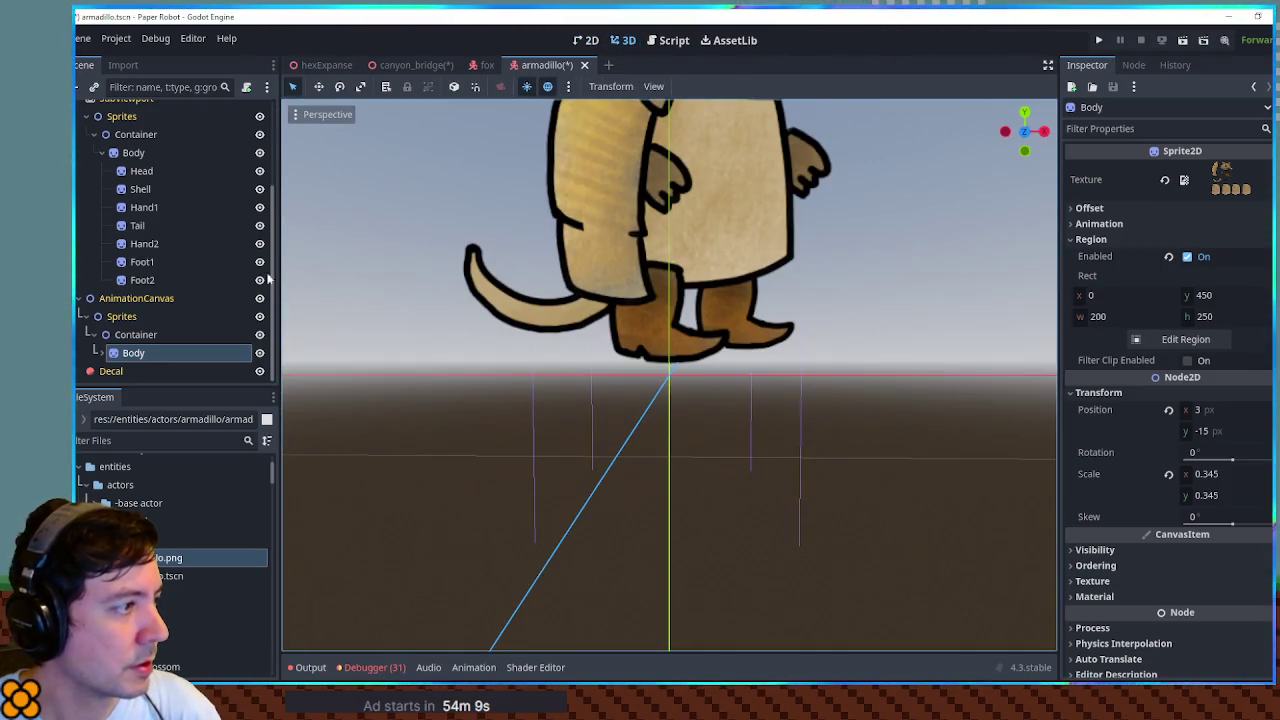
{"action": "left_click", "coordinate": [587, 40]}
{"action": "key", "text": "w"}
{"action": "key", "text": "Down"}
{"action": "key", "text": "Down"}
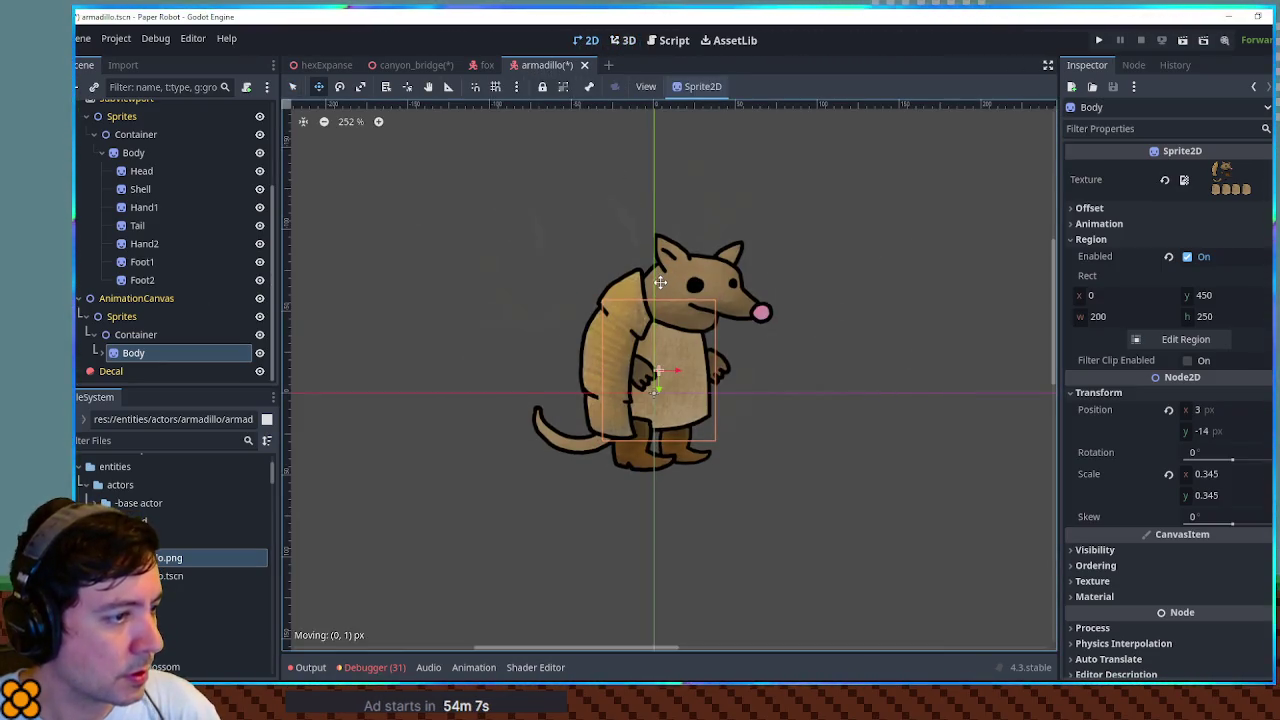
{"action": "key", "text": "ctrl+s"}
- Delete the copied Container from the SubViewport's Sprites
{"action": "left_click", "coordinate": [627, 44]}
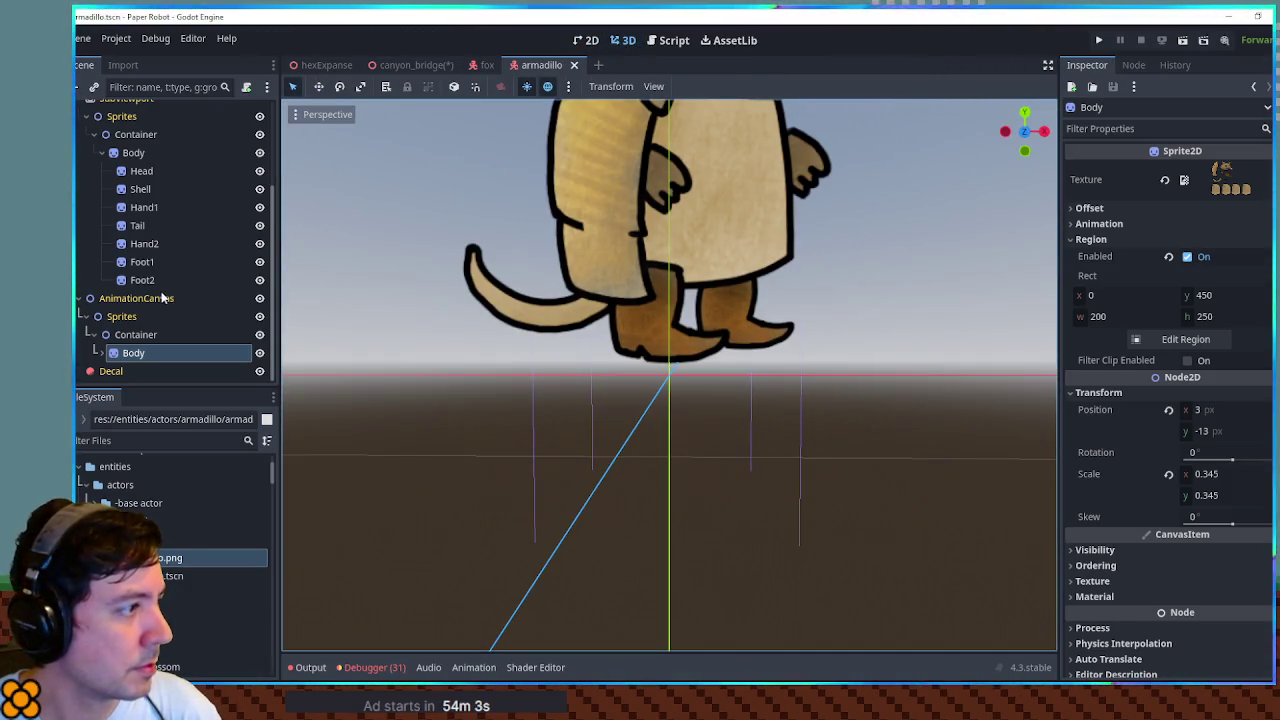
{"action": "left_click", "coordinate": [127, 140]}
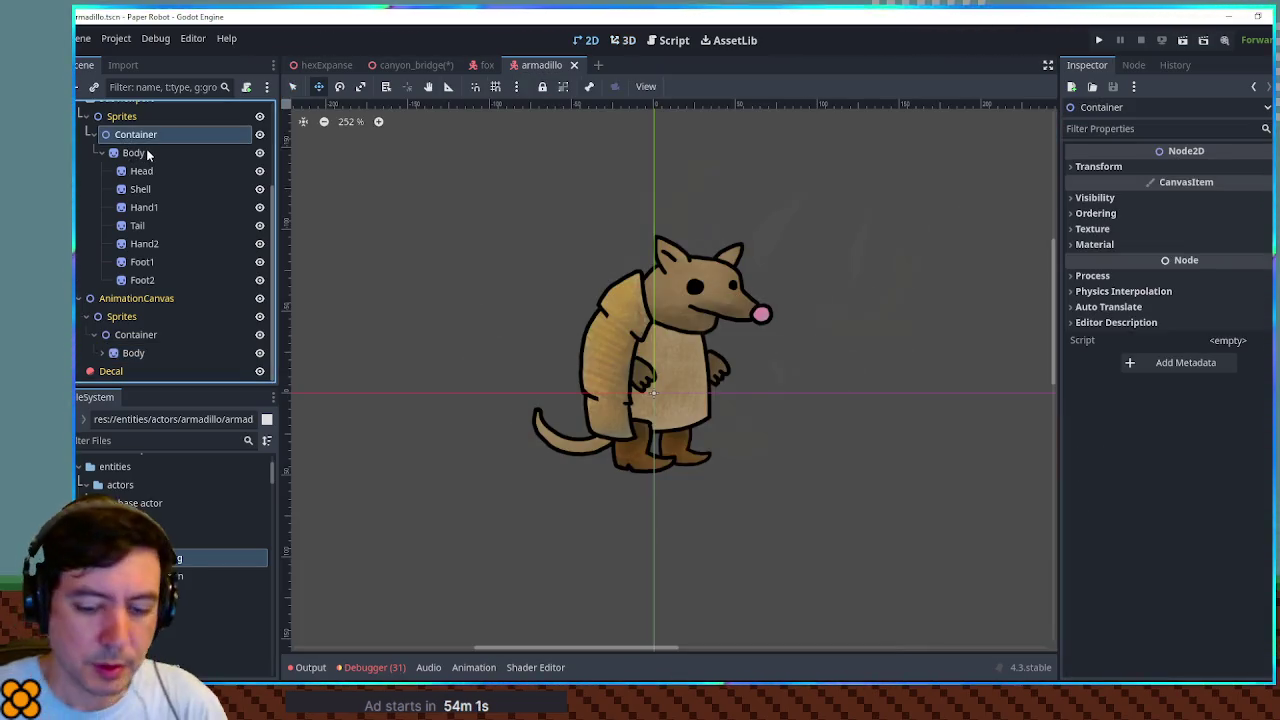
{"action": "key", "text": "Delete"}
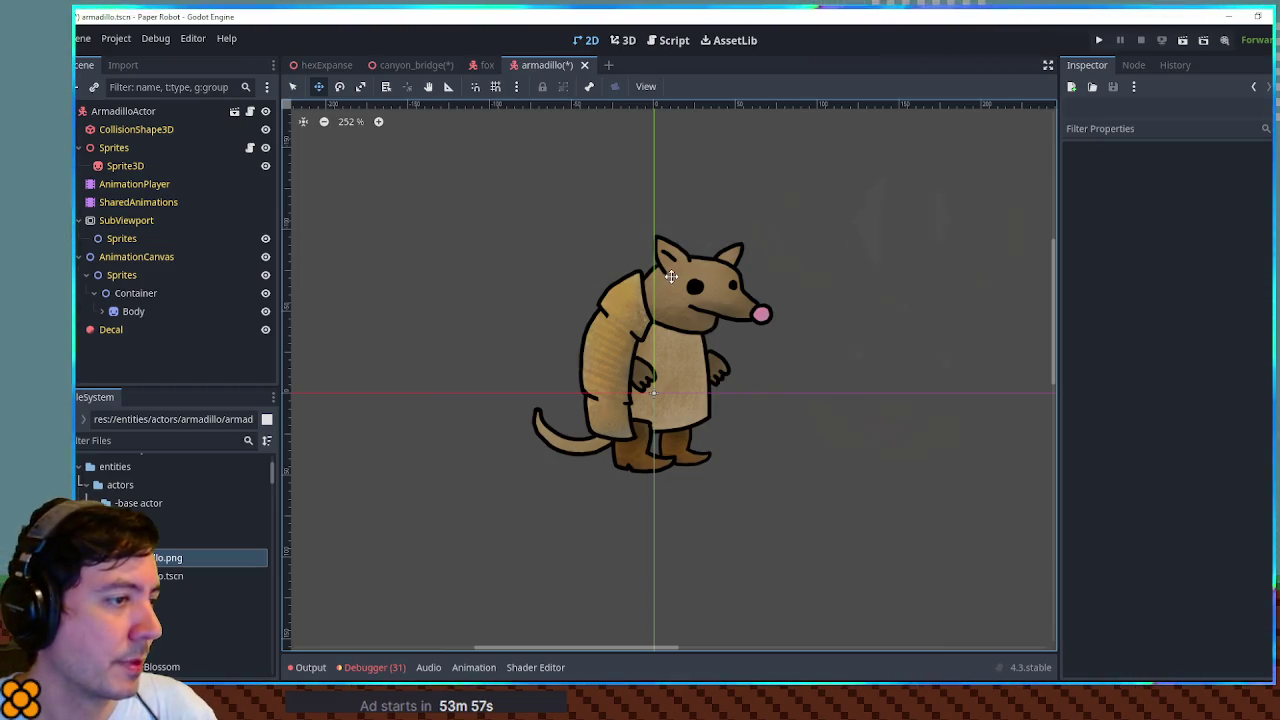
{"action": "scroll", "coordinate": [671, 277], "scroll_direction": "down", "scroll_amount": 1}
{"action": "scroll", "coordinate": [671, 277], "scroll_direction": "up", "scroll_amount": 3}
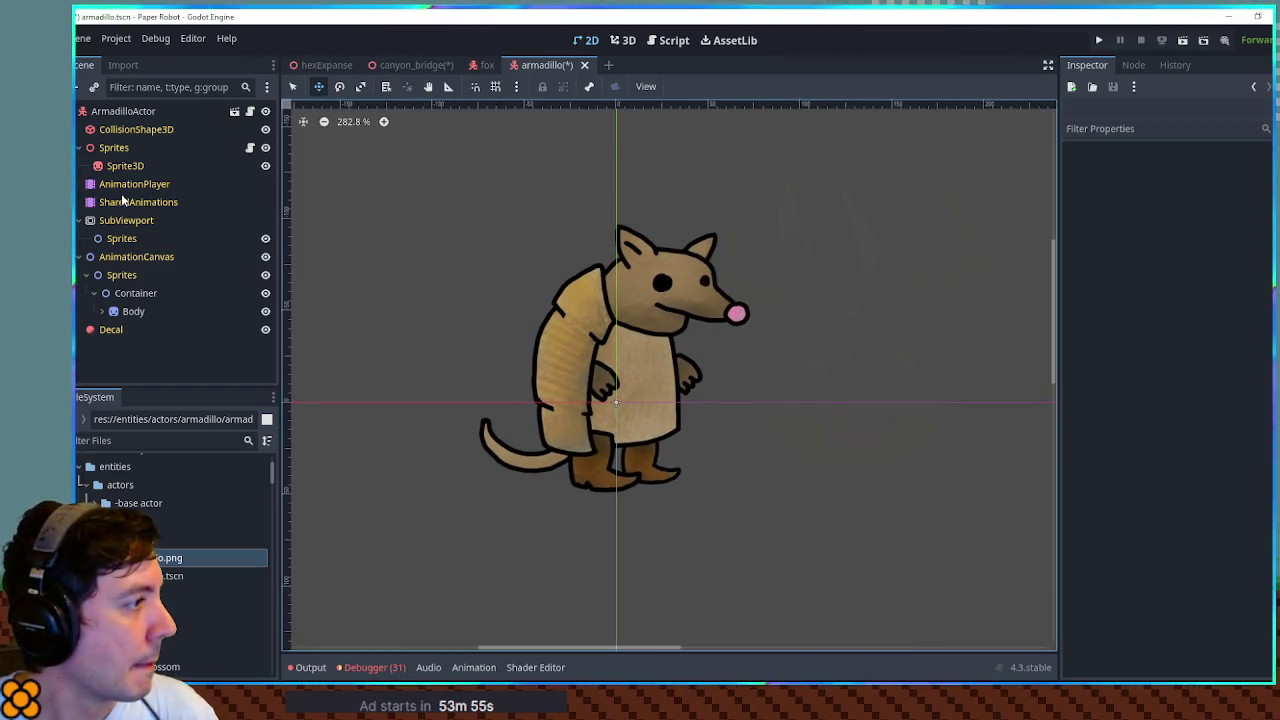
- Add an empty 'idle' animation to the AnimationPlayer, then recentre the armadillo and expand Body
{"action": "left_click", "coordinate": [140, 184]}
{"action": "left_click", "coordinate": [662, 522]}
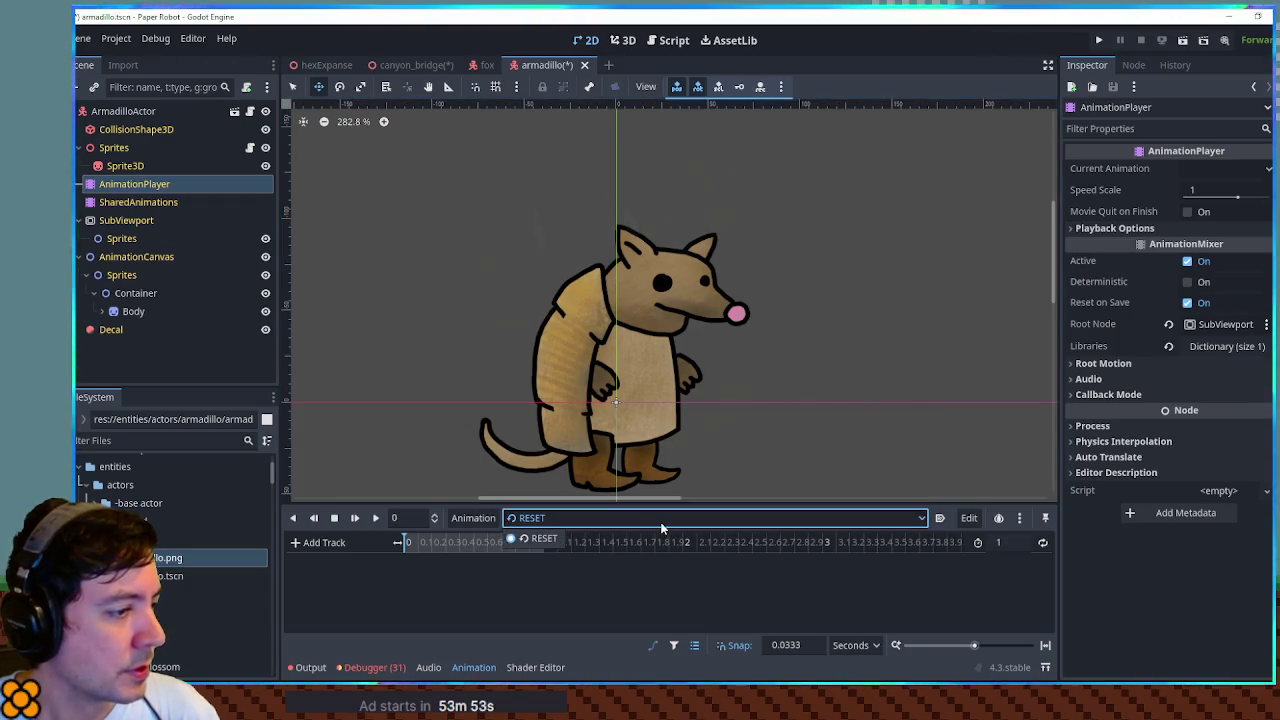
{"action": "left_click", "coordinate": [454, 521]}
{"action": "left_click", "coordinate": [484, 536]}
{"action": "type", "text": "idle"}
{"action": "key", "text": "Return"}
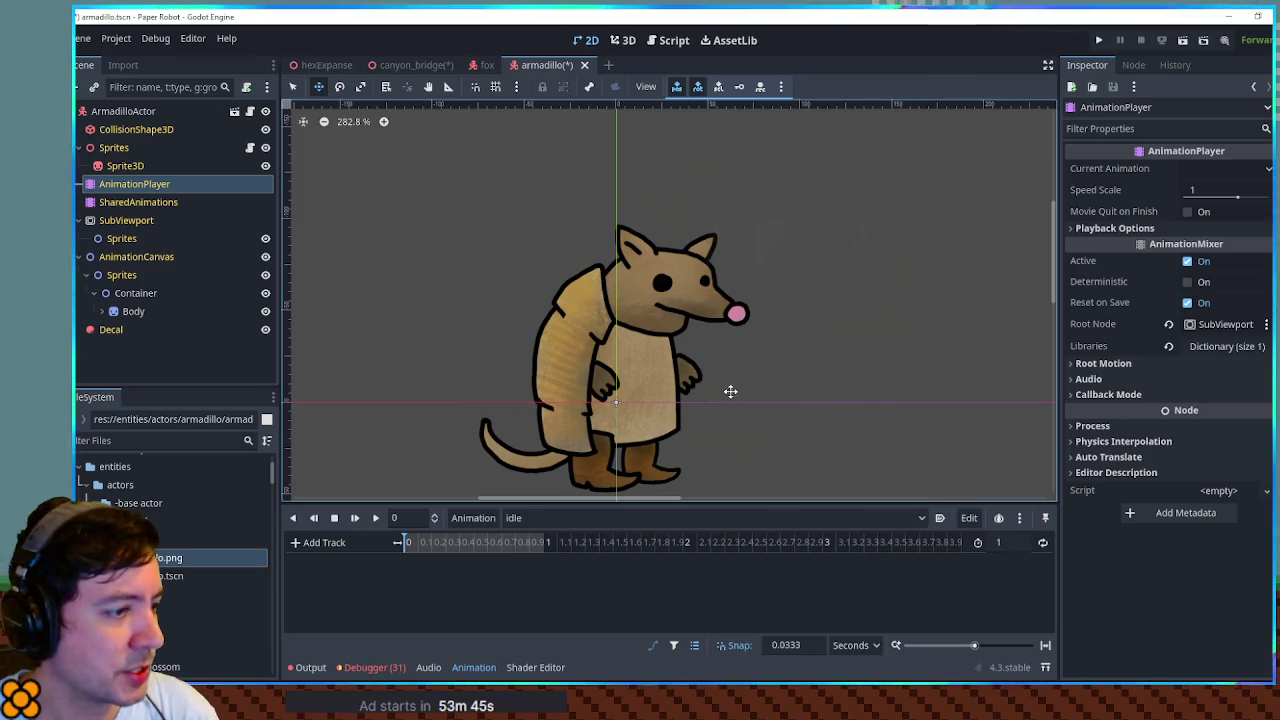
{"action": "left_click_drag", "start_coordinate": [730, 391], "coordinate": [764, 363]}
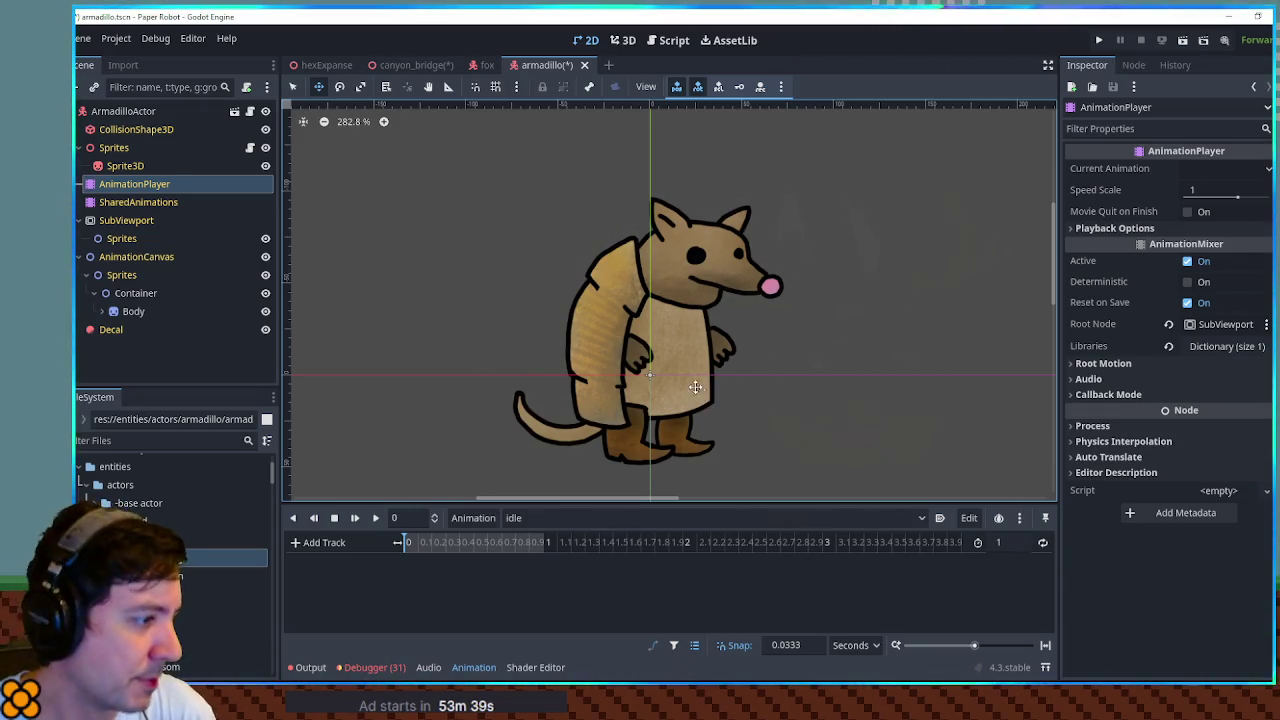
{"action": "left_click", "coordinate": [101, 311]}
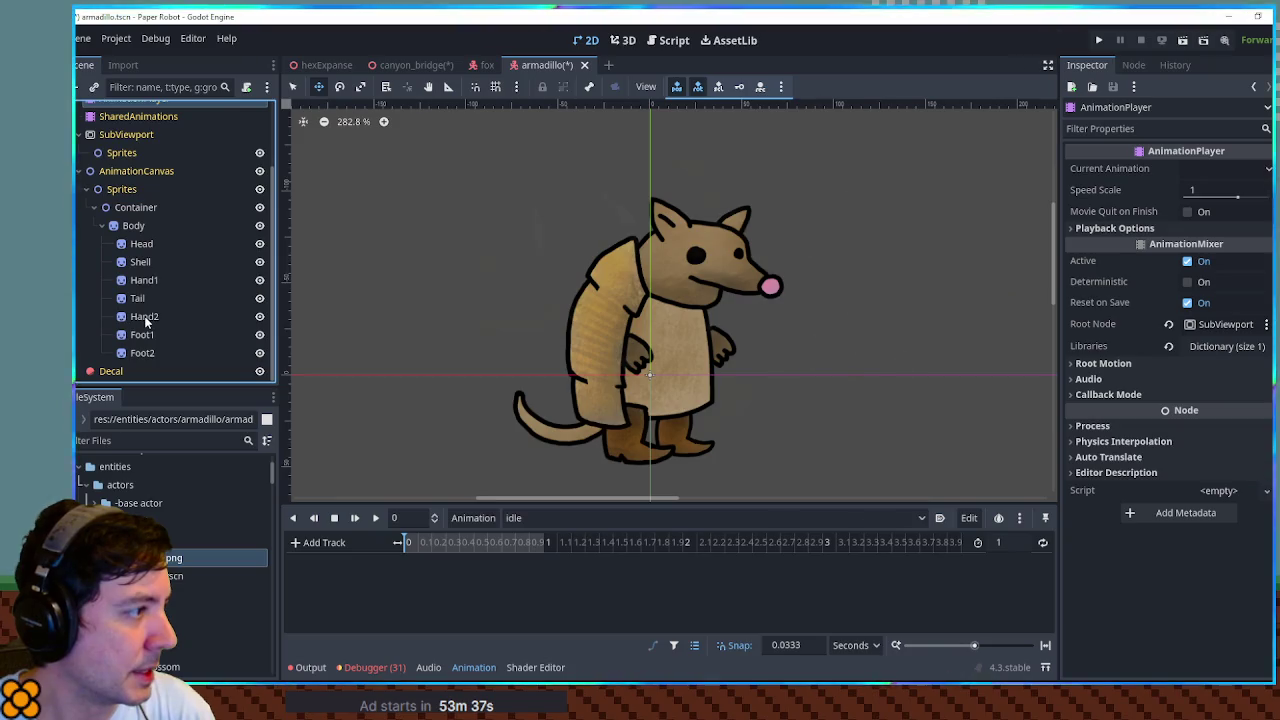
- Add a Node2D child named Feet under Container
{"action": "left_click", "coordinate": [134, 225]}
{"action": "left_click_drag", "start_coordinate": [675, 342], "coordinate": [676, 340]}
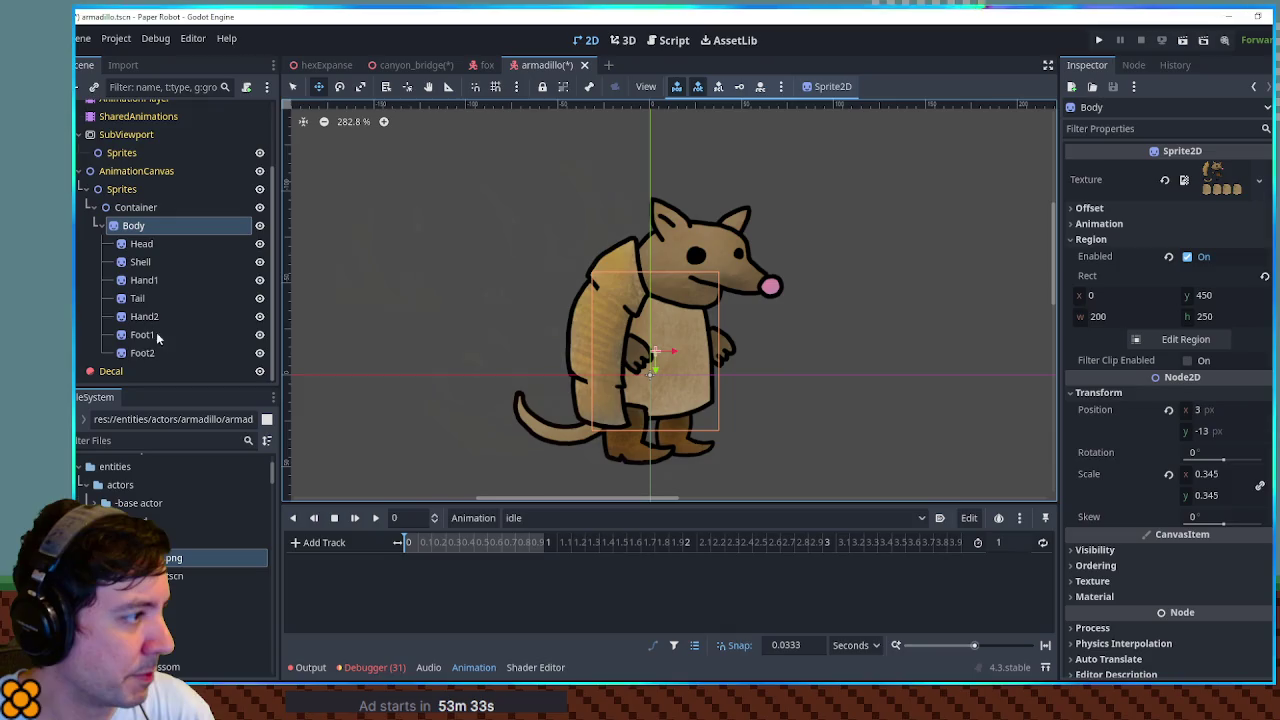
{"action": "left_click", "coordinate": [142, 353]}
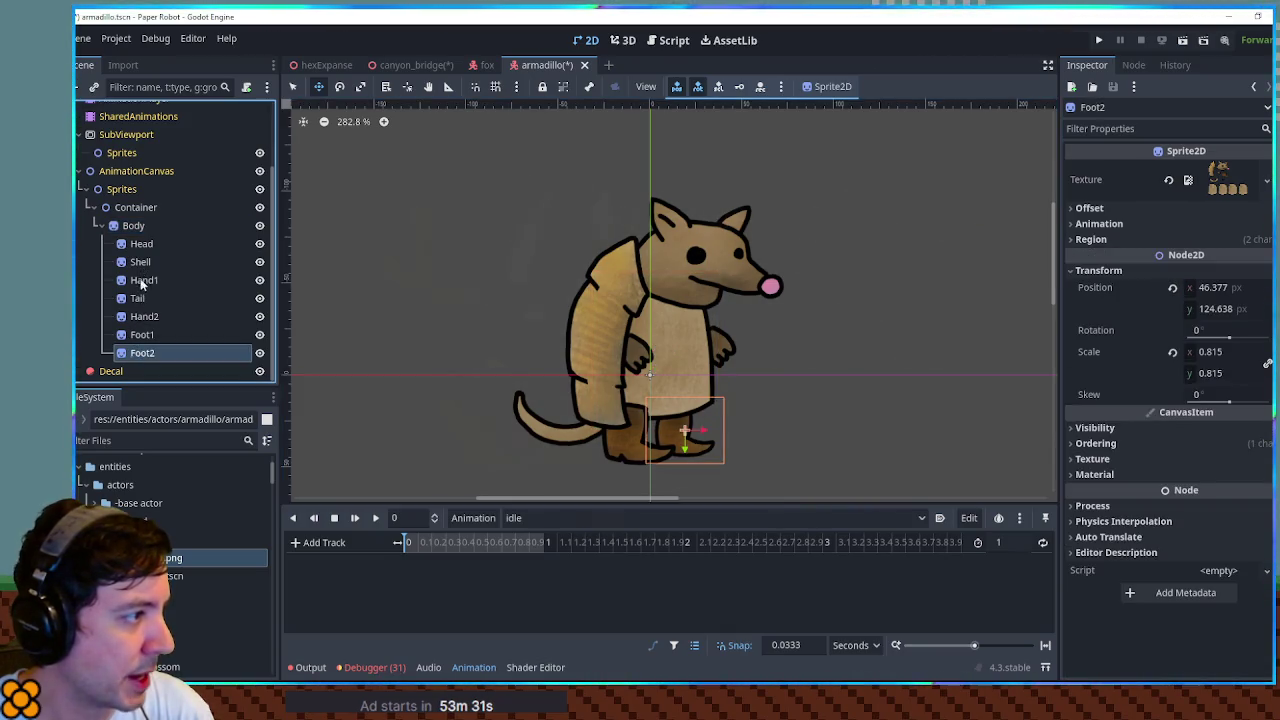
{"action": "left_click", "coordinate": [150, 208]}
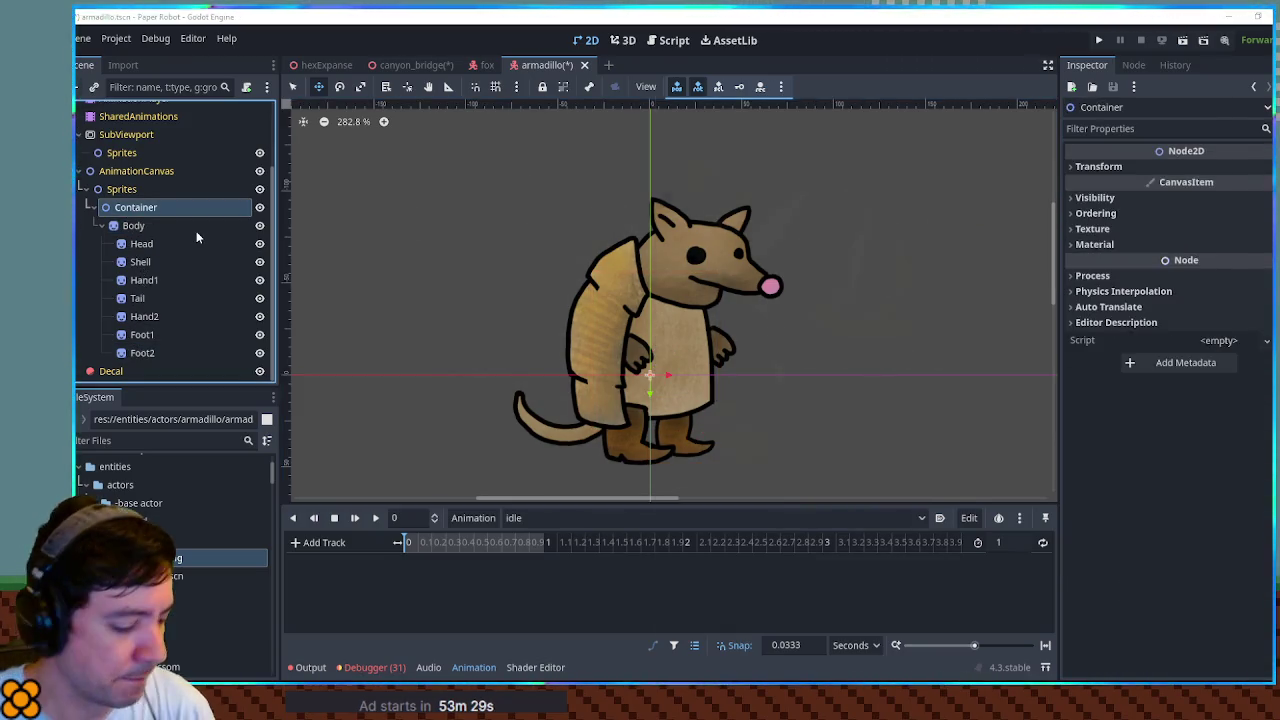
{"action": "key", "text": "ctrl+a"}
{"action": "type", "text": "node2d"}
{"action": "key", "text": "Return"}
{"action": "key", "text": "F2"}
{"action": "type", "text": "Feet"}
{"action": "key", "text": "Return"}
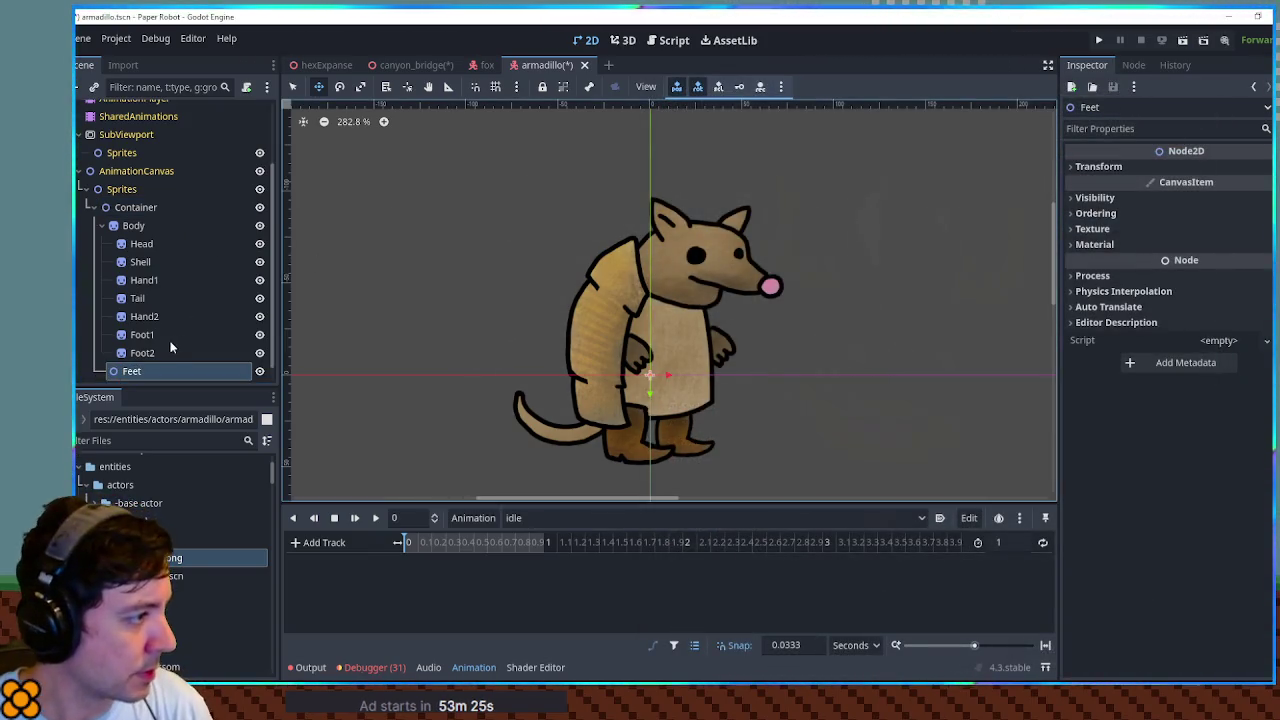
- Move Foot1 and Foot2 into the Feet node
{"action": "left_click", "coordinate": [142, 335]}
{"action": "left_click", "coordinate": [142, 353], "text": "shift"}
{"action": "mouse_move", "coordinate": [142, 353]}
{"action": "left_mouse_down"}
{"action": "mouse_move", "coordinate": [145, 370]}
{"action": "mouse_move", "coordinate": [141, 355]}
{"action": "left_mouse_up"}
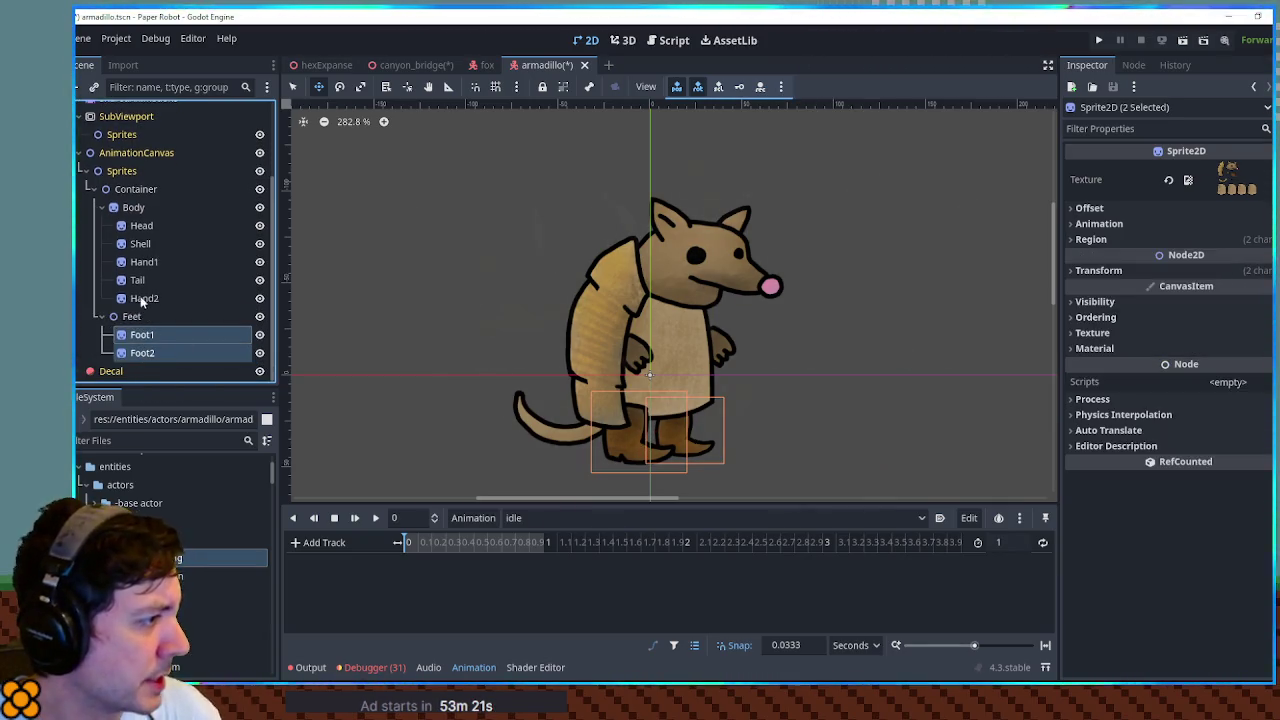
- Tilt Foot1 about 12 degrees with the Rotate tool
{"action": "left_click", "coordinate": [143, 262]}
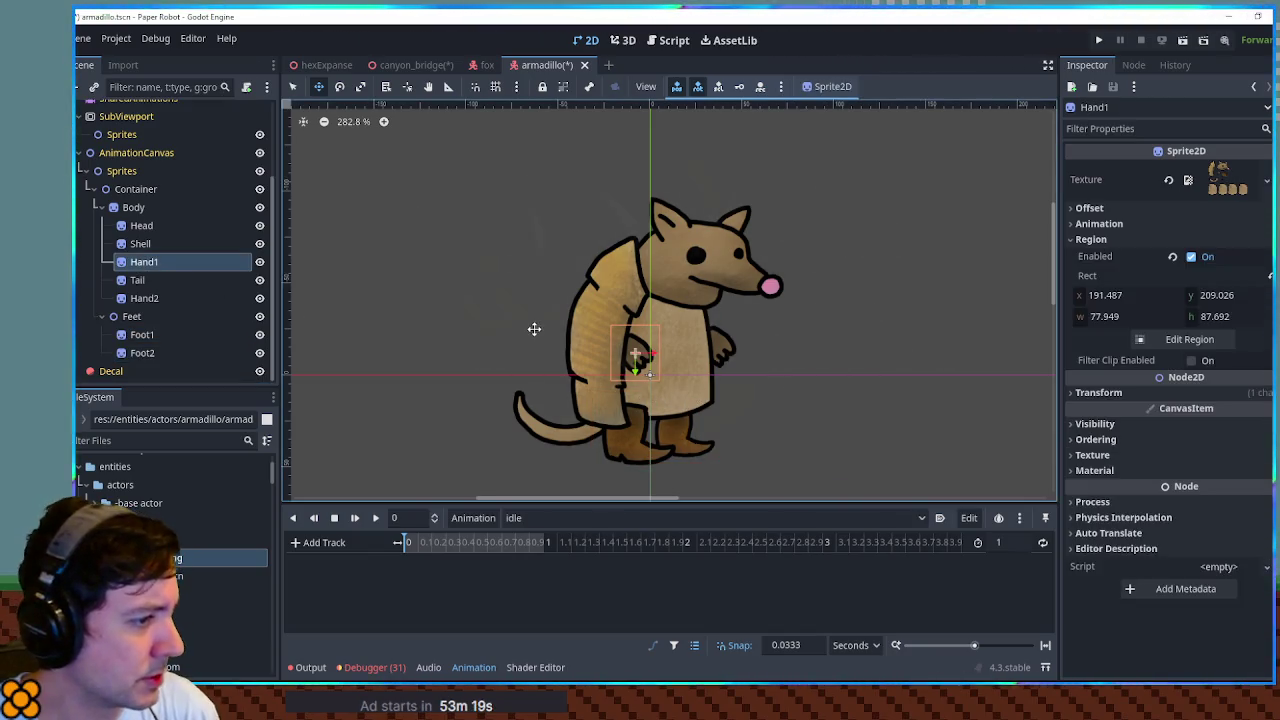
{"action": "left_click", "coordinate": [207, 338]}
{"action": "key", "text": "r"}
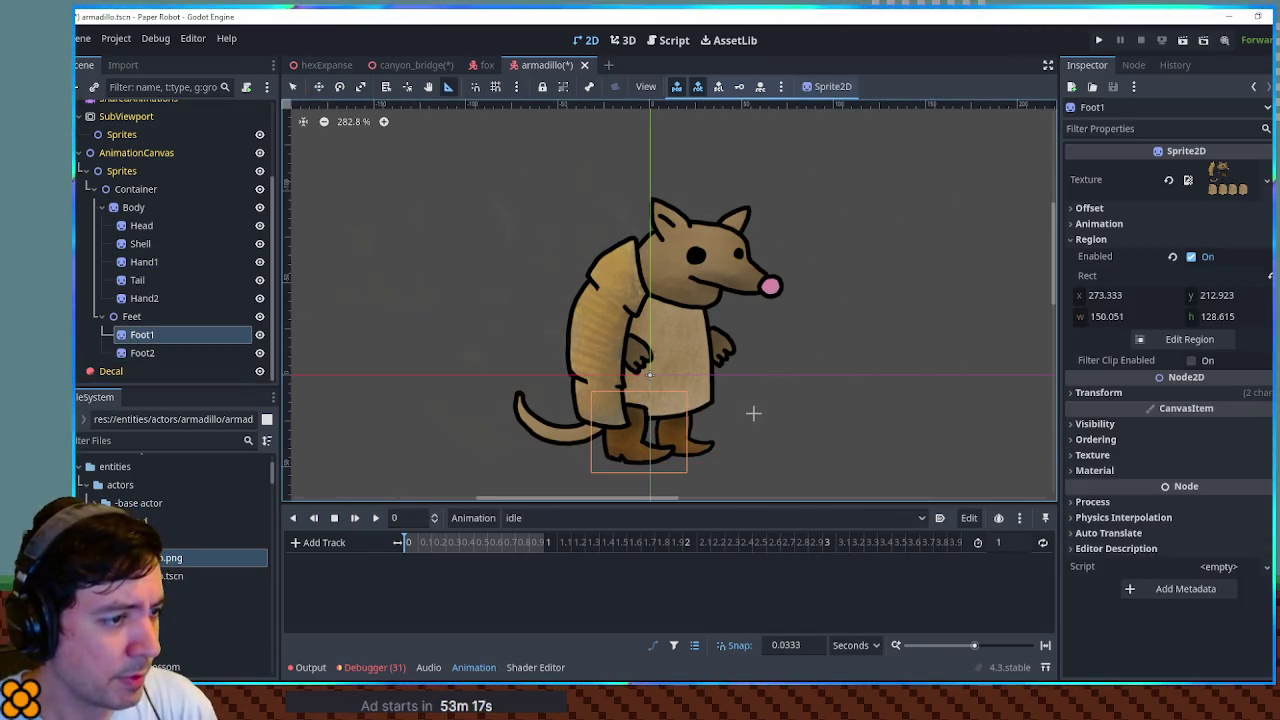
{"action": "key", "text": "e"}
{"action": "mouse_move", "coordinate": [756, 419]}
{"action": "left_mouse_down"}
{"action": "mouse_move", "coordinate": [737, 343]}
{"action": "mouse_move", "coordinate": [708, 471]}
{"action": "mouse_move", "coordinate": [733, 405]}
{"action": "mouse_move", "coordinate": [599, 454]}
{"action": "mouse_move", "coordinate": [709, 429]}
{"action": "mouse_move", "coordinate": [682, 431]}
{"action": "left_mouse_up"}
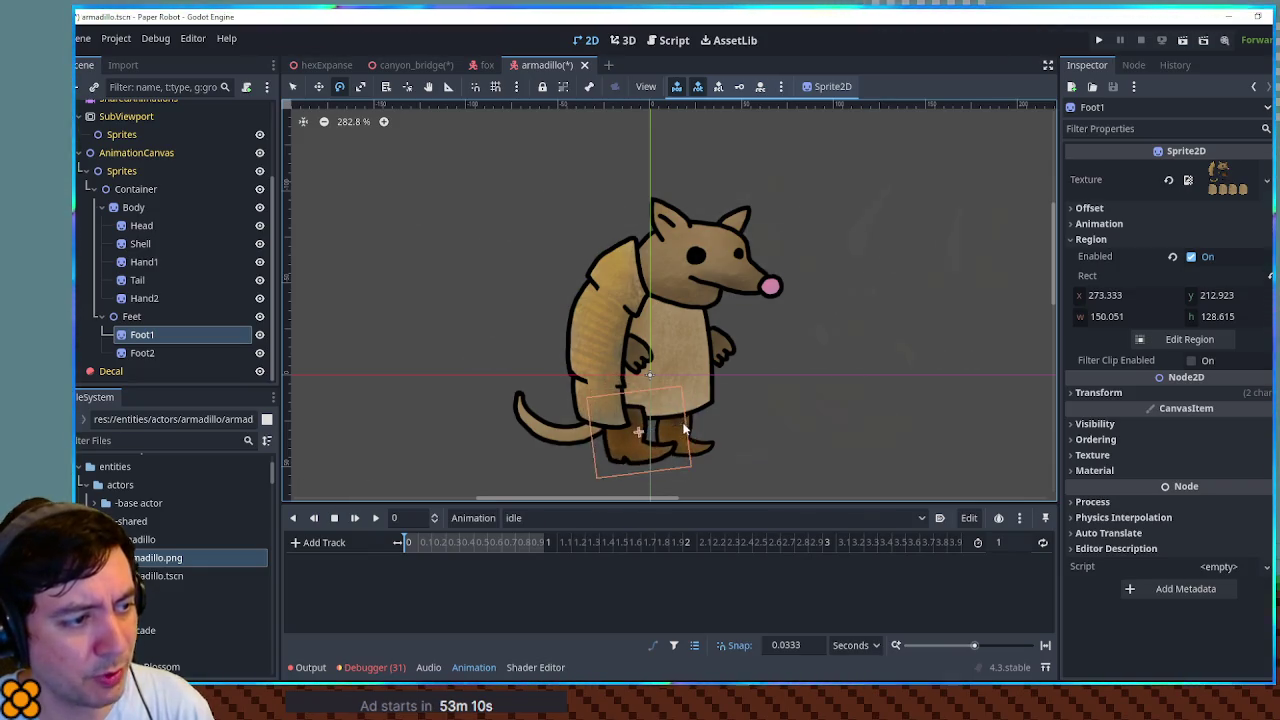
{"action": "left_click", "coordinate": [146, 318]}
- Create a Node2D named Foot1Container and place it above Foot1 under Feet
{"action": "left_click", "coordinate": [148, 331]}
{"action": "key", "text": "ctrl+a"}
{"action": "type", "text": "node2d"}
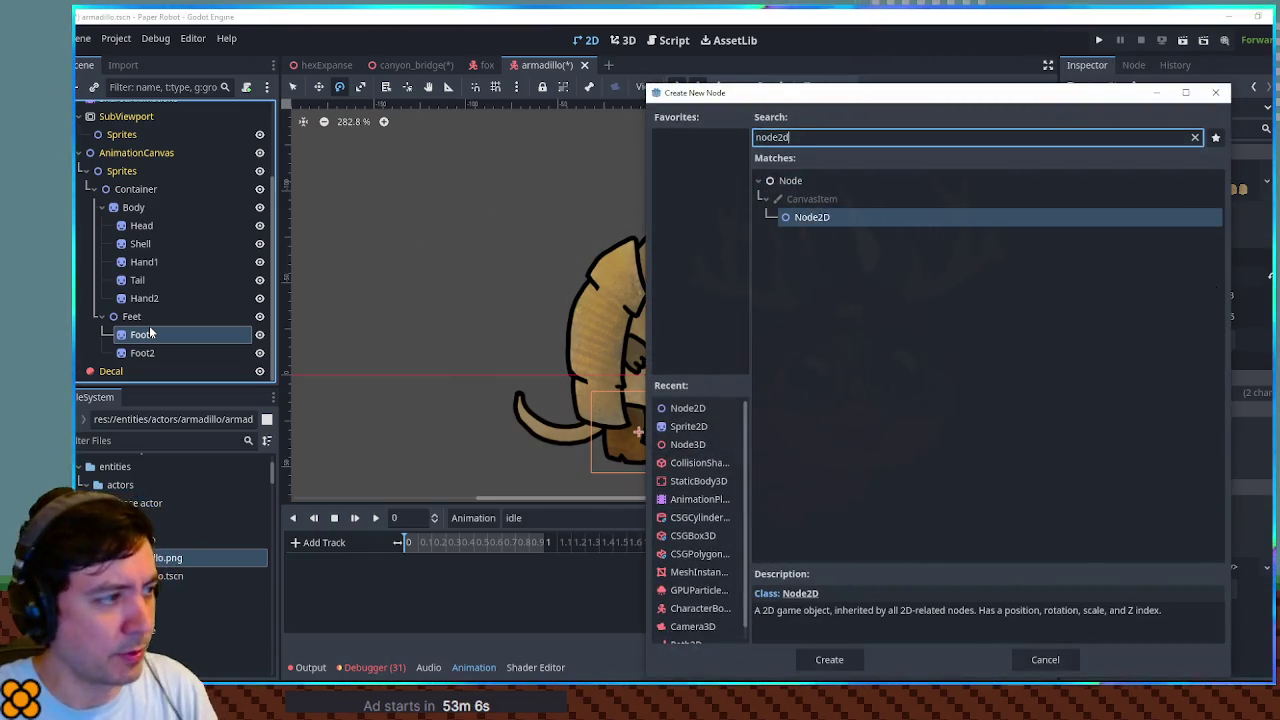
{"action": "key", "text": "Return"}
{"action": "type", "text": "Foot1C"}
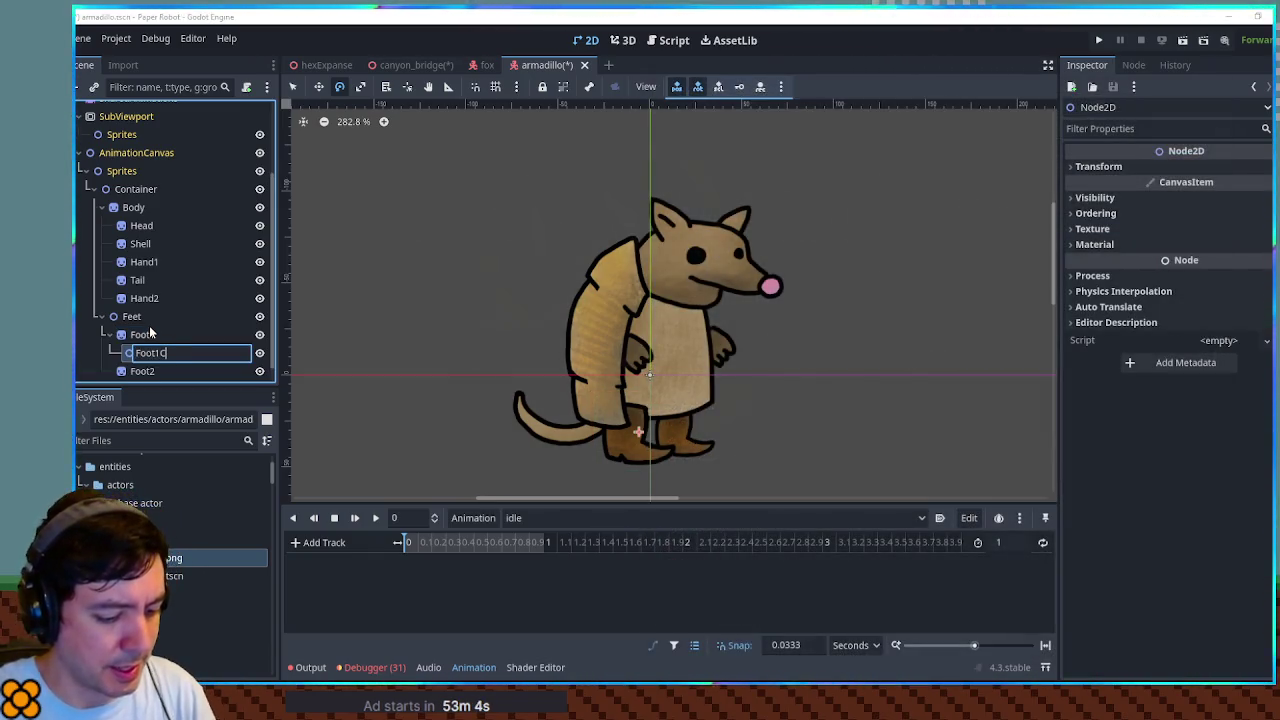
{"action": "type", "text": "ontainer"}
{"action": "key", "text": "Return"}
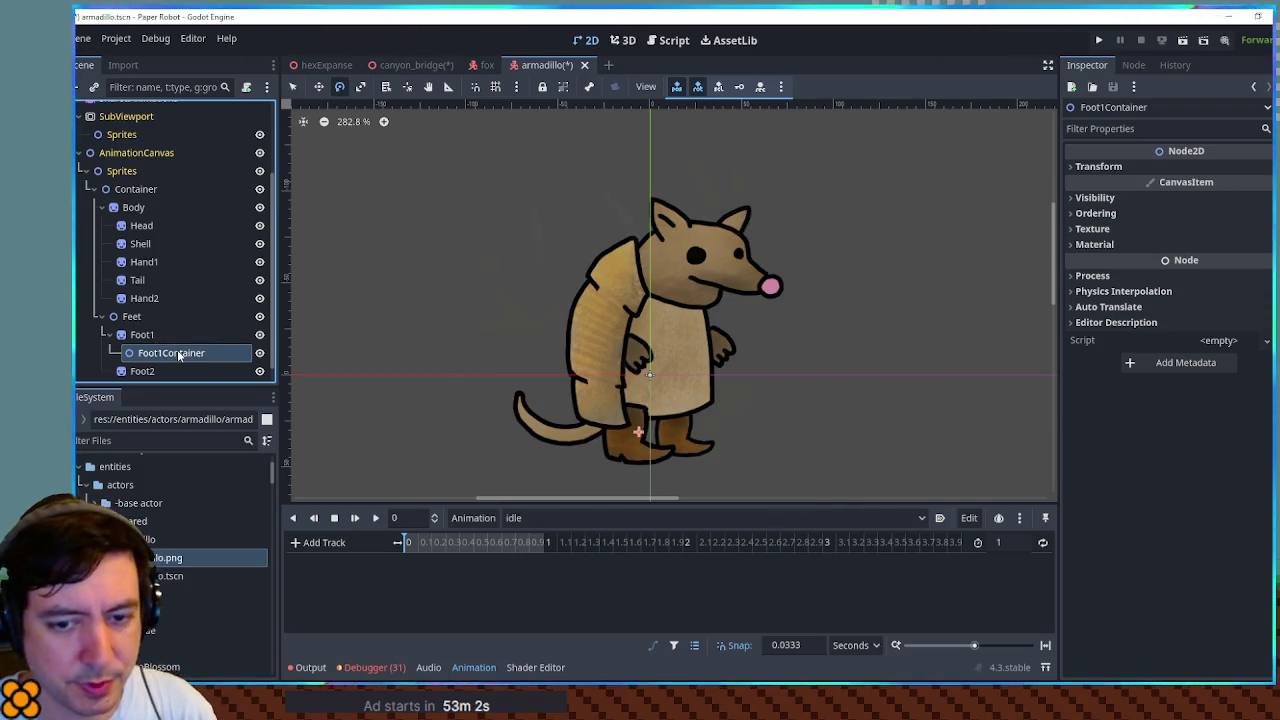
{"action": "left_click_drag", "start_coordinate": [148, 355], "coordinate": [142, 328]}
- Move Foot1Container's pivot to the ankle, put Foot1 inside it, and test-rotate
{"action": "key", "text": "w"}
{"action": "left_click_drag", "start_coordinate": [641, 434], "coordinate": [630, 411]}
{"action": "left_click_drag", "start_coordinate": [140, 356], "coordinate": [141, 334]}
{"action": "key", "text": "r"}
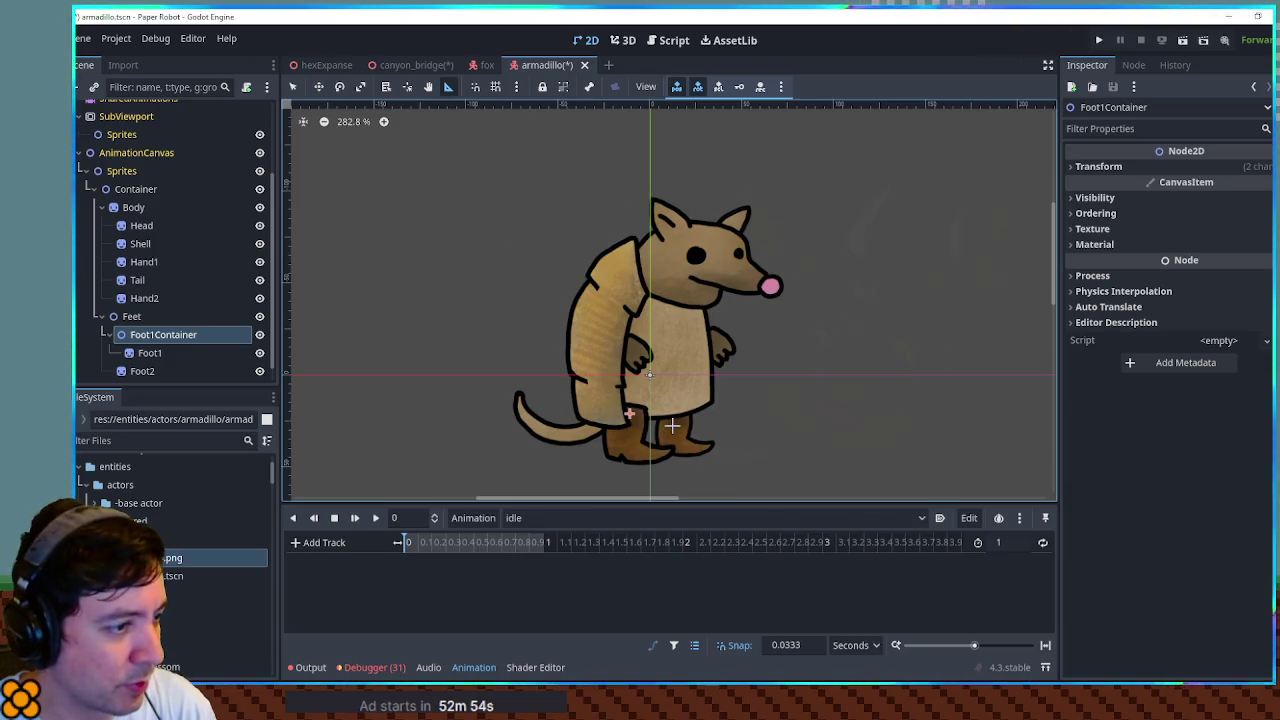
{"action": "mouse_move", "coordinate": [676, 428]}
{"action": "left_mouse_down"}
{"action": "mouse_move", "coordinate": [668, 389]}
{"action": "mouse_move", "coordinate": [645, 445]}
{"action": "mouse_move", "coordinate": [623, 428]}
{"action": "mouse_move", "coordinate": [660, 408]}
{"action": "mouse_move", "coordinate": [651, 432]}
{"action": "mouse_move", "coordinate": [668, 418]}
{"action": "left_mouse_up"}
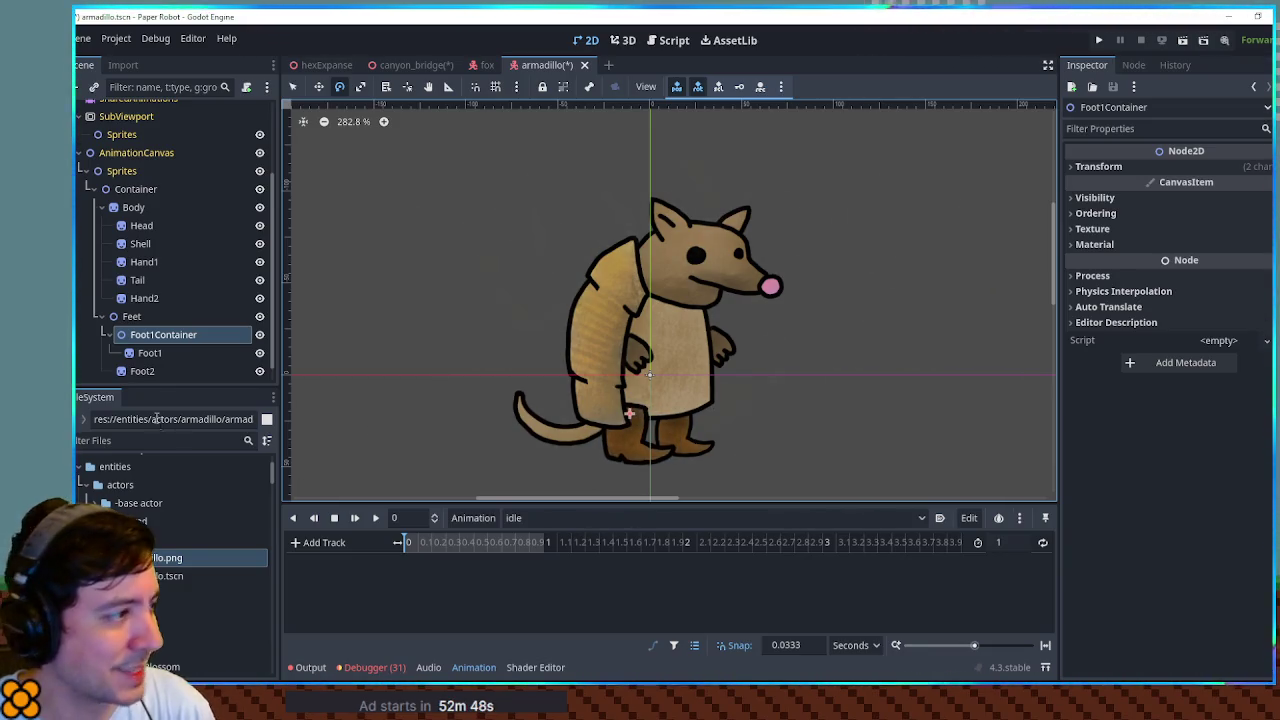
- Create a second Node2D named Foot2Container by copying the Foot1Container name
{"action": "left_click", "coordinate": [141, 375]}
{"action": "key", "text": "ctrl+a"}
{"action": "type", "text": "node2d"}
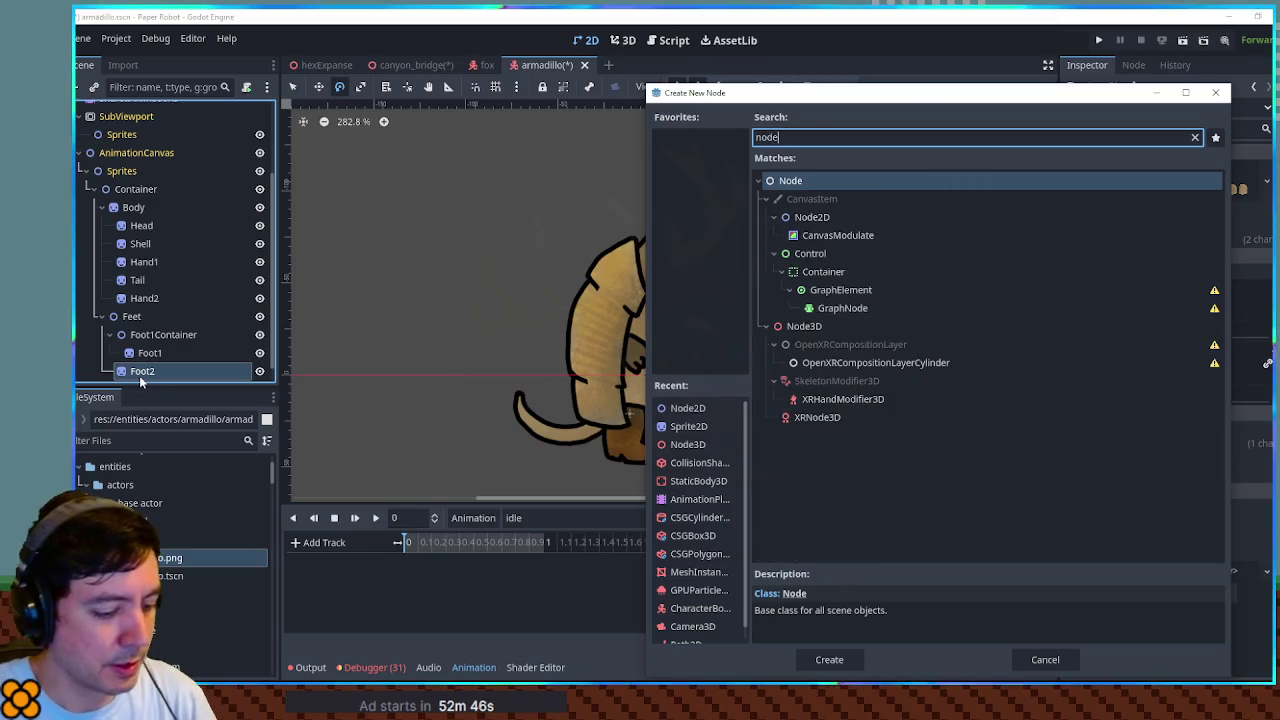
{"action": "key", "text": "Return"}
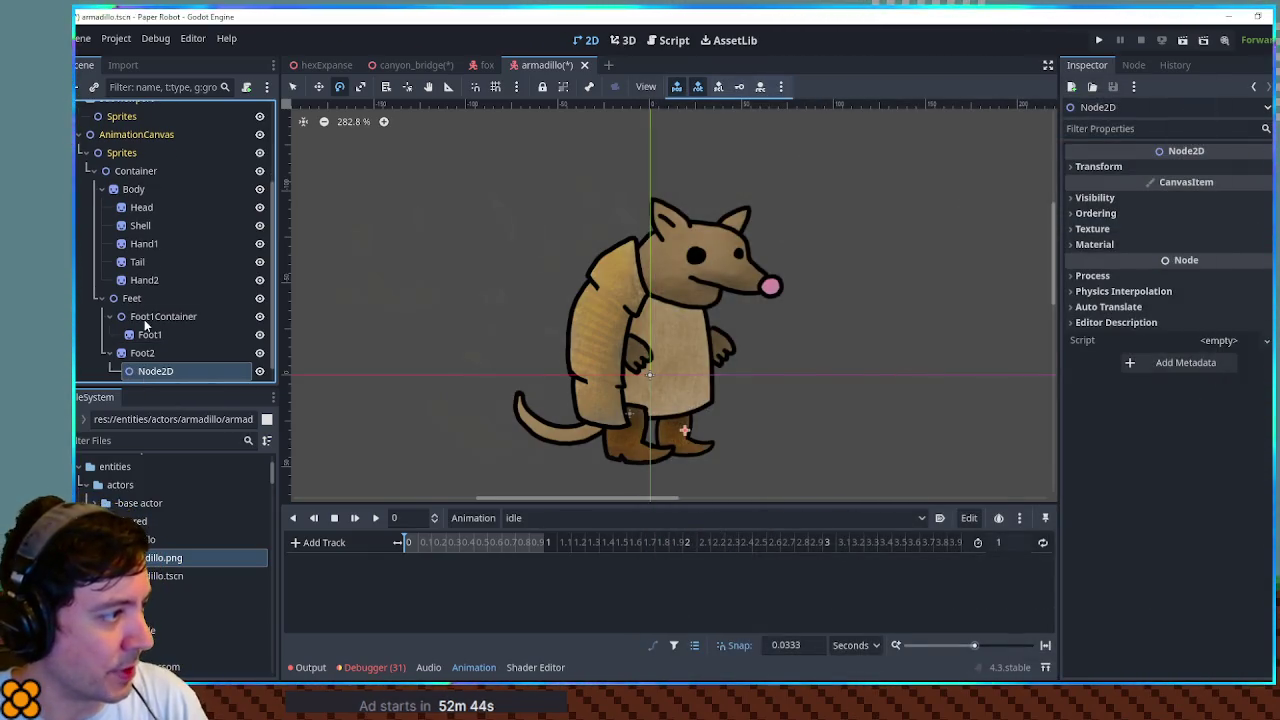
{"action": "double_click", "coordinate": [155, 316]}
{"action": "key", "text": "ctrl+c"}
{"action": "double_click", "coordinate": [157, 371]}
{"action": "key", "text": "ctrl+v"}
{"action": "left_click", "coordinate": [157, 371]}
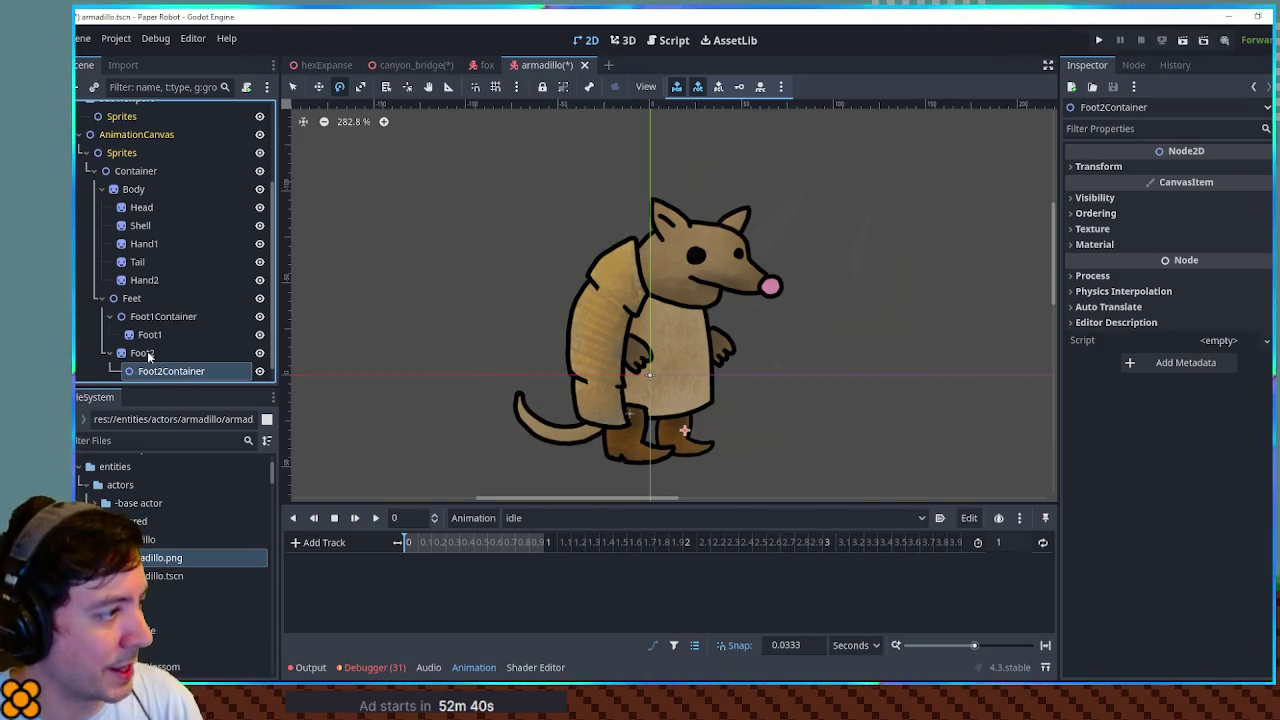
{"action": "key", "text": "Return"}
- Set Foot2Container above Foot2 under Feet and test-rotate the second foot
{"action": "left_click_drag", "start_coordinate": [145, 350], "coordinate": [145, 348]}
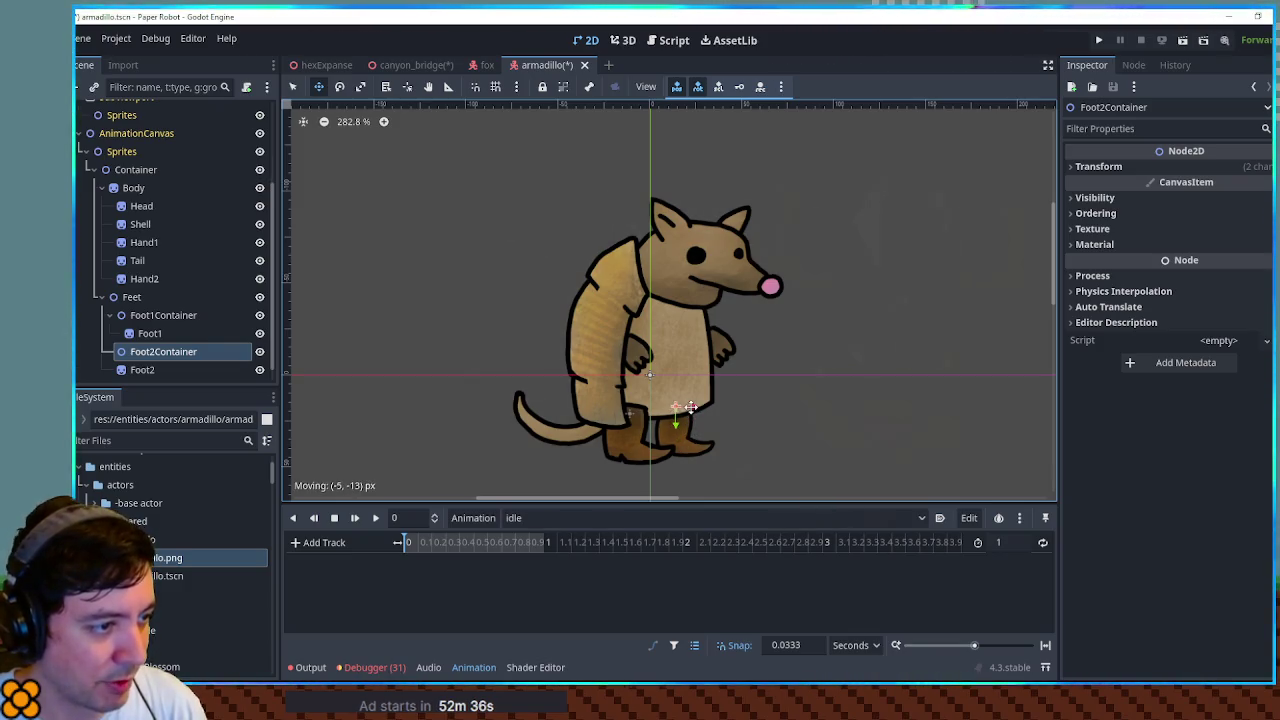
{"action": "left_click_drag", "start_coordinate": [126, 370], "coordinate": [145, 349]}
{"action": "left_click", "coordinate": [239, 349]}
{"action": "key", "text": "r"}
{"action": "mouse_move", "coordinate": [773, 415]}
{"action": "left_mouse_down"}
{"action": "mouse_move", "coordinate": [771, 345]}
{"action": "mouse_move", "coordinate": [786, 425]}
{"action": "mouse_move", "coordinate": [781, 412]}
{"action": "mouse_move", "coordinate": [706, 434]}
{"action": "mouse_move", "coordinate": [792, 379]}
{"action": "left_mouse_up"}
{"action": "key", "text": "e"}
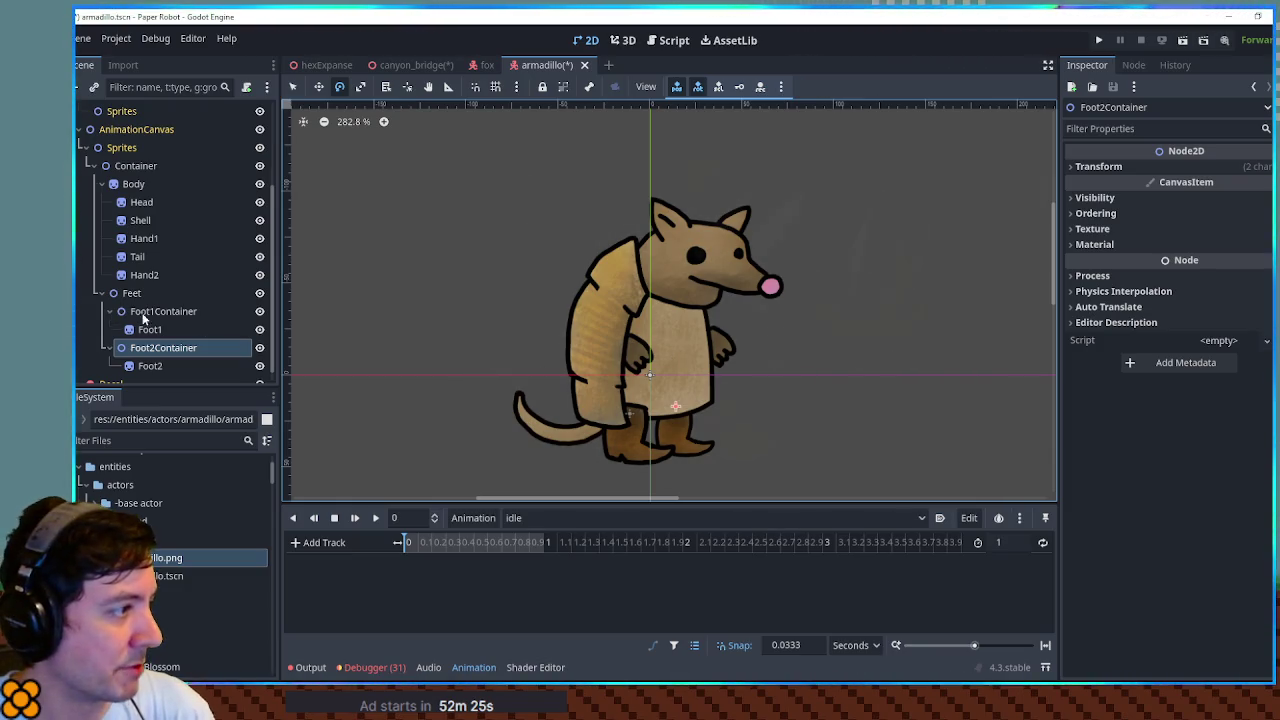
- Create a Node2D named TailContainer and place it above Tail under Body
{"action": "left_click", "coordinate": [144, 257]}
{"action": "key", "text": "ctrl+a"}
{"action": "type", "text": "node2d"}
{"action": "key", "text": "Return"}
{"action": "type", "text": "Tail"}
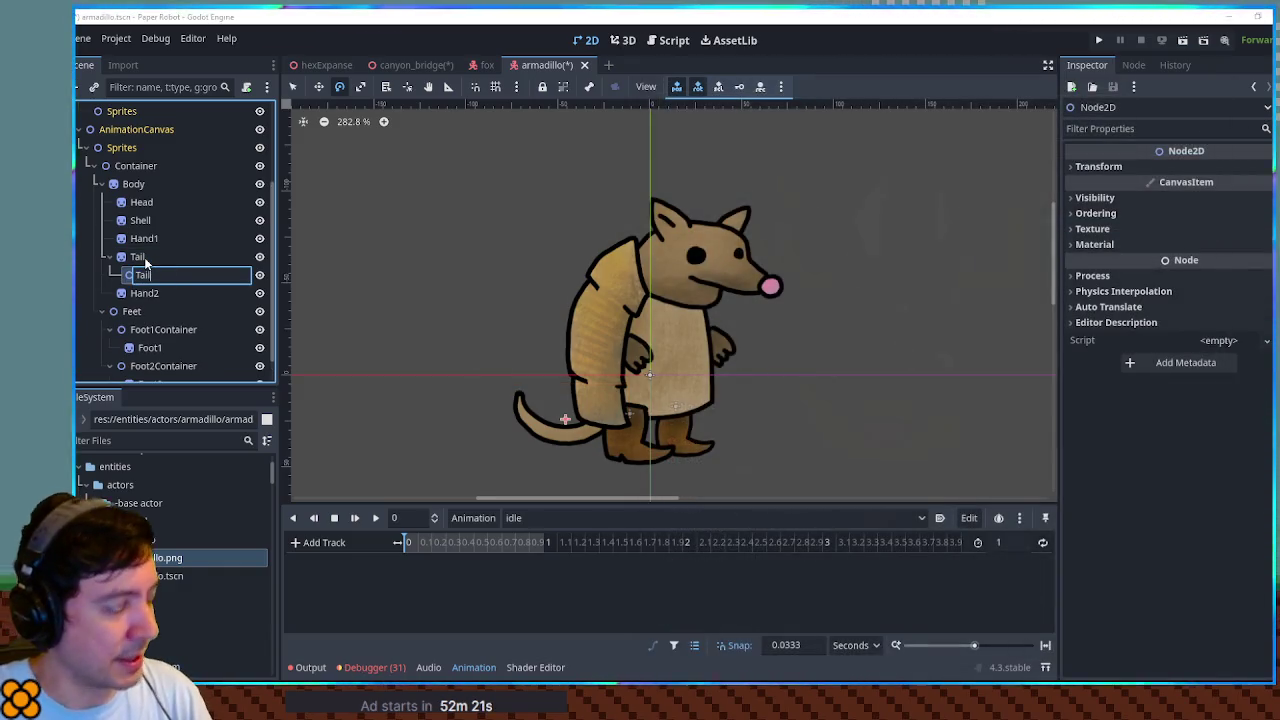
{"action": "type", "text": "Container"}
{"action": "key", "text": "Return"}
{"action": "mouse_move", "coordinate": [191, 279]}
{"action": "left_mouse_down"}
{"action": "mouse_move", "coordinate": [181, 258]}
{"action": "mouse_move", "coordinate": [139, 263]}
{"action": "left_mouse_up"}
- Put TailContainer's pivot at the tail joint, nest Tail inside, test-swing, and save
{"action": "key", "text": "F2"}
{"action": "type", "text": "w"}
{"action": "left_click", "coordinate": [385, 353]}
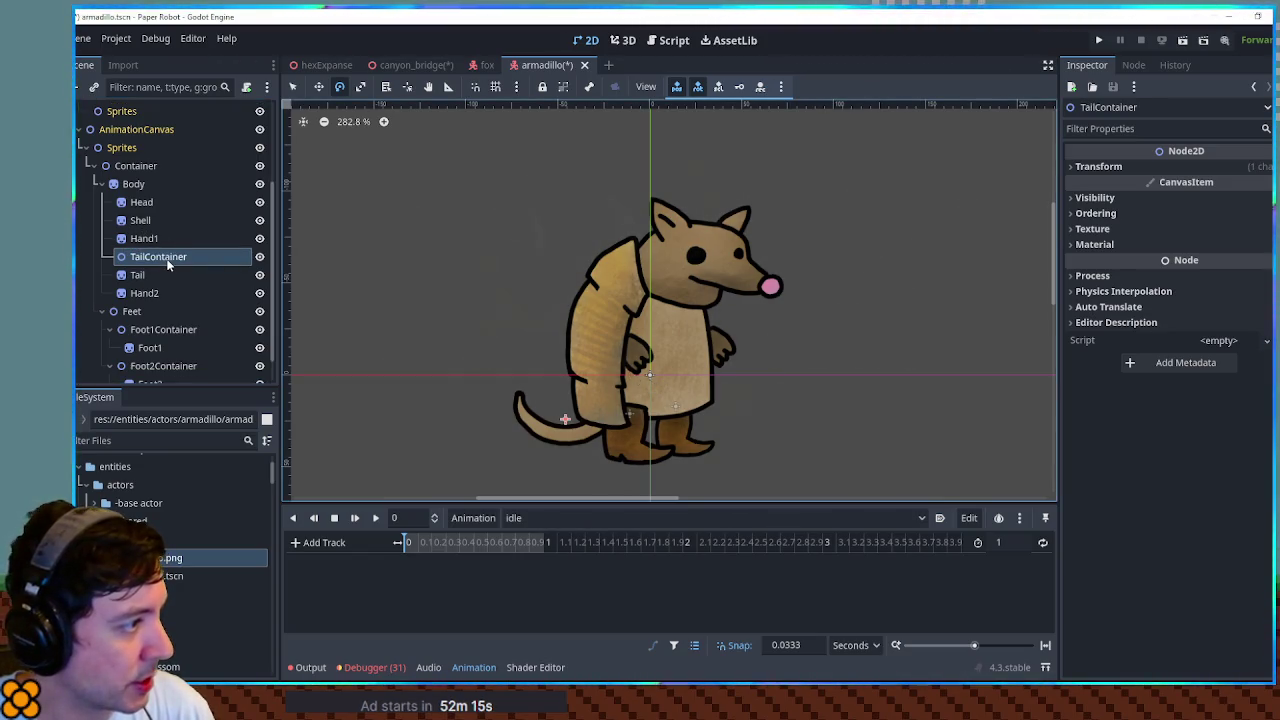
{"action": "key", "text": "w"}
{"action": "left_click_drag", "start_coordinate": [591, 389], "coordinate": [656, 409]}
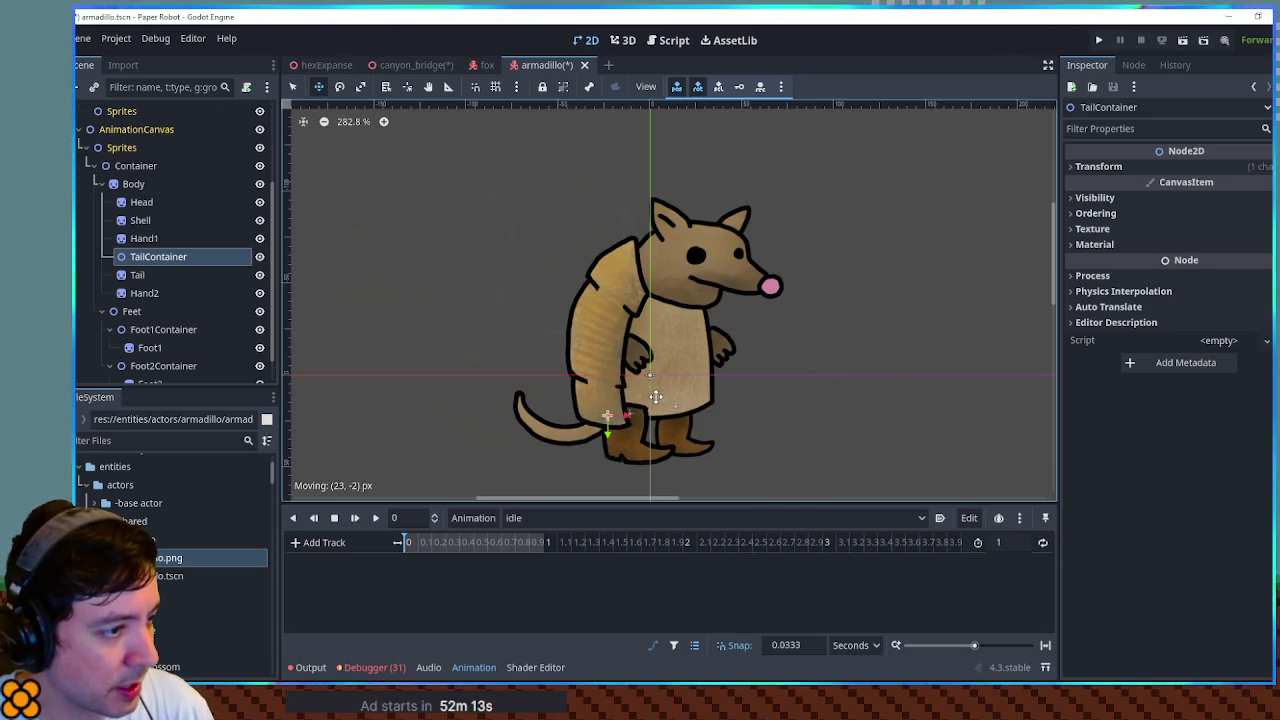
{"action": "left_click_drag", "start_coordinate": [140, 275], "coordinate": [146, 259]}
{"action": "mouse_move", "coordinate": [655, 349]}
{"action": "left_mouse_down"}
{"action": "mouse_move", "coordinate": [662, 316]}
{"action": "mouse_move", "coordinate": [623, 283]}
{"action": "mouse_move", "coordinate": [655, 349]}
{"action": "mouse_move", "coordinate": [716, 319]}
{"action": "mouse_move", "coordinate": [682, 322]}
{"action": "mouse_move", "coordinate": [712, 397]}
{"action": "mouse_move", "coordinate": [692, 353]}
{"action": "left_mouse_up"}
{"action": "left_click", "coordinate": [155, 258]}
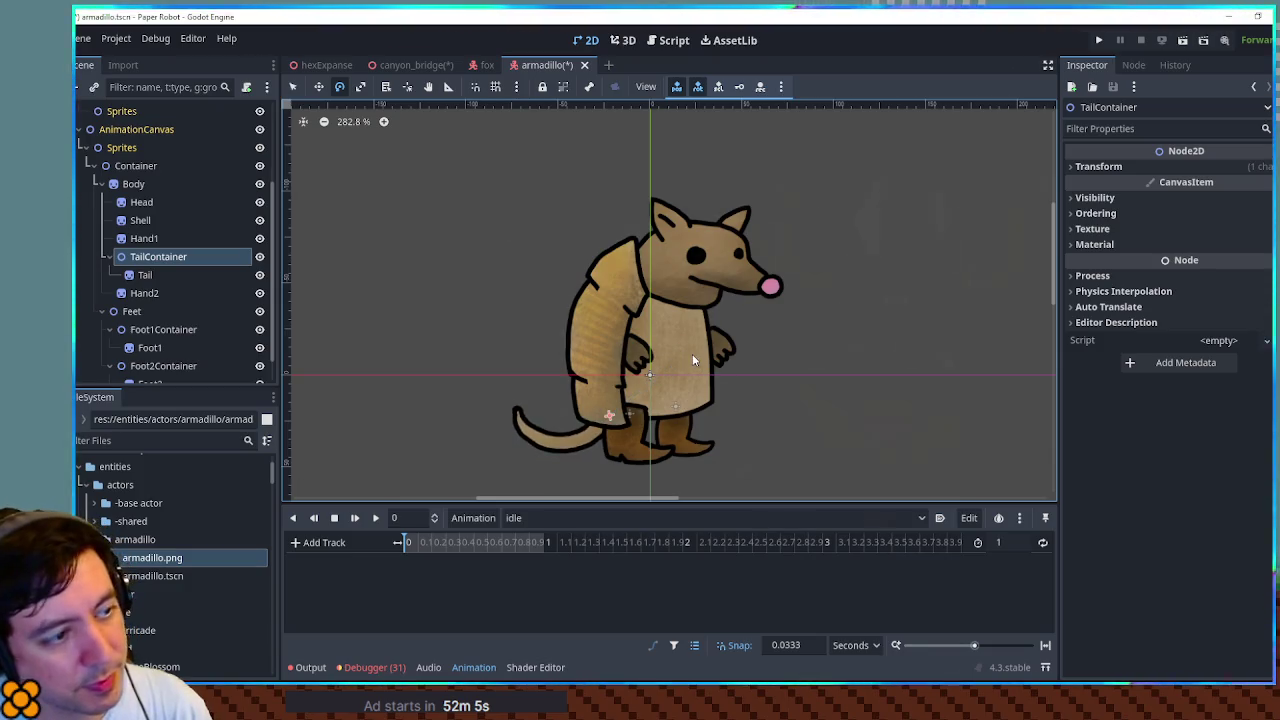
{"action": "key", "text": "ctrl+s"}
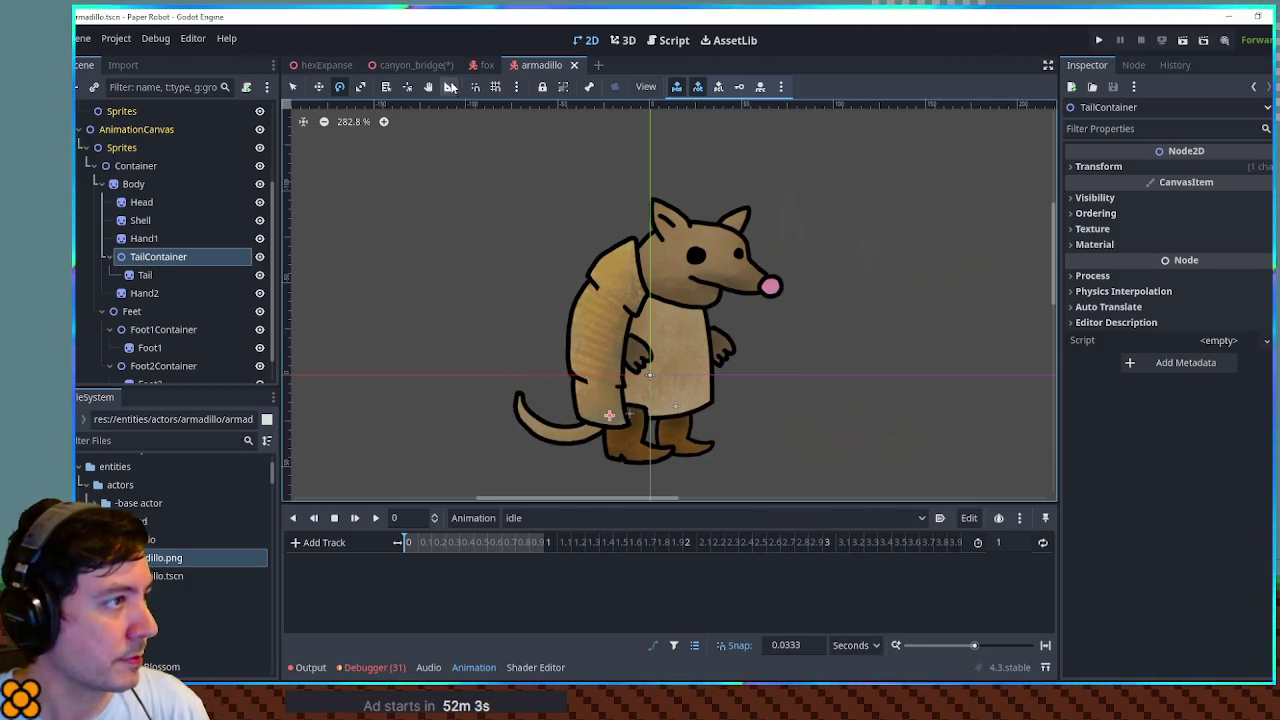
- Make AnimationCanvas the AnimationPlayer's root node in the armadillo scene
{"action": "left_click", "coordinate": [433, 70]}
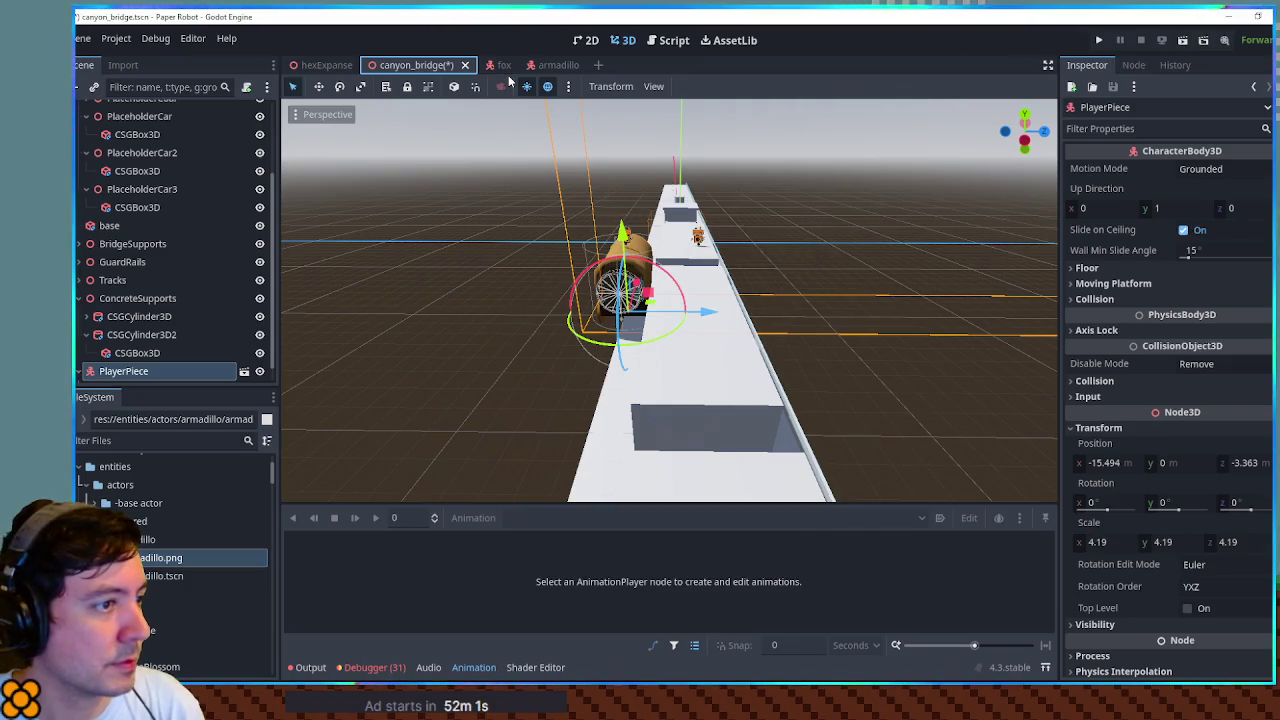
{"action": "left_click", "coordinate": [552, 65]}
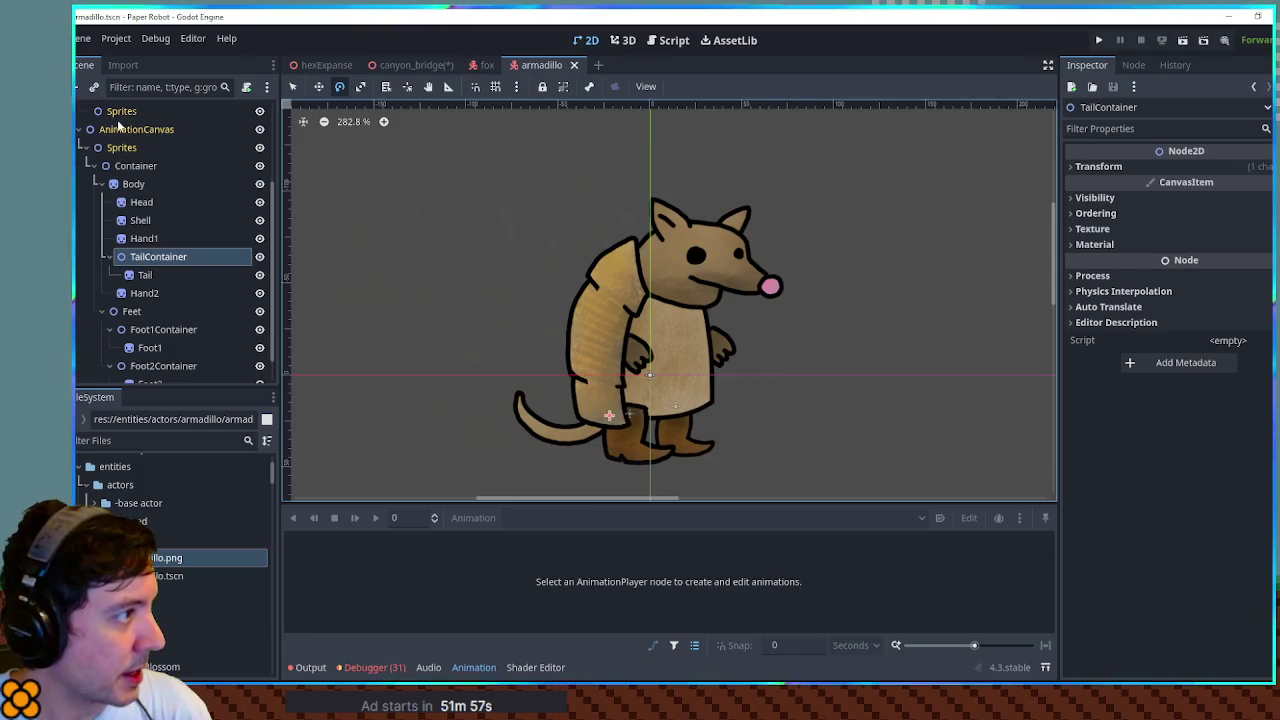
{"action": "scroll", "coordinate": [123, 177], "scroll_direction": "up", "scroll_amount": 3}
{"action": "left_click", "coordinate": [128, 163]}
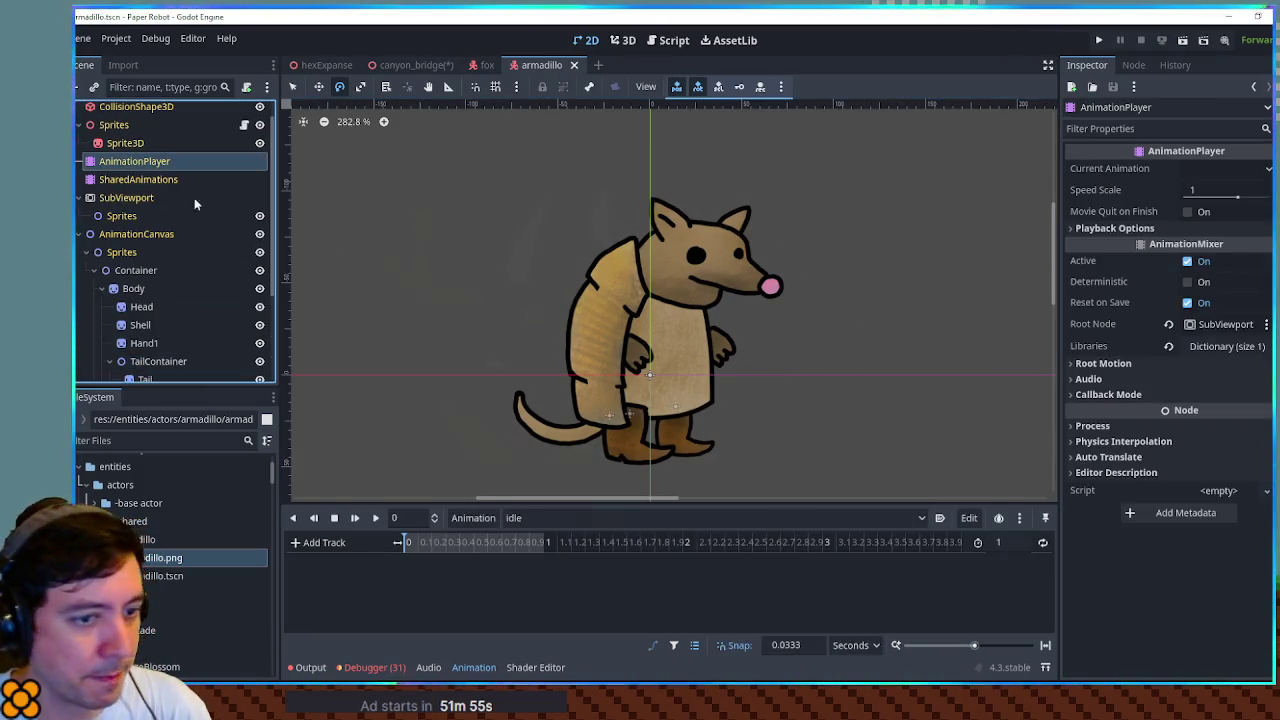
{"action": "left_click_drag", "start_coordinate": [136, 234], "coordinate": [1228, 324]}
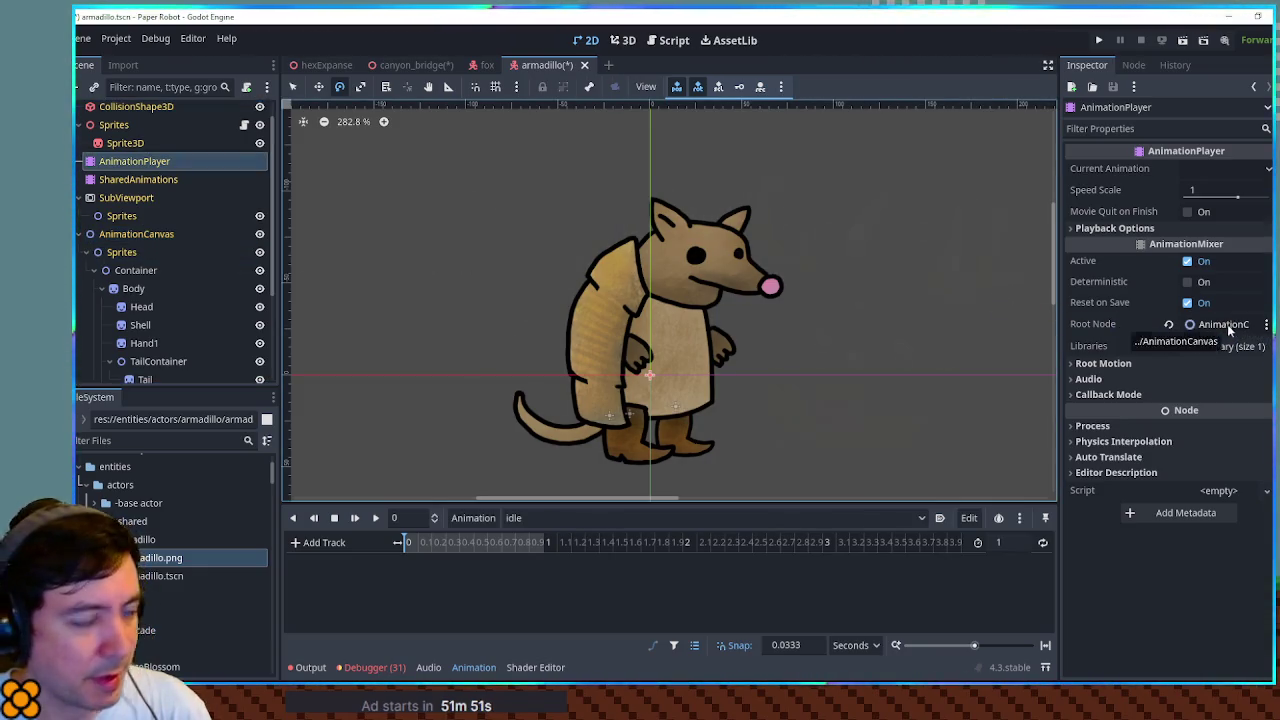
{"action": "scroll", "coordinate": [791, 327], "scroll_direction": "left", "scroll_amount": 2}
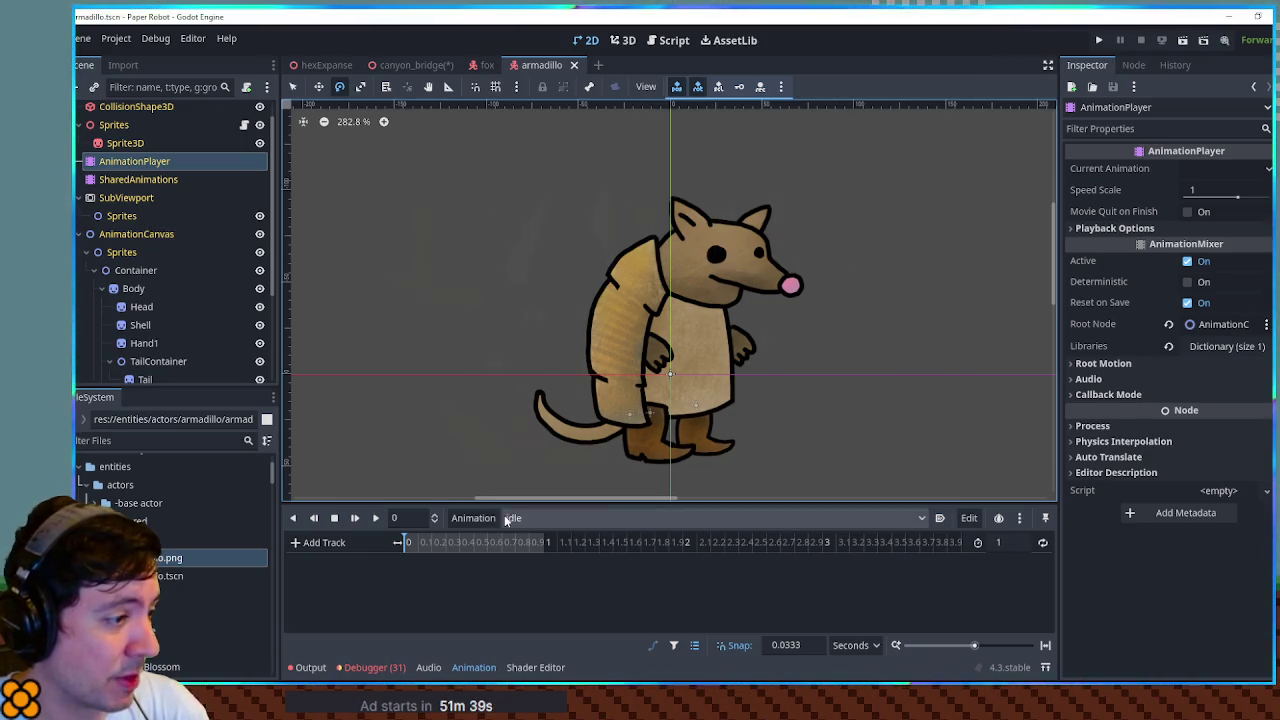
- Set the idle animation length to 2 seconds and key Body's position at 0
{"action": "left_click", "coordinate": [1004, 544]}
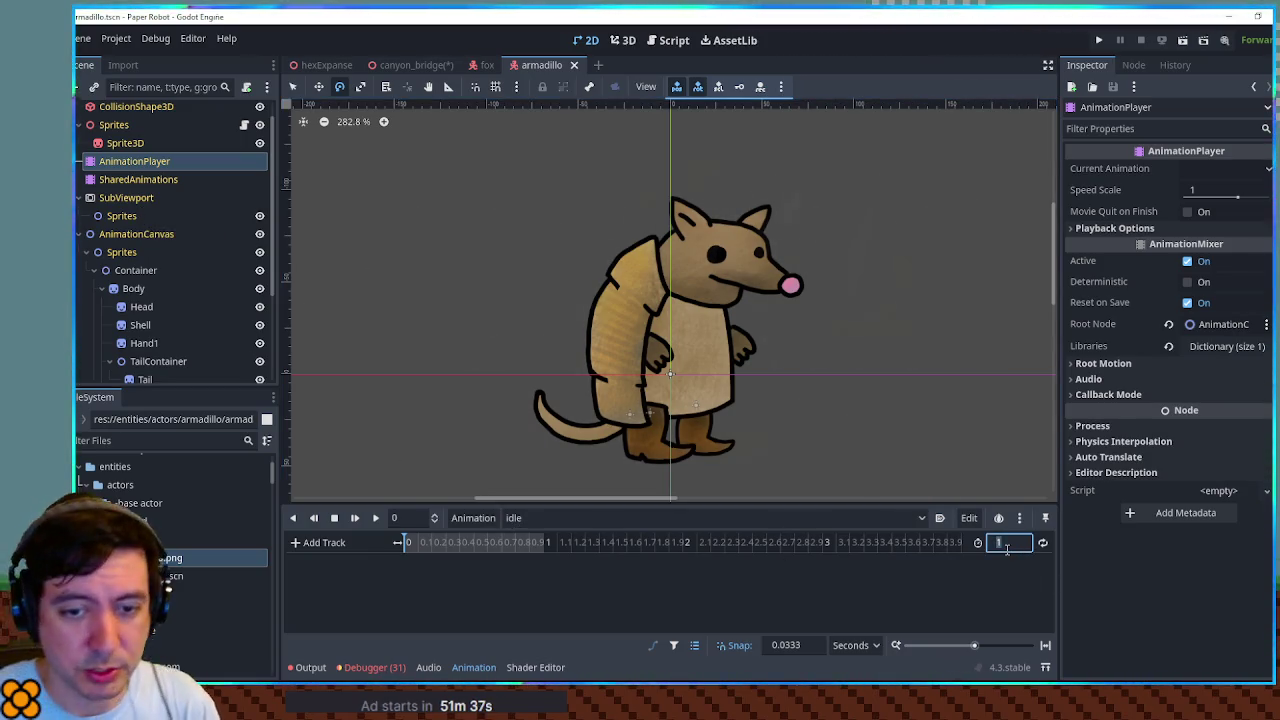
{"action": "type", "text": "2"}
{"action": "key", "text": "Return"}
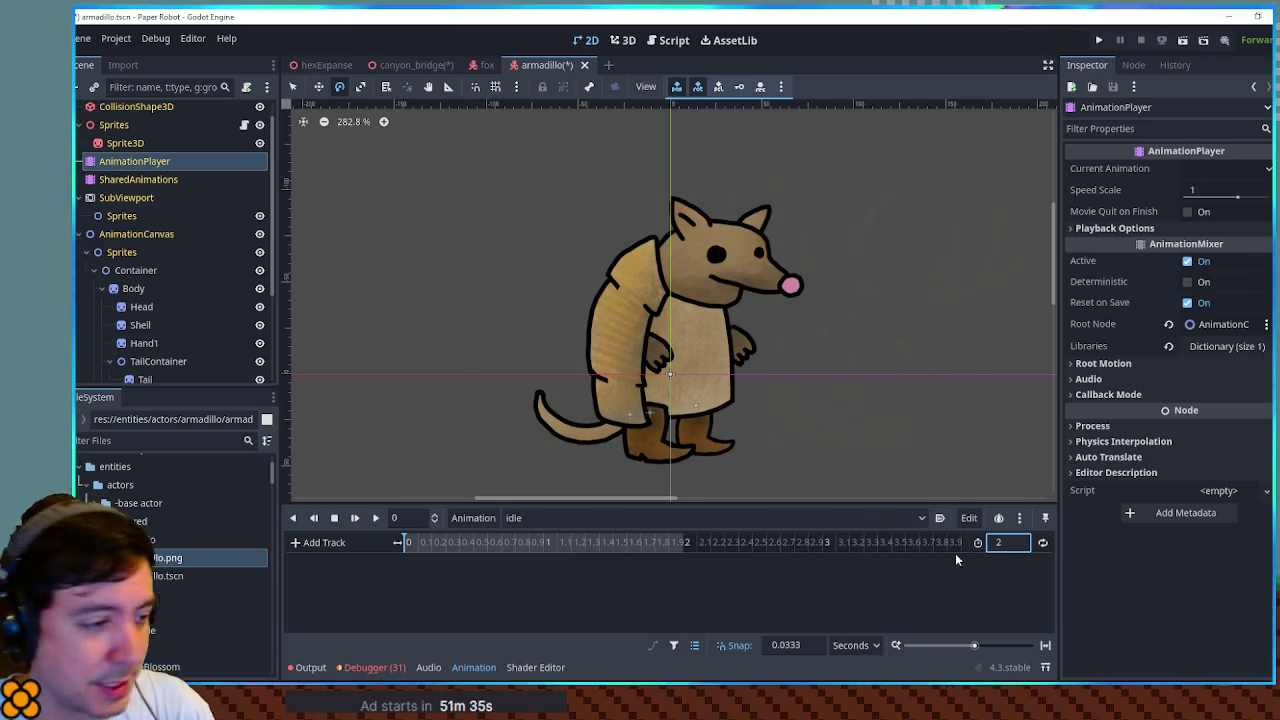
{"action": "left_click", "coordinate": [147, 290]}
{"action": "mouse_move", "coordinate": [723, 353]}
{"action": "left_mouse_down"}
{"action": "mouse_move", "coordinate": [727, 363]}
{"action": "mouse_move", "coordinate": [723, 353]}
{"action": "left_mouse_up"}
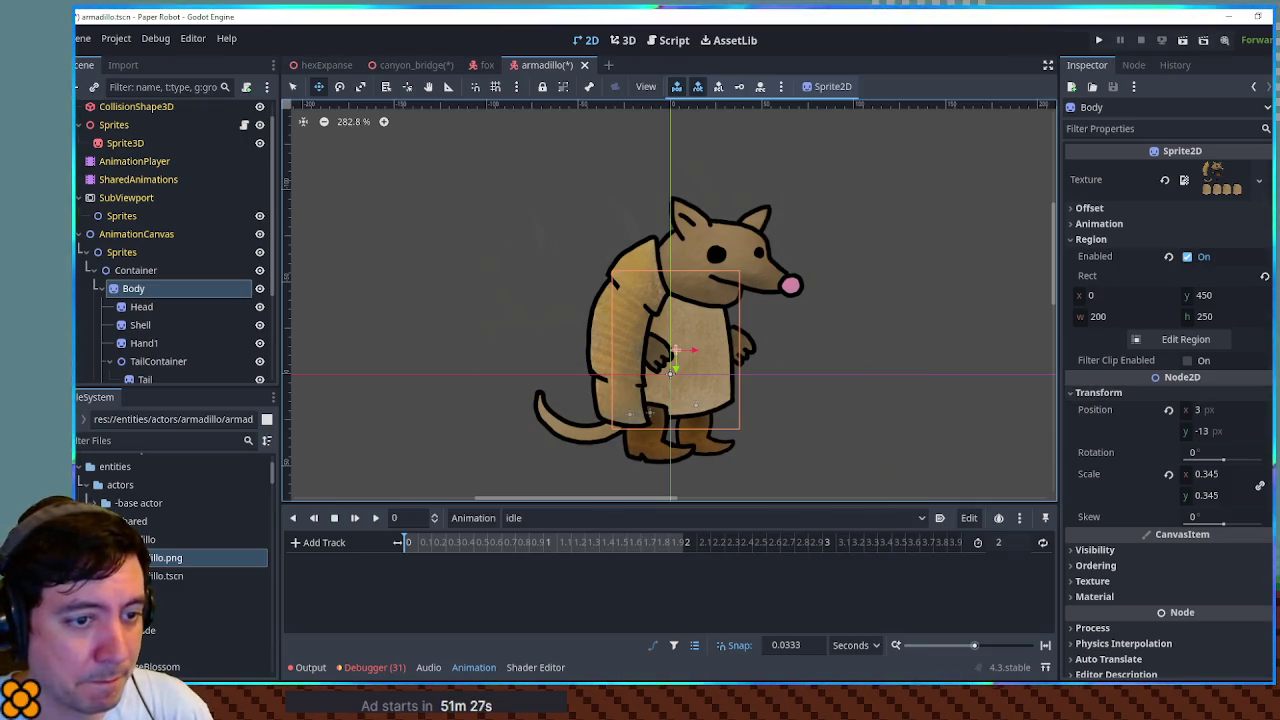
{"action": "left_click", "coordinate": [1266, 410]}
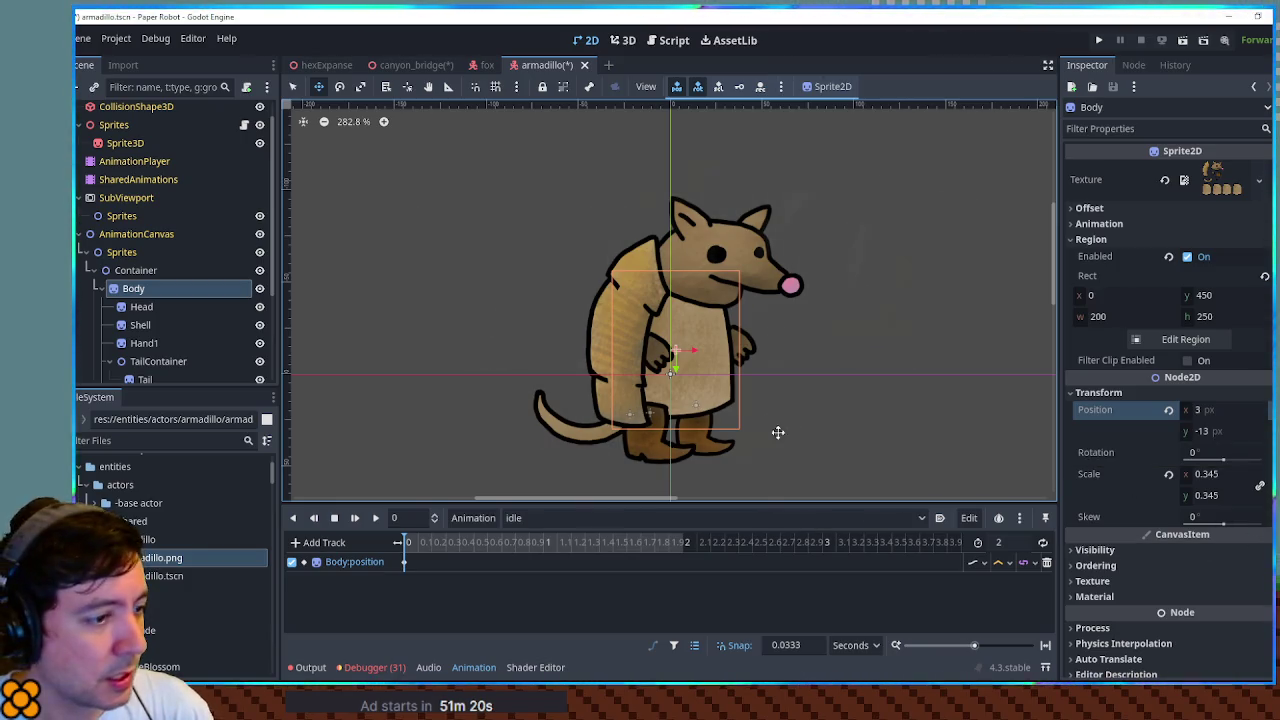
- Key the body lowered by a few pixels at 1 second and preview the bob
{"action": "left_click", "coordinate": [545, 542]}
{"action": "left_click_drag", "start_coordinate": [670, 358], "coordinate": [670, 372]}
{"action": "left_click", "coordinate": [1266, 410]}
{"action": "left_click", "coordinate": [375, 517]}
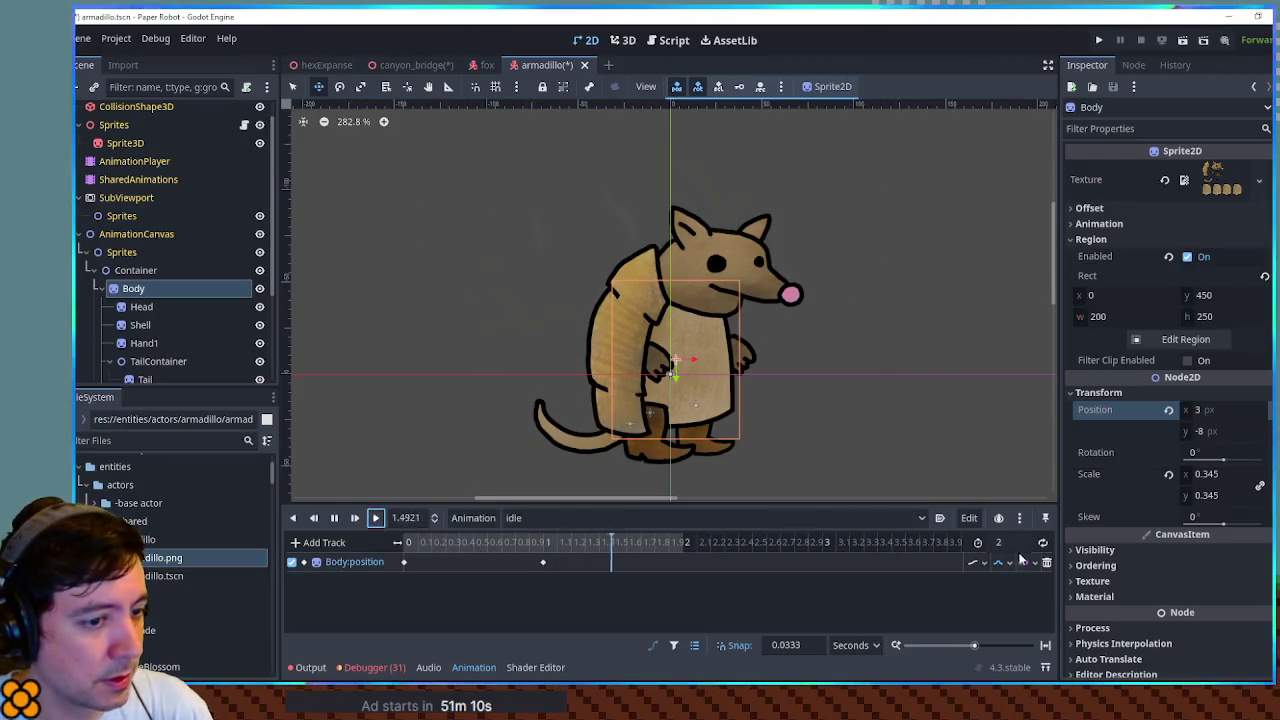
{"action": "left_click", "coordinate": [404, 562]}
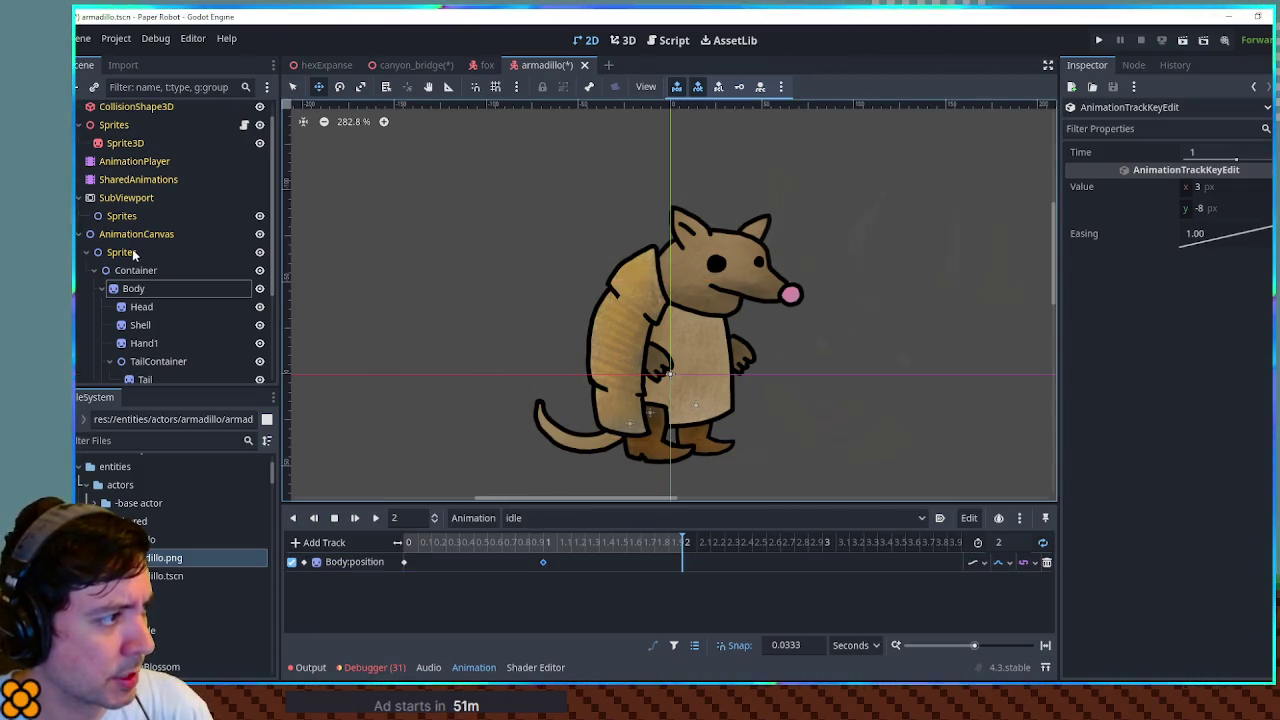
- Nudge the body back up slightly and replay the idle animation
{"action": "left_click", "coordinate": [137, 290]}
{"action": "mouse_move", "coordinate": [658, 366]}
{"action": "left_mouse_down"}
{"action": "mouse_move", "coordinate": [697, 349]}
{"action": "mouse_move", "coordinate": [697, 336]}
{"action": "mouse_move", "coordinate": [686, 356]}
{"action": "left_mouse_up"}
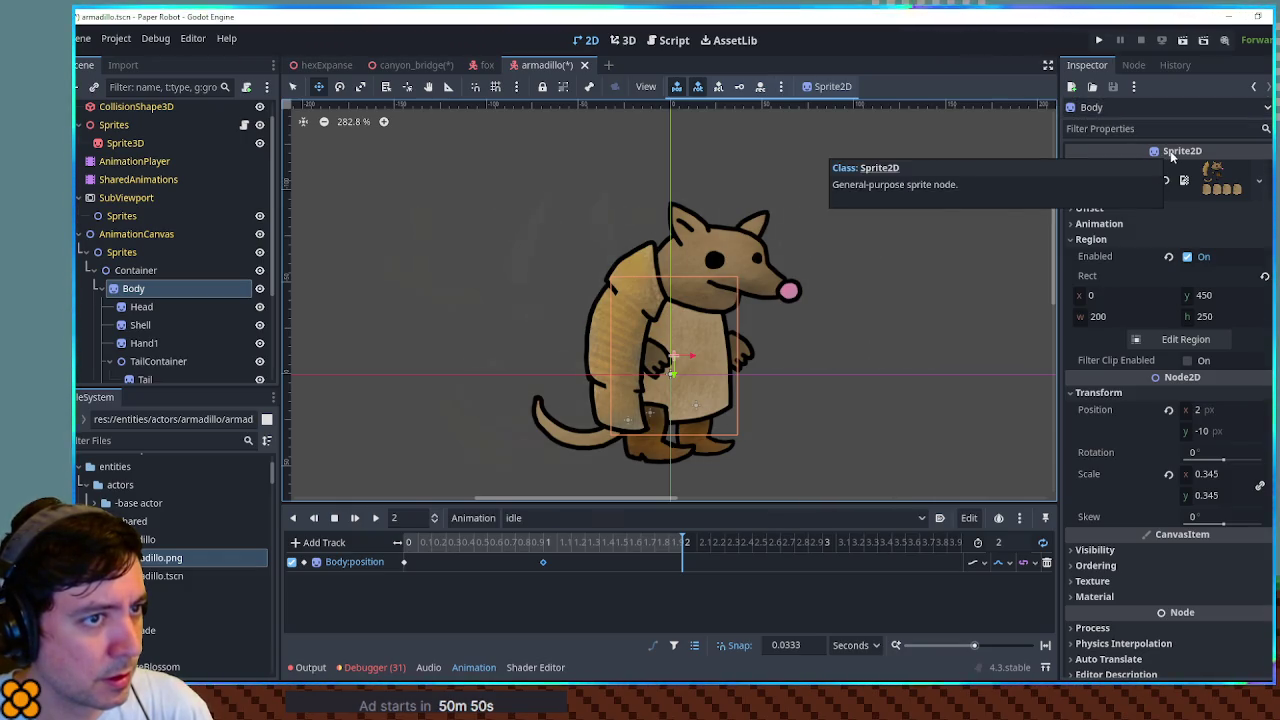
{"action": "scroll", "coordinate": [150, 300], "scroll_direction": "up", "scroll_amount": 1}
{"action": "left_click", "coordinate": [141, 329]}
{"action": "left_click", "coordinate": [143, 311]}
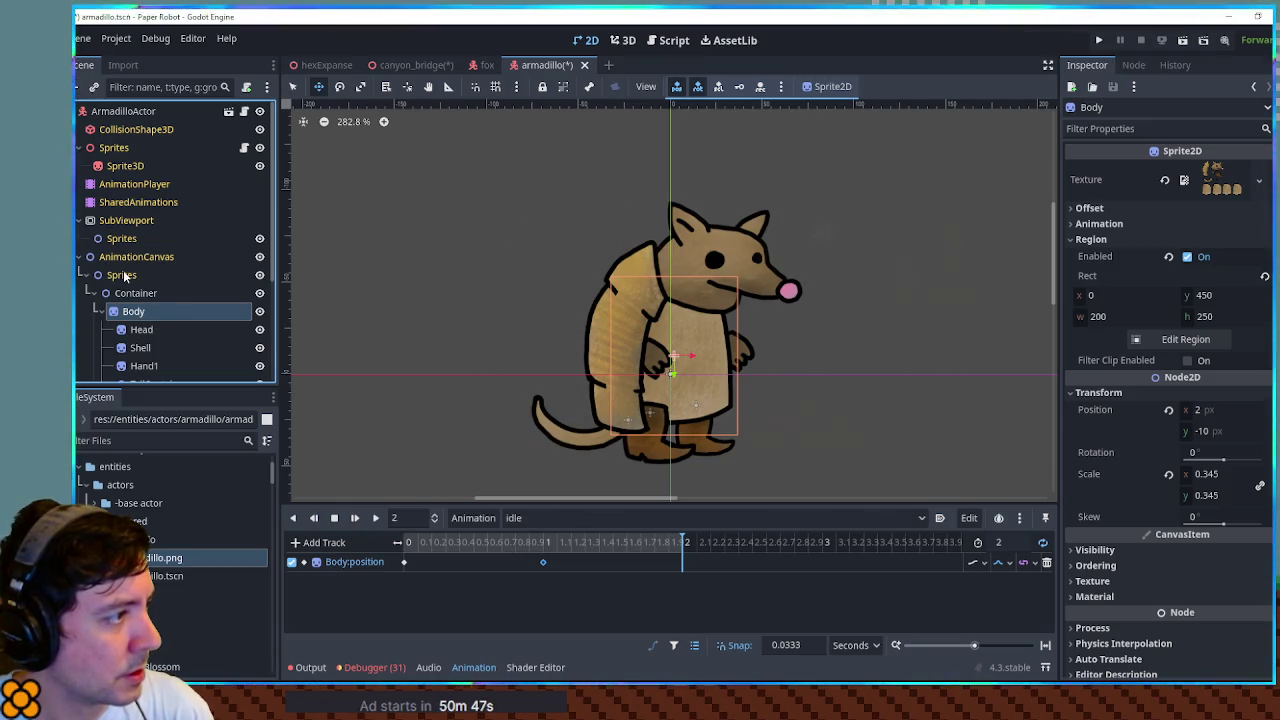
{"action": "left_click", "coordinate": [133, 190]}
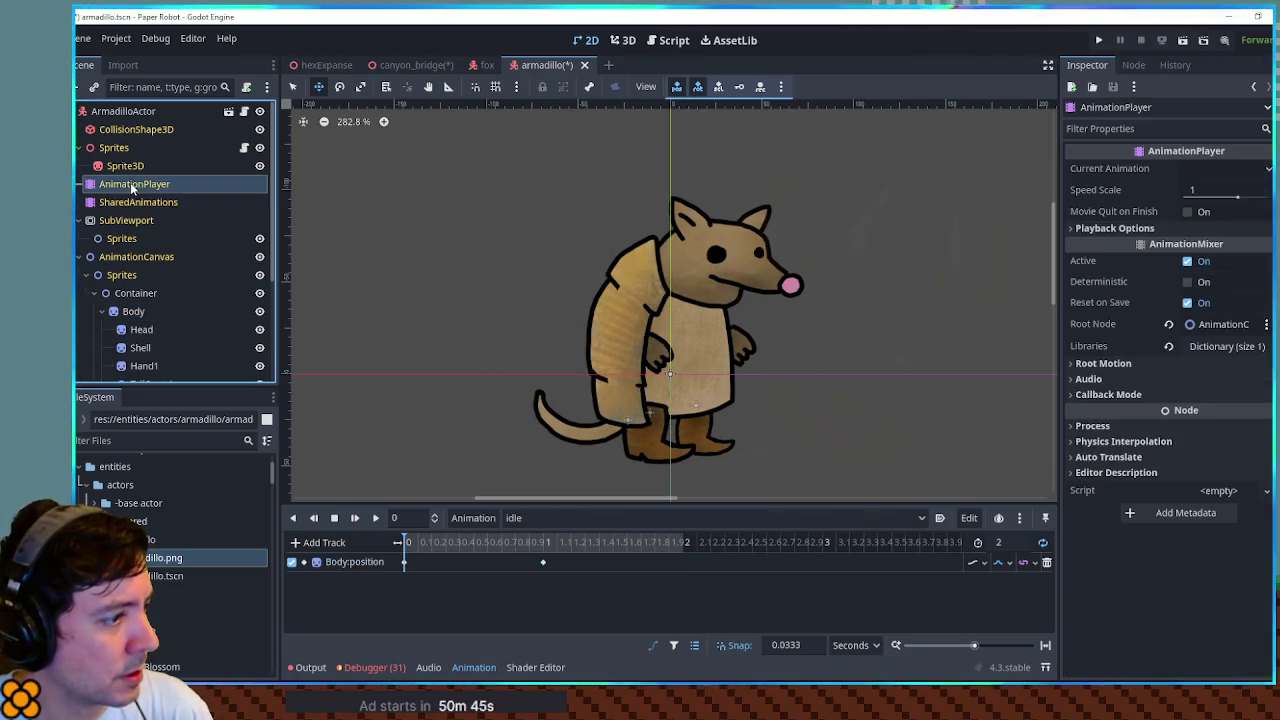
{"action": "left_click", "coordinate": [376, 517]}
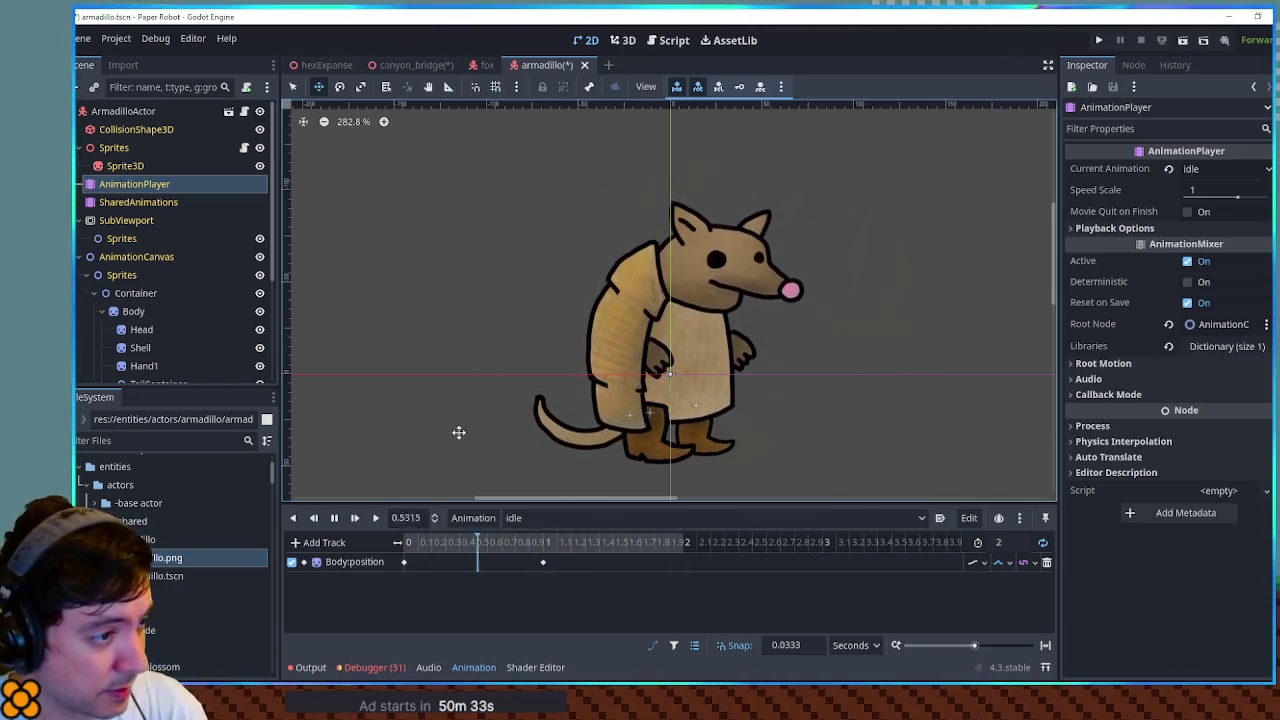
- Select Foot1Container and nudge it on the canvas
{"action": "scroll", "coordinate": [165, 300], "scroll_direction": "down", "scroll_amount": 3}
{"action": "left_click", "coordinate": [160, 298]}
{"action": "left_click_drag", "start_coordinate": [659, 421], "coordinate": [649, 421]}
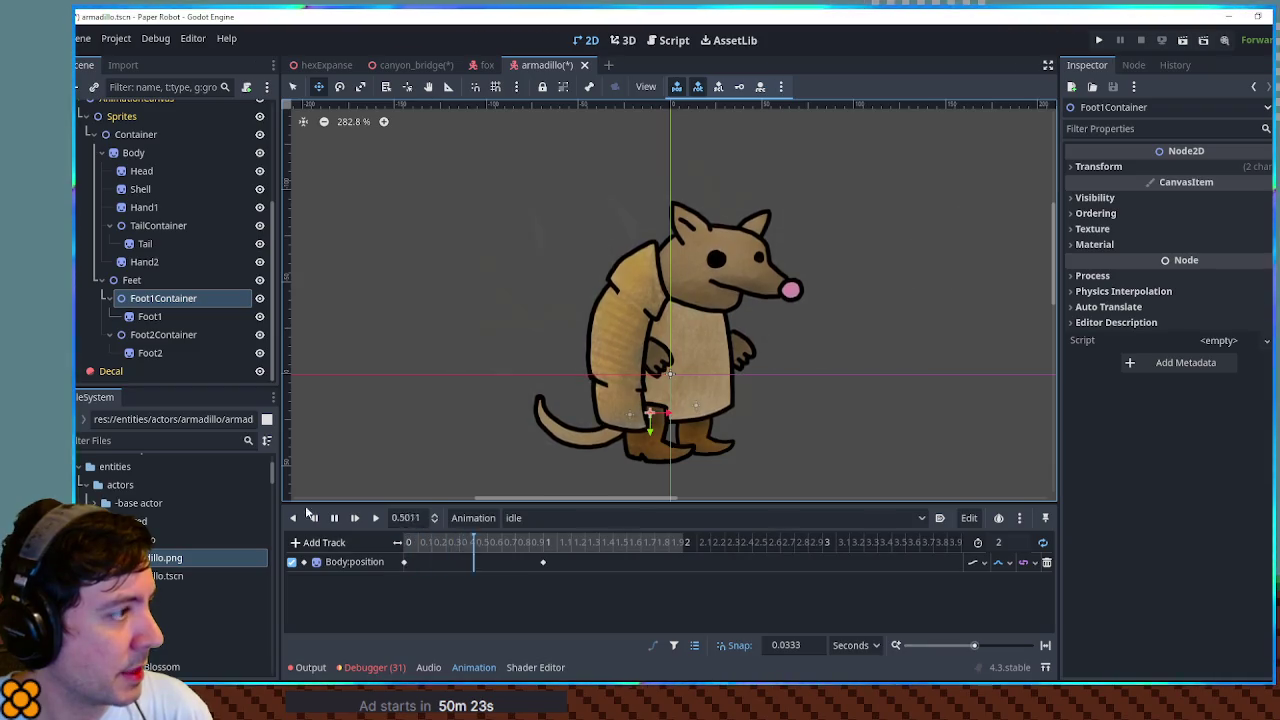
- Key Head's position and adjust the head key's vertical offset
{"action": "left_click", "coordinate": [143, 170]}
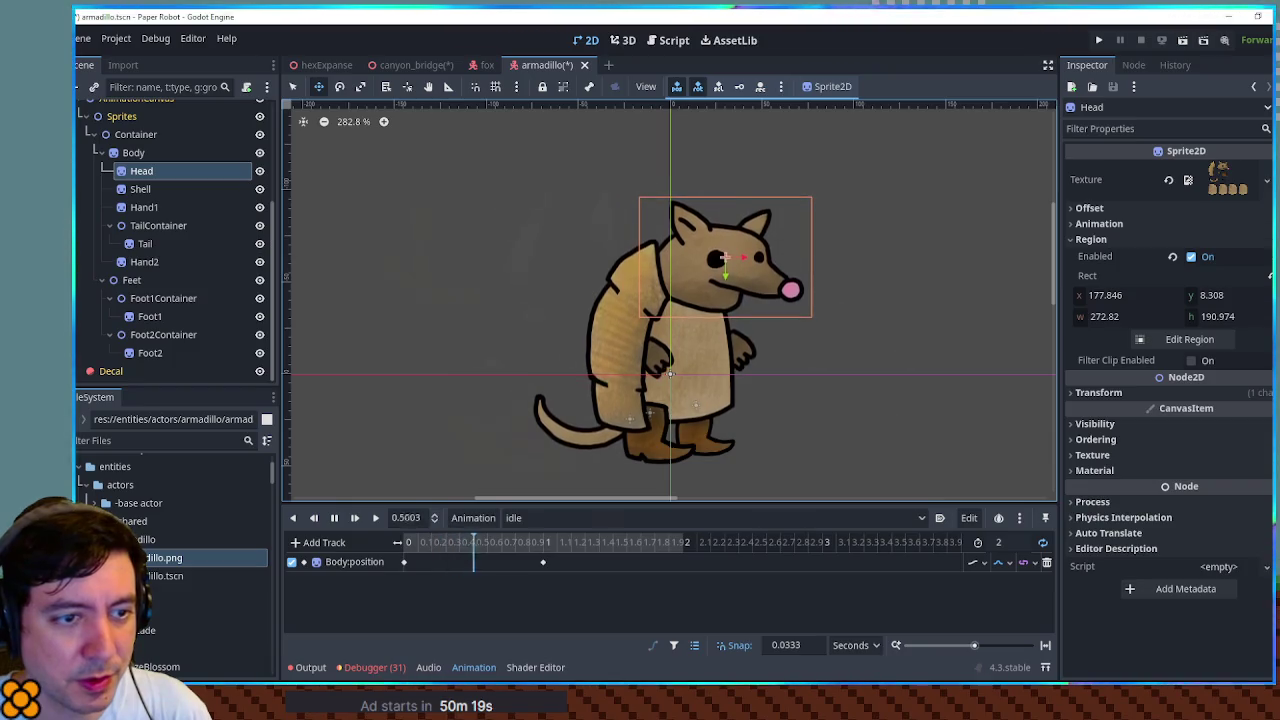
{"action": "left_click", "coordinate": [1098, 392]}
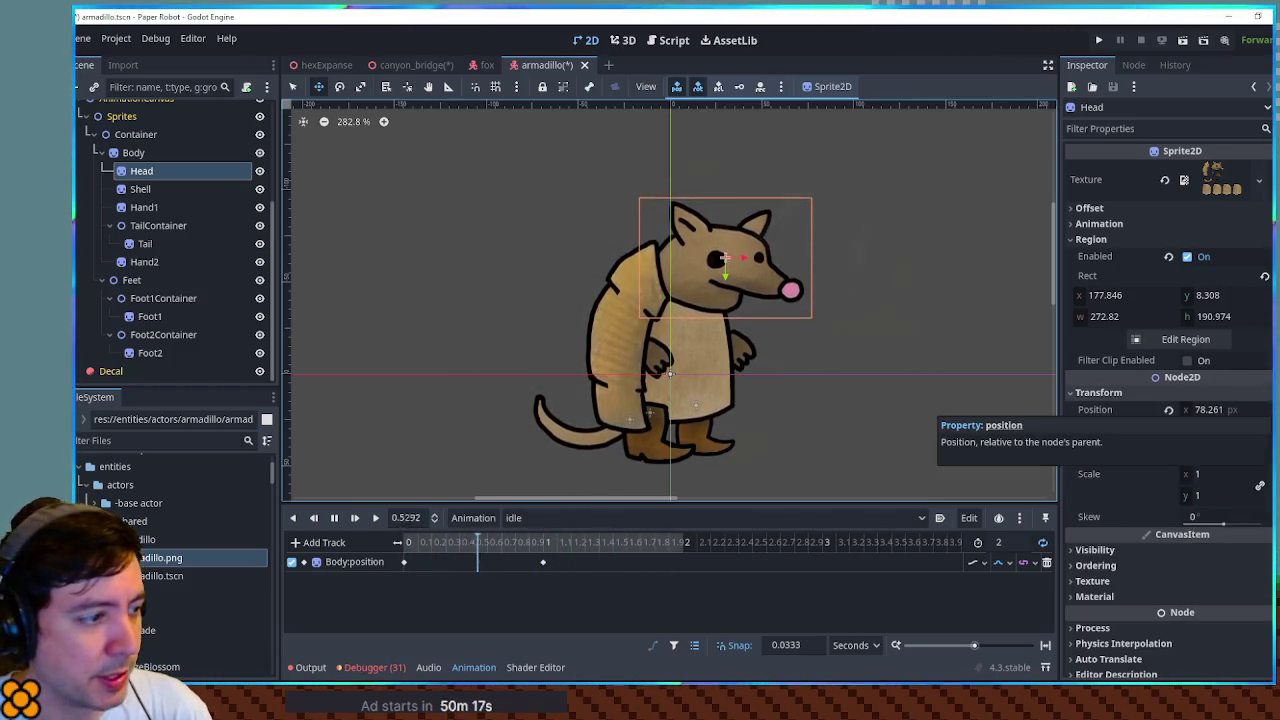
{"action": "left_click", "coordinate": [1260, 409]}
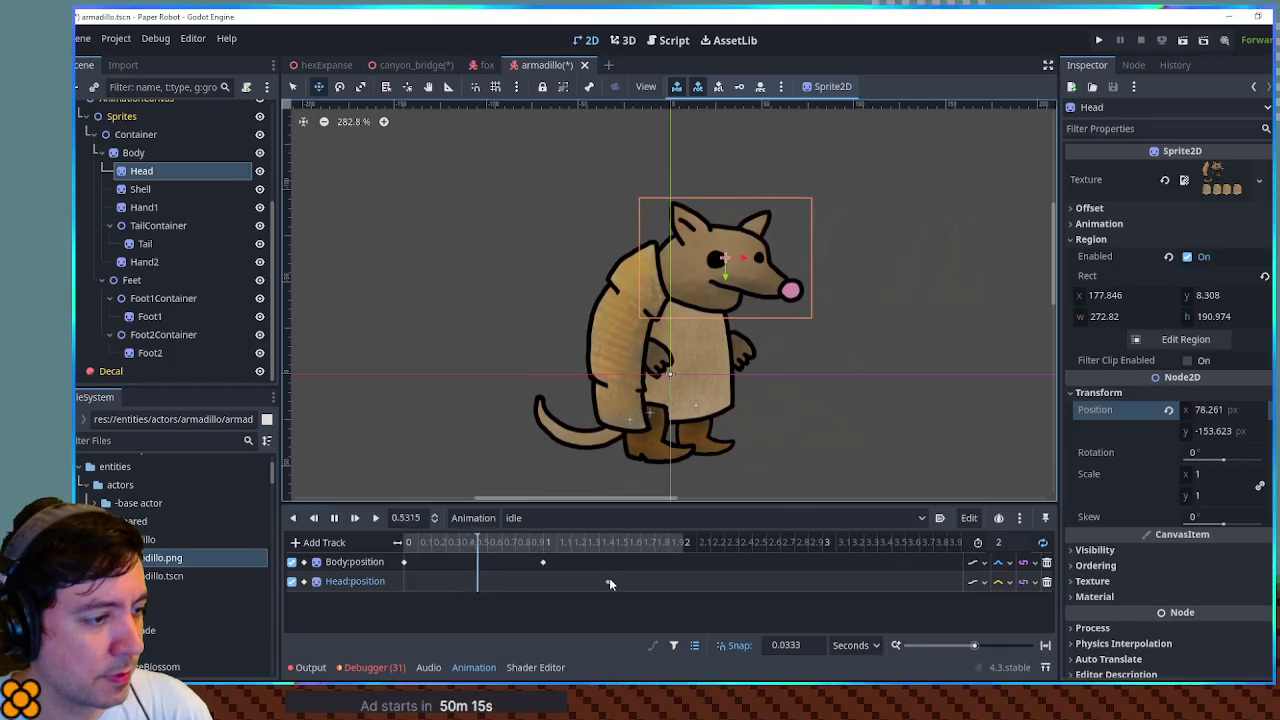
{"action": "left_click", "coordinate": [609, 581]}
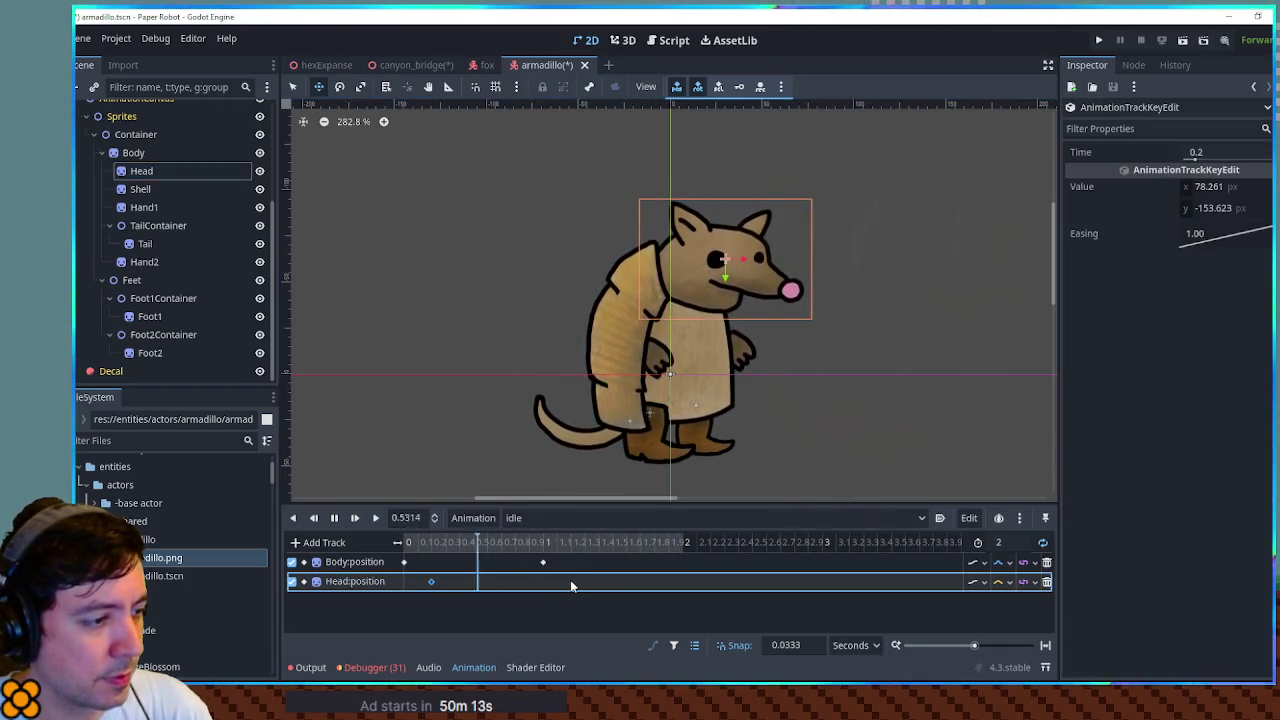
{"action": "left_click", "coordinate": [431, 581]}
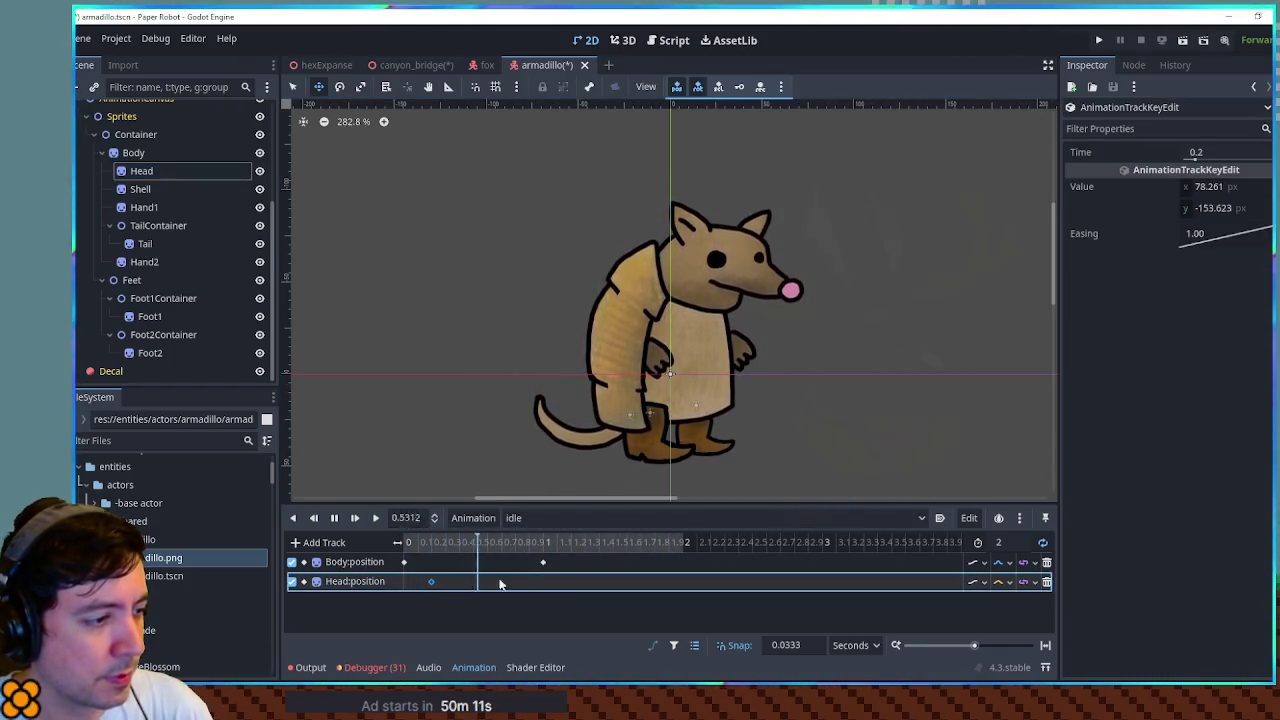
{"action": "mouse_move", "coordinate": [1190, 210]}
{"action": "left_mouse_down"}
{"action": "mouse_move", "coordinate": [1180, 214]}
{"action": "mouse_move", "coordinate": [1229, 208]}
{"action": "left_mouse_up"}
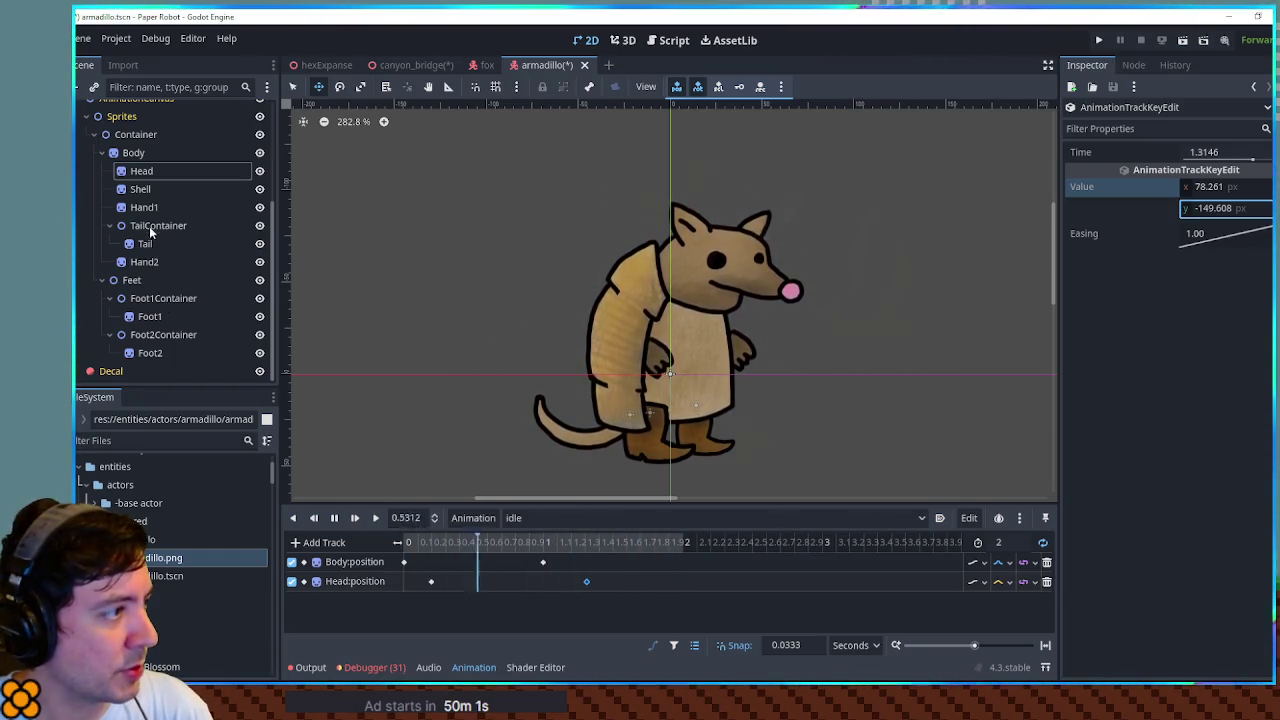
- Key Shell's position at about 0.2 s and add a lowered copy near 1.4 s
{"action": "left_click", "coordinate": [140, 189]}
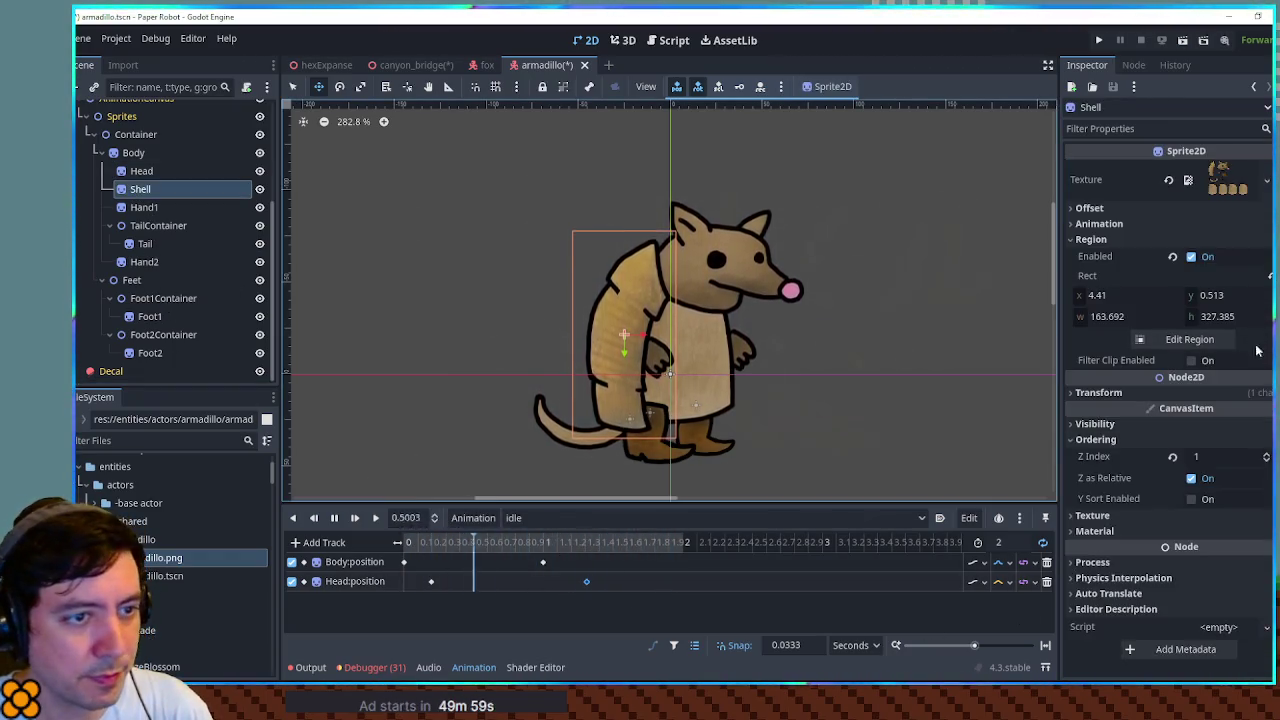
{"action": "left_click", "coordinate": [1110, 392]}
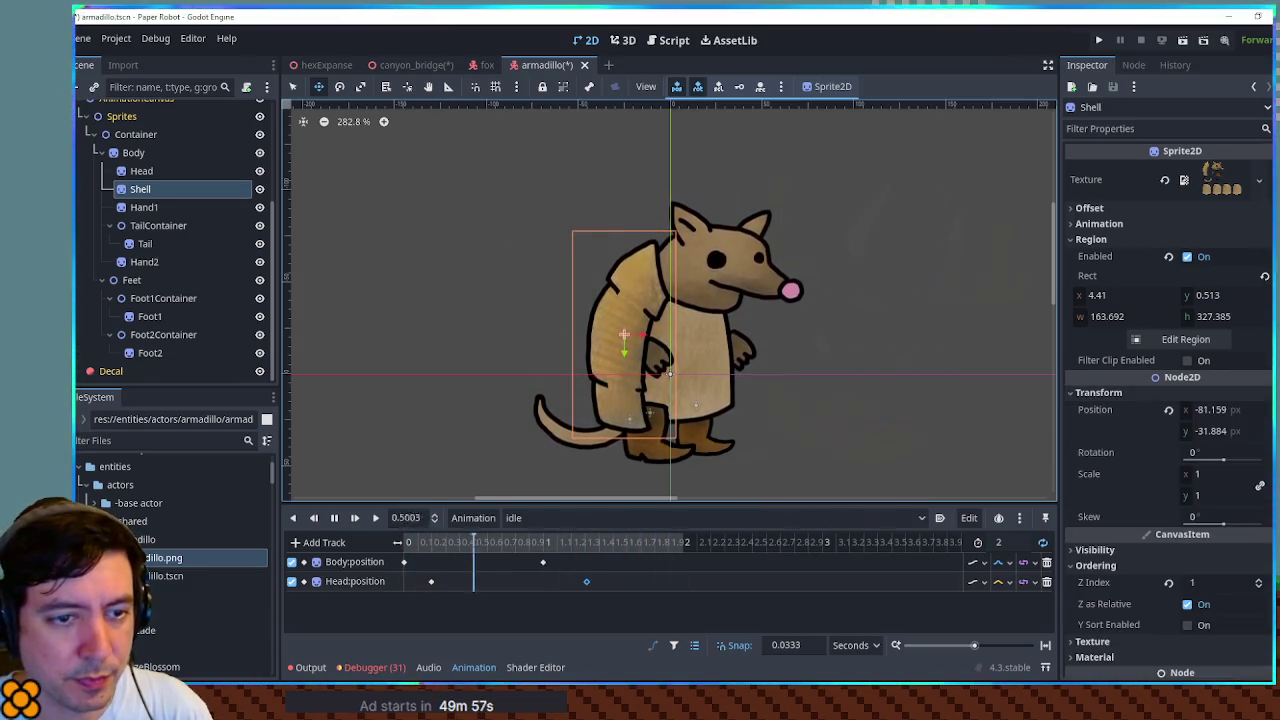
{"action": "key", "text": "k"}
{"action": "left_click_drag", "start_coordinate": [478, 600], "coordinate": [437, 600]}
{"action": "key", "text": "ctrl+d"}
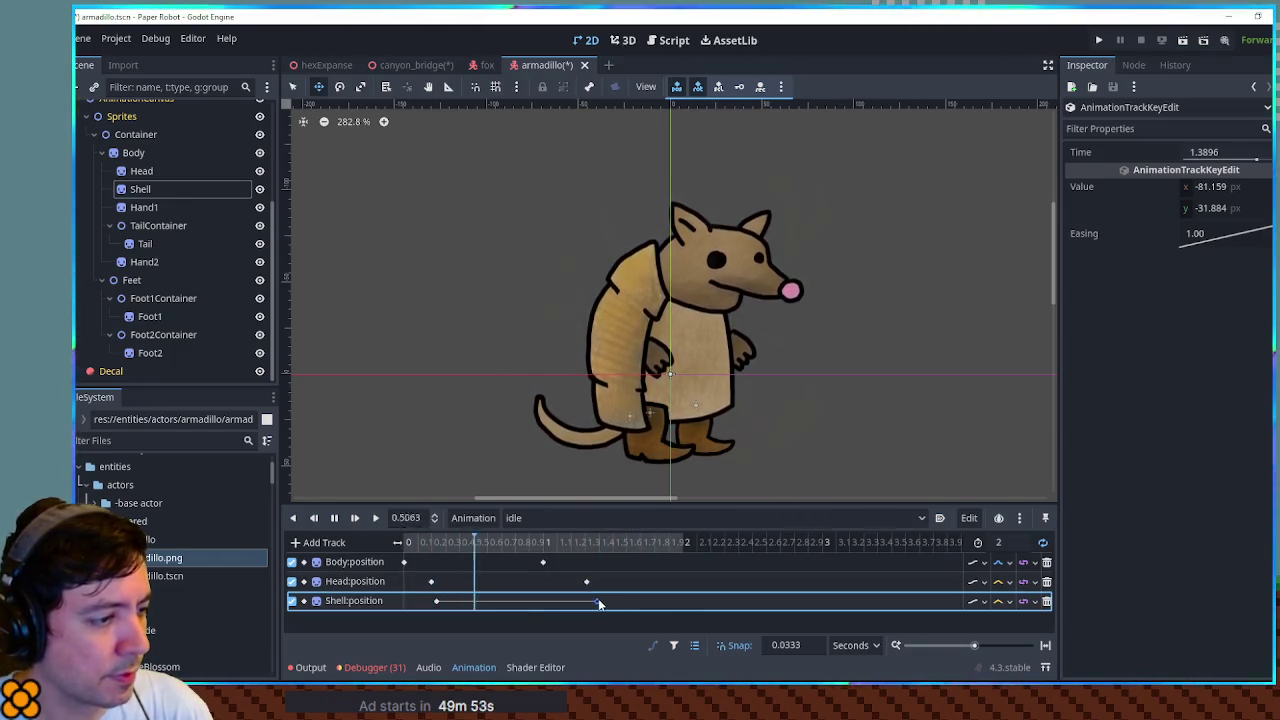
{"action": "left_click_drag", "start_coordinate": [1215, 208], "coordinate": [1231, 208]}
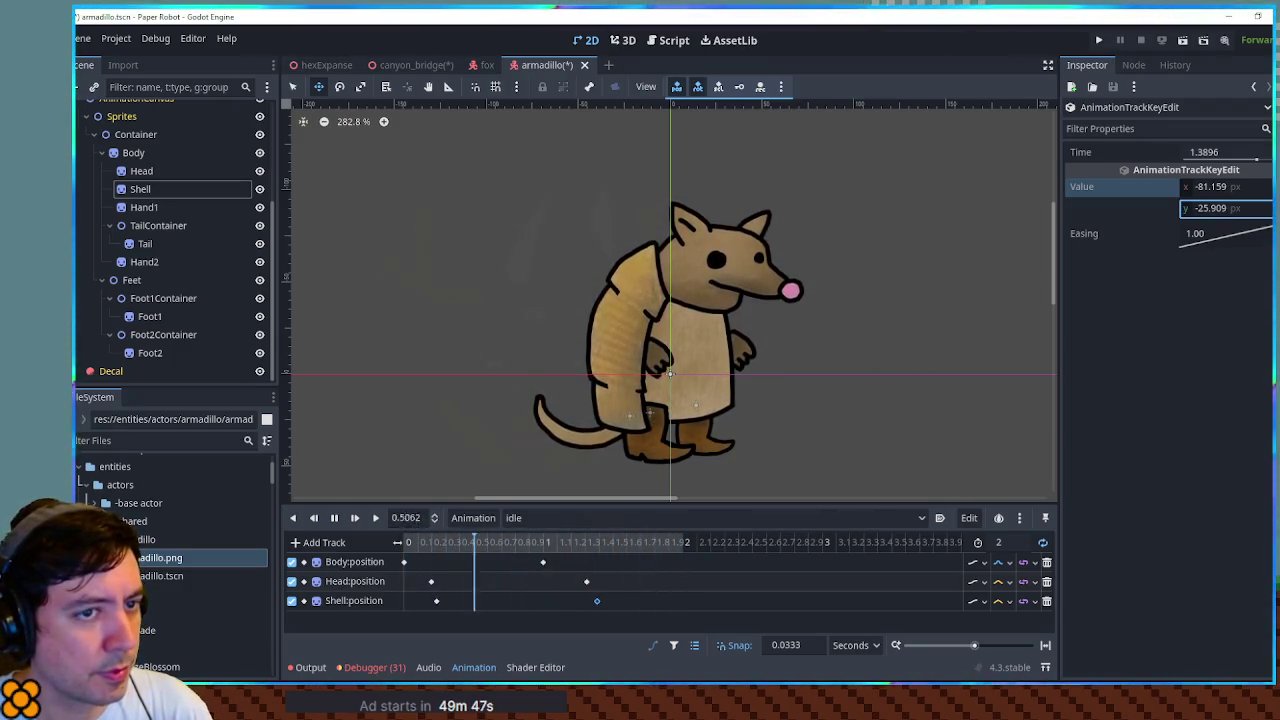
- Add two Shell:rotation keys with Linear interpolation, setting the angle to 1°
{"action": "left_click", "coordinate": [140, 189]}
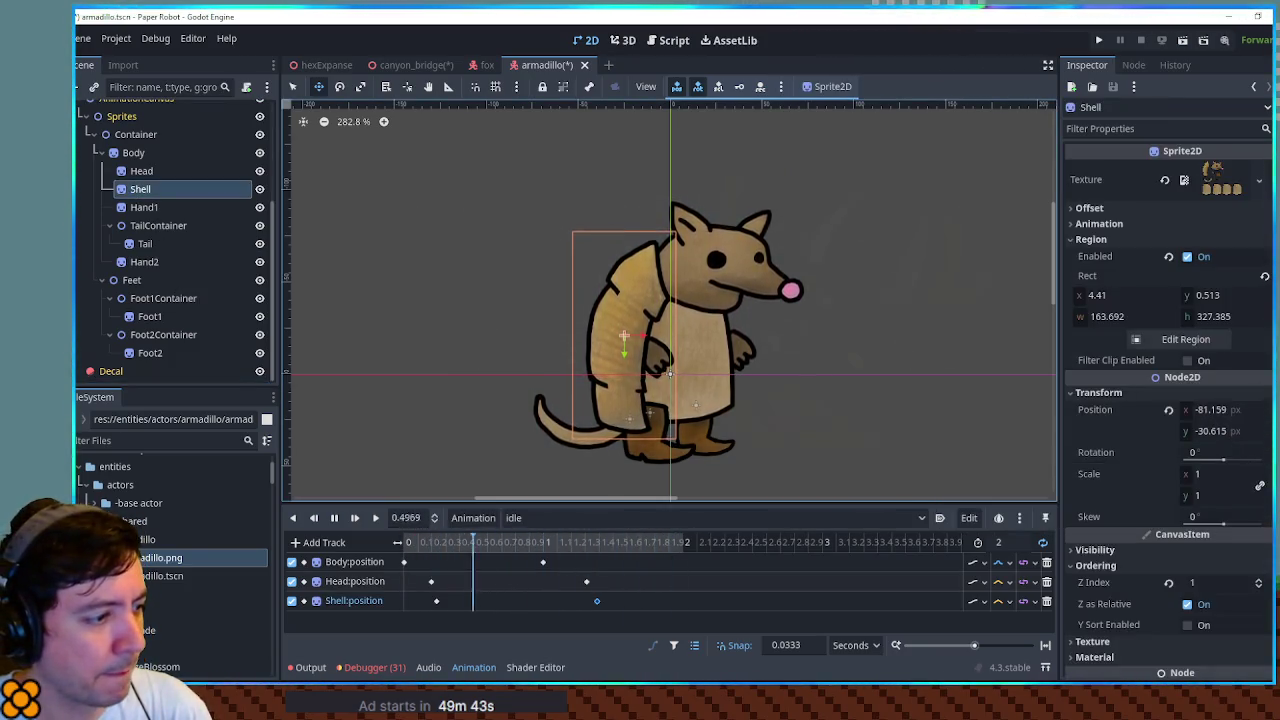
{"action": "left_click", "coordinate": [1258, 452]}
{"action": "left_click", "coordinate": [441, 620]}
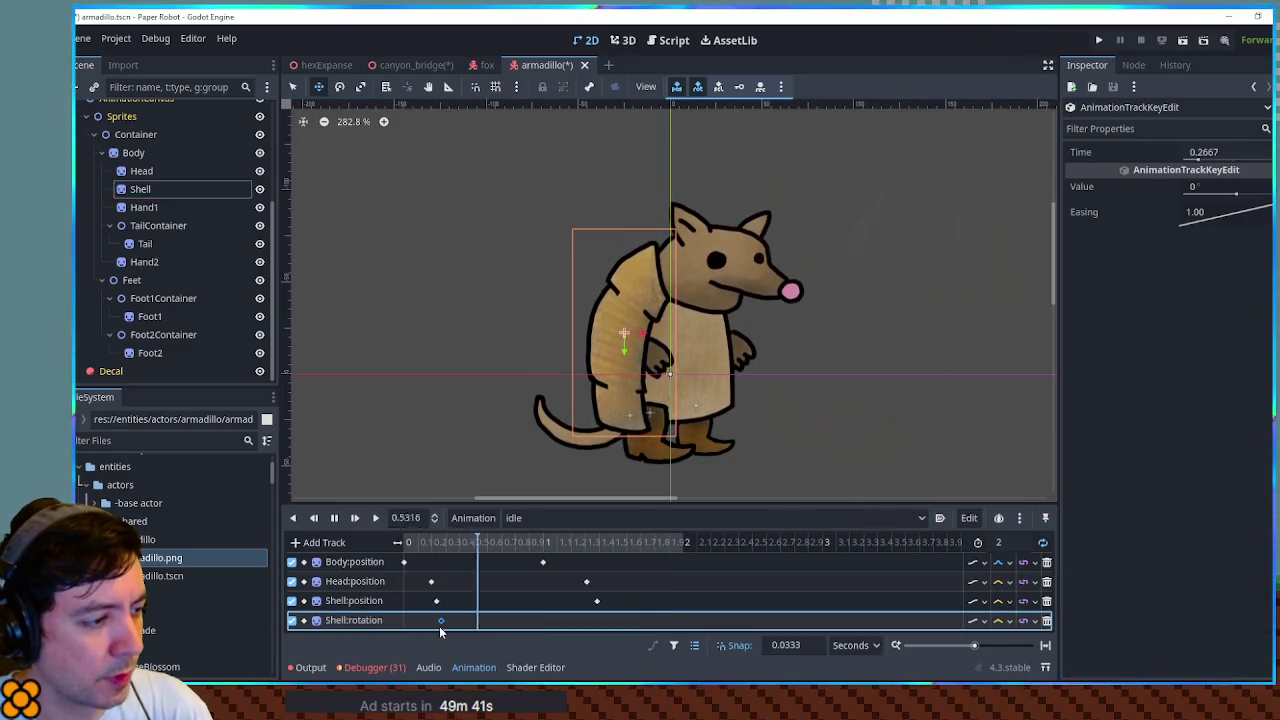
{"action": "right_click", "coordinate": [610, 620]}
{"action": "left_click", "coordinate": [650, 632]}
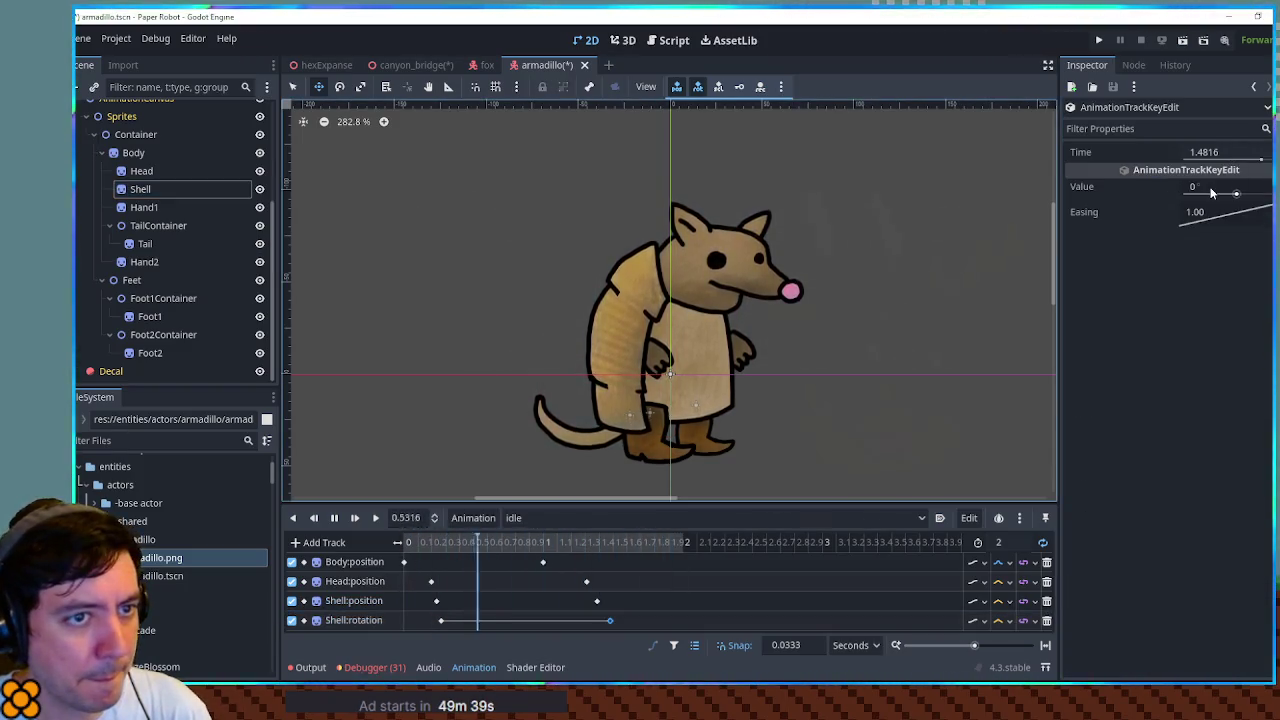
{"action": "left_click", "coordinate": [1205, 187]}
{"action": "type", "text": "2"}
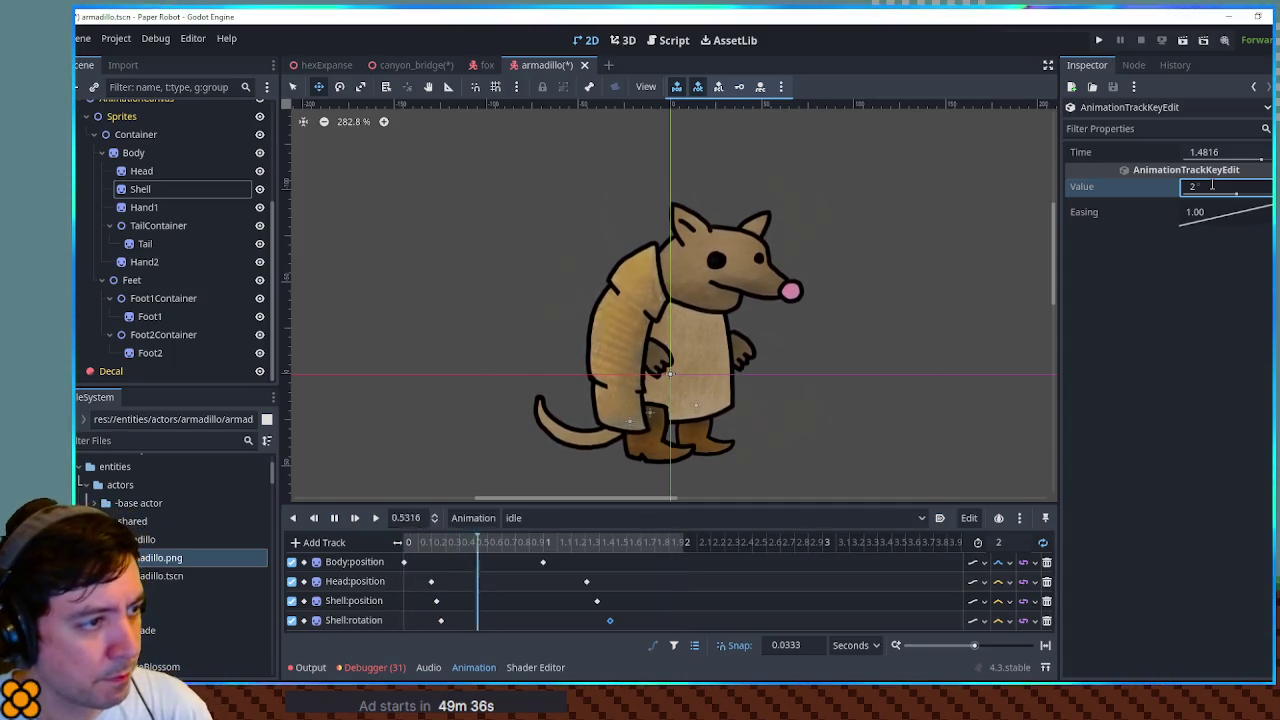
{"action": "left_click", "coordinate": [1001, 621]}
{"action": "left_click", "coordinate": [1015, 639]}
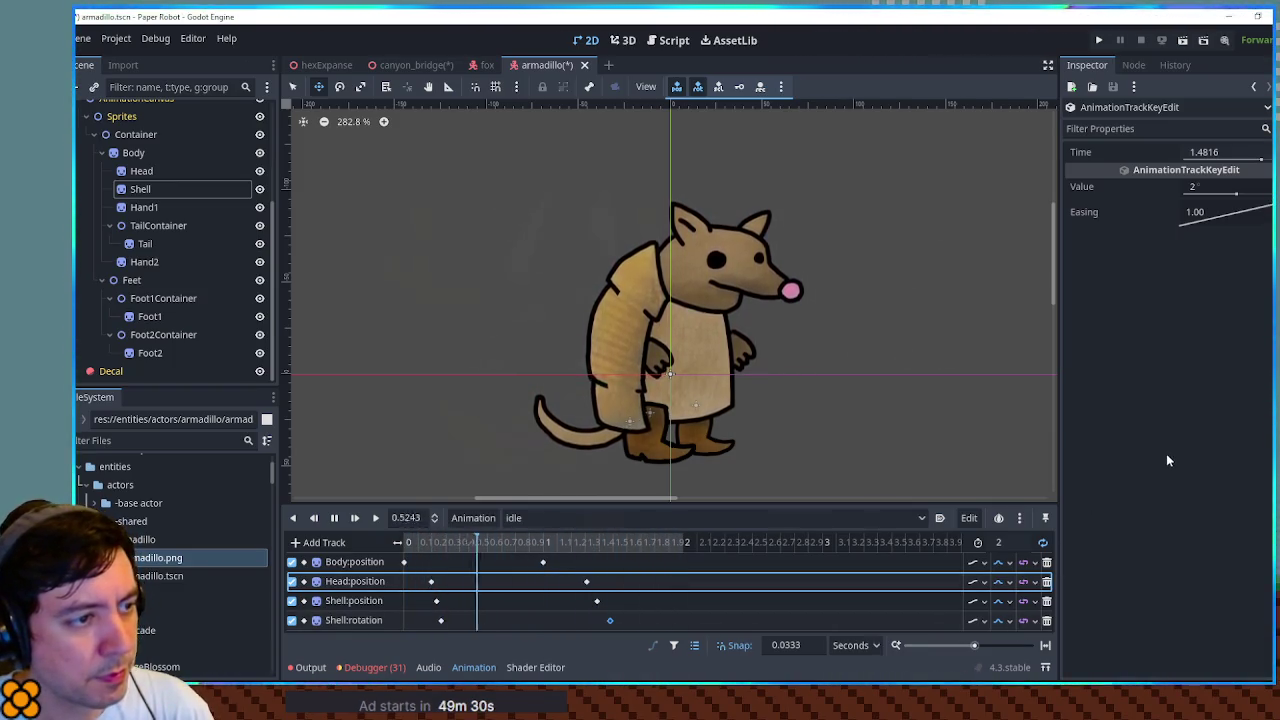
{"action": "left_click", "coordinate": [1212, 186]}
{"action": "type", "text": "1"}
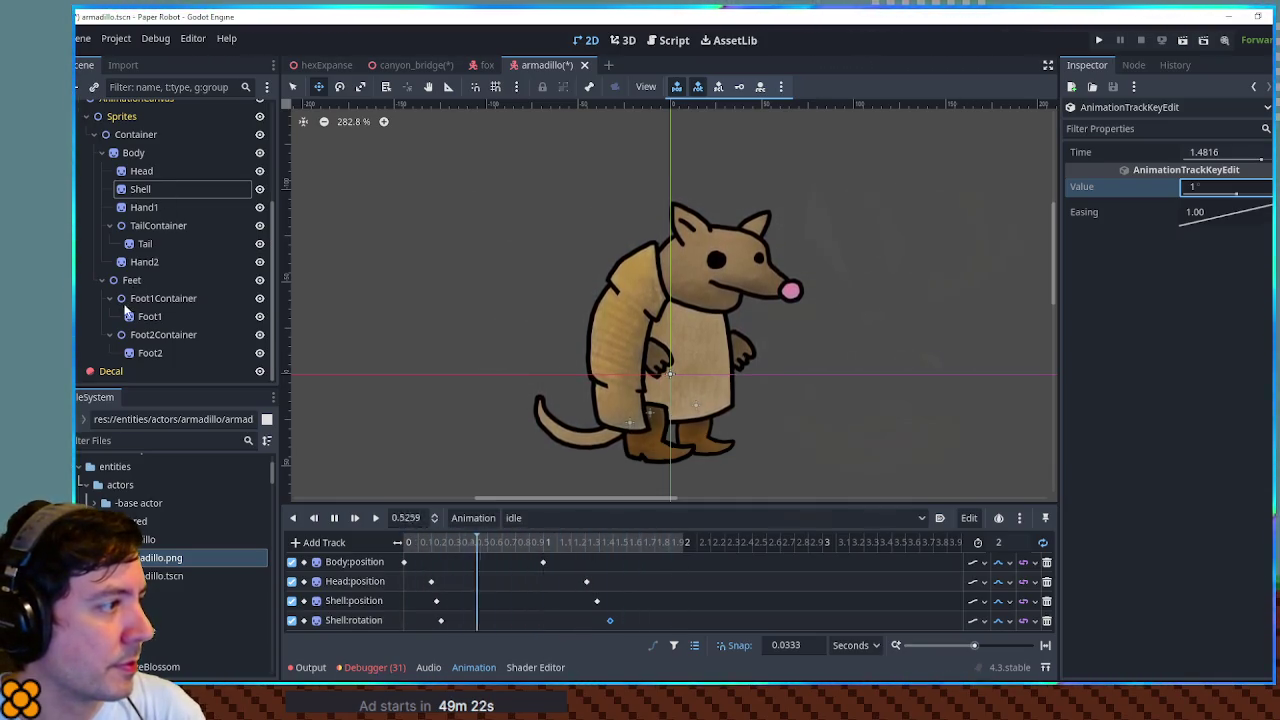
{"action": "left_click", "coordinate": [102, 280]}
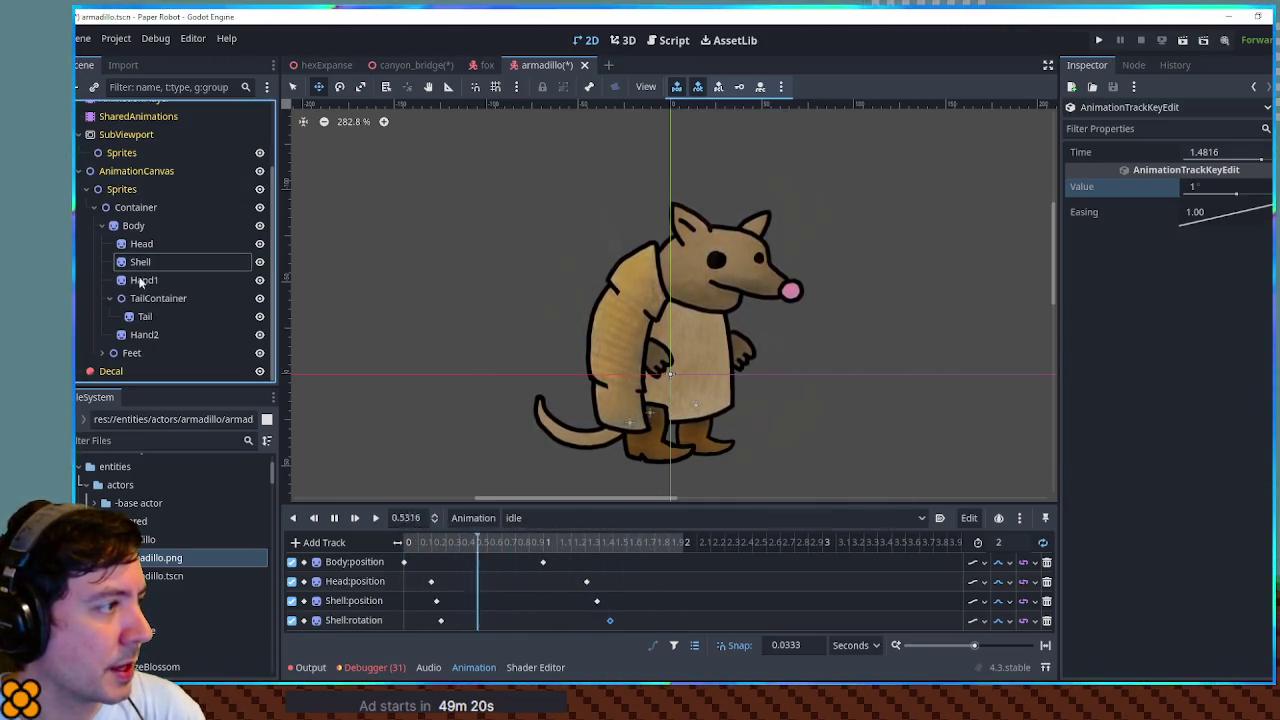
{"action": "key", "text": "ctrl+a"}
- Create a Node2D named Hands holding Hand1 and Hand2, and show its Transform
{"action": "type", "text": "Node2D"}
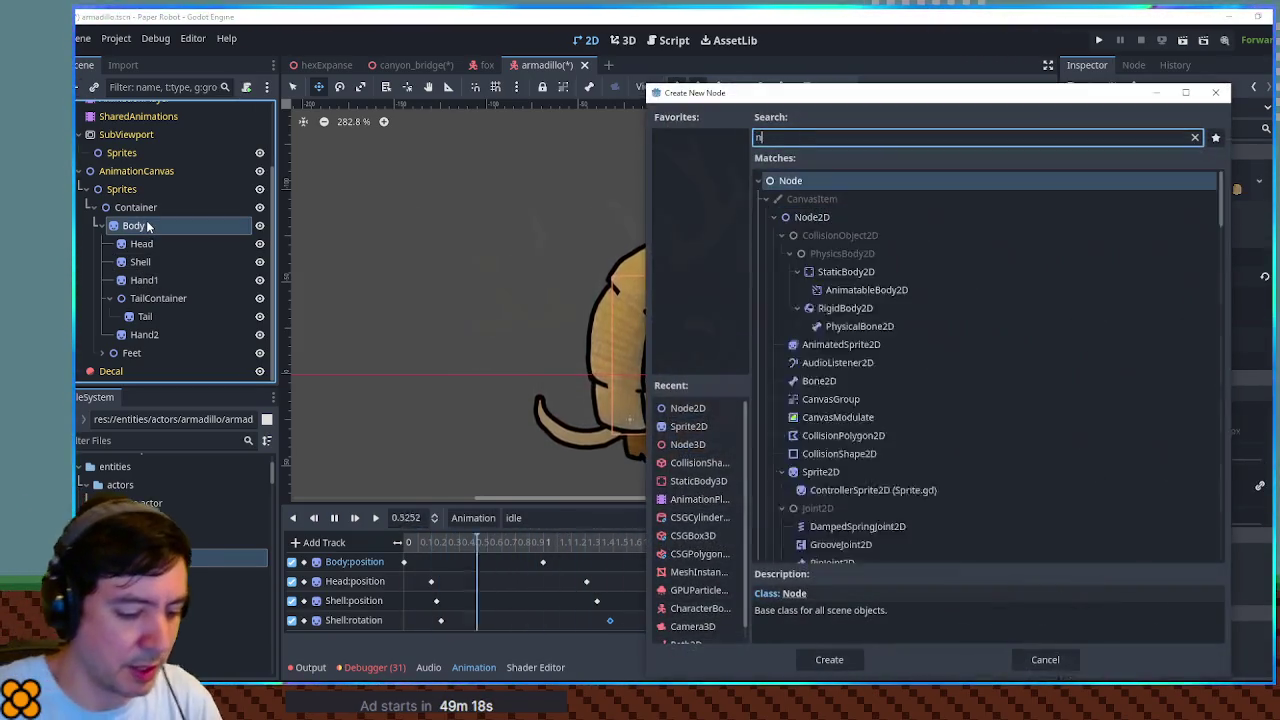
{"action": "key", "text": "Return"}
{"action": "key", "text": "F2"}
{"action": "type", "text": "H"}
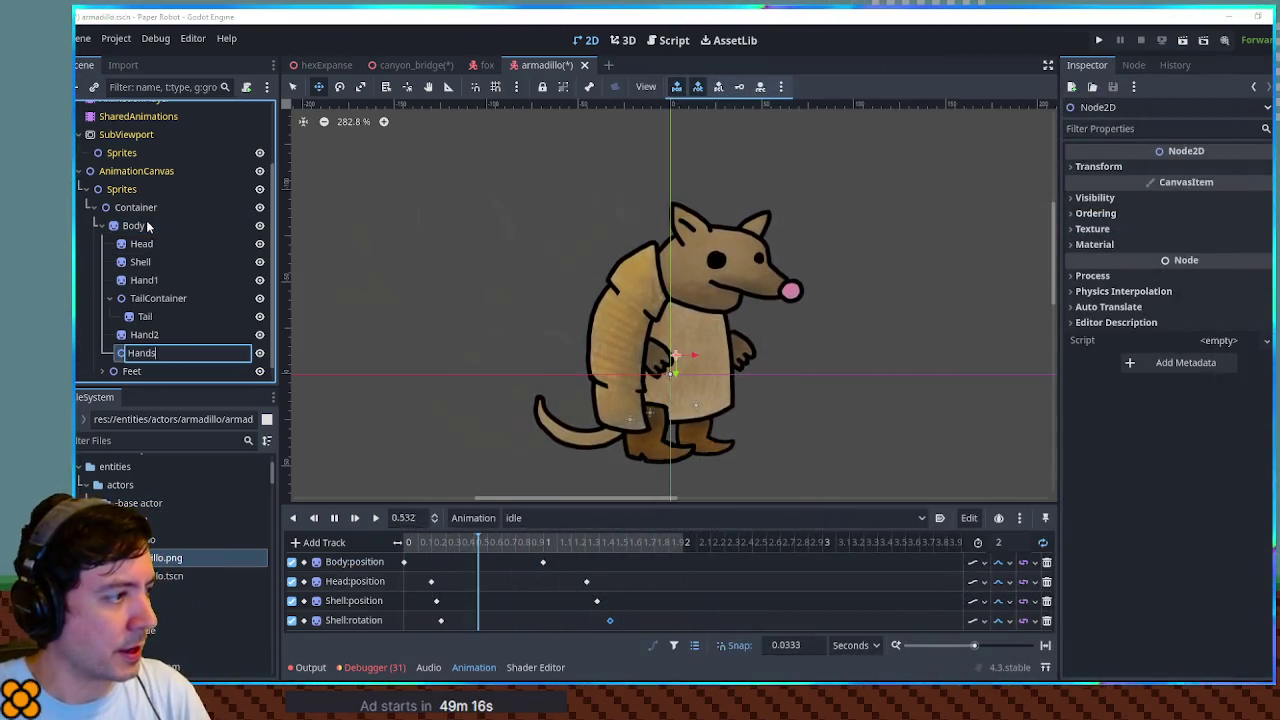
{"action": "type", "text": "ands"}
{"action": "left_click", "coordinate": [141, 332]}
{"action": "left_click", "coordinate": [150, 281], "text": "ctrl"}
{"action": "left_click_drag", "start_coordinate": [155, 286], "coordinate": [149, 353]}
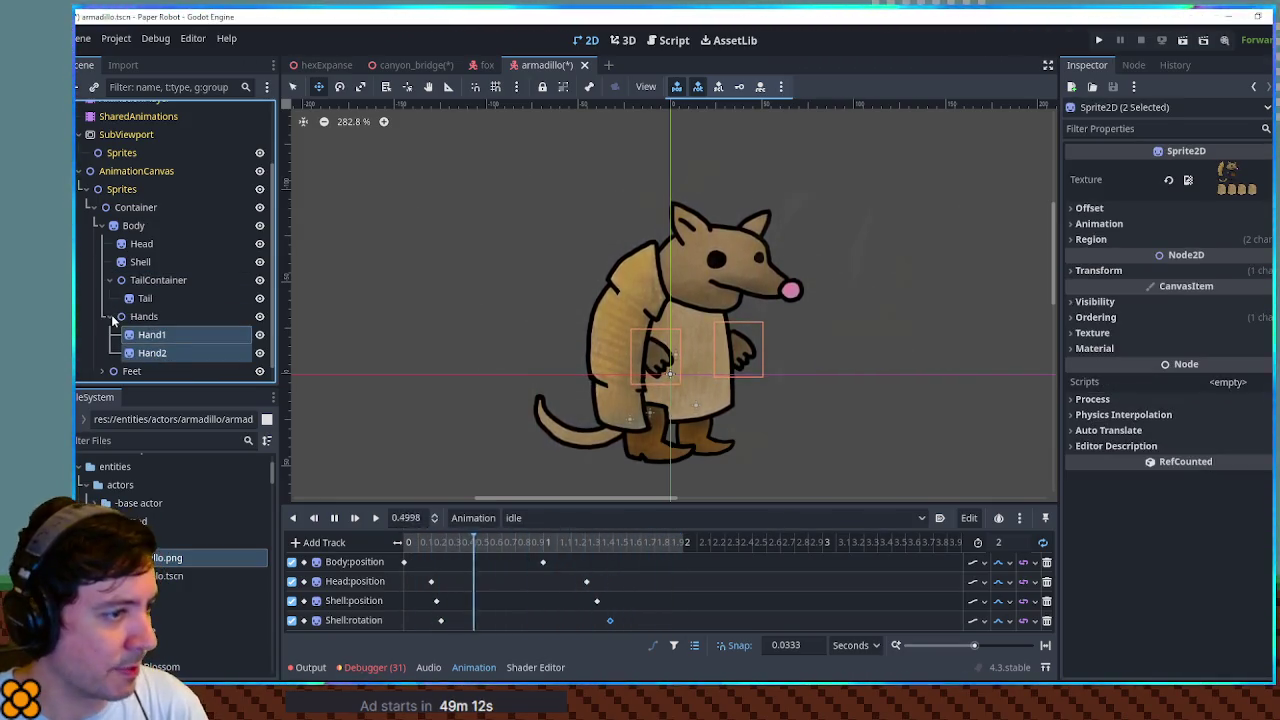
{"action": "left_click", "coordinate": [111, 314]}
{"action": "left_click", "coordinate": [164, 337]}
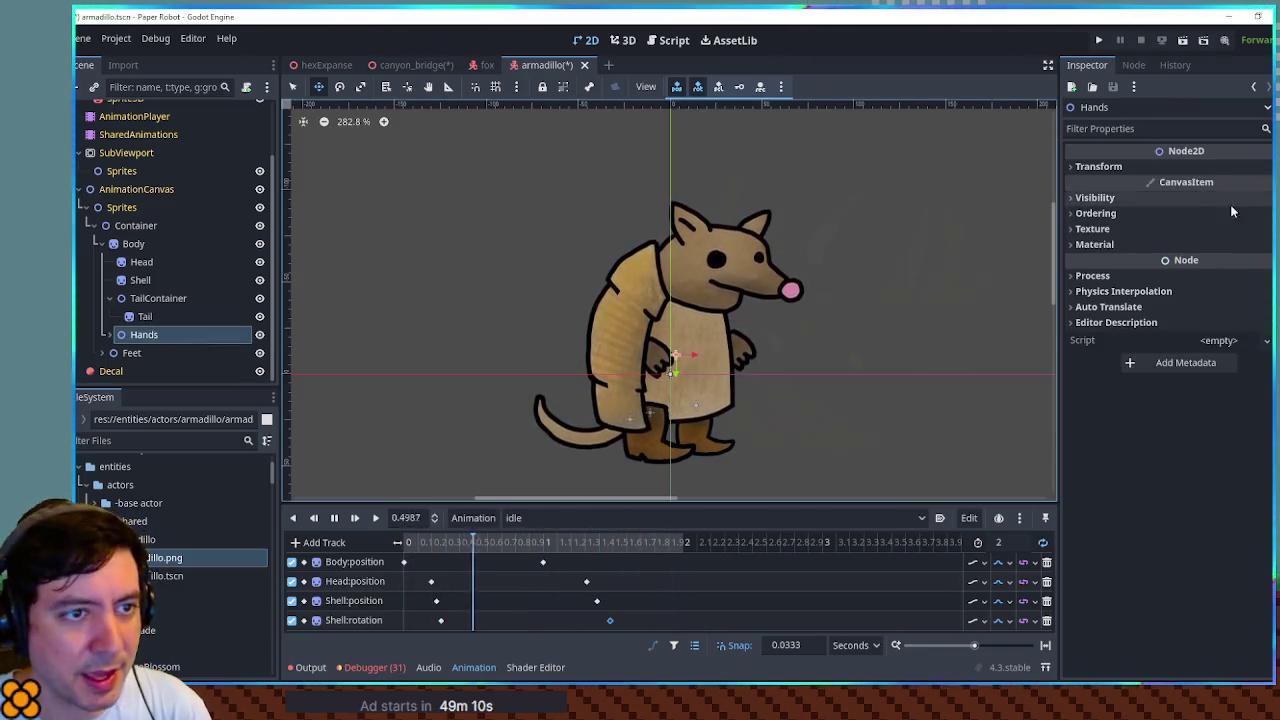
{"action": "left_click", "coordinate": [1215, 168]}
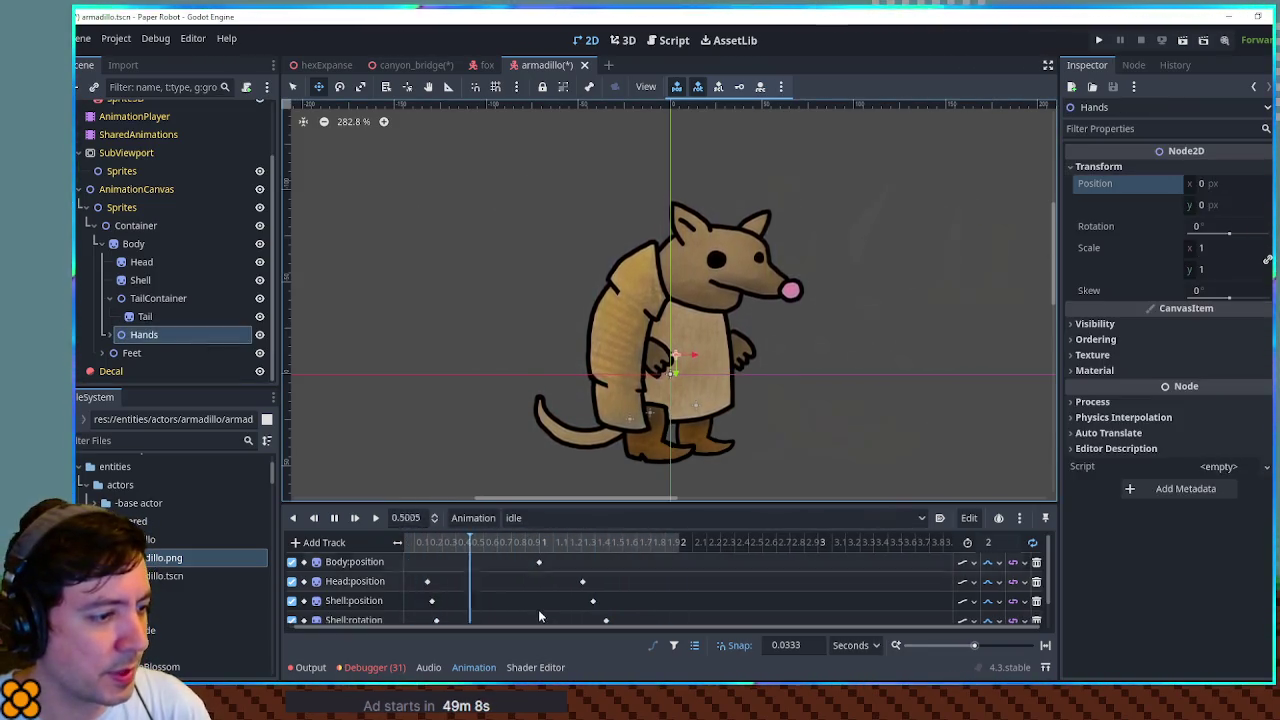
- Add Hands:position keys at 0.33 s and 1.48 s, offsetting the second to -1.56, 3.66
{"action": "key", "text": "Insert"}
{"action": "left_click", "coordinate": [459, 613]}
{"action": "left_click_drag", "start_coordinate": [450, 617], "coordinate": [443, 615]}
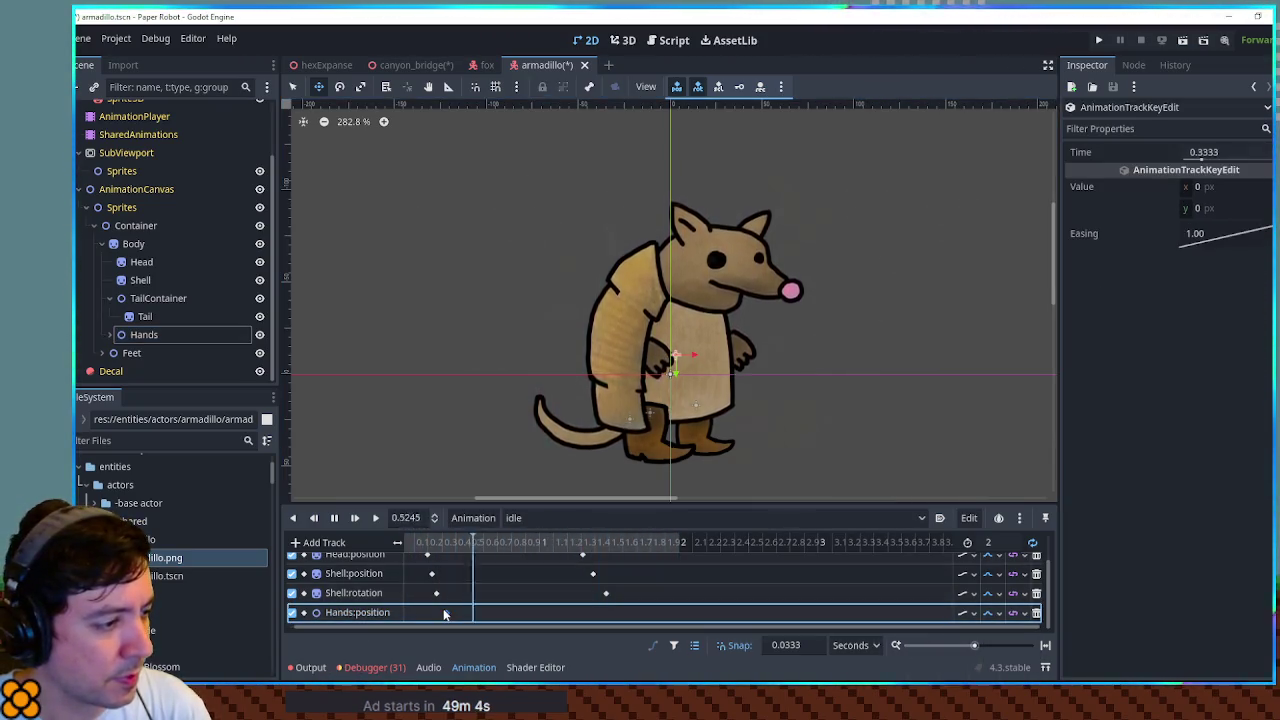
{"action": "key", "text": "ctrl+d"}
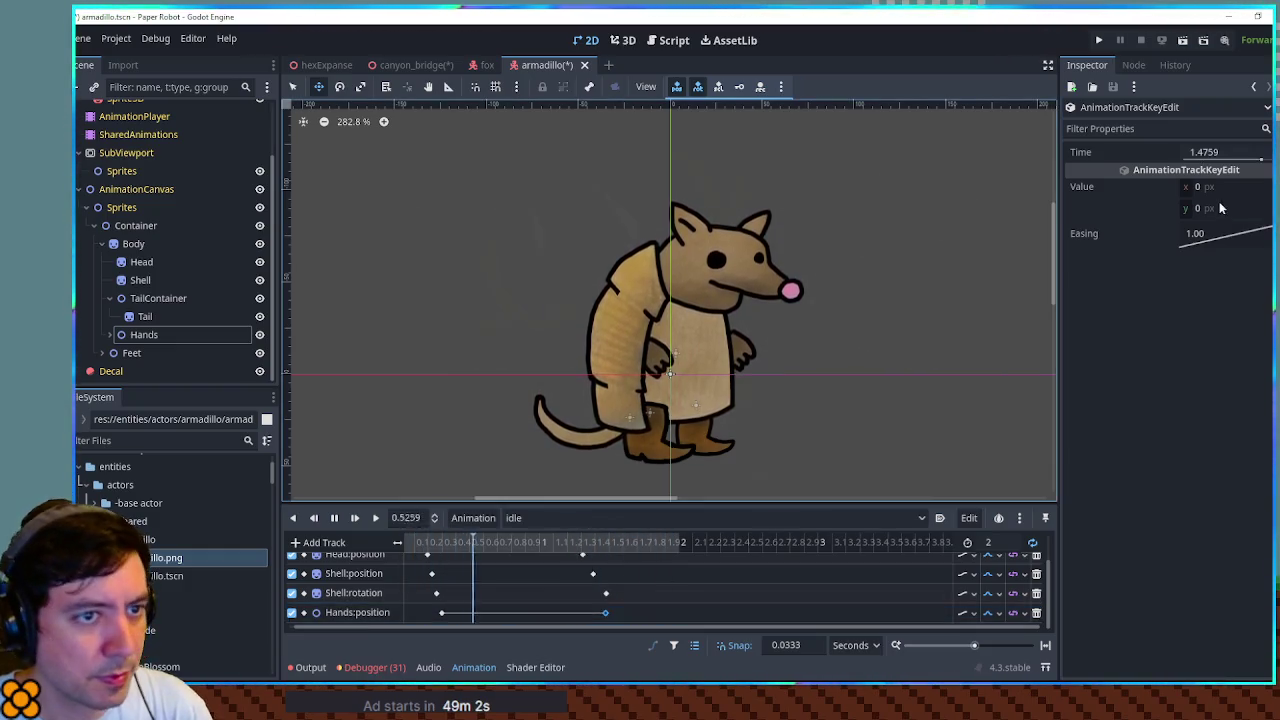
{"action": "left_click_drag", "start_coordinate": [1190, 208], "coordinate": [1190, 208]}
{"action": "type", "text": "3.66"}
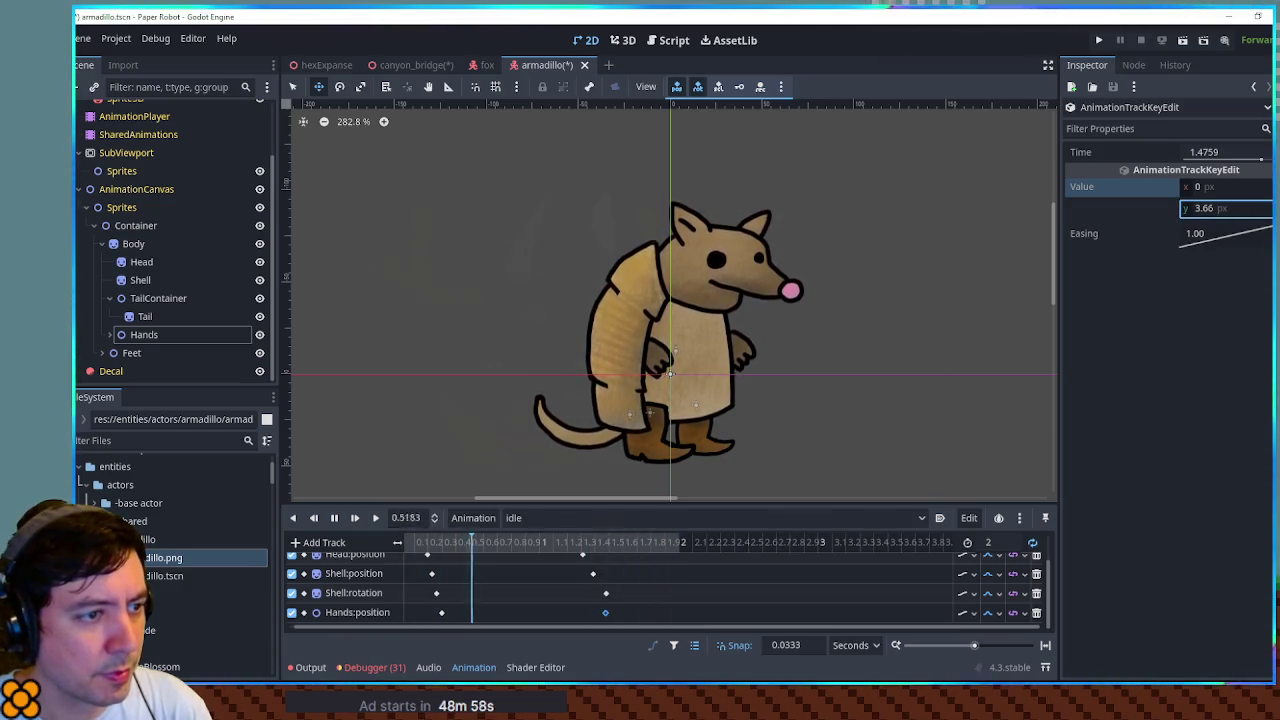
{"action": "mouse_move", "coordinate": [1190, 187]}
{"action": "left_mouse_down"}
{"action": "mouse_move", "coordinate": [1210, 187]}
{"action": "mouse_move", "coordinate": [1170, 187]}
{"action": "left_mouse_up"}
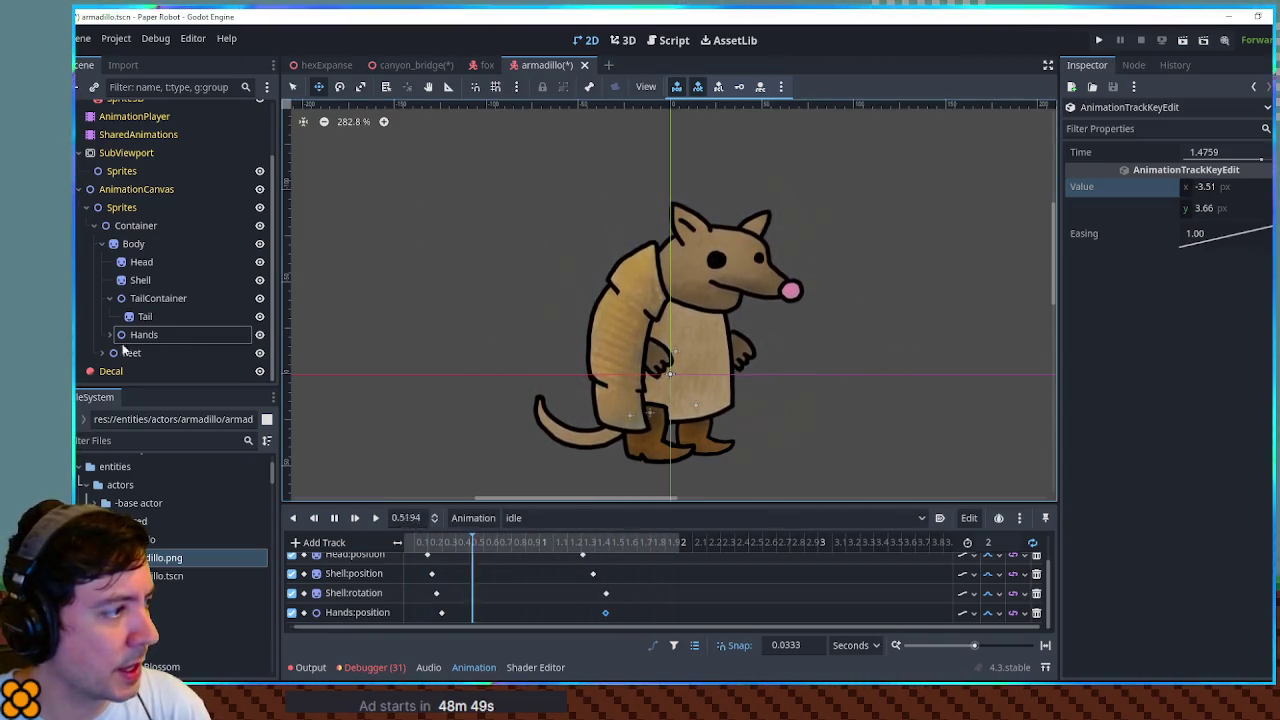
- Enlarge the animation panel to show all tracks and select TailContainer
{"action": "left_click", "coordinate": [141, 298]}
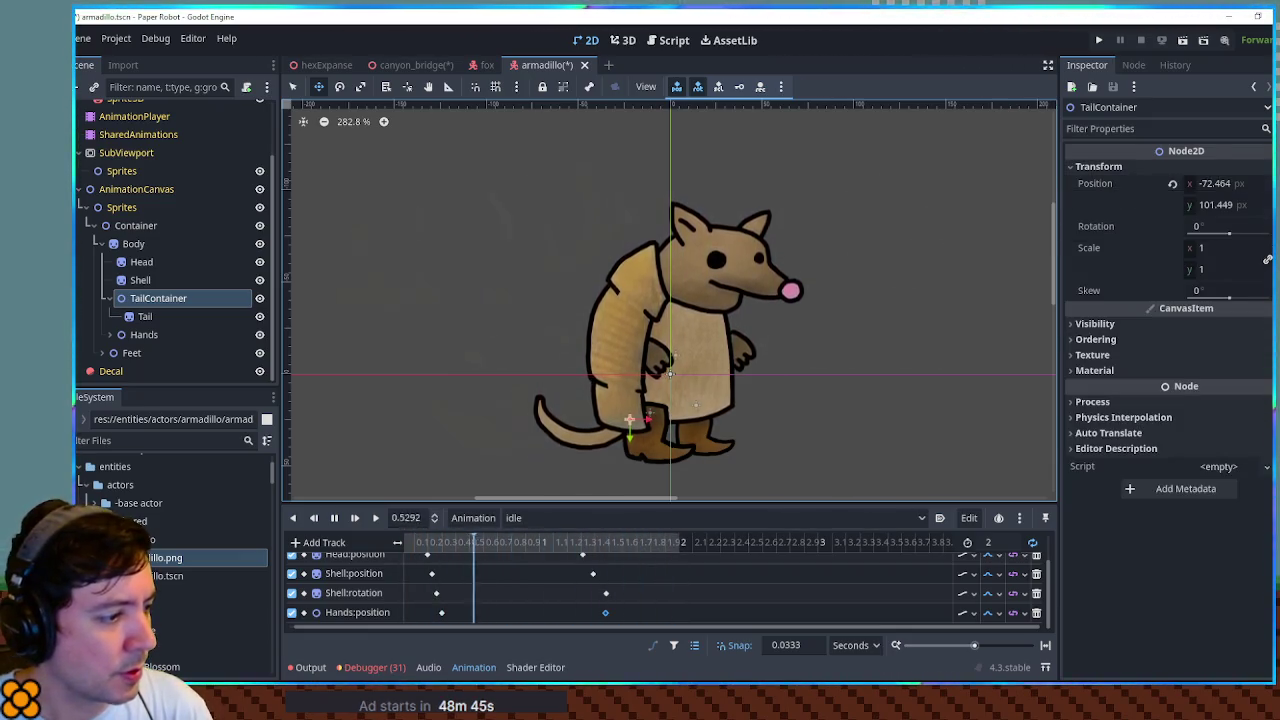
{"action": "scroll", "coordinate": [532, 598], "scroll_direction": "down", "scroll_amount": 2}
{"action": "left_click", "coordinate": [581, 620]}
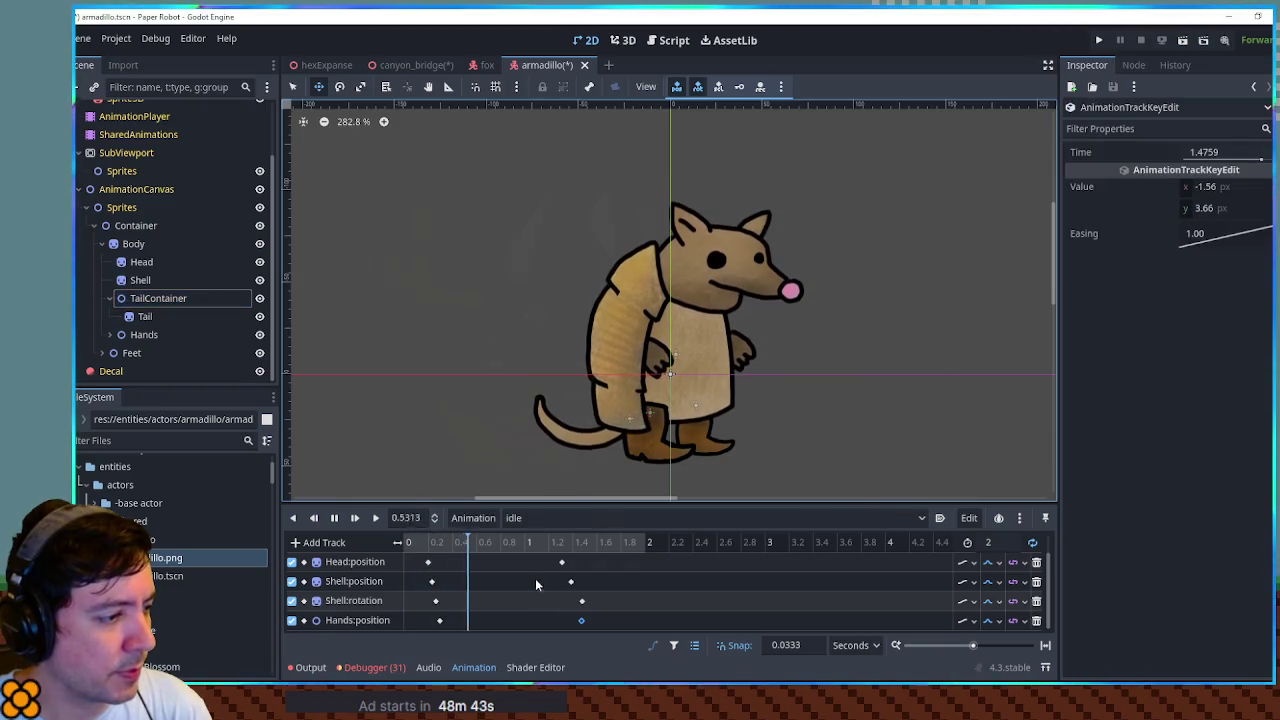
{"action": "left_click_drag", "start_coordinate": [536, 510], "coordinate": [536, 412]}
{"action": "left_click", "coordinate": [158, 298]}
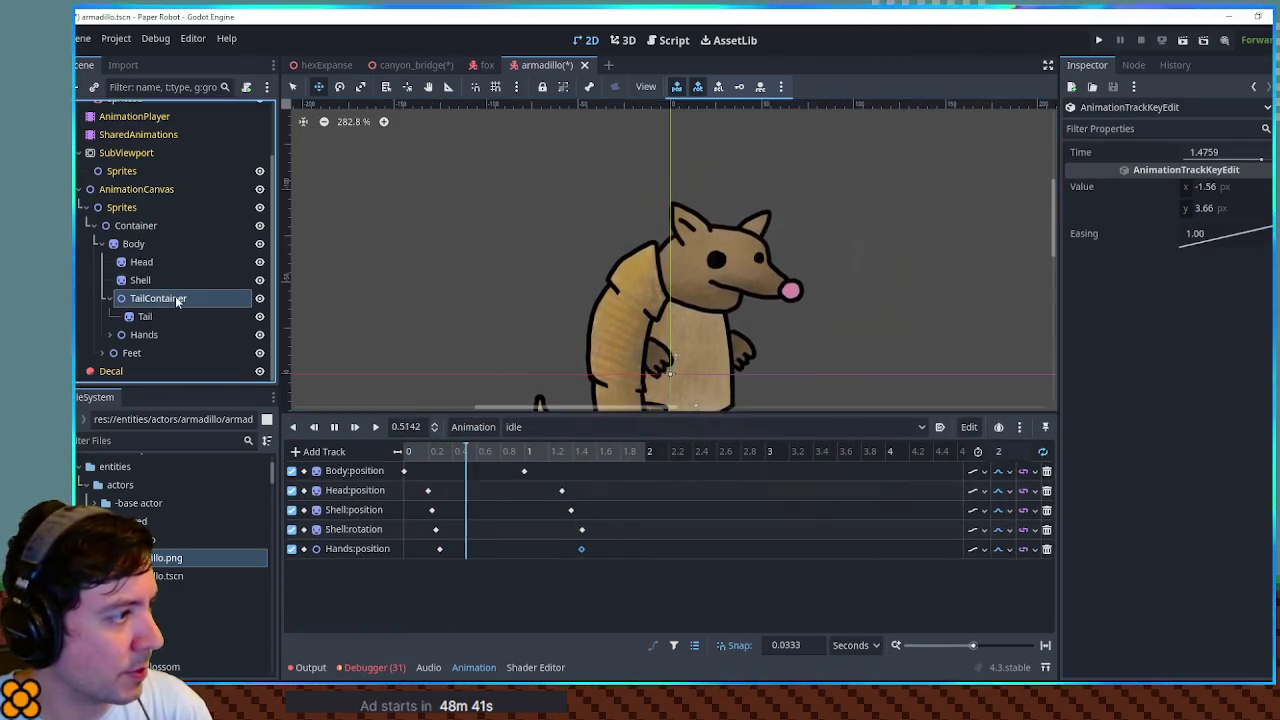
- Add a TailContainer rotation track and move its key to about 1.4 s
{"action": "left_click", "coordinate": [1268, 226]}
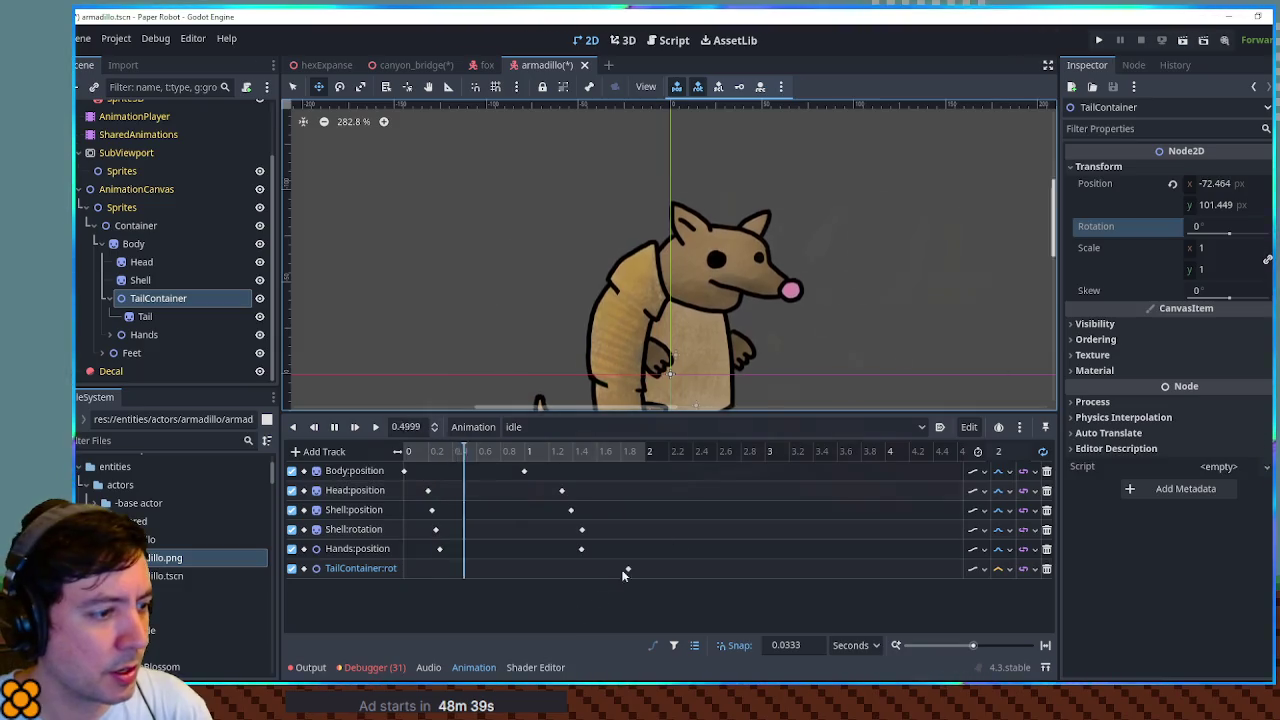
{"action": "left_click", "coordinate": [467, 568]}
{"action": "mouse_move", "coordinate": [462, 573]}
{"action": "left_mouse_down"}
{"action": "mouse_move", "coordinate": [634, 571]}
{"action": "mouse_move", "coordinate": [575, 569]}
{"action": "left_mouse_up"}
{"action": "scroll", "coordinate": [800, 275], "scroll_direction": "down", "scroll_amount": 5}
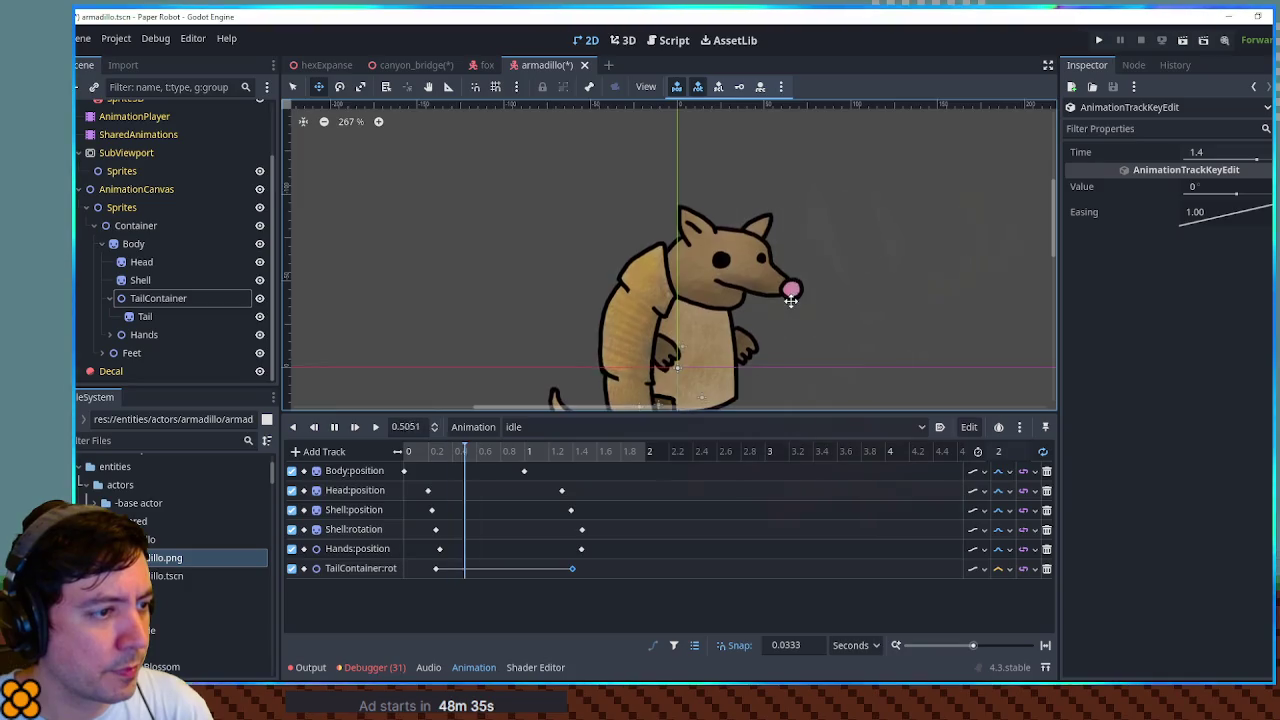
{"action": "left_click_drag", "start_coordinate": [884, 342], "coordinate": [843, 271]}
- Set the 1.4 s tail key's rotation value to 5°
{"action": "left_click", "coordinate": [1227, 186]}
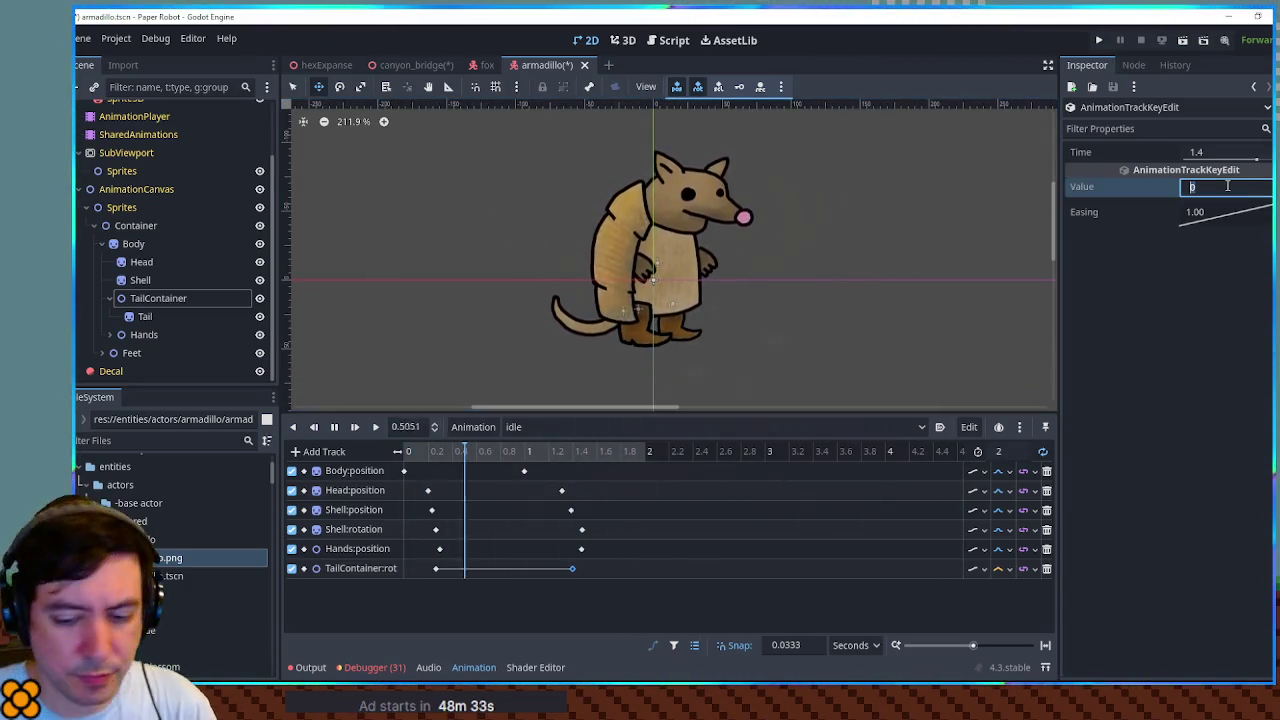
{"action": "type", "text": "3"}
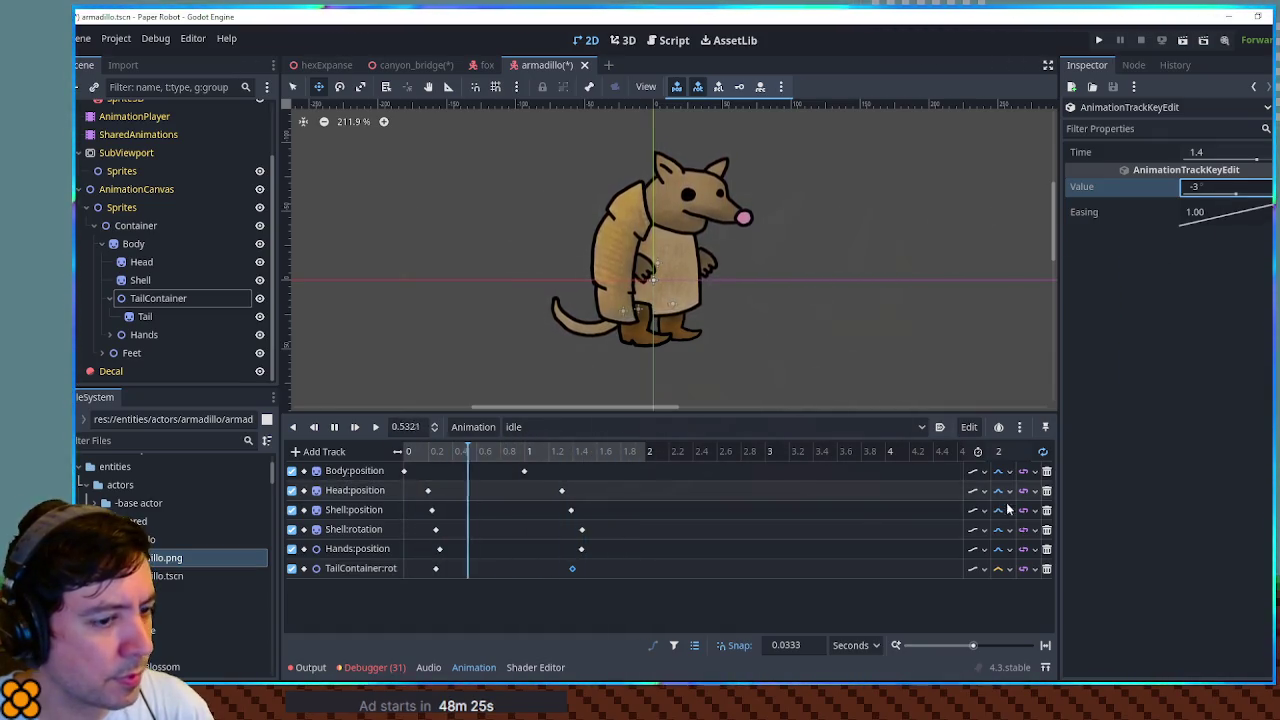
{"action": "left_click", "coordinate": [1004, 569]}
{"action": "left_click", "coordinate": [1026, 623]}
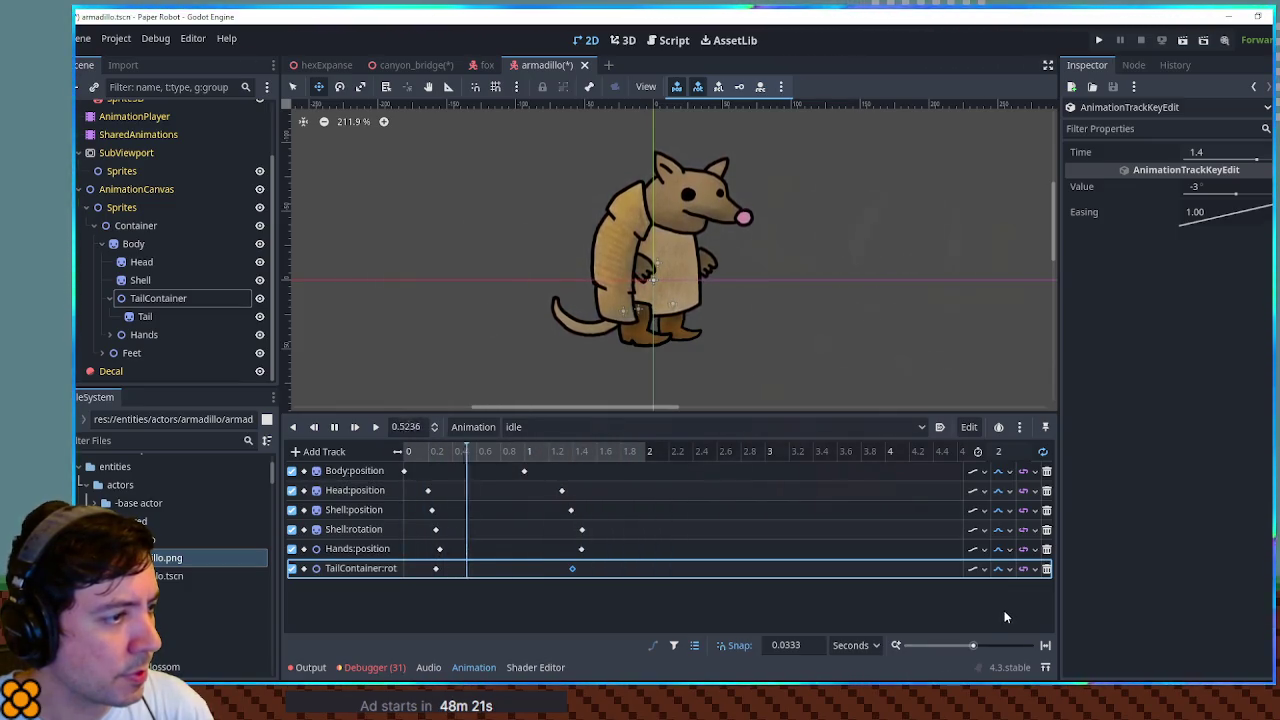
{"action": "left_click", "coordinate": [1210, 186]}
{"action": "type", "text": "5"}
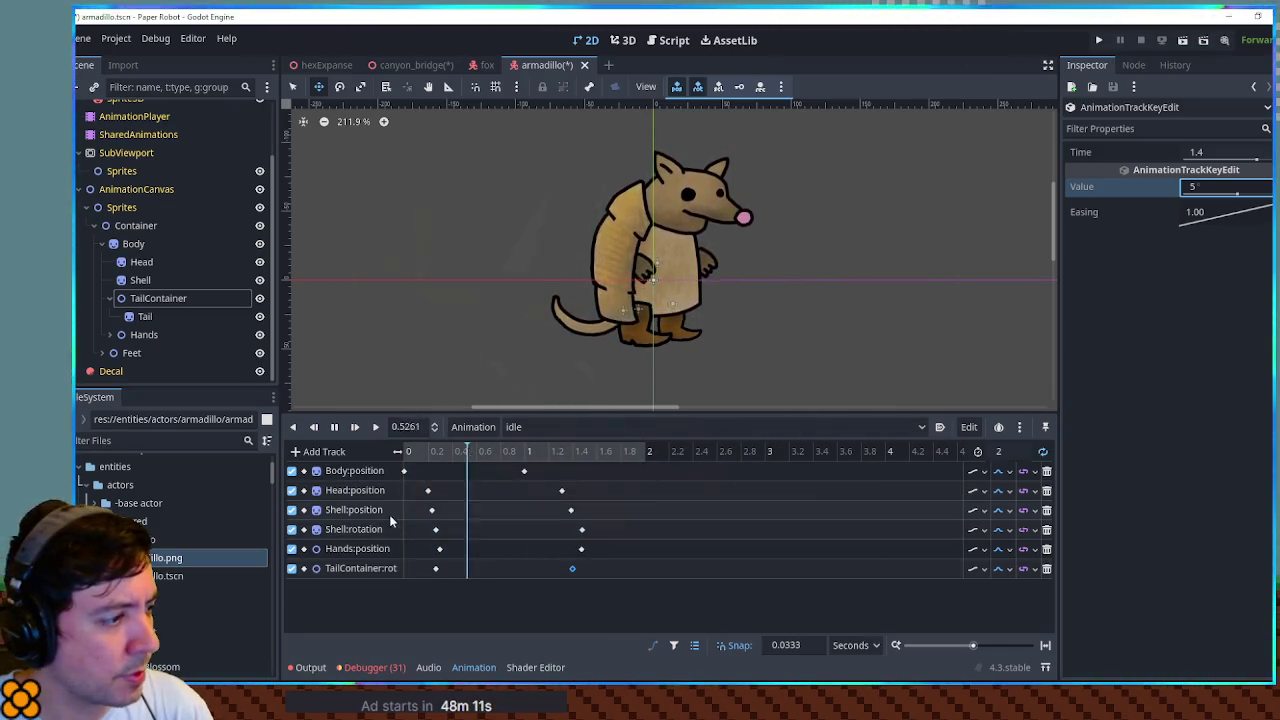
- Stop playback, rewind to the start and save the armadillo scene with Ctrl+S
{"action": "left_click", "coordinate": [563, 490]}
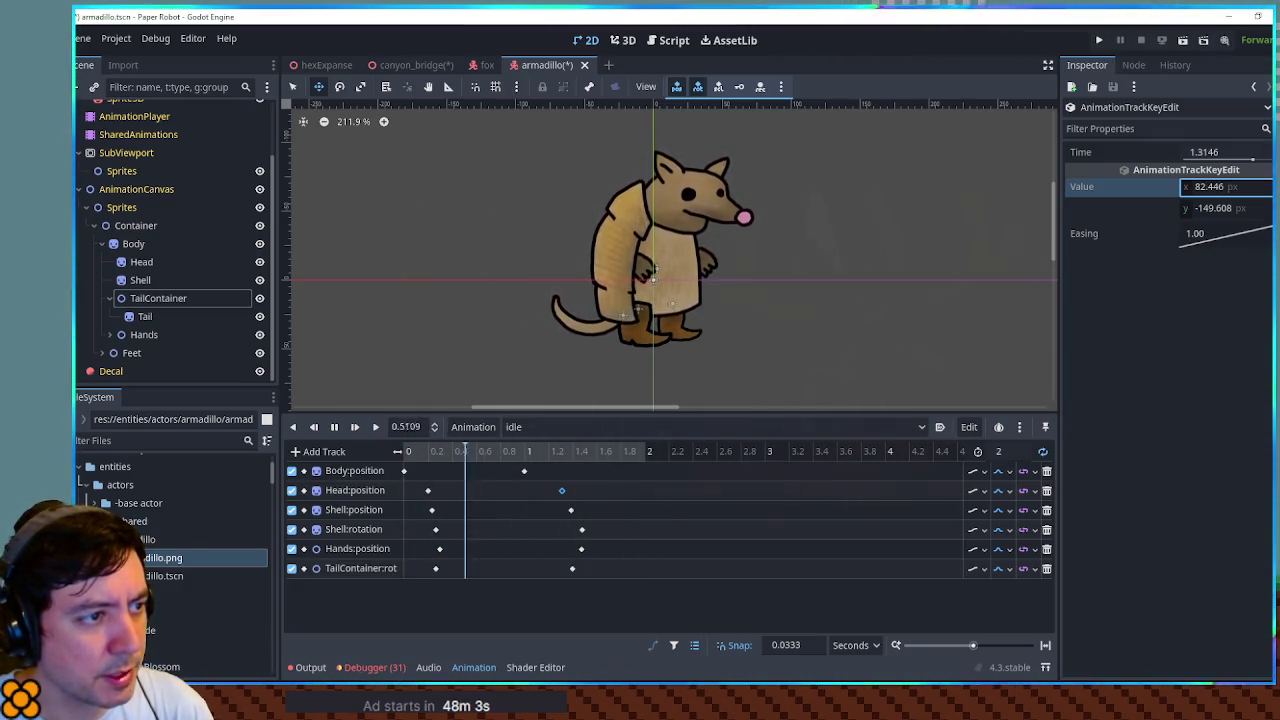
{"action": "scroll", "coordinate": [735, 323], "scroll_direction": "down", "scroll_amount": 4}
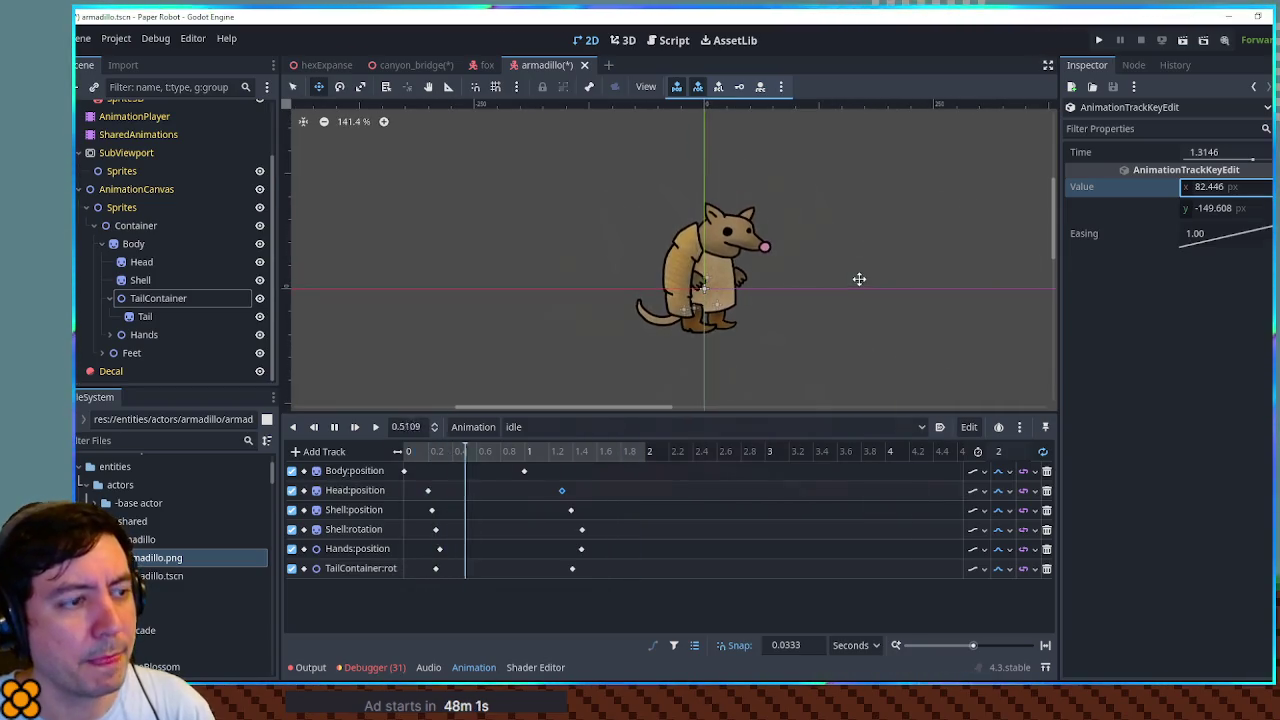
{"action": "left_click_drag", "start_coordinate": [836, 317], "coordinate": [879, 296]}
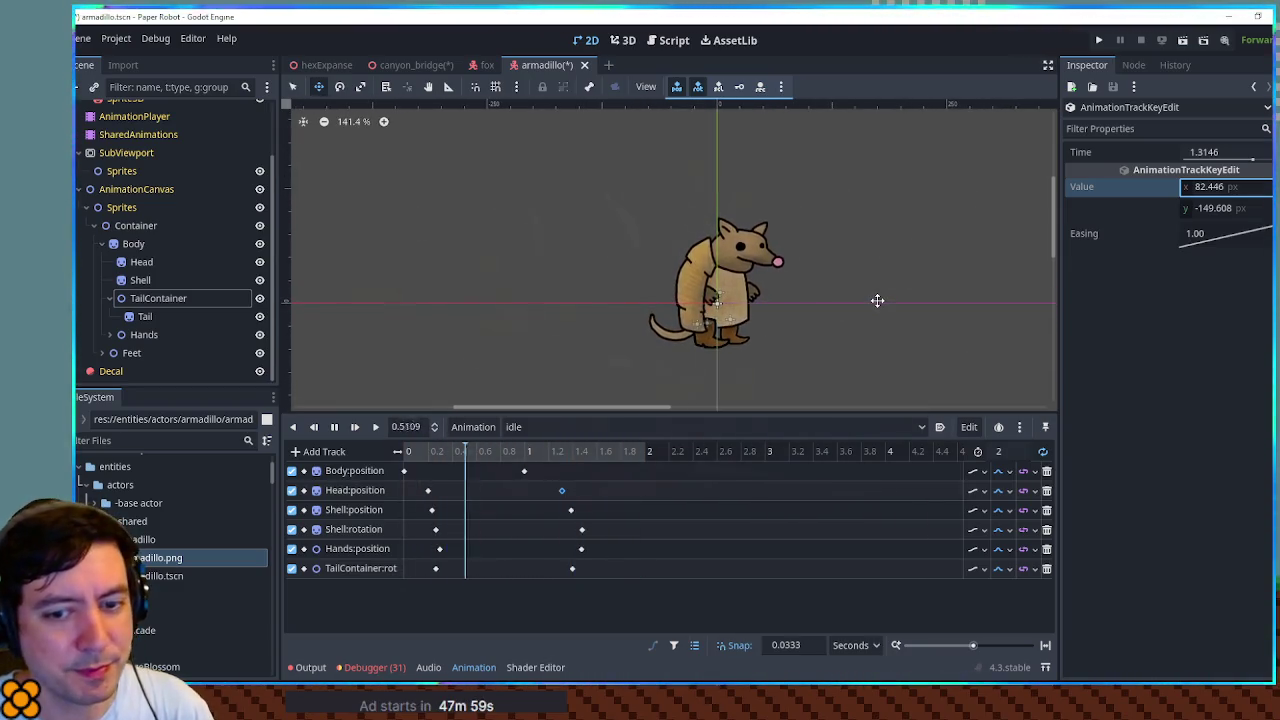
{"action": "left_click", "coordinate": [334, 427]}
{"action": "left_click", "coordinate": [334, 427]}
{"action": "key", "text": "ctrl+s"}
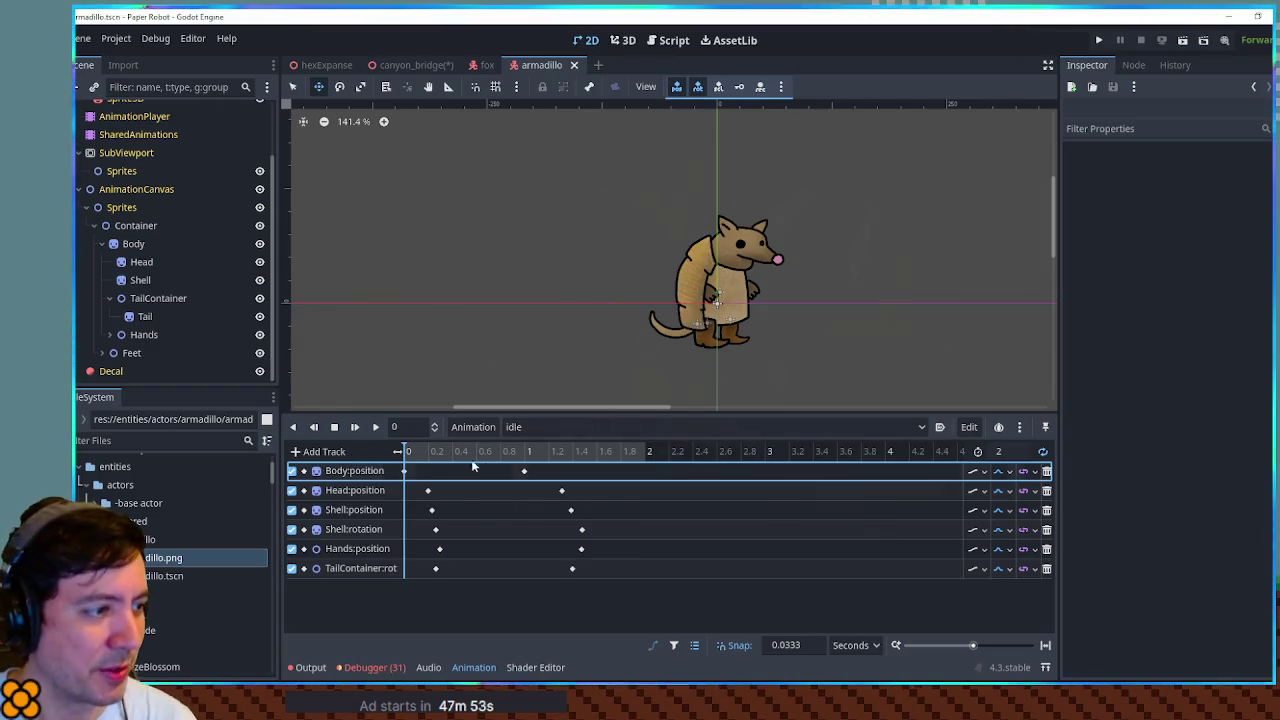
- Duplicate the idle animation as walk, then duplicate walk as talk
{"action": "left_click", "coordinate": [488, 437]}
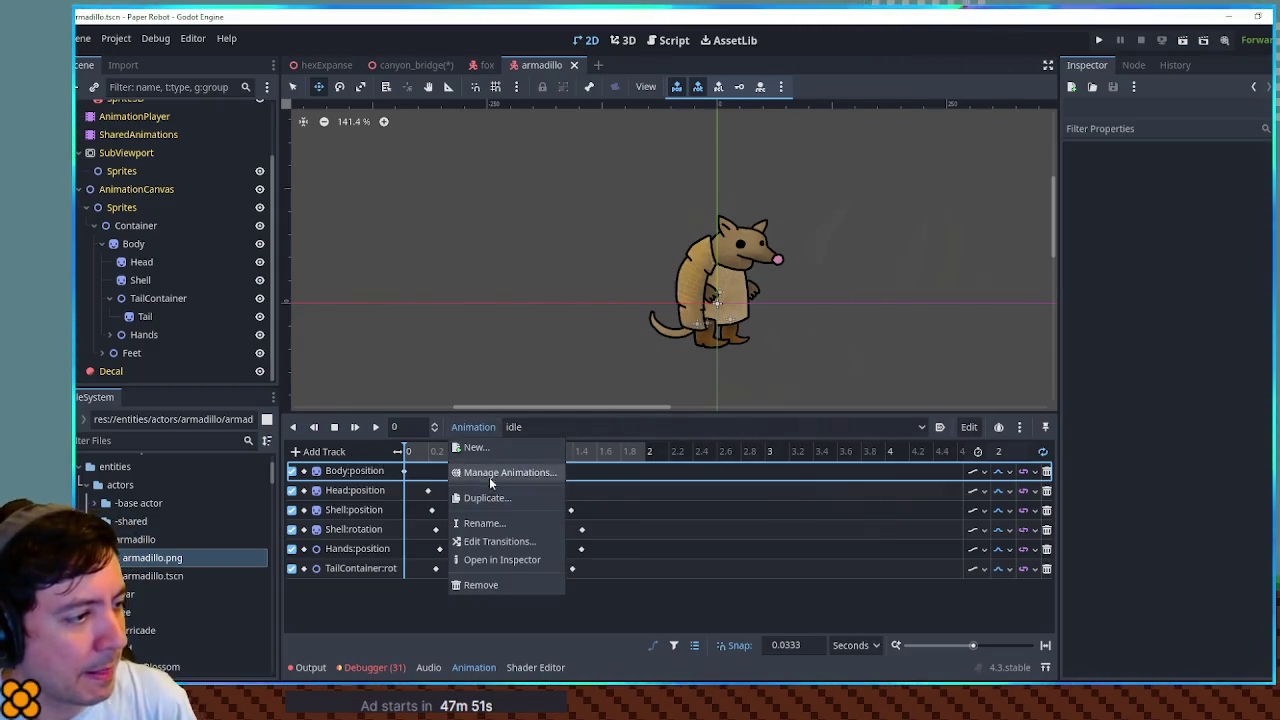
{"action": "left_click", "coordinate": [494, 500]}
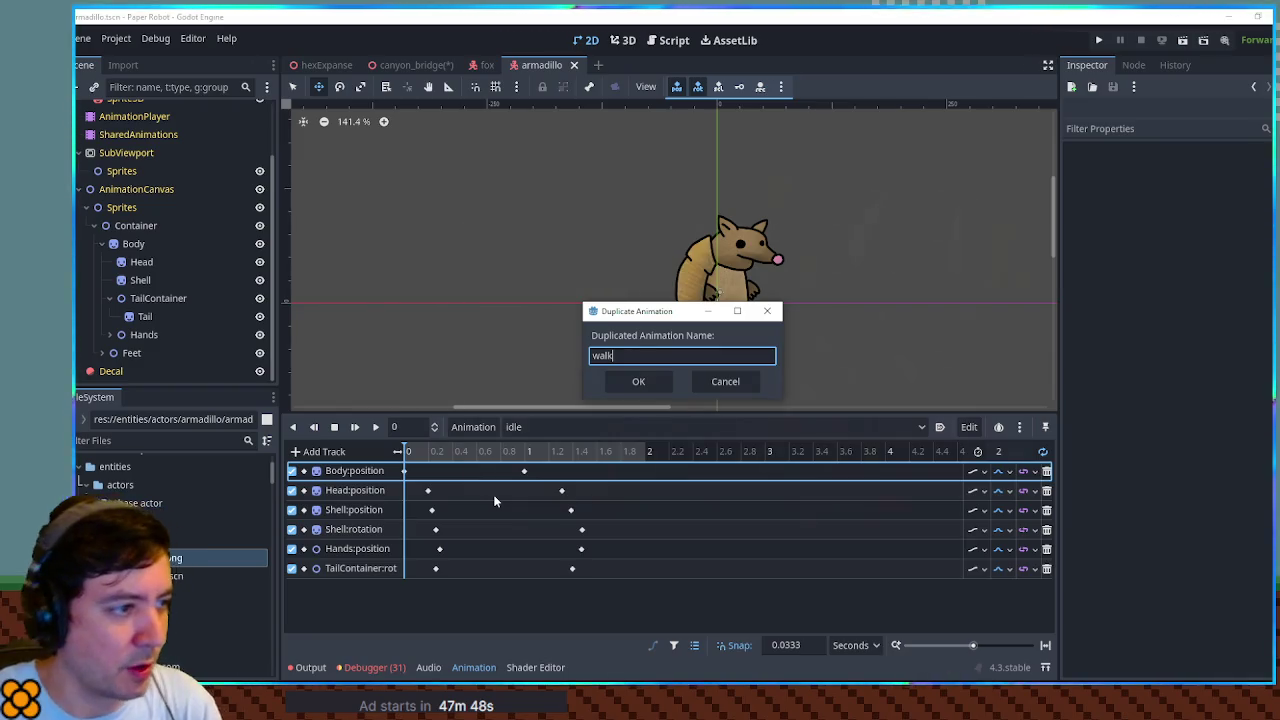
{"action": "key", "text": "Return"}
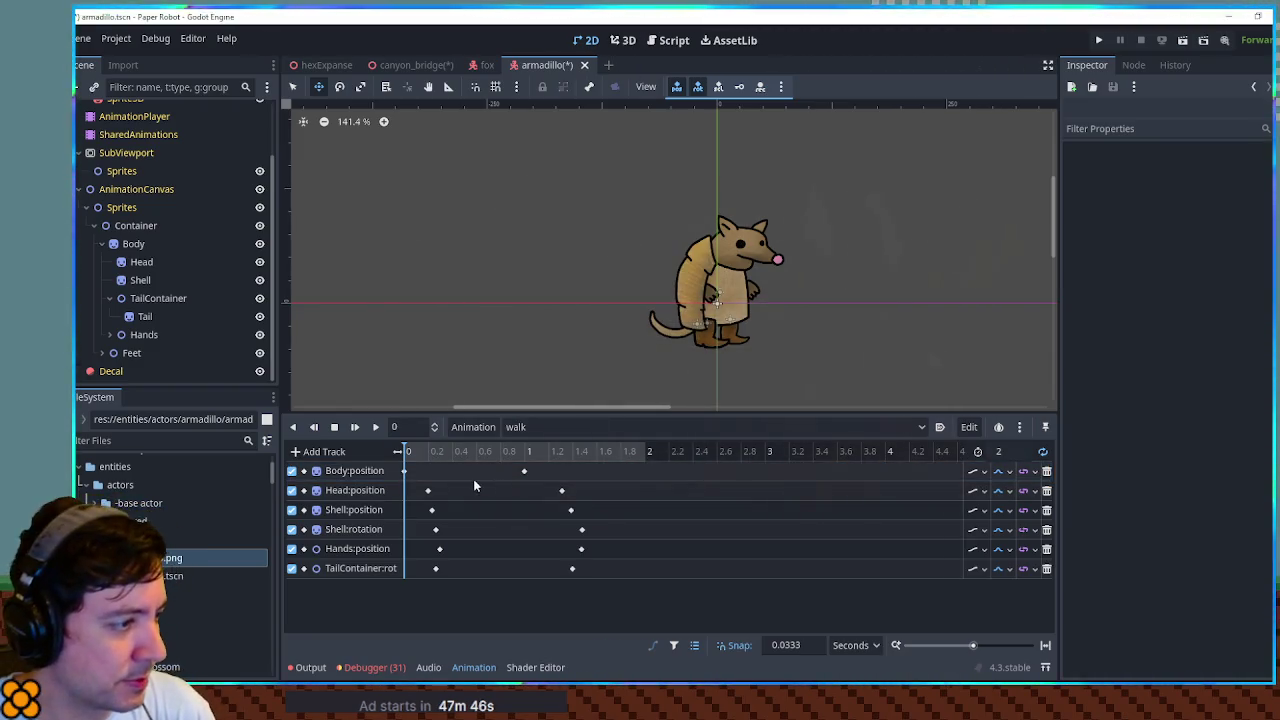
{"action": "left_click", "coordinate": [474, 427]}
{"action": "left_click", "coordinate": [487, 500]}
{"action": "type", "text": "talk"}
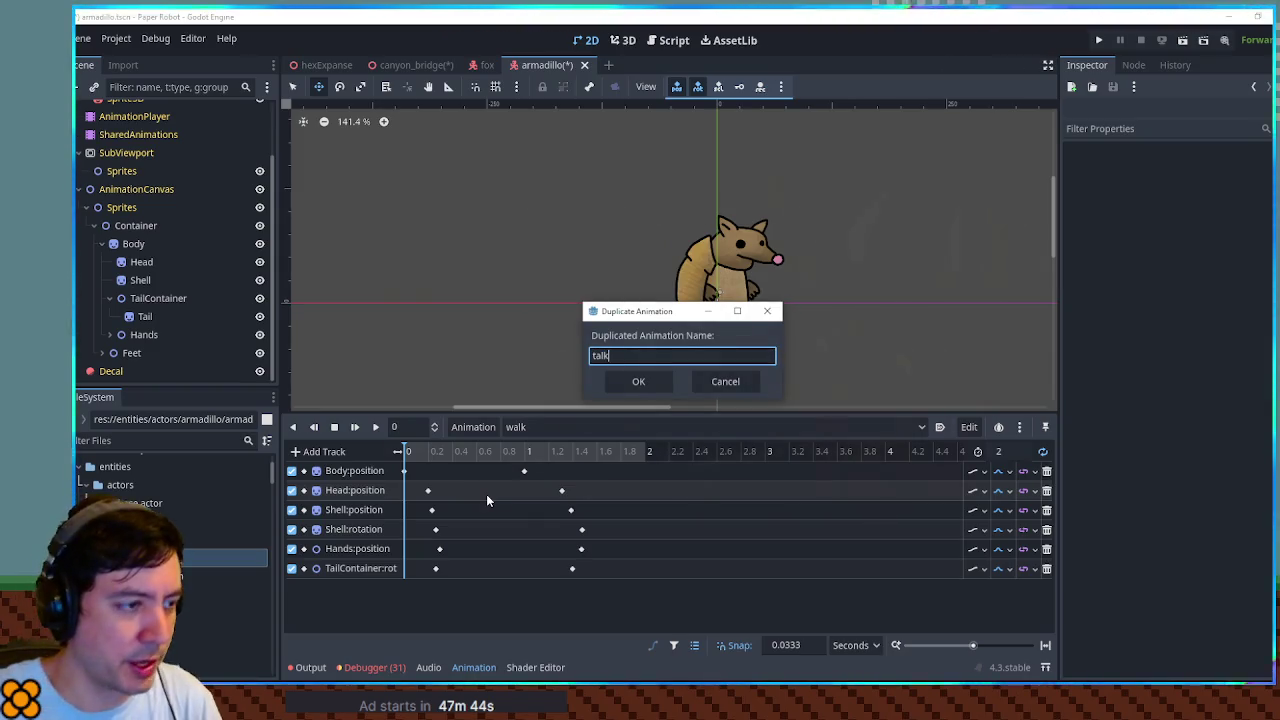
{"action": "key", "text": "Return"}
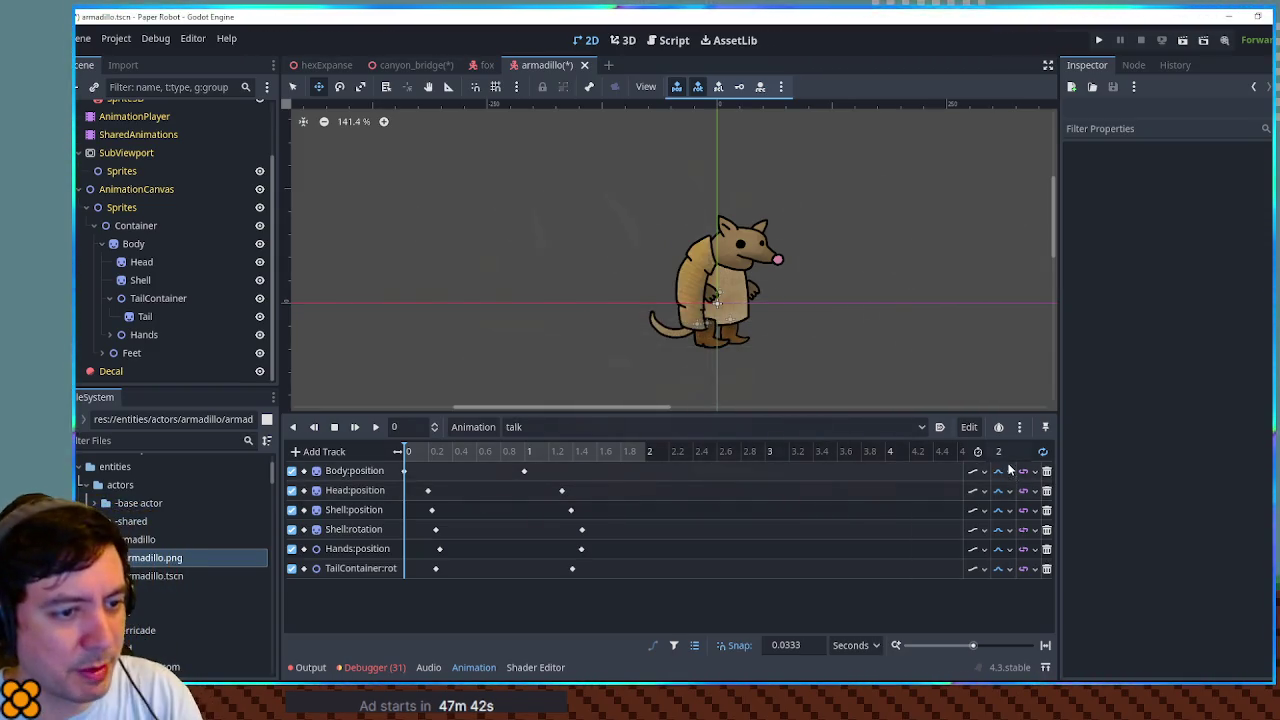
- Set the talk animation length to 0.4 s and pull the Body position key near the start
{"action": "left_click", "coordinate": [1009, 452]}
{"action": "type", "text": "0.4"}
{"action": "key", "text": "Return"}
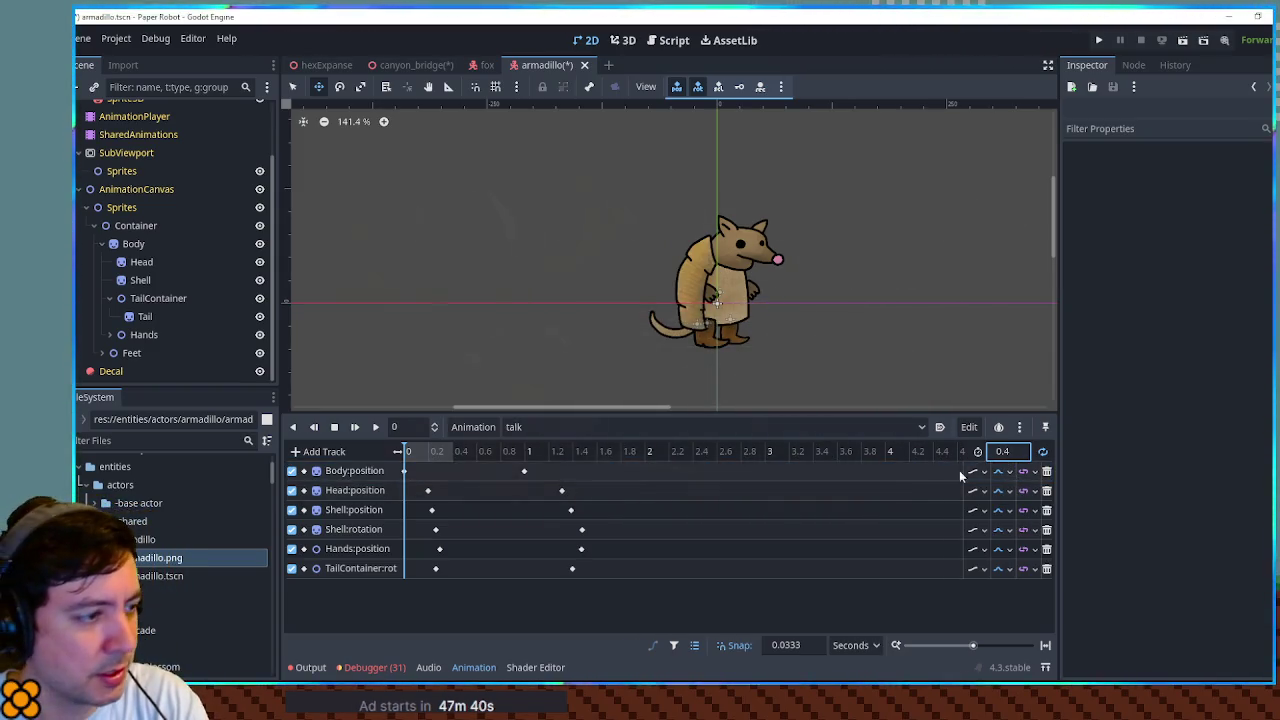
{"action": "scroll", "coordinate": [462, 487], "scroll_direction": "up", "scroll_amount": 5, "text": "ctrl"}
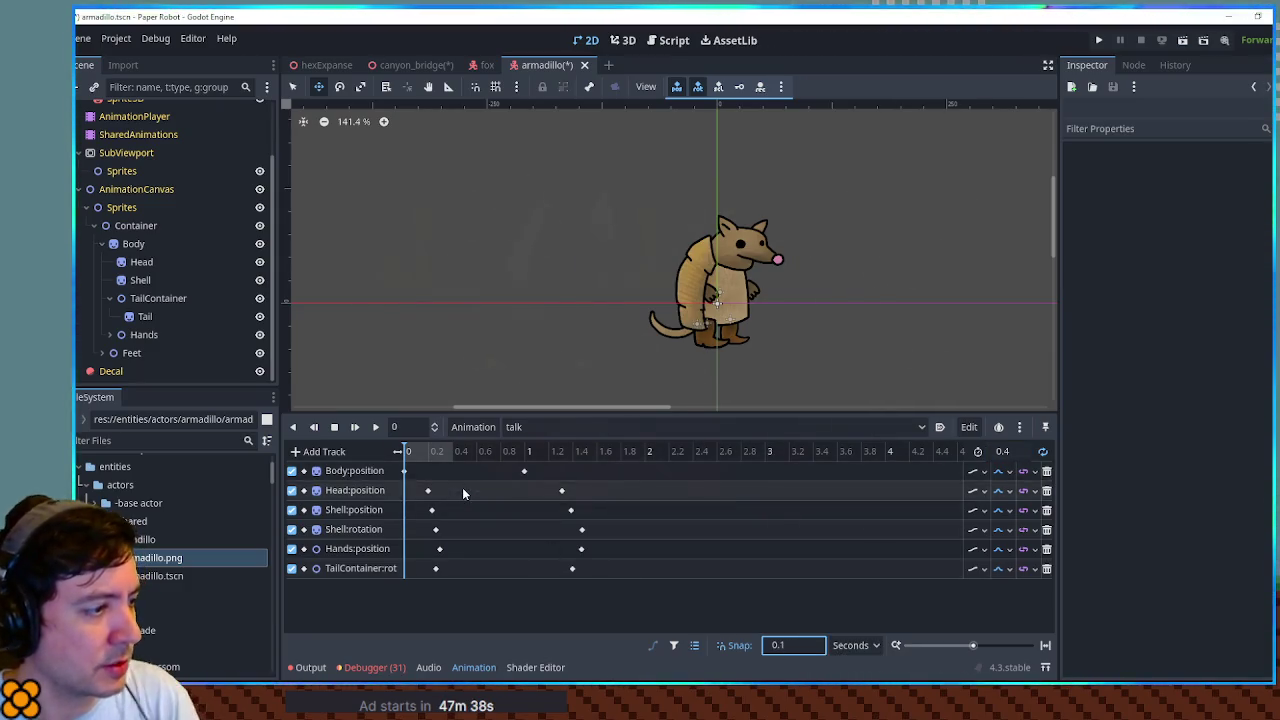
{"action": "scroll", "coordinate": [701, 477], "scroll_direction": "up", "scroll_amount": 2, "text": "ctrl"}
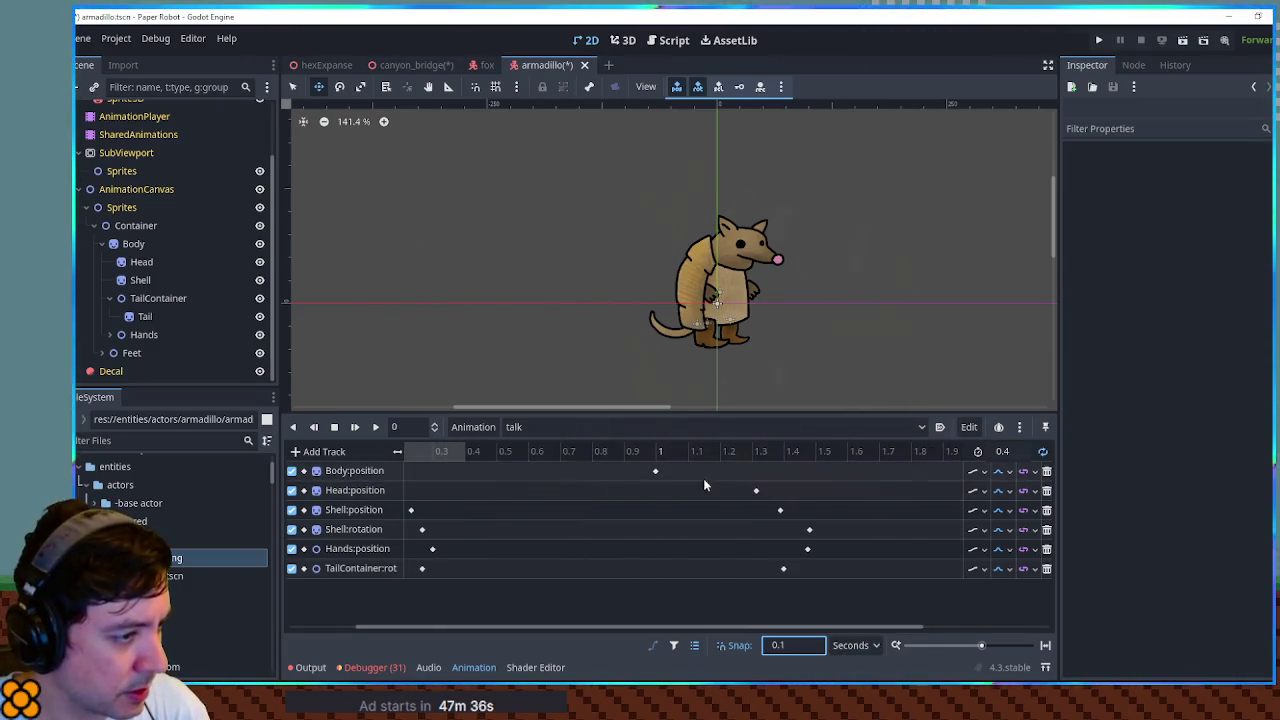
{"action": "left_click_drag", "start_coordinate": [586, 623], "coordinate": [449, 629]}
{"action": "scroll", "coordinate": [742, 500], "scroll_direction": "up", "scroll_amount": 2, "text": "ctrl"}
{"action": "left_click_drag", "start_coordinate": [722, 471], "coordinate": [436, 475]}
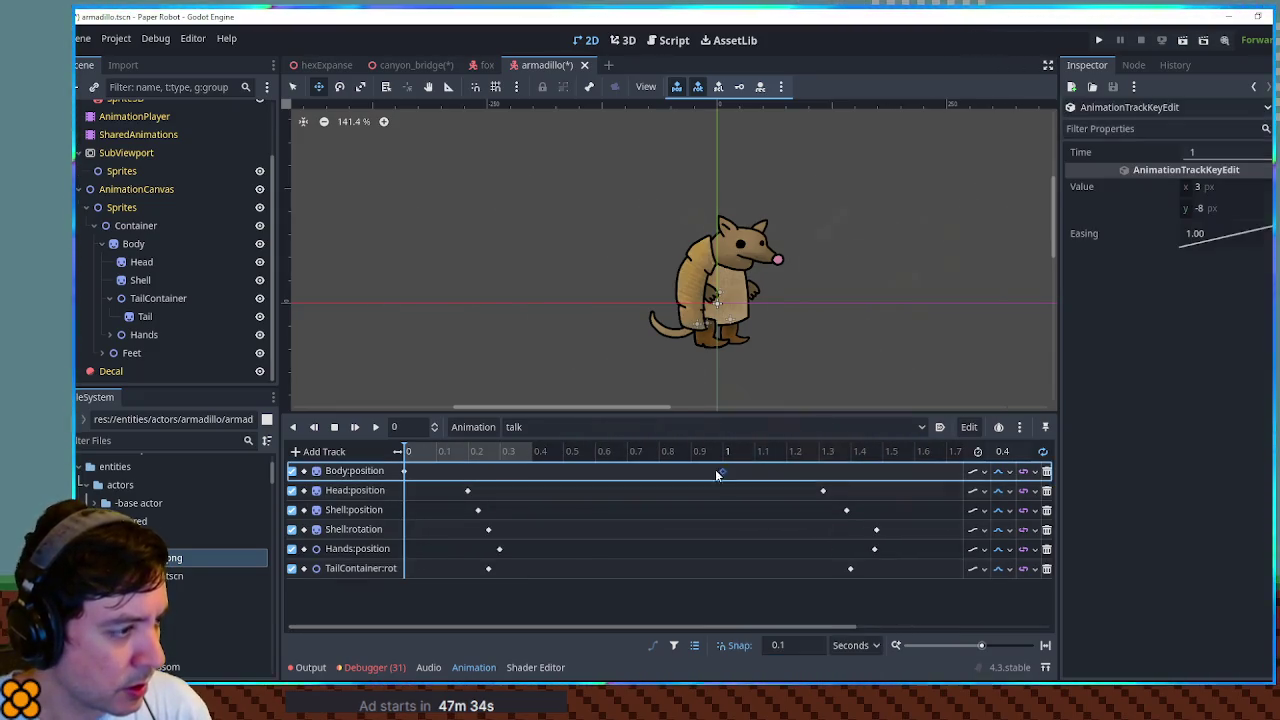
- Move the later Head key to 0.3 s and the shell, hand and tail keys to about 0.4 s, then play
{"action": "left_click", "coordinate": [467, 490]}
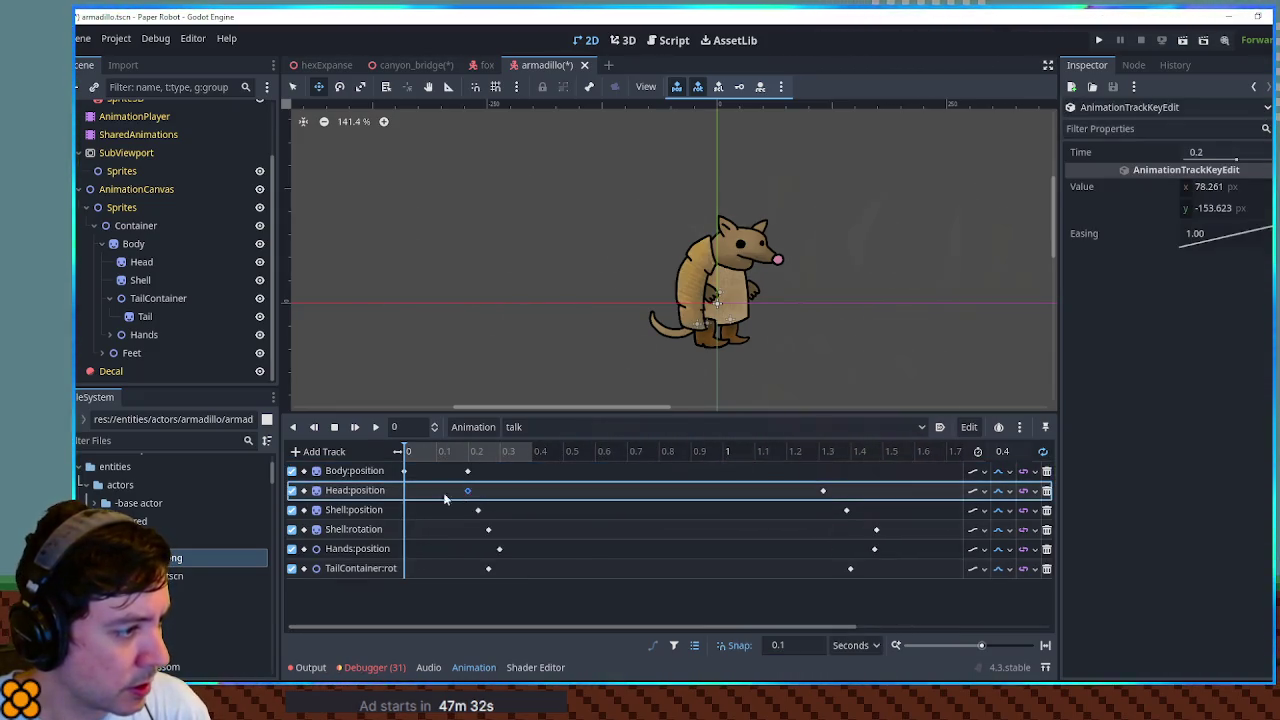
{"action": "mouse_move", "coordinate": [822, 490]}
{"action": "left_mouse_down"}
{"action": "mouse_move", "coordinate": [499, 490]}
{"action": "mouse_move", "coordinate": [537, 600]}
{"action": "left_mouse_up"}
{"action": "left_click_drag", "start_coordinate": [500, 551], "coordinate": [451, 554]}
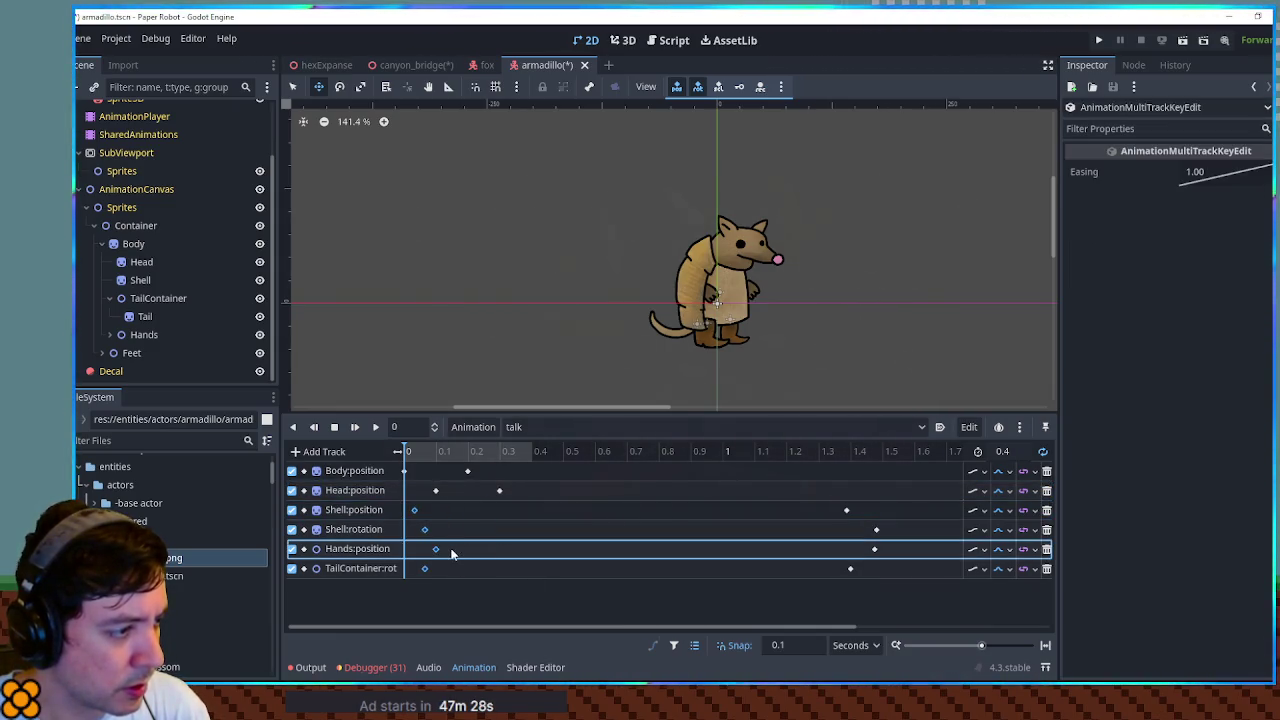
{"action": "left_click", "coordinate": [480, 512]}
{"action": "left_click_drag", "start_coordinate": [823, 500], "coordinate": [902, 596]}
{"action": "left_click_drag", "start_coordinate": [874, 550], "coordinate": [490, 560]}
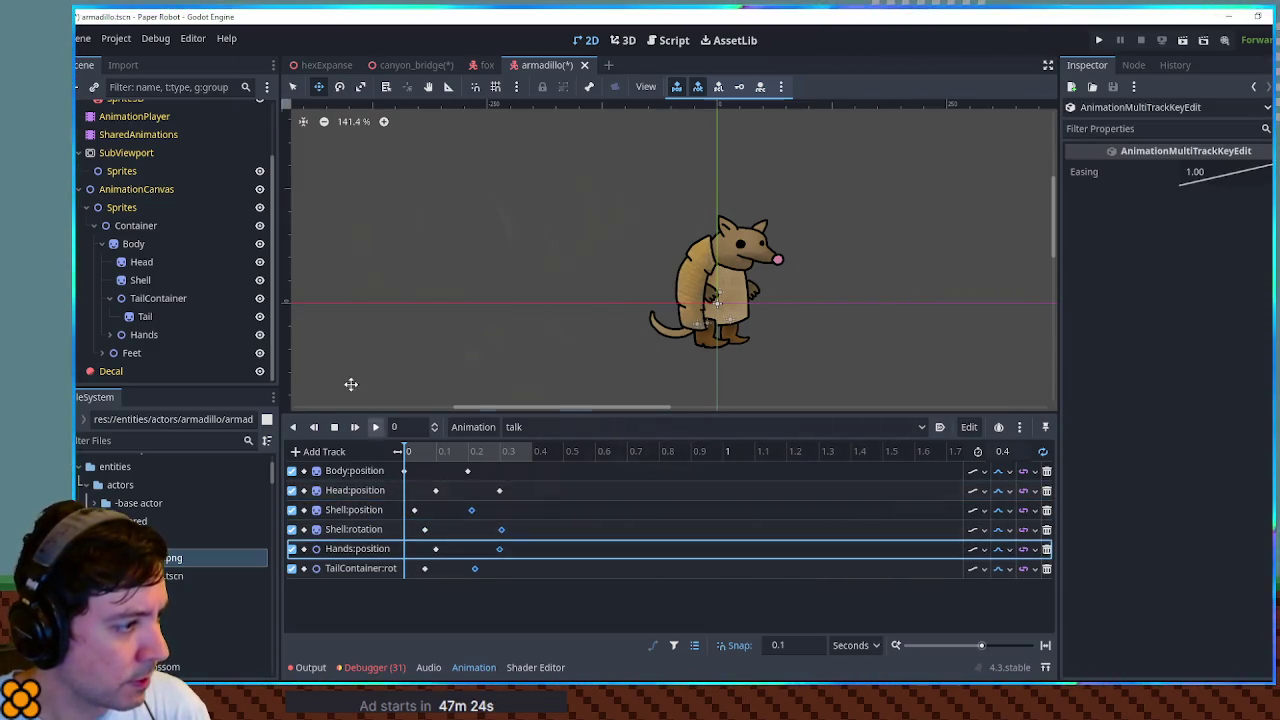
{"action": "left_click", "coordinate": [376, 428]}
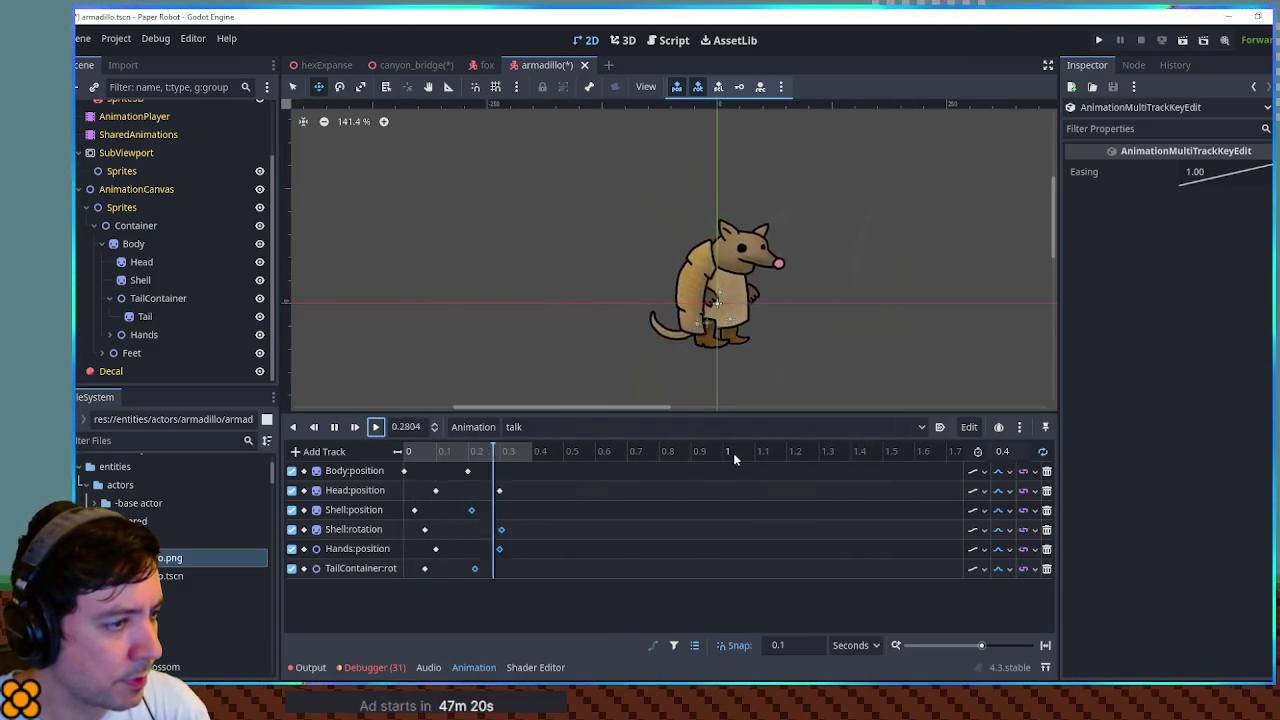
- Change the talk animation length to 0.8 s, then settle on 0.6 s
{"action": "left_click", "coordinate": [1017, 452]}
{"action": "type", "text": "0.8"}
{"action": "key", "text": "Return"}
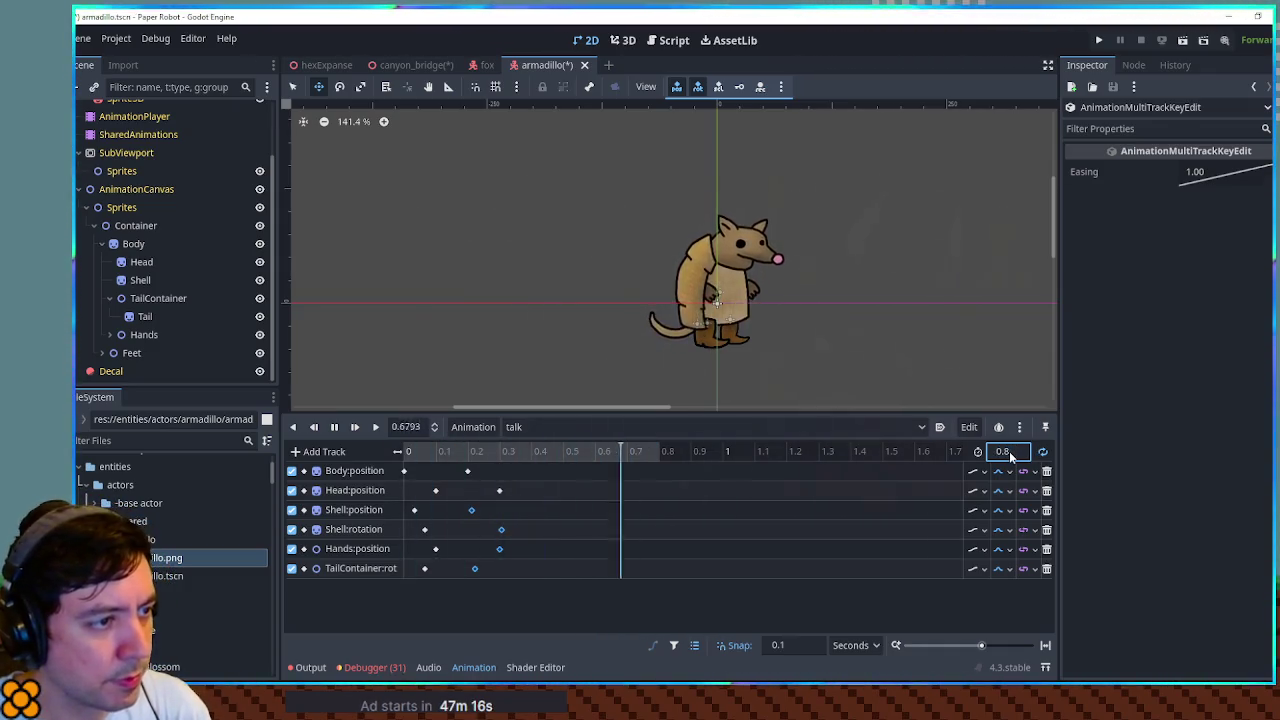
{"action": "left_click", "coordinate": [1011, 451]}
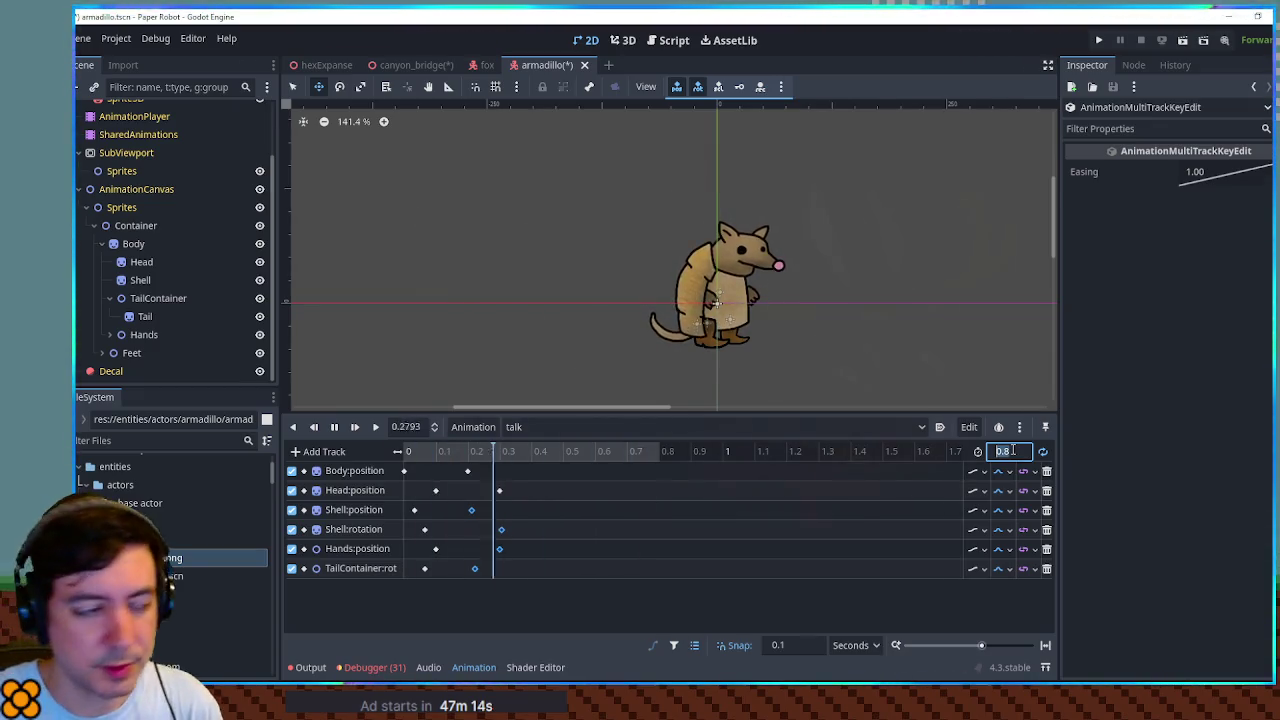
{"action": "type", "text": "0.6"}
{"action": "key", "text": "Return"}
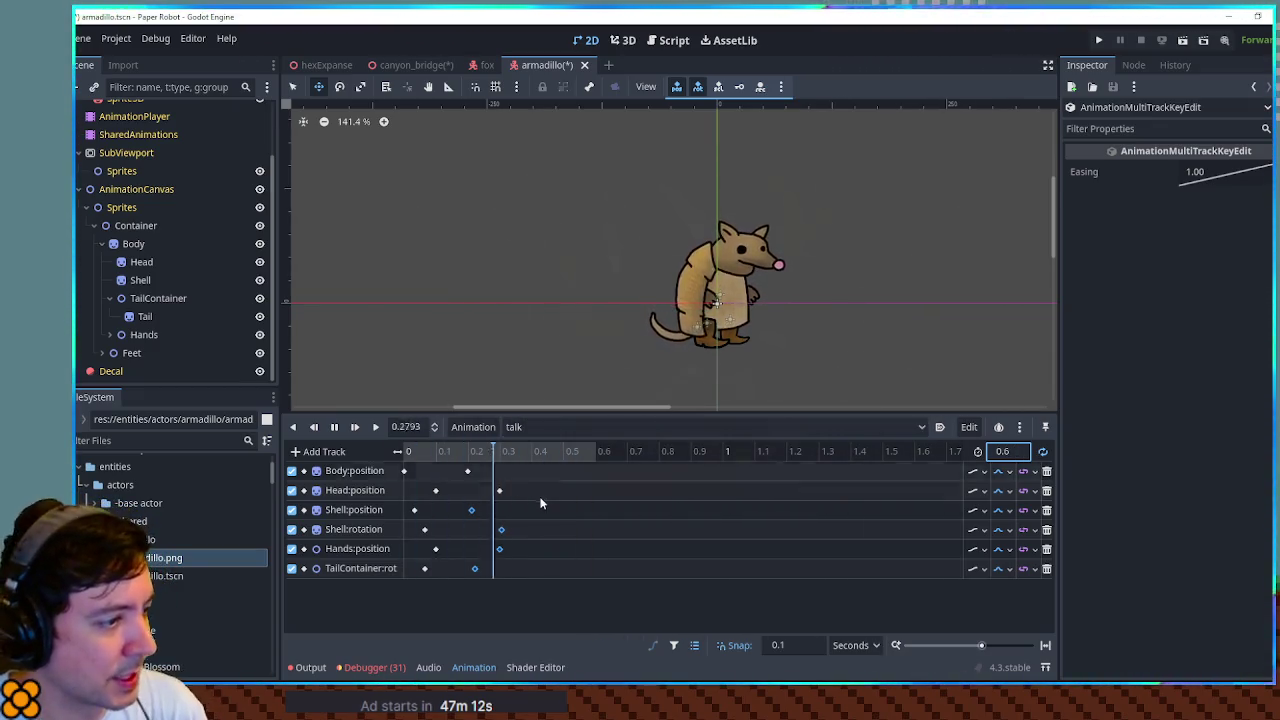
{"action": "left_click", "coordinate": [495, 497]}
- Raise the Body:position key at 0.2 s to y -11.78 and stop playback
{"action": "left_click", "coordinate": [467, 470]}
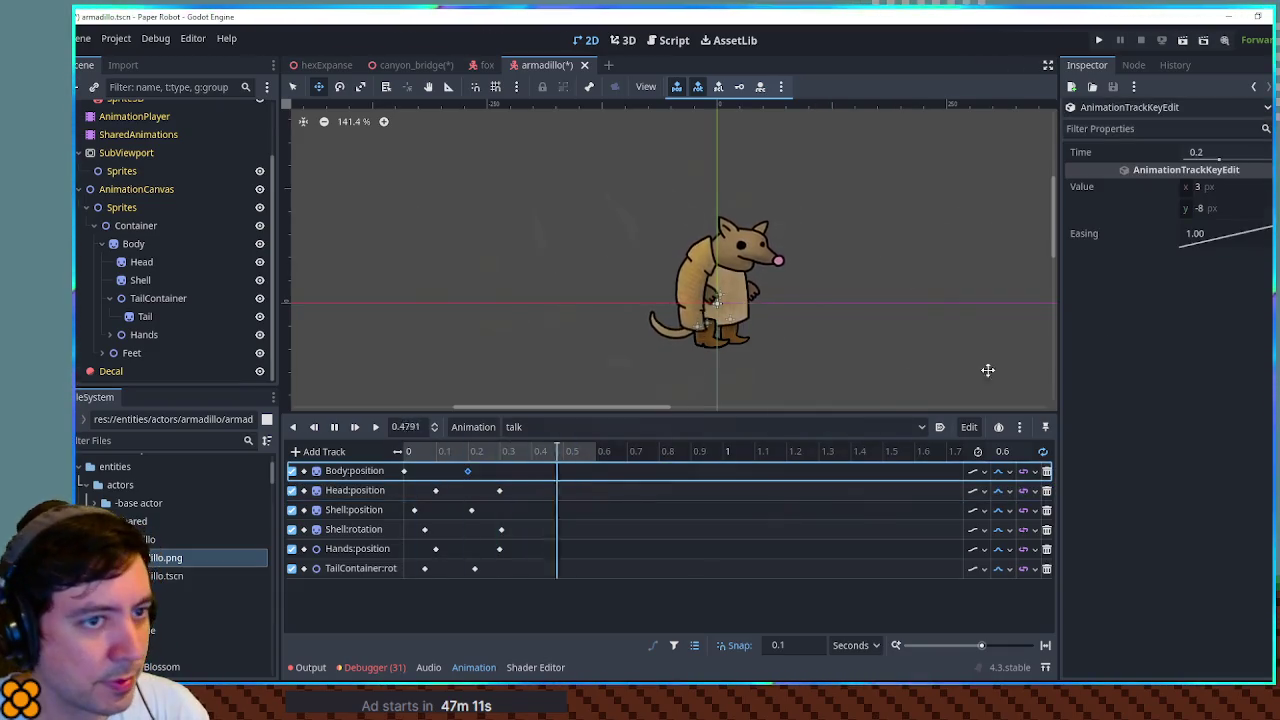
{"action": "mouse_move", "coordinate": [1186, 206]}
{"action": "left_mouse_down"}
{"action": "mouse_move", "coordinate": [1200, 206]}
{"action": "mouse_move", "coordinate": [1166, 206]}
{"action": "left_mouse_up"}
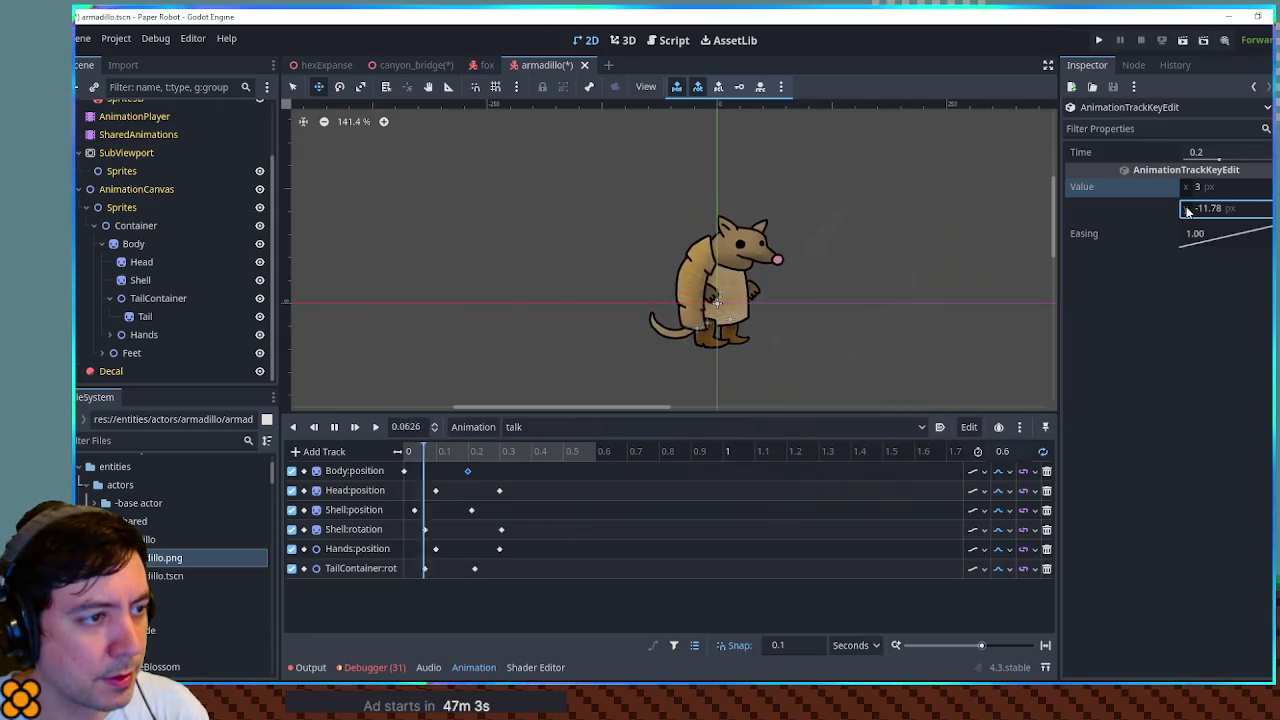
{"action": "left_click", "coordinate": [334, 427]}
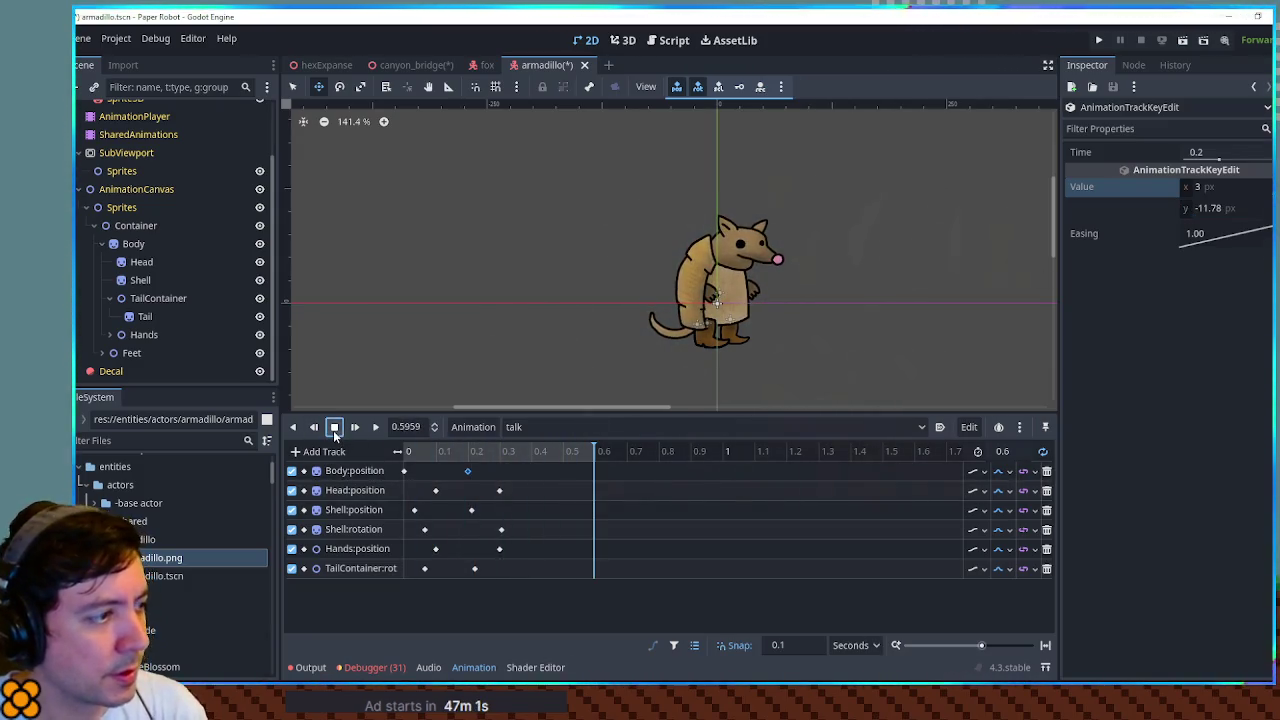
{"action": "left_click", "coordinate": [334, 427]}
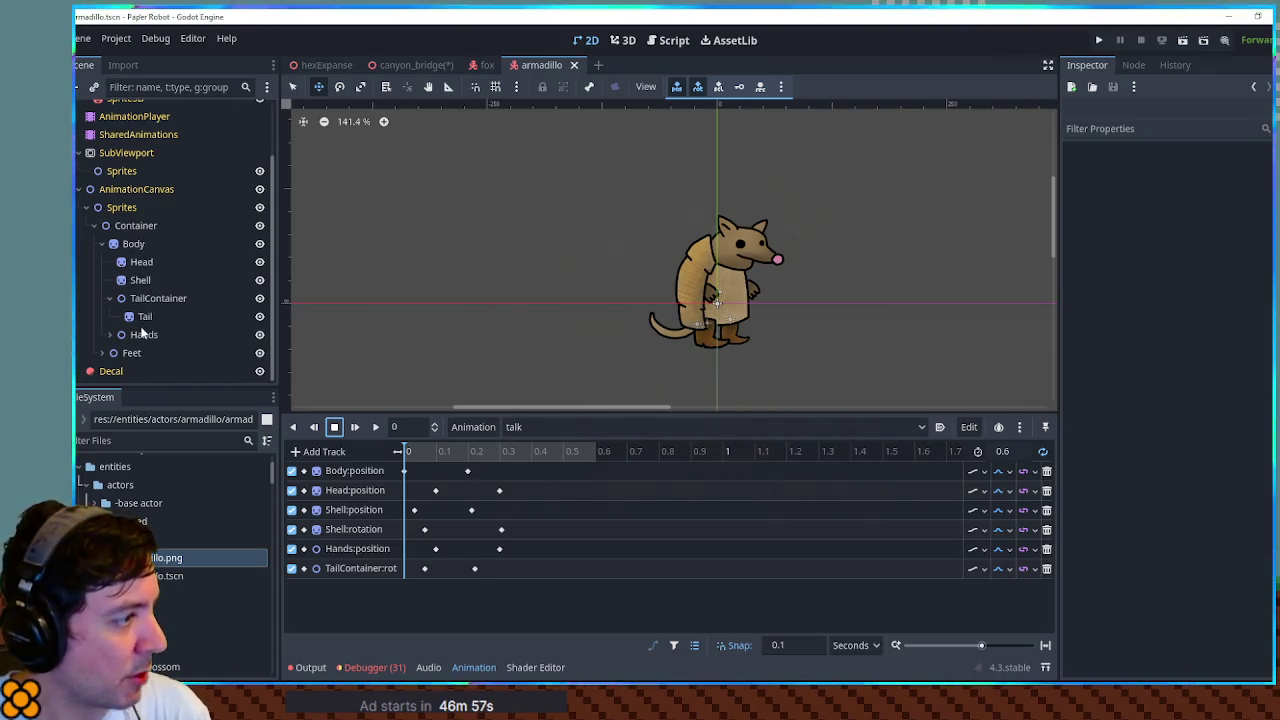
{"action": "left_click", "coordinate": [140, 262]}
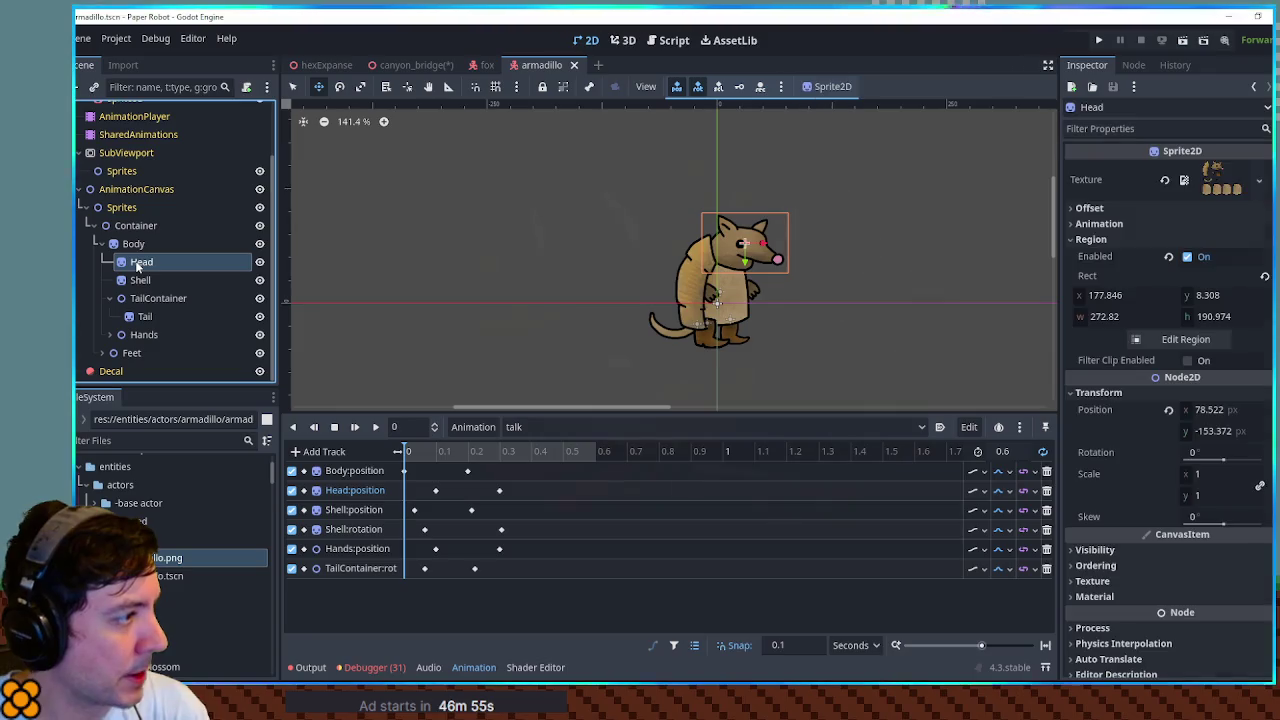
- Duplicate the Head sprite, make the copy a child of Head, and rename it Mouth
{"action": "key", "text": "ctrl+a"}
{"action": "key", "text": "Escape"}
{"action": "key", "text": "ctrl+d"}
{"action": "left_click_drag", "start_coordinate": [144, 280], "coordinate": [150, 267]}
{"action": "double_click", "coordinate": [160, 282]}
{"action": "type", "text": "Mouth"}
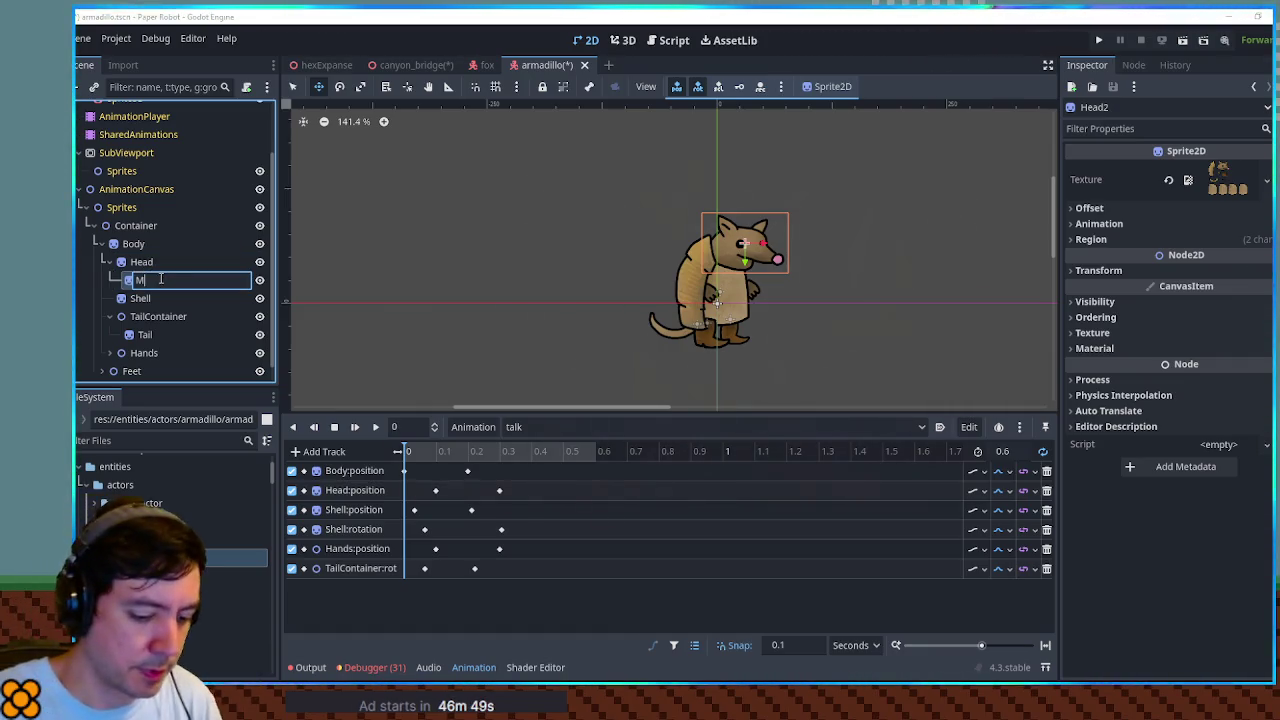
{"action": "key", "text": "Return"}
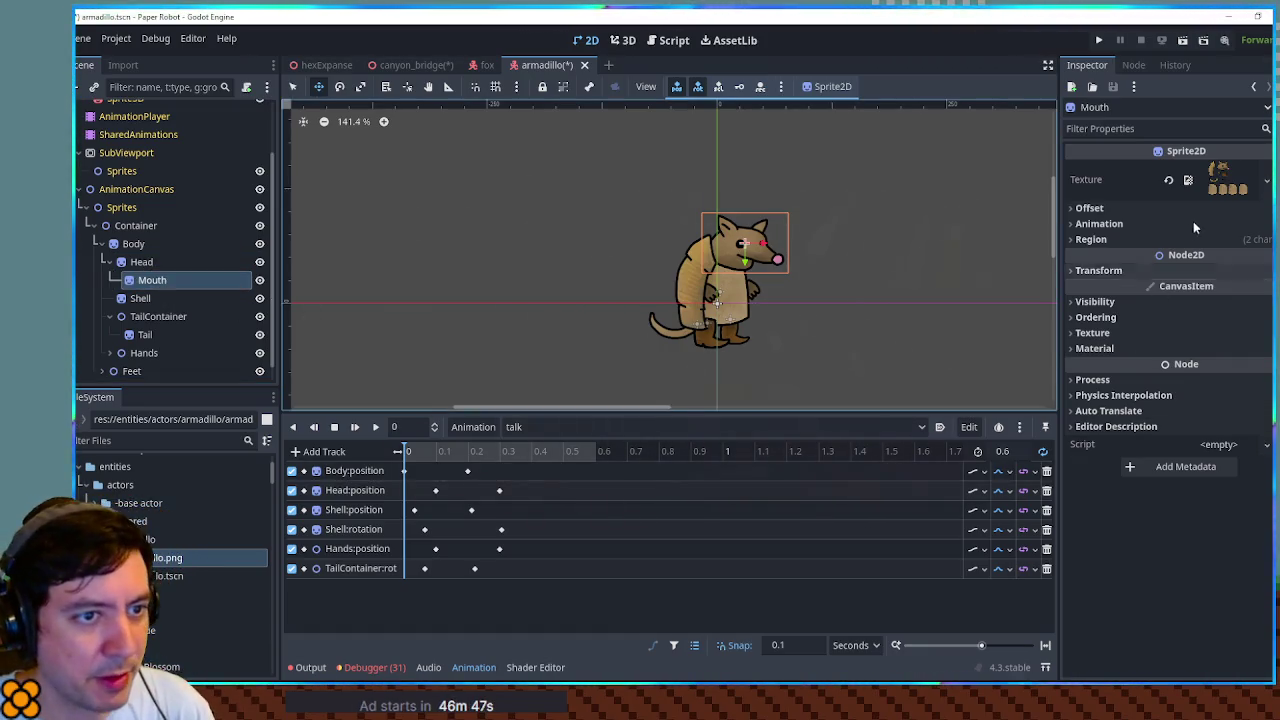
- Frame the small mouth piece as Mouth's sprite-sheet region and move it onto the snout
{"action": "left_click", "coordinate": [1192, 238]}
{"action": "left_click", "coordinate": [1189, 339]}
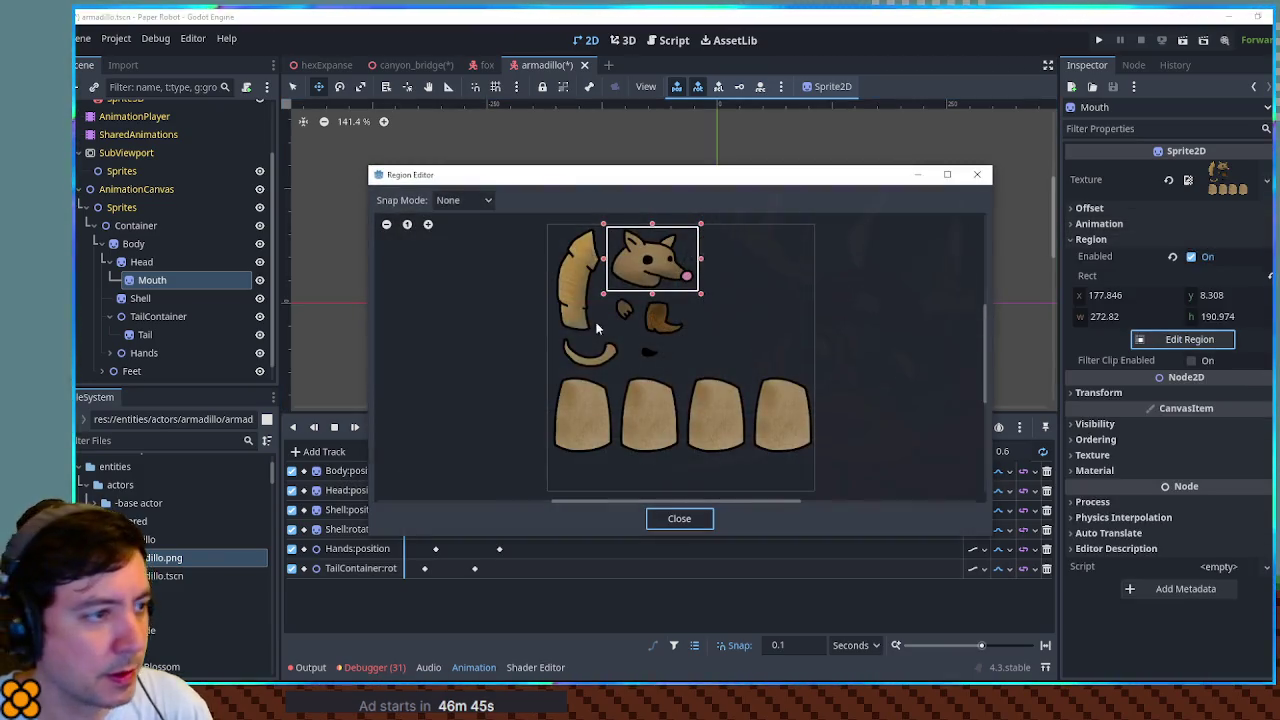
{"action": "left_click_drag", "start_coordinate": [632, 338], "coordinate": [668, 367]}
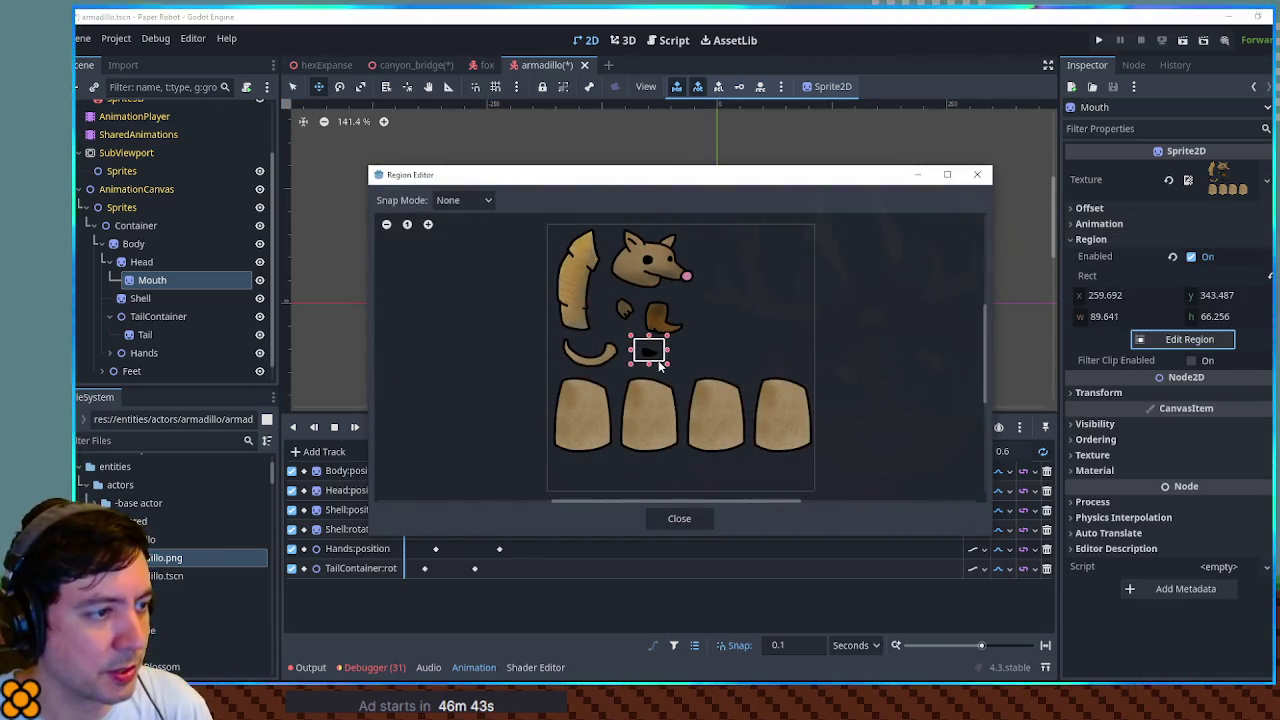
{"action": "left_click", "coordinate": [679, 518]}
{"action": "scroll", "coordinate": [735, 248], "scroll_direction": "up", "scroll_amount": 6}
{"action": "mouse_move", "coordinate": [735, 248]}
{"action": "left_mouse_down"}
{"action": "mouse_move", "coordinate": [710, 290]}
{"action": "mouse_move", "coordinate": [703, 268]}
{"action": "left_mouse_up"}
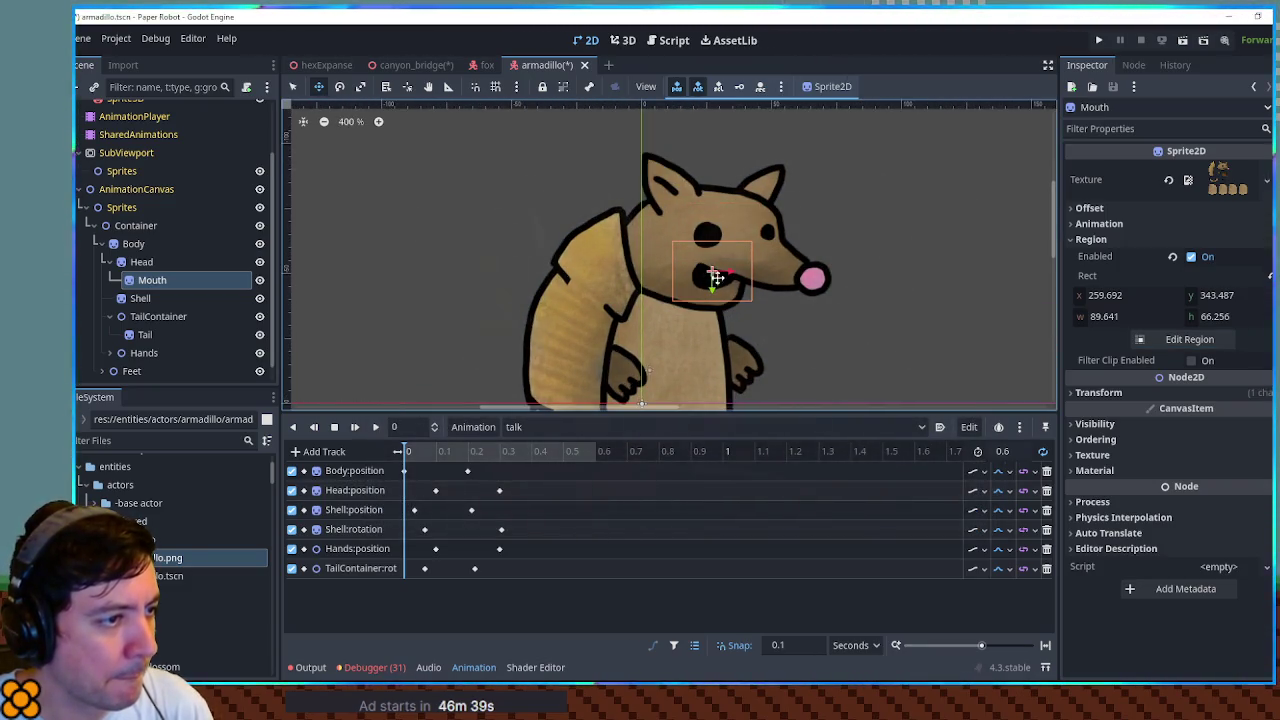
- Hide the Mouth sprite and bring up its visibility properties in the Inspector
{"action": "key", "text": "q"}
{"action": "left_click", "coordinate": [846, 344]}
{"action": "left_click", "coordinate": [194, 282]}
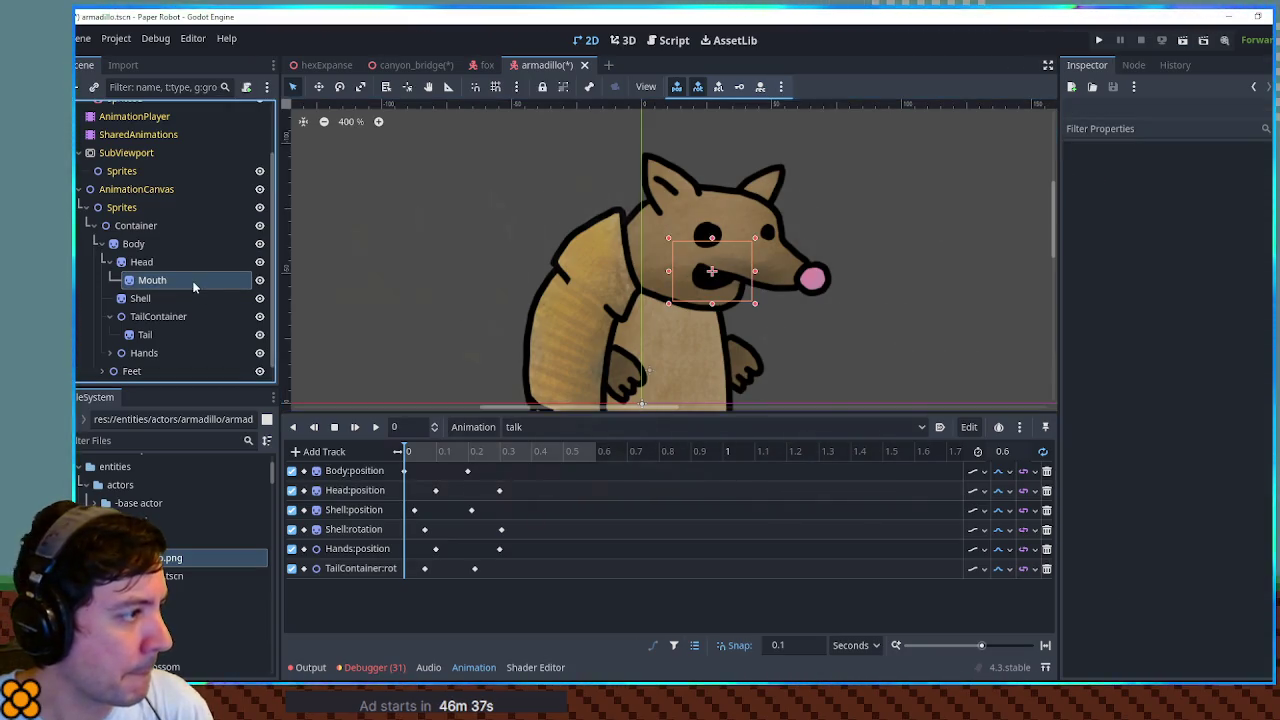
{"action": "left_click", "coordinate": [258, 281]}
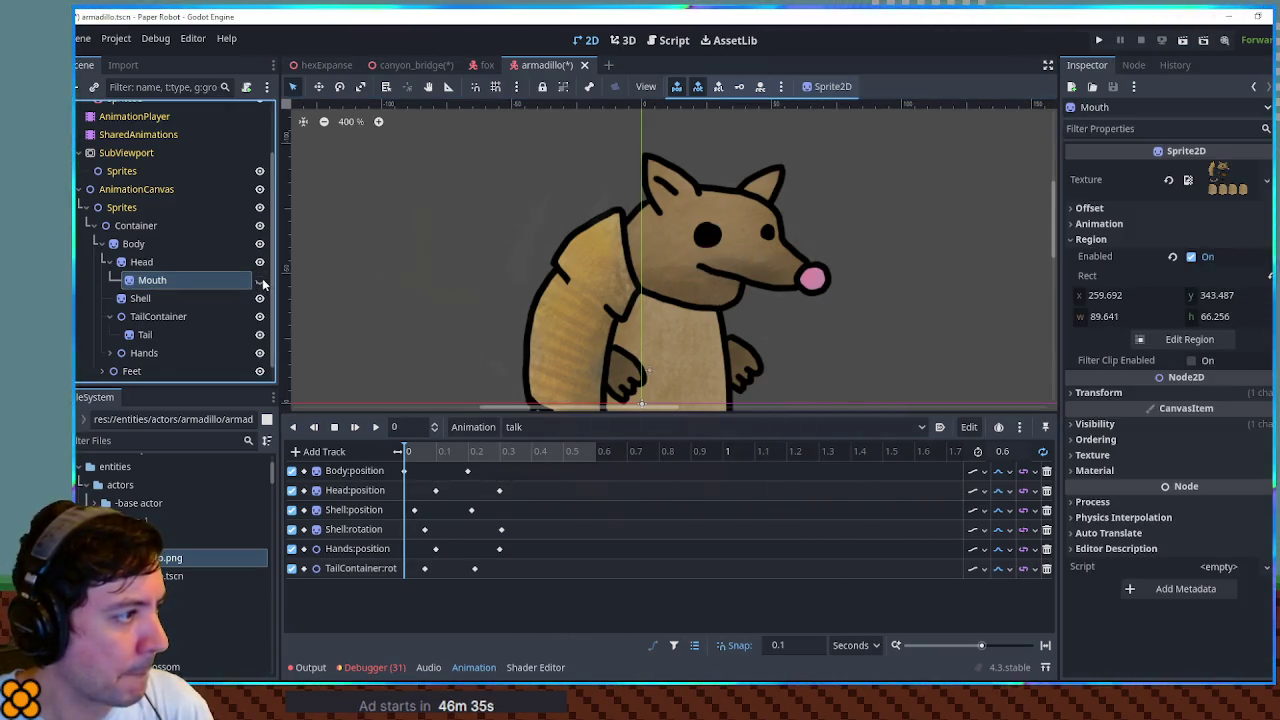
{"action": "left_click", "coordinate": [1222, 424]}
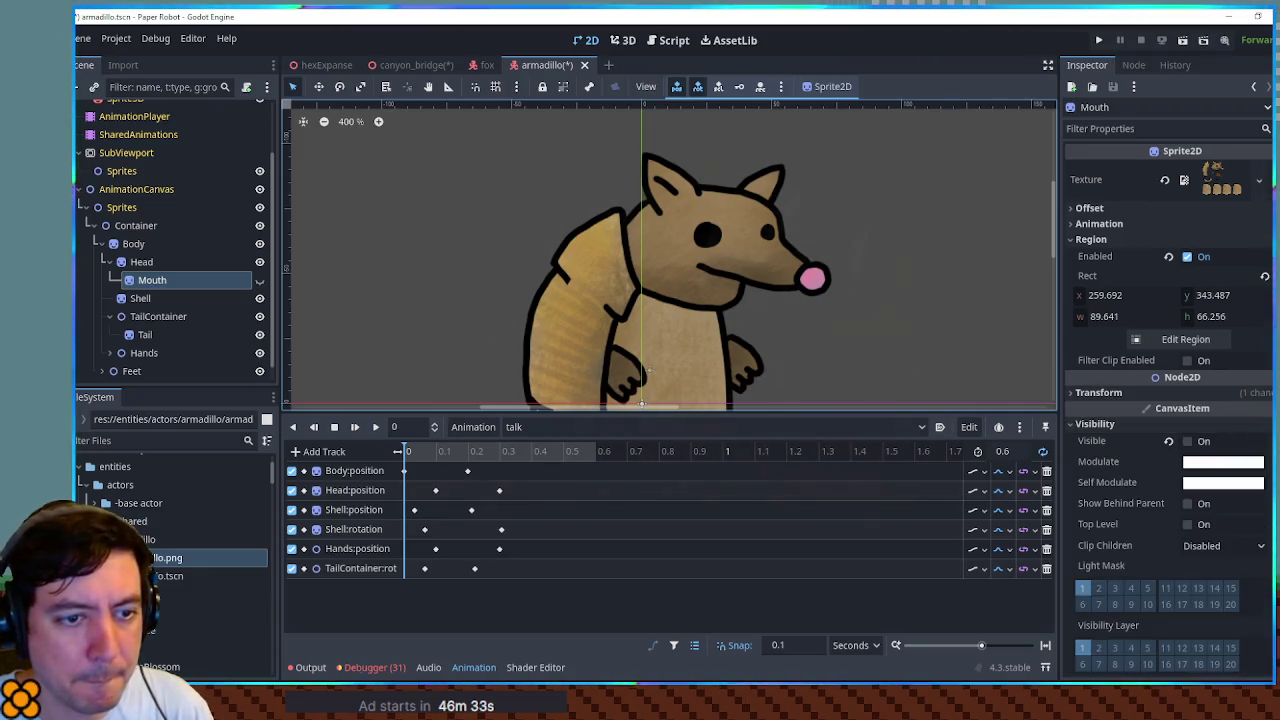
- Key Mouth:visible off at 0 and on at 0.1, then duplicate the pair from 0.2 onward
{"action": "left_click", "coordinate": [1265, 441]}
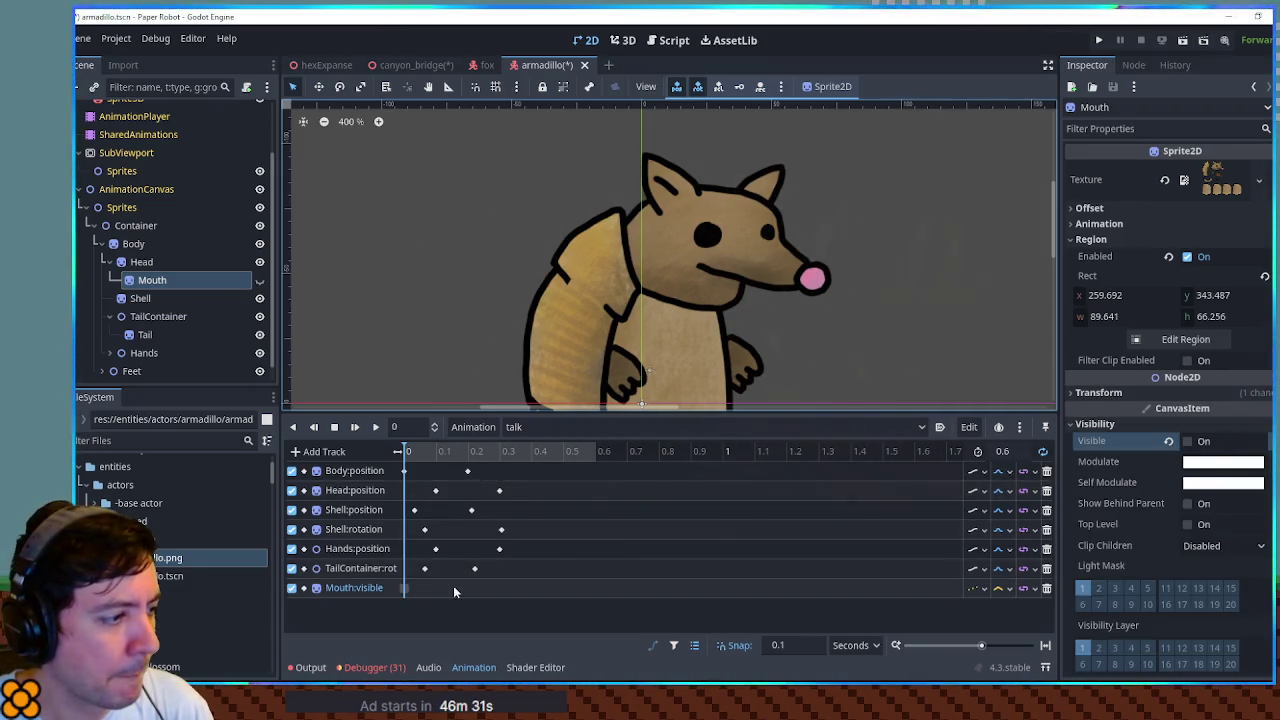
{"action": "left_click", "coordinate": [406, 589]}
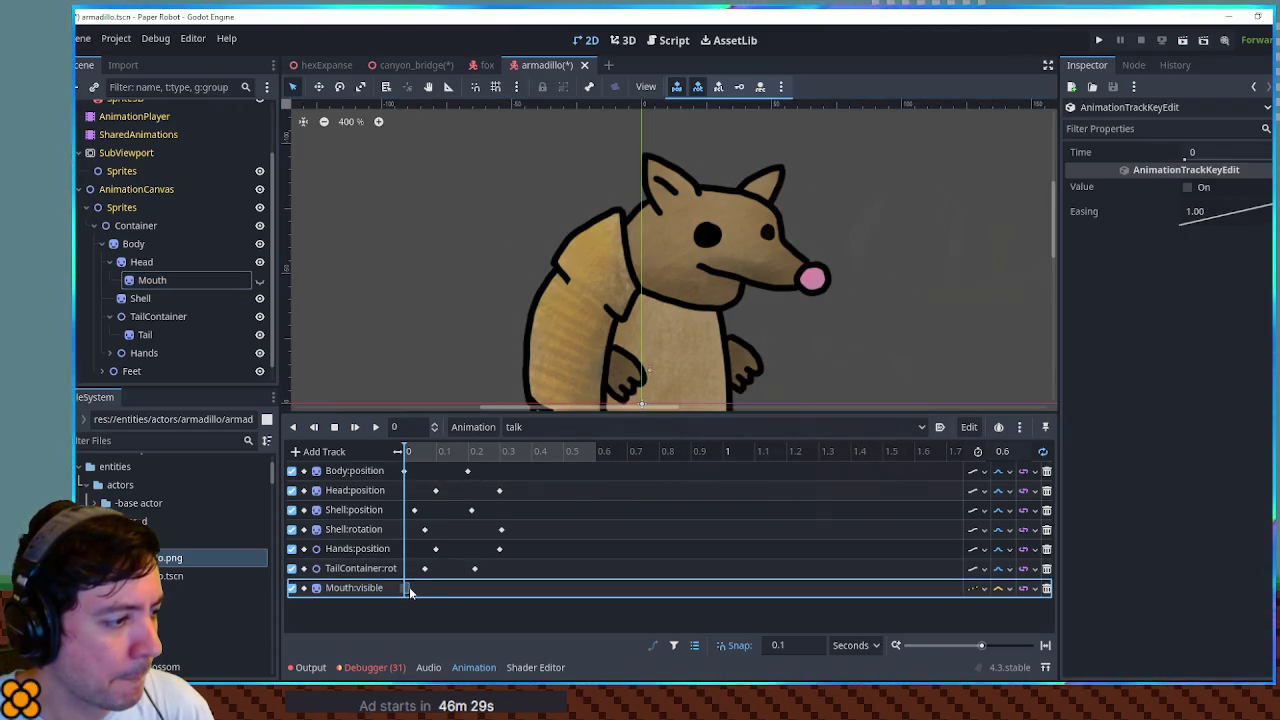
{"action": "left_click", "coordinate": [422, 457]}
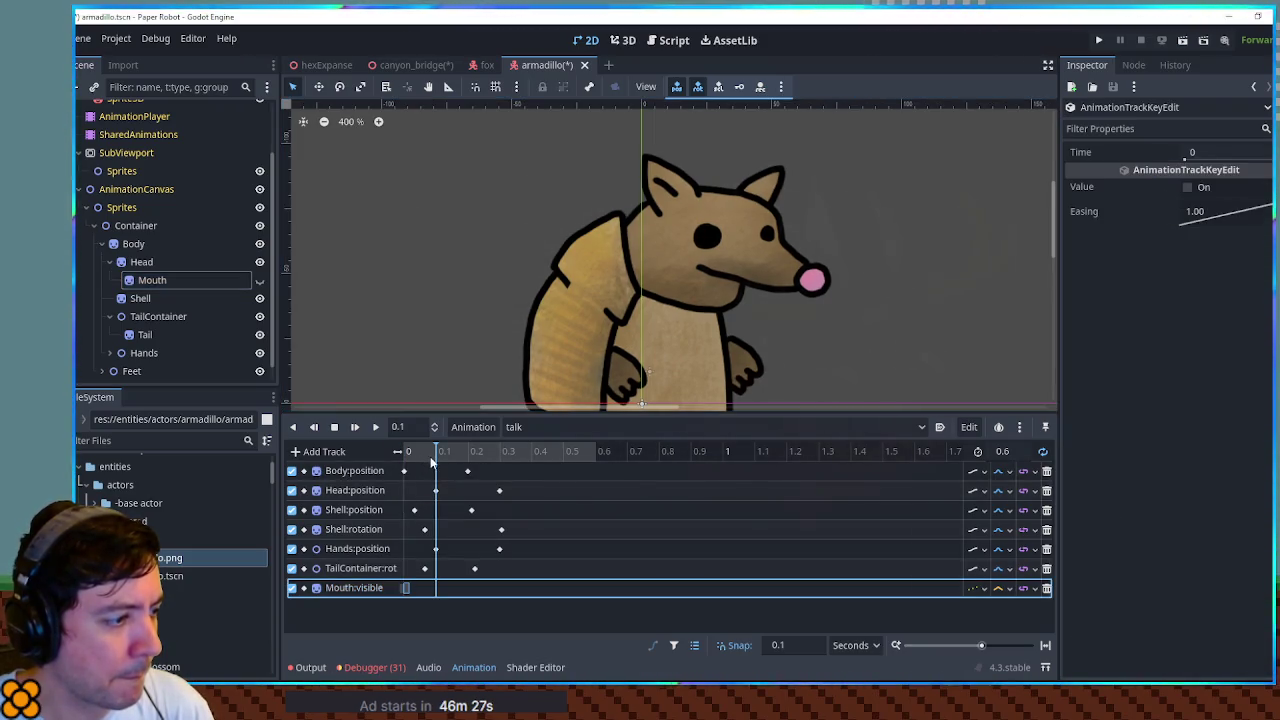
{"action": "right_click", "coordinate": [436, 588]}
{"action": "left_click", "coordinate": [480, 600]}
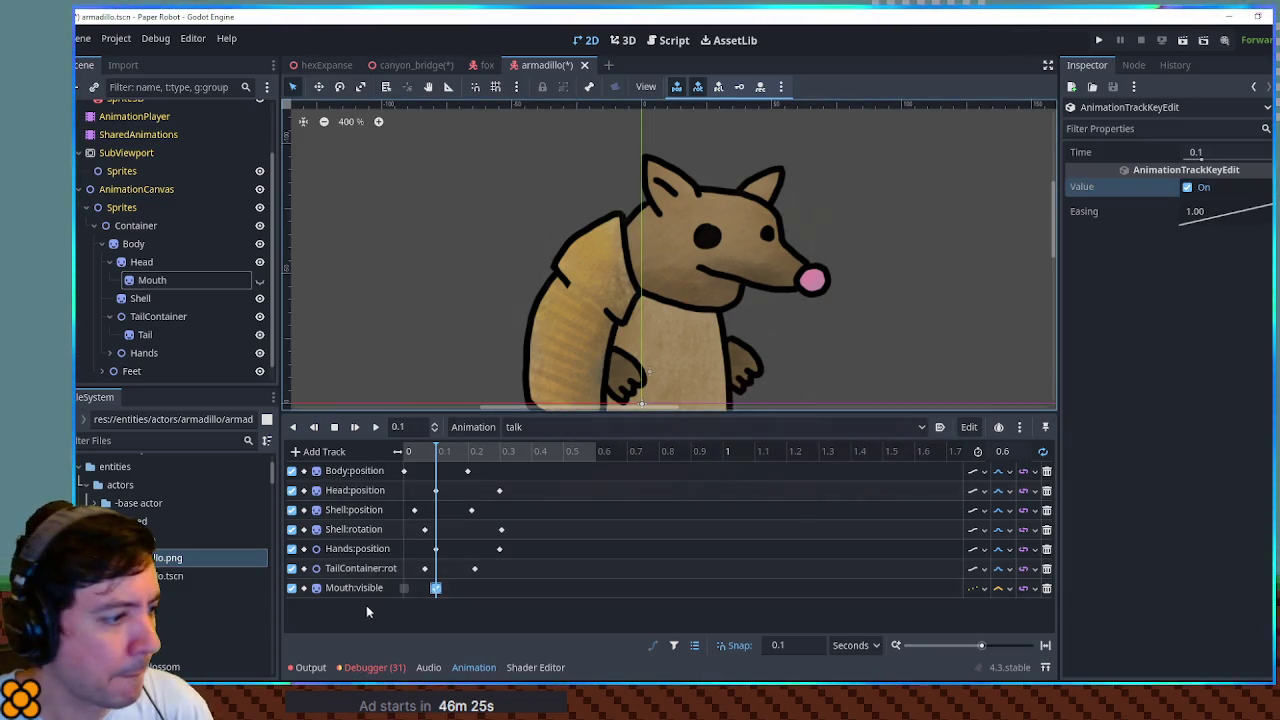
{"action": "left_click_drag", "start_coordinate": [365, 608], "coordinate": [450, 578]}
{"action": "left_click", "coordinate": [478, 453]}
{"action": "key", "text": "ctrl+d"}
- Play the talk animation to check the mouth flapping, then pause it
{"action": "left_click", "coordinate": [375, 427]}
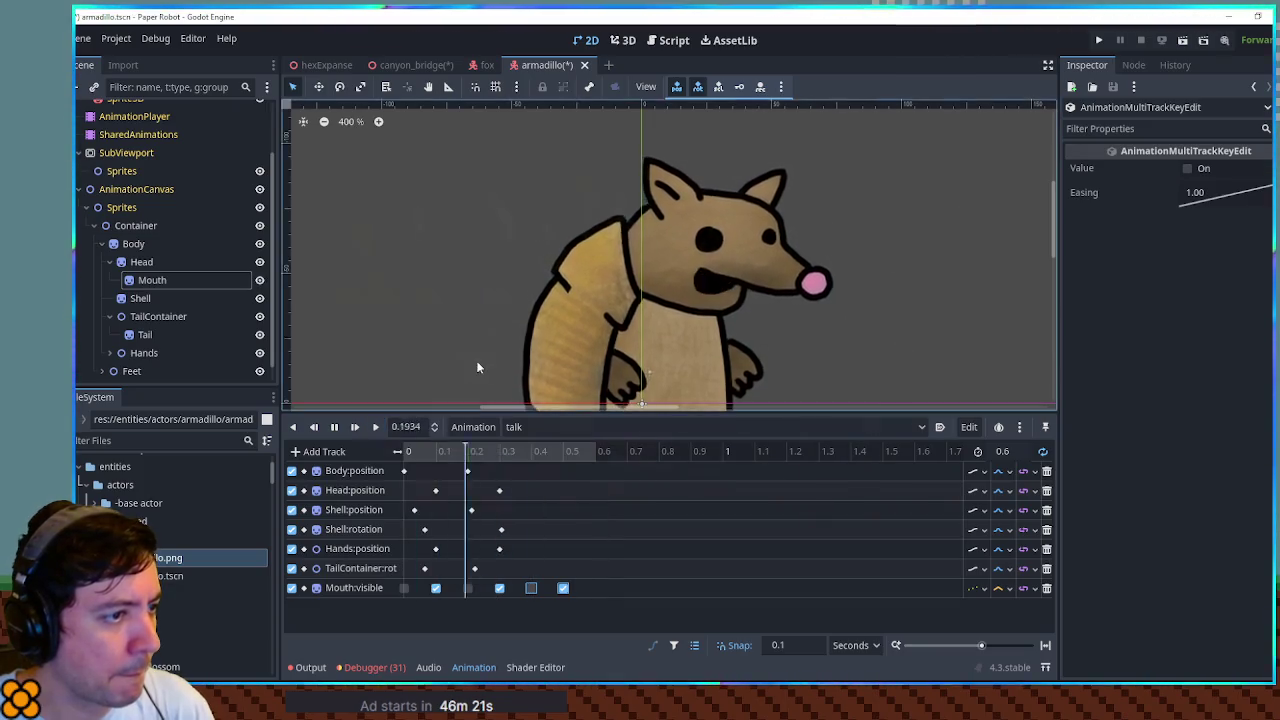
{"action": "scroll", "coordinate": [766, 140], "scroll_direction": "down", "scroll_amount": 4}
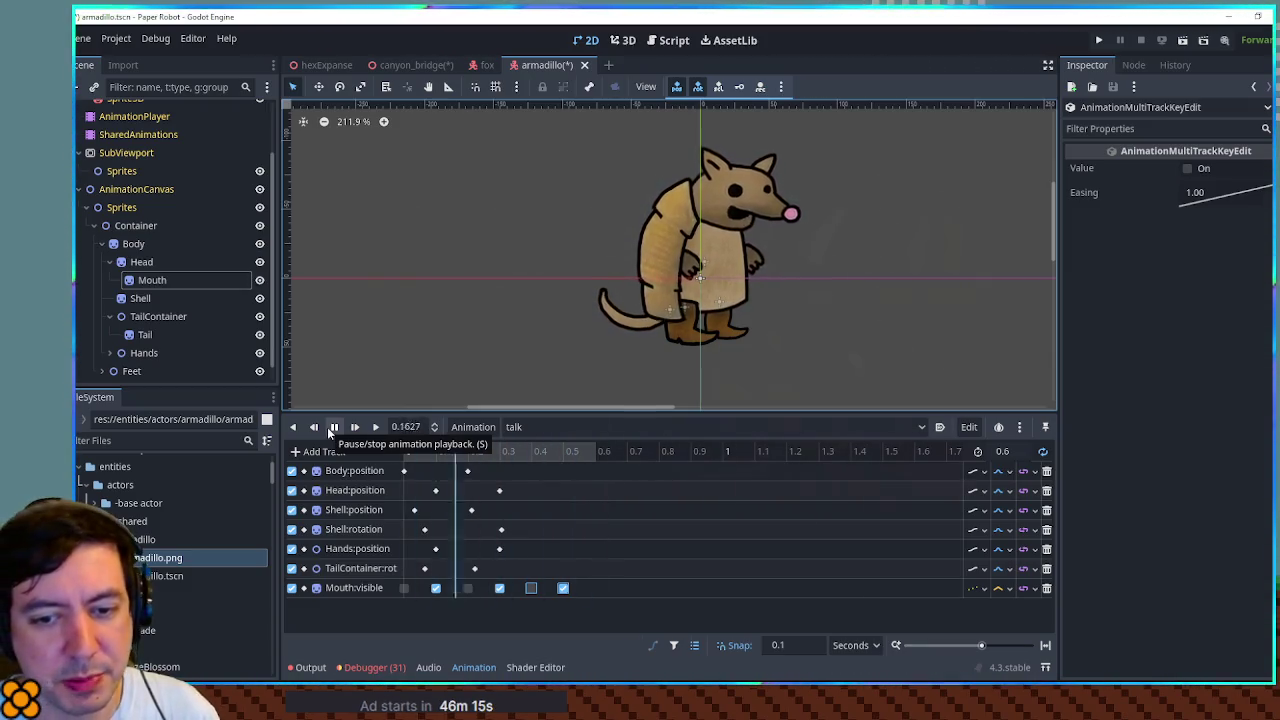
{"action": "left_click", "coordinate": [331, 429]}
{"action": "left_click", "coordinate": [510, 428]}
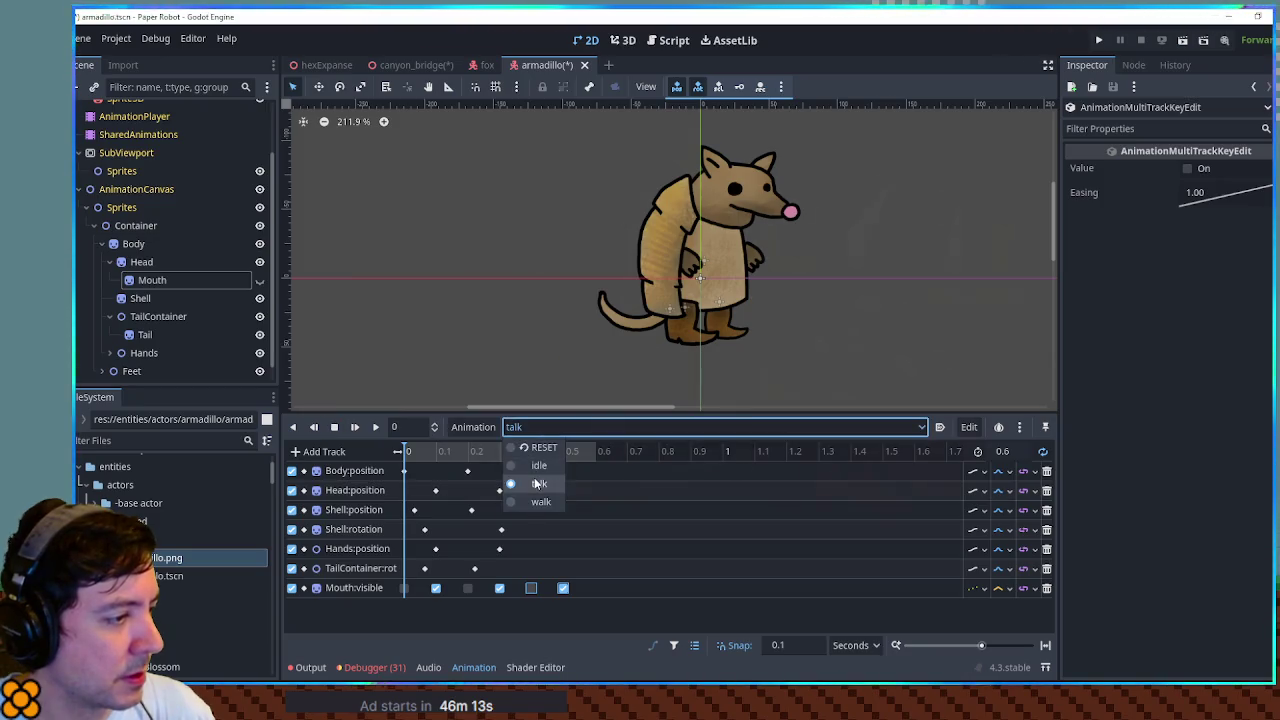
- Switch to the walk animation and play and stop it to review its copied tracks
{"action": "left_click", "coordinate": [541, 502]}
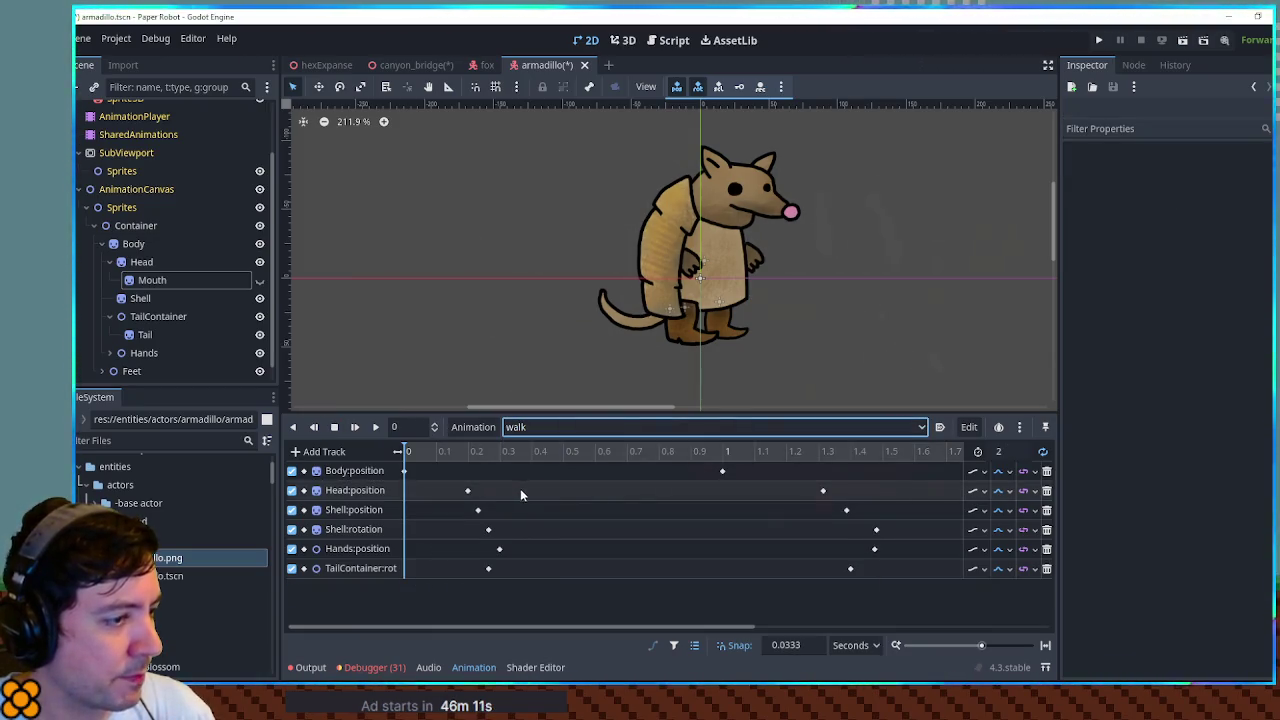
{"action": "left_click", "coordinate": [377, 428]}
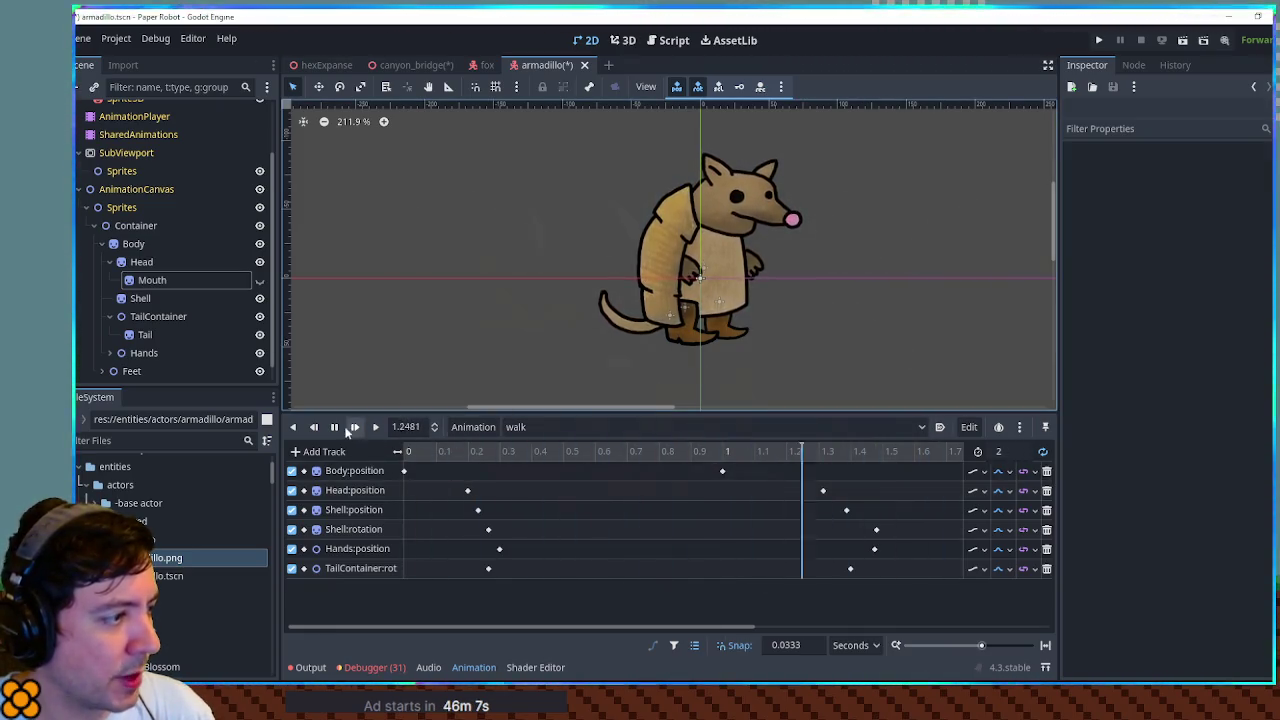
{"action": "left_click", "coordinate": [334, 427]}
{"action": "scroll", "coordinate": [201, 323], "scroll_direction": "down", "scroll_amount": 1}
{"action": "scroll", "coordinate": [769, 358], "scroll_direction": "down", "scroll_amount": 1}
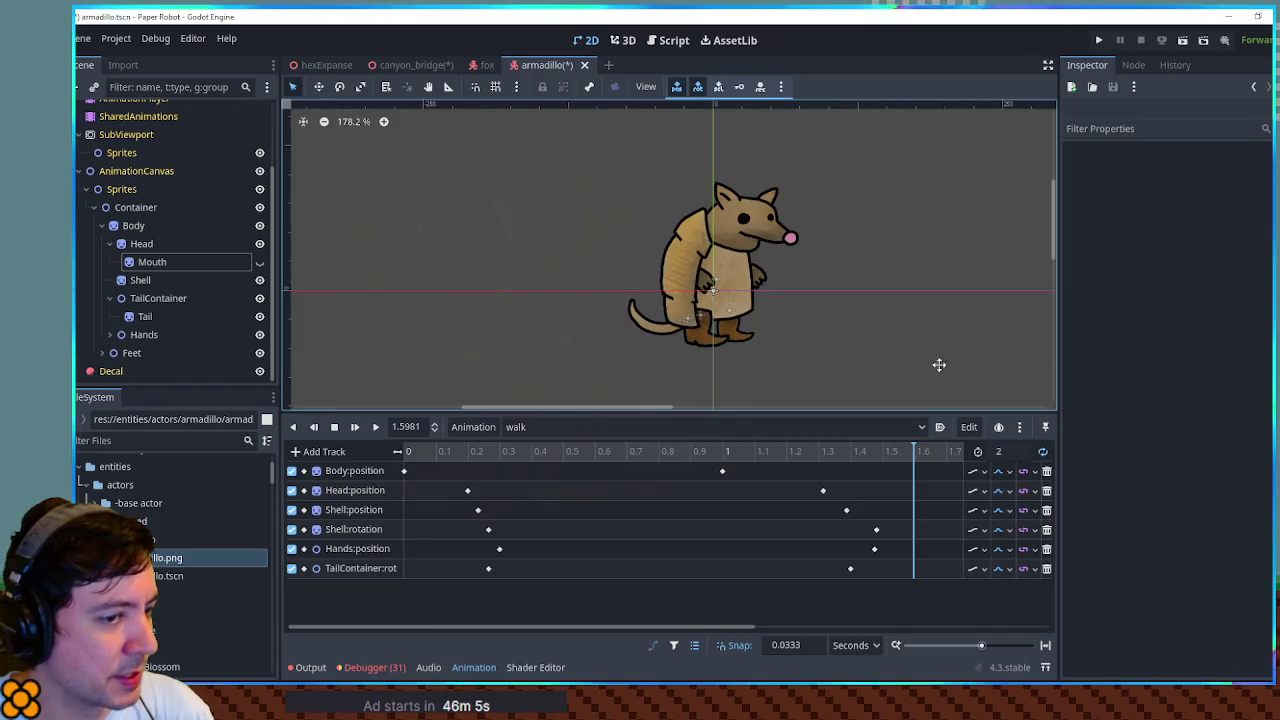
{"action": "left_click_drag", "start_coordinate": [944, 365], "coordinate": [832, 334]}
{"action": "scroll", "coordinate": [848, 471], "scroll_direction": "down", "scroll_amount": 3}
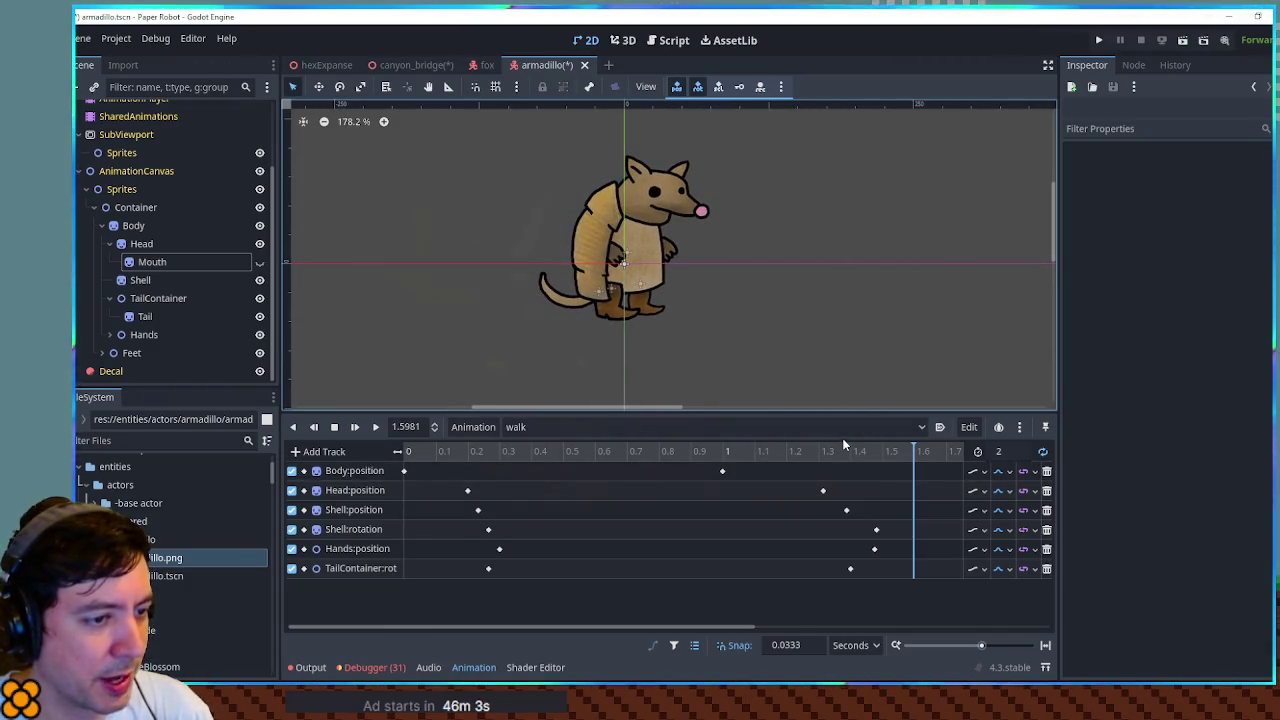
- Expand the Feet node and select Foot1Container to view its transform values
{"action": "left_click", "coordinate": [102, 353]}
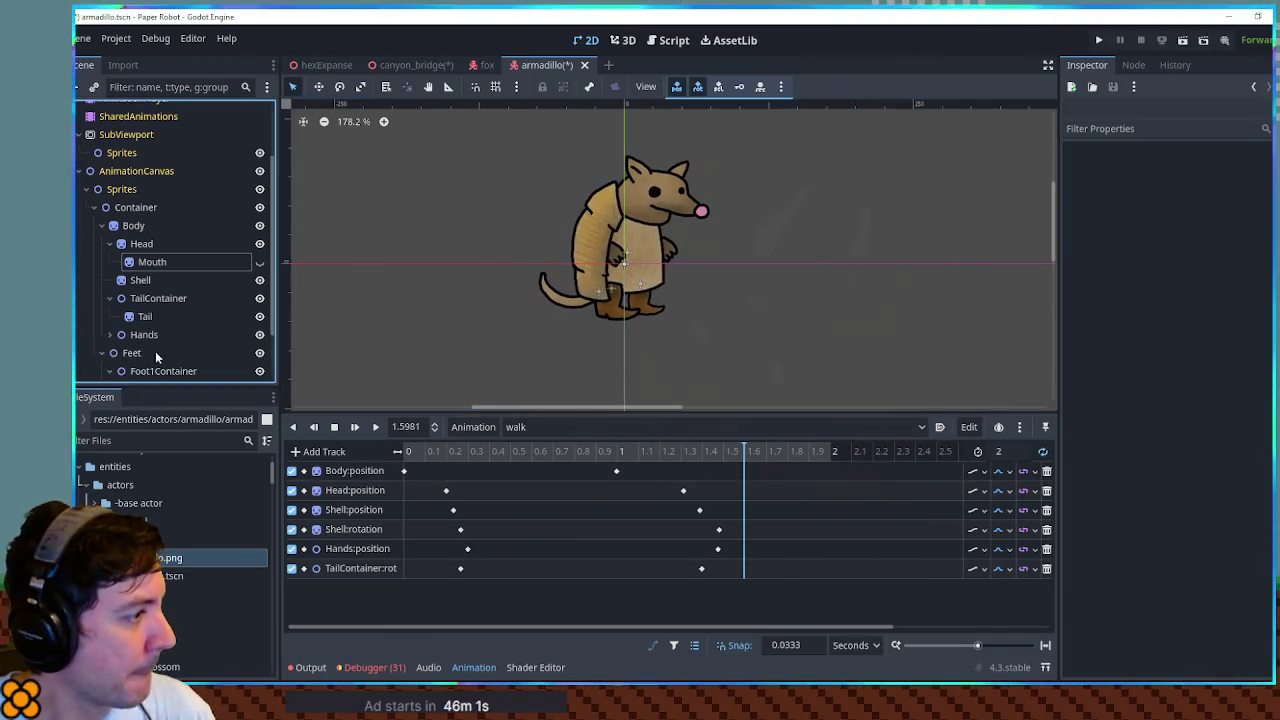
{"action": "scroll", "coordinate": [154, 351], "scroll_direction": "down", "scroll_amount": 2}
{"action": "left_click", "coordinate": [115, 305]}
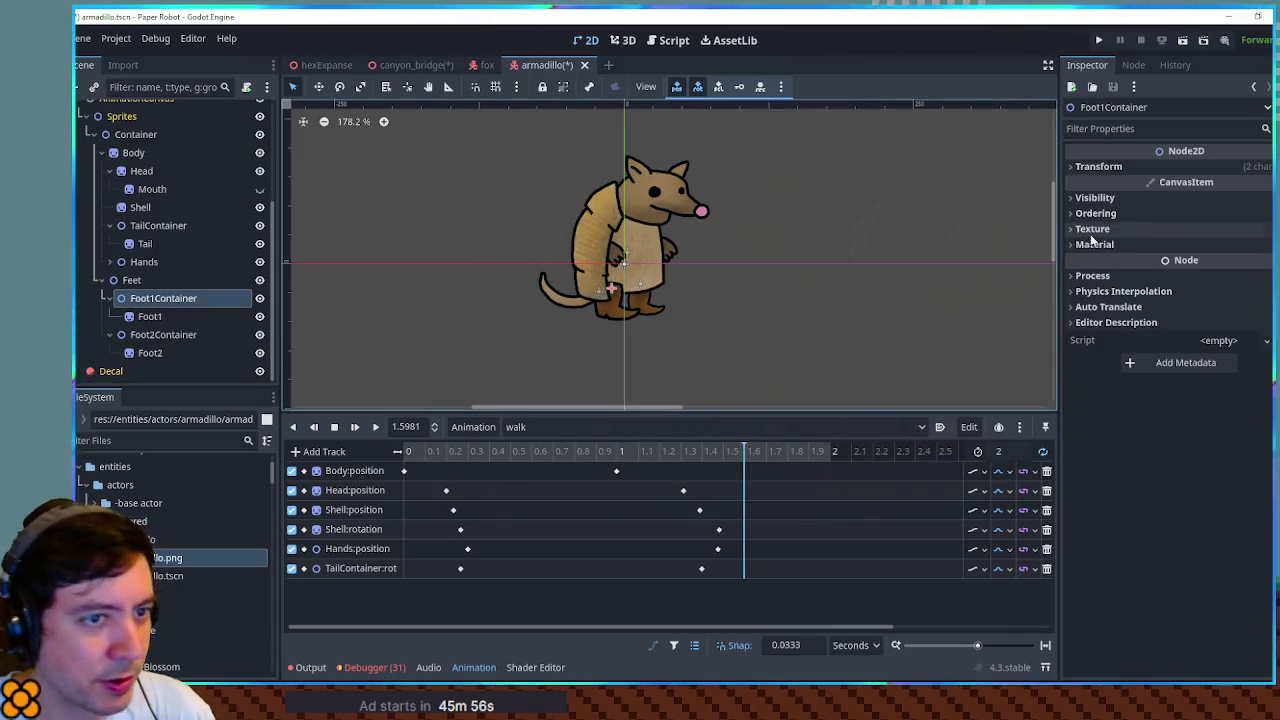
{"action": "left_click", "coordinate": [1098, 166]}
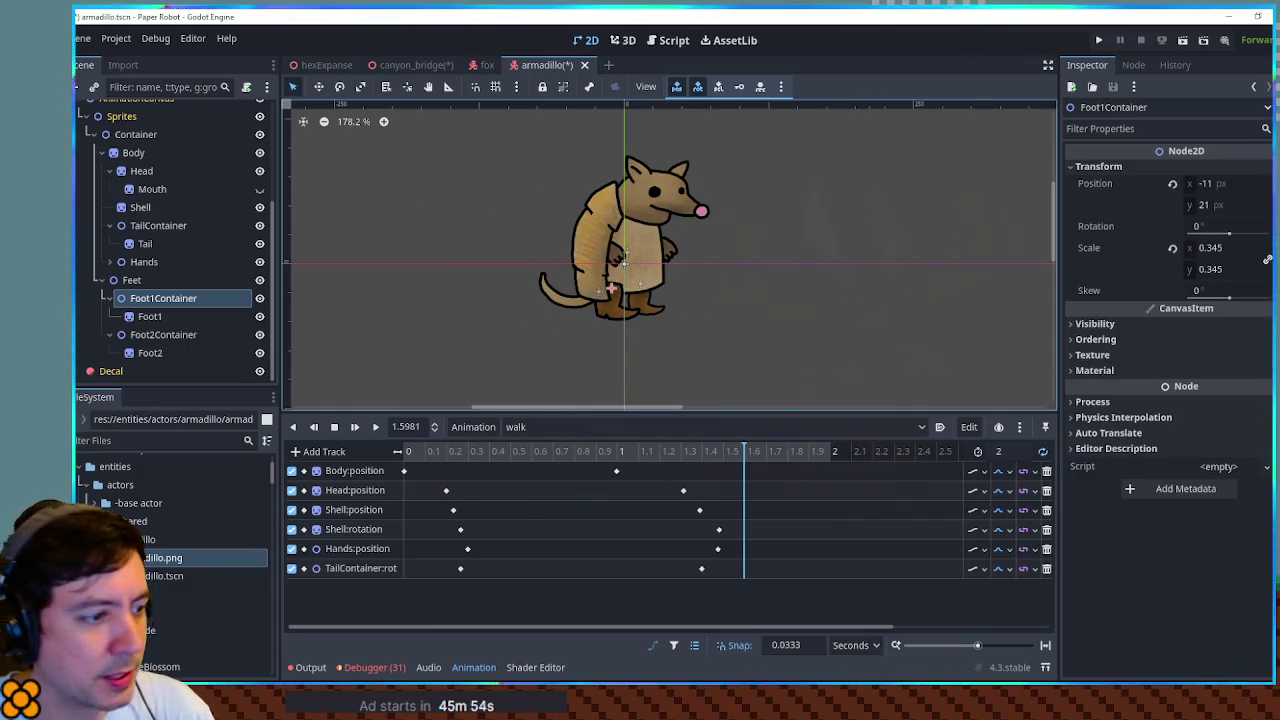
- Key position and rotation for Foot1Container and Foot2Container at time 0
{"action": "left_click", "coordinate": [537, 451]}
{"action": "left_click_drag", "start_coordinate": [537, 451], "coordinate": [400, 451]}
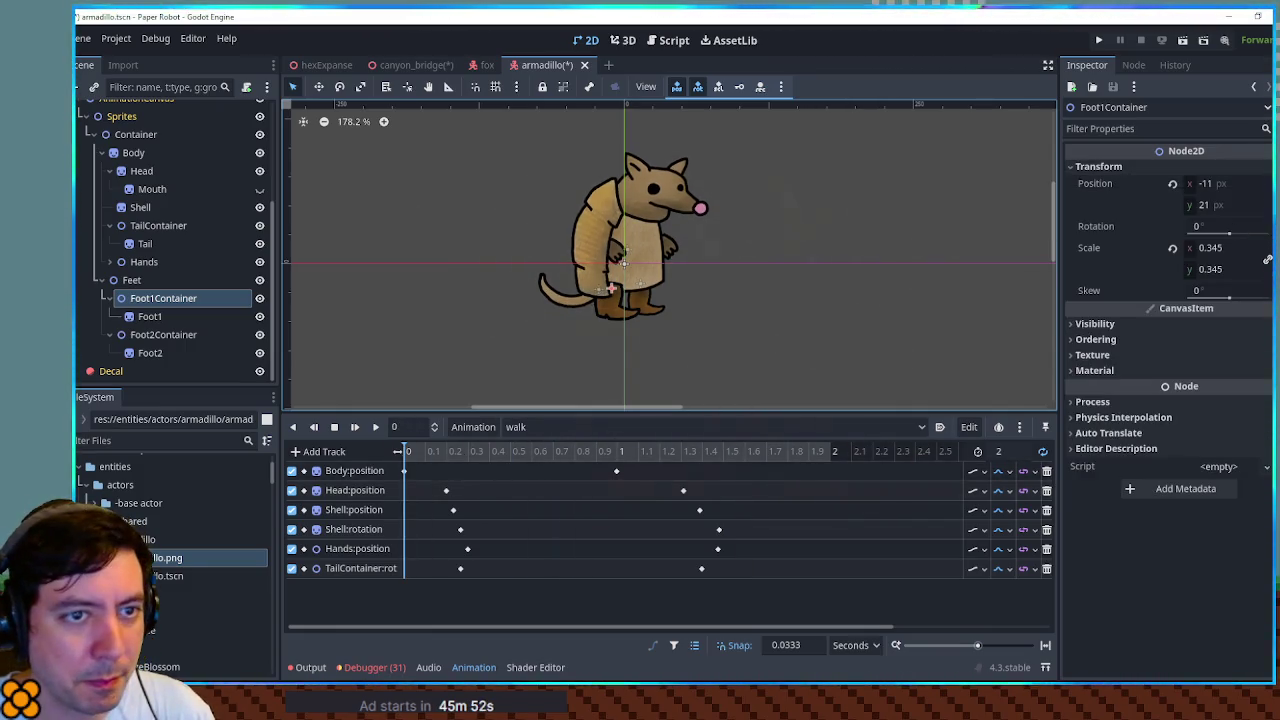
{"action": "key", "text": "k"}
{"action": "key", "text": "k"}
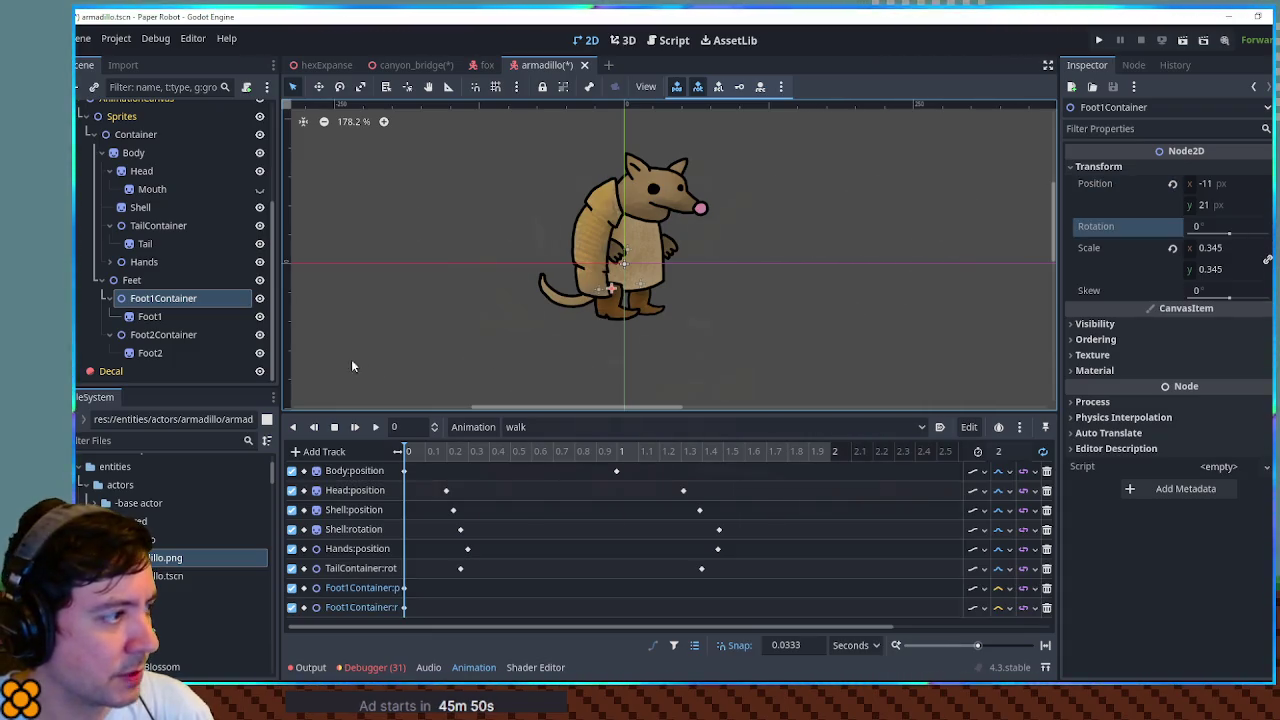
{"action": "left_click", "coordinate": [164, 336]}
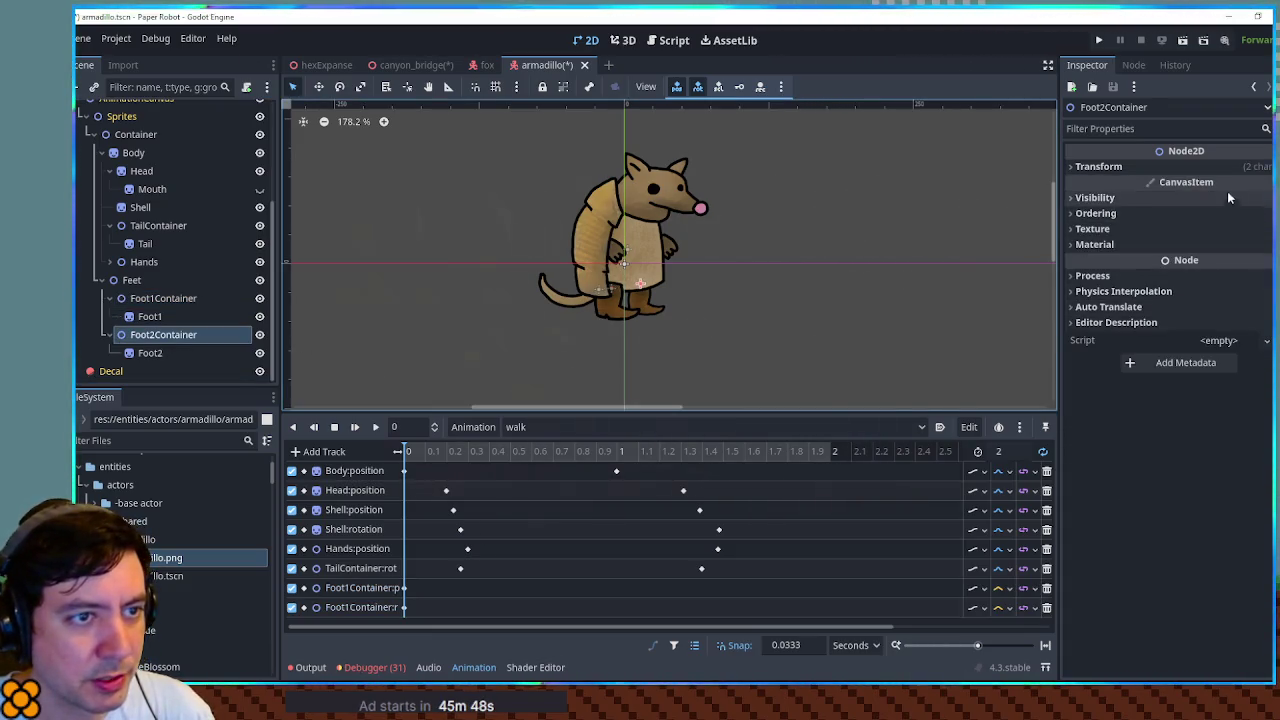
{"action": "key", "text": "k"}
{"action": "key", "text": "k"}
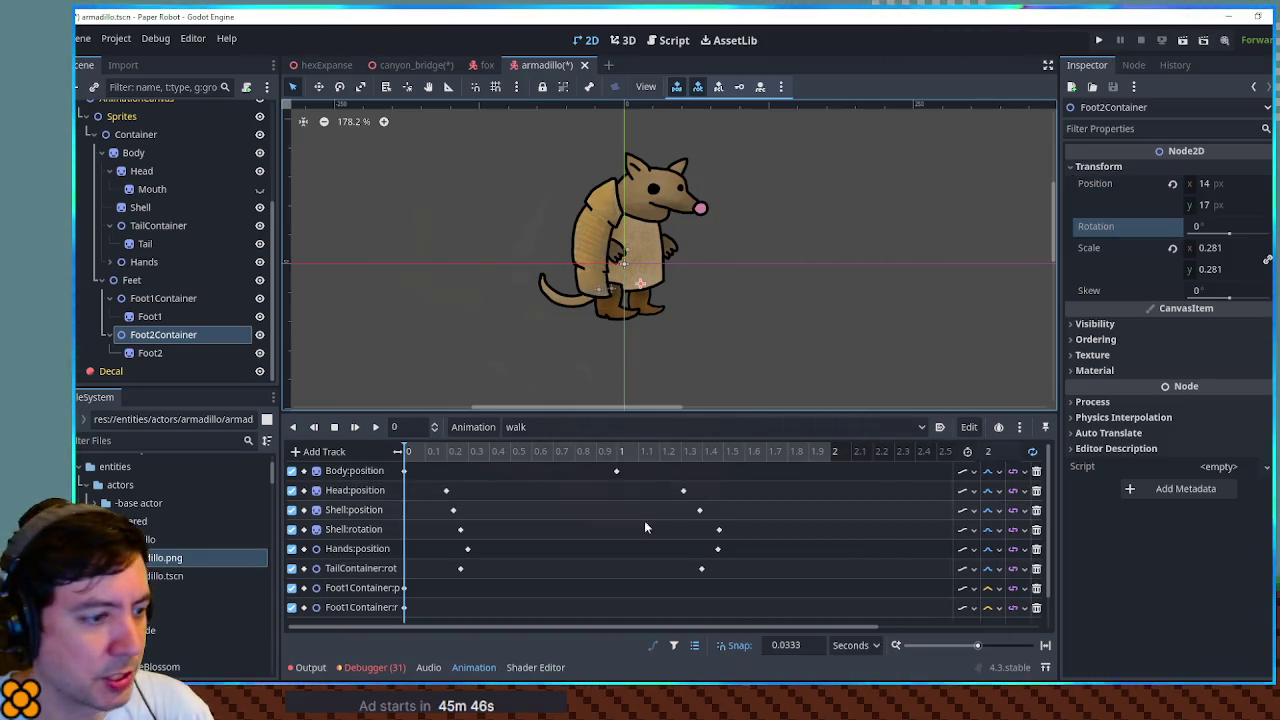
- Move the four starting foot keys to about 0.8 s and insert Foot1Container keys near the start
{"action": "scroll", "coordinate": [495, 540], "scroll_direction": "down", "scroll_amount": 3}
{"action": "left_click", "coordinate": [376, 427]}
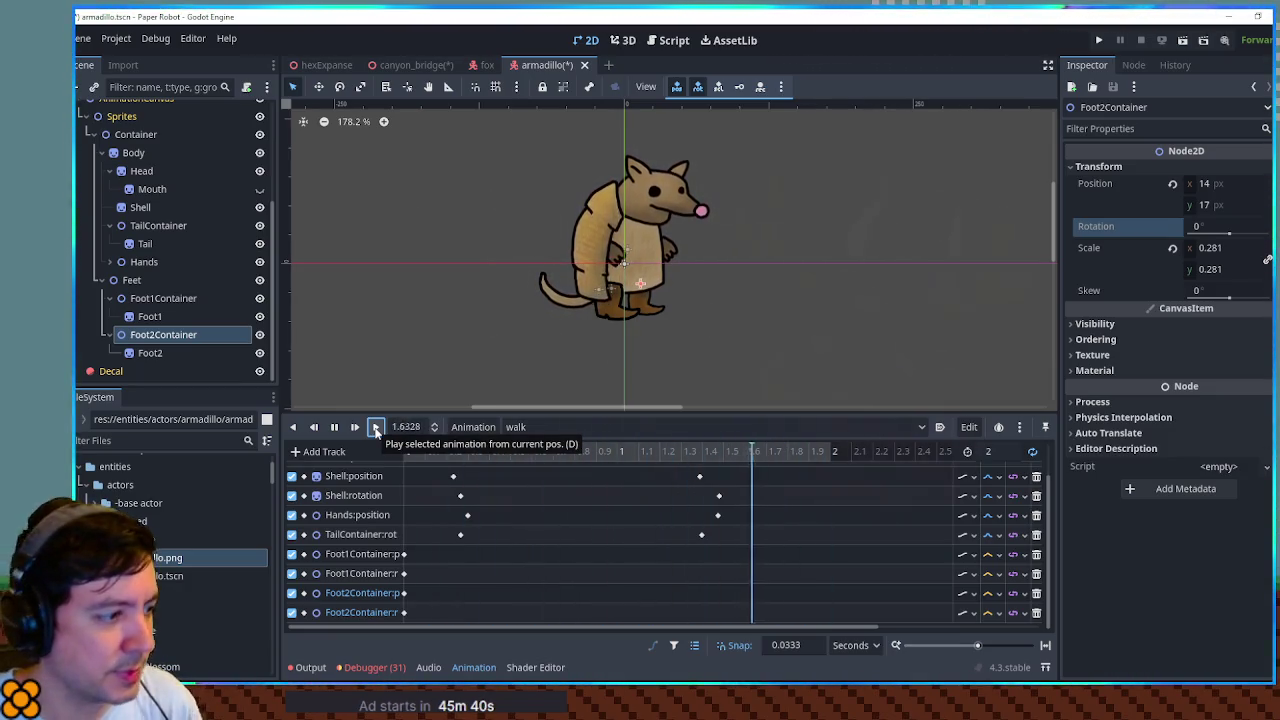
{"action": "mouse_move", "coordinate": [420, 556]}
{"action": "left_mouse_down"}
{"action": "mouse_move", "coordinate": [393, 634]}
{"action": "mouse_move", "coordinate": [408, 613]}
{"action": "mouse_move", "coordinate": [593, 612]}
{"action": "left_mouse_up"}
{"action": "right_click", "coordinate": [414, 557]}
{"action": "left_click", "coordinate": [420, 565]}
{"action": "right_click", "coordinate": [410, 573]}
{"action": "left_click", "coordinate": [418, 583]}
- Stop playback and delete the stray Foot1Container keys near the start
{"action": "left_click", "coordinate": [404, 554]}
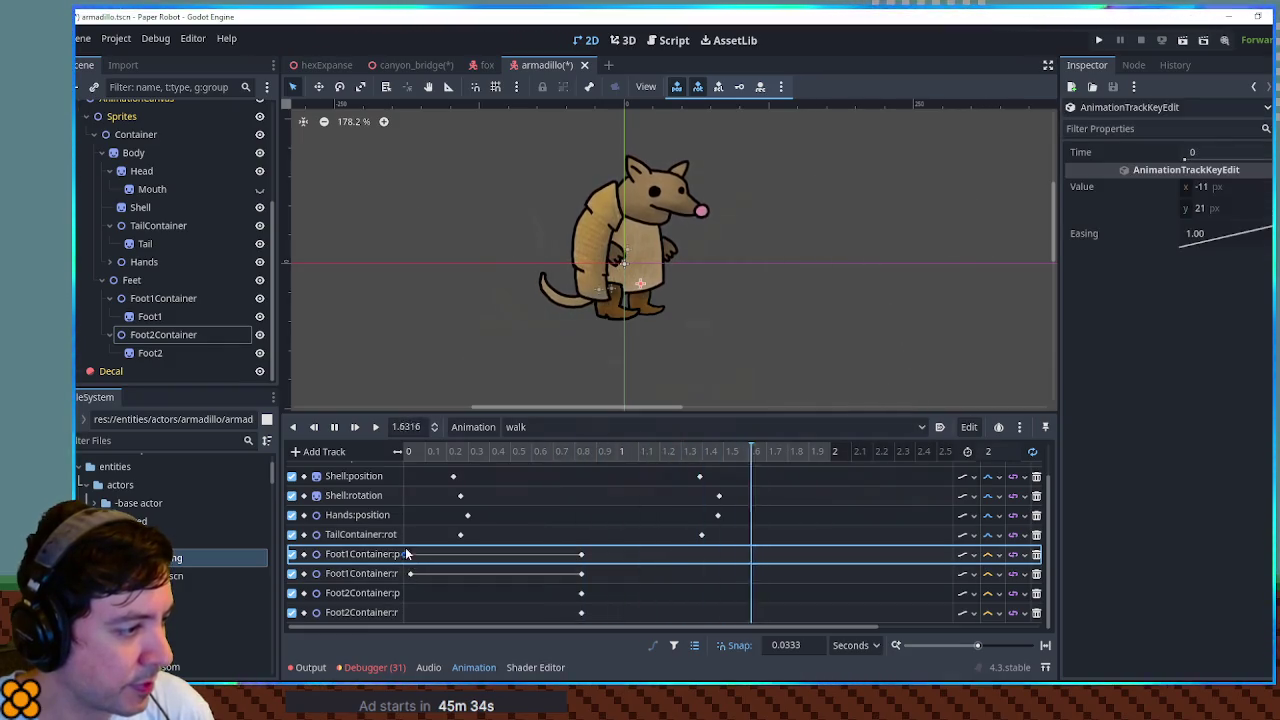
{"action": "left_click", "coordinate": [333, 426]}
{"action": "left_click", "coordinate": [410, 573]}
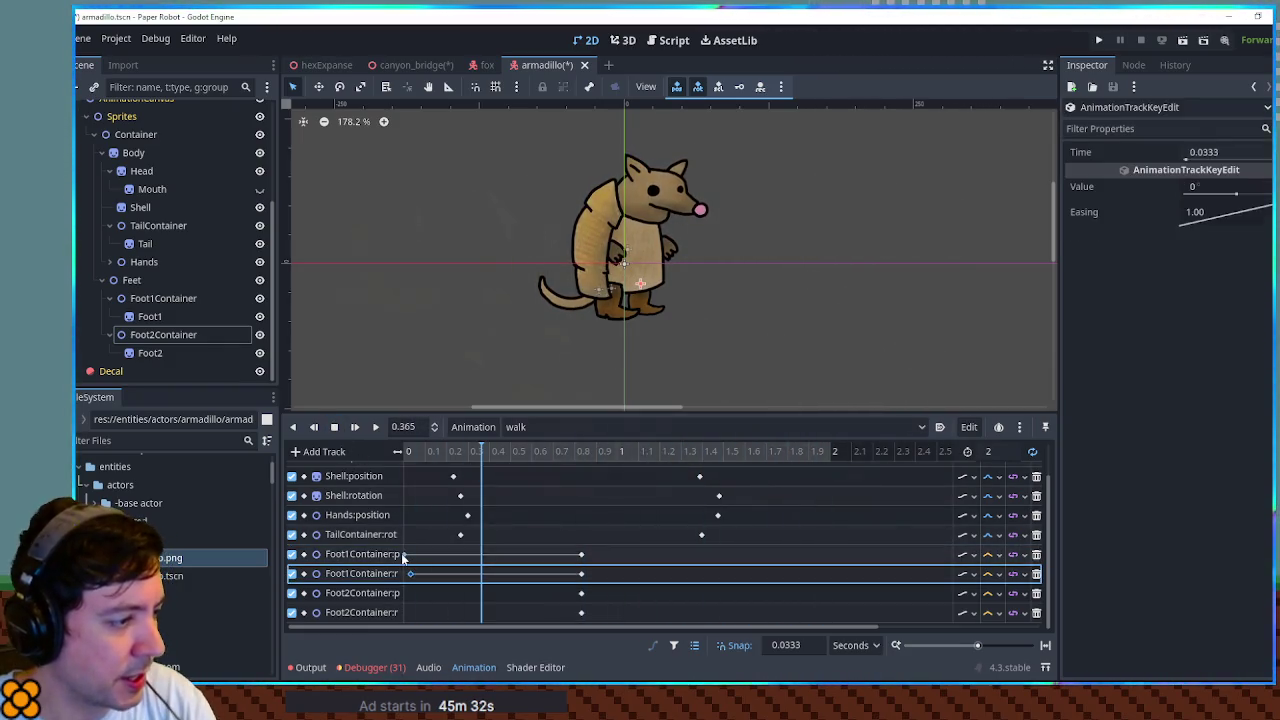
{"action": "key", "text": "Delete"}
{"action": "left_click", "coordinate": [404, 451]}
{"action": "scroll", "coordinate": [559, 323], "scroll_direction": "up", "scroll_amount": 3}
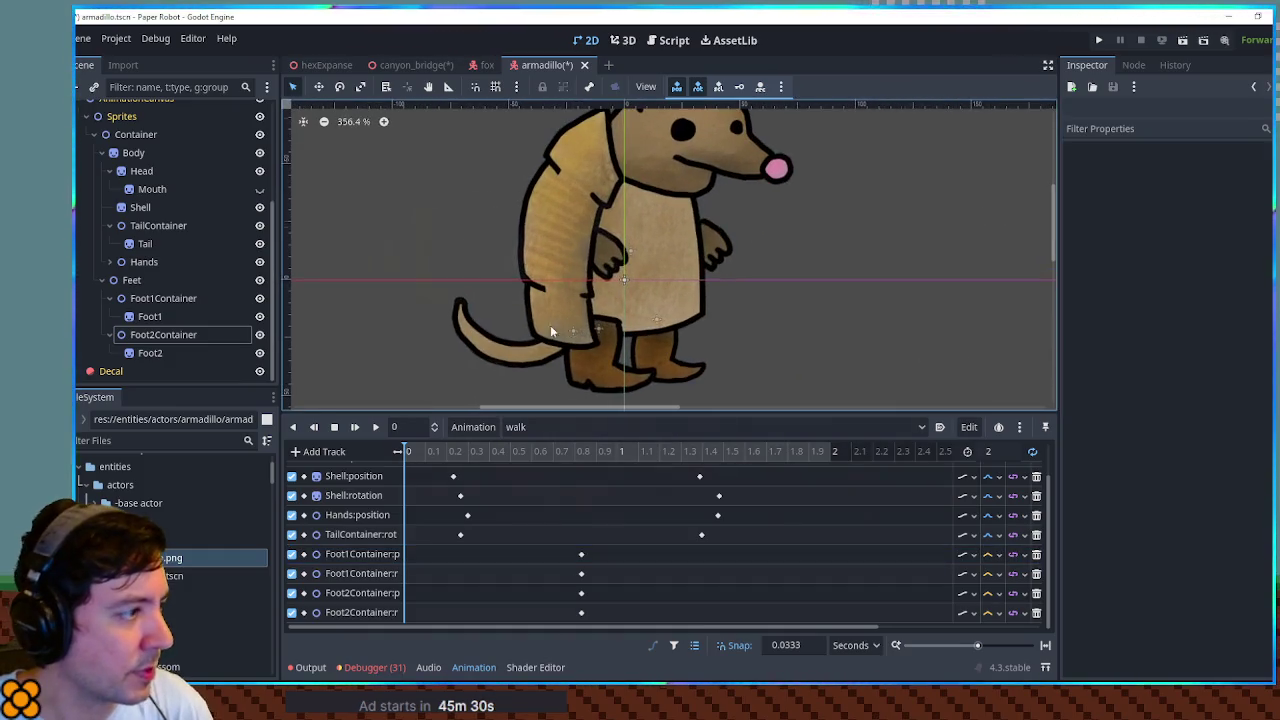
- Tilt Foot1Container to -31.8°, nudge it up and forward, and key the pose at time 0
{"action": "left_click", "coordinate": [166, 302]}
{"action": "key", "text": "w"}
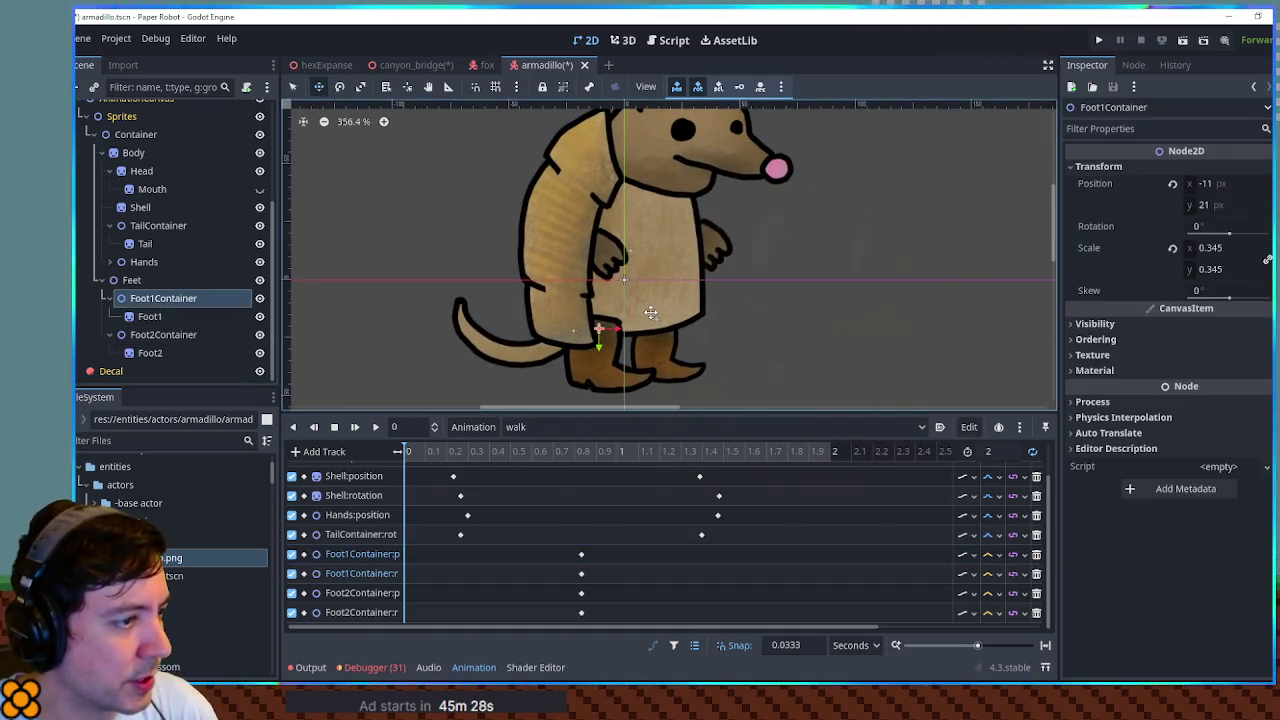
{"action": "left_click_drag", "start_coordinate": [669, 328], "coordinate": [658, 282]}
{"action": "key", "text": "w"}
{"action": "left_click_drag", "start_coordinate": [630, 330], "coordinate": [645, 320]}
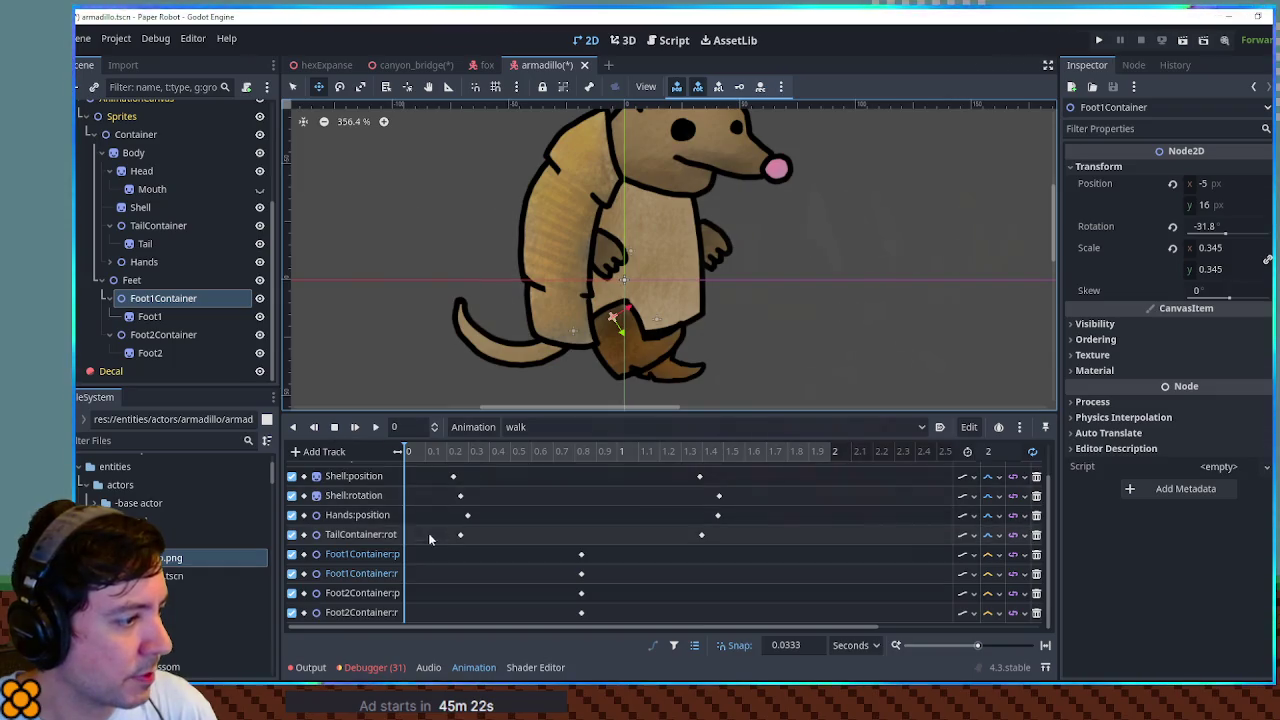
{"action": "right_click", "coordinate": [412, 573]}
{"action": "left_click", "coordinate": [440, 580]}
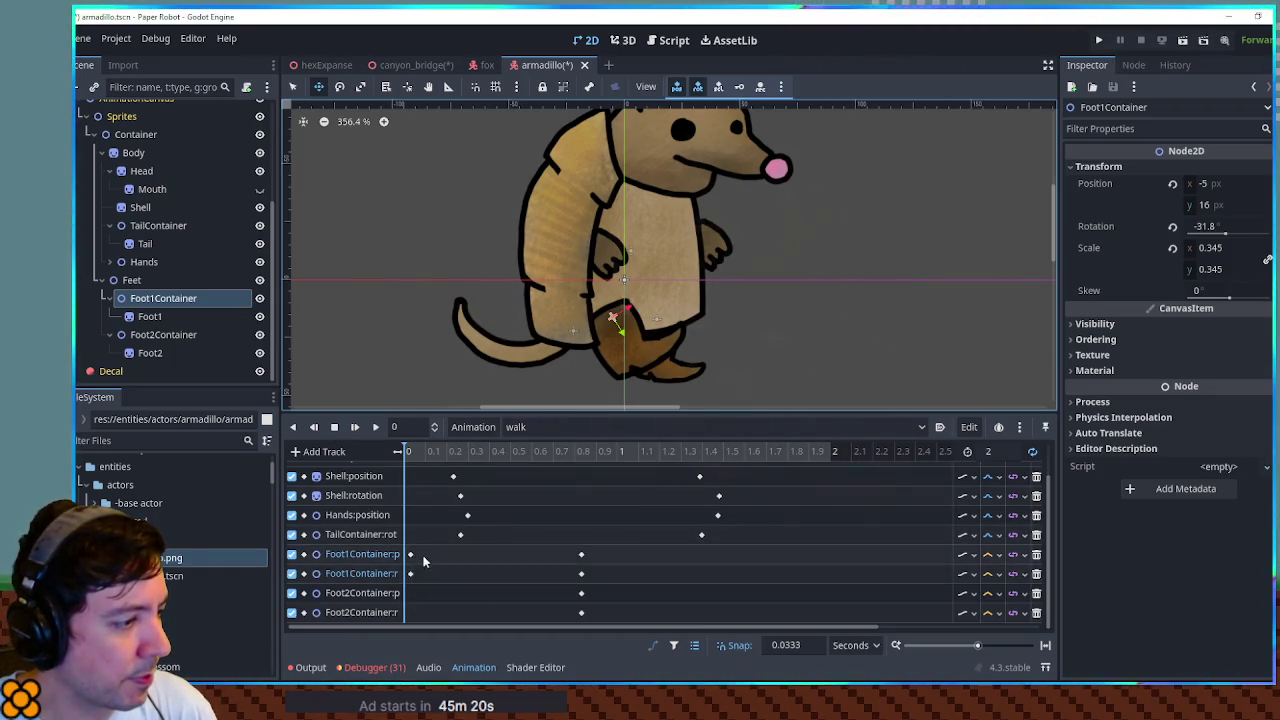
{"action": "left_click", "coordinate": [408, 572]}
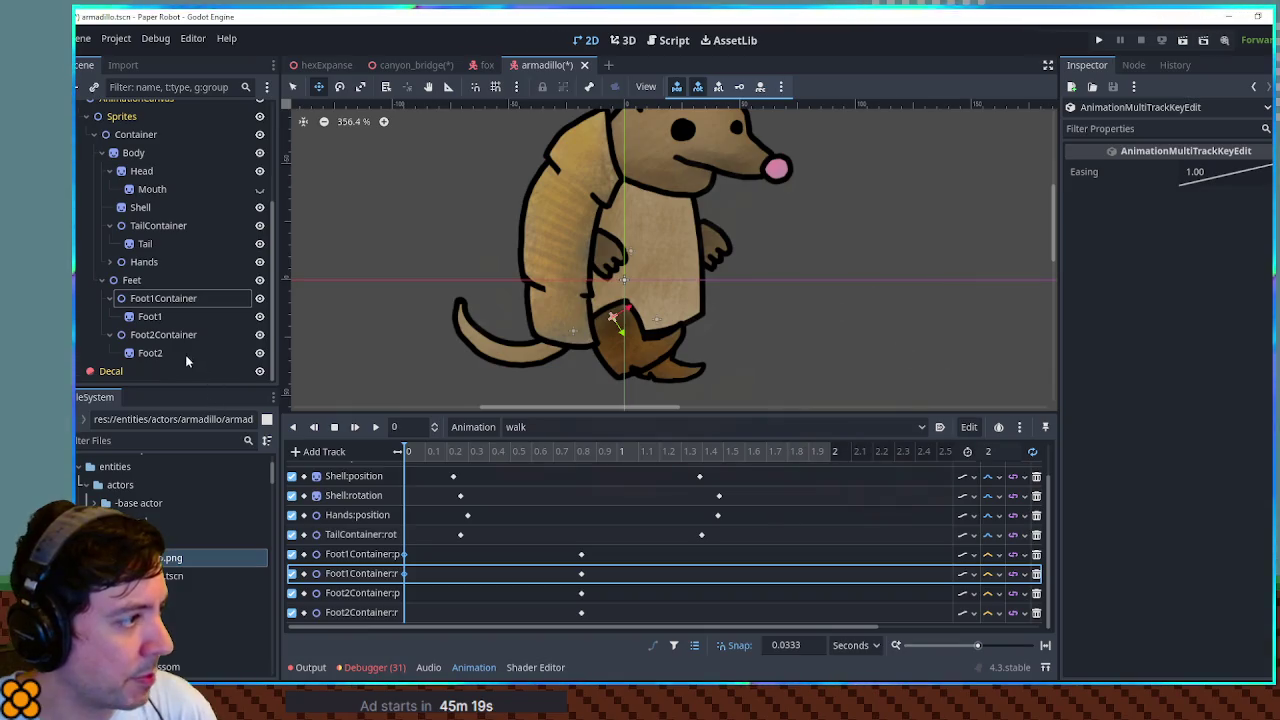
- Tilt Foot2Container to about 21° and key its position and rotation at time 0
{"action": "left_click", "coordinate": [155, 339]}
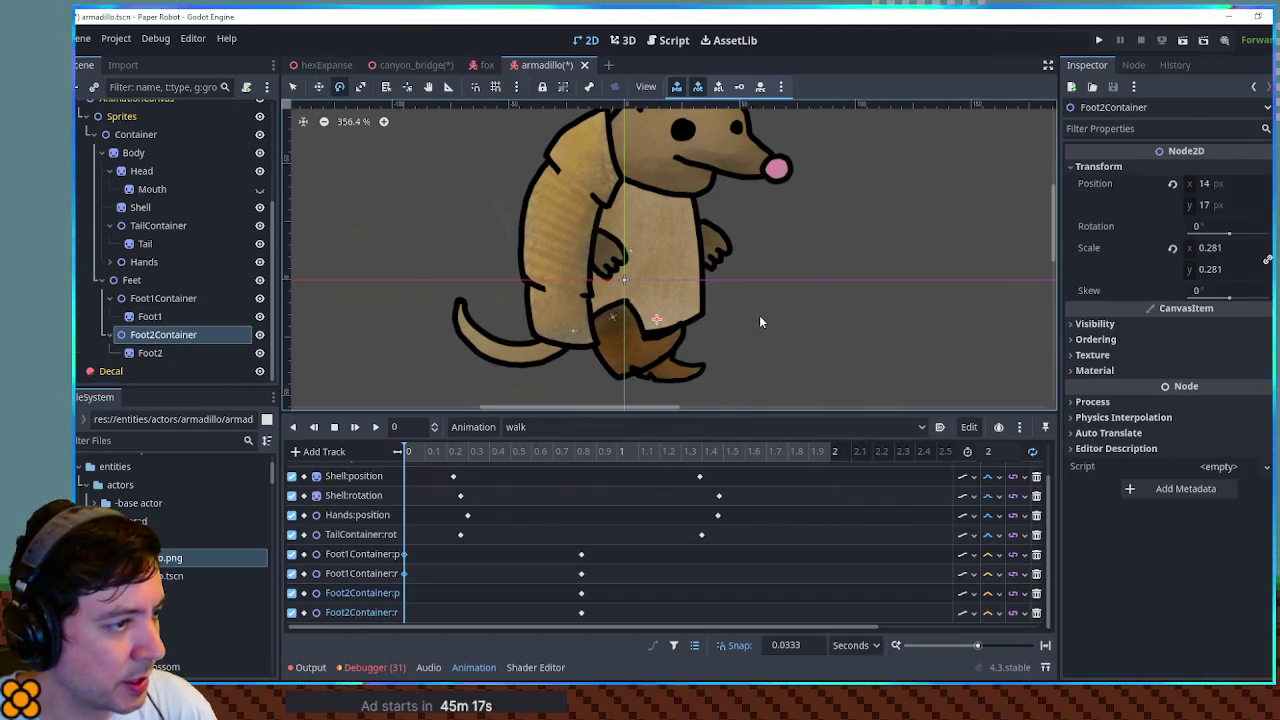
{"action": "left_click_drag", "start_coordinate": [748, 350], "coordinate": [702, 344]}
{"action": "key", "text": "w"}
{"action": "right_click", "coordinate": [415, 600]}
{"action": "left_click", "coordinate": [437, 552]}
{"action": "right_click", "coordinate": [410, 605]}
{"action": "left_click", "coordinate": [404, 593]}
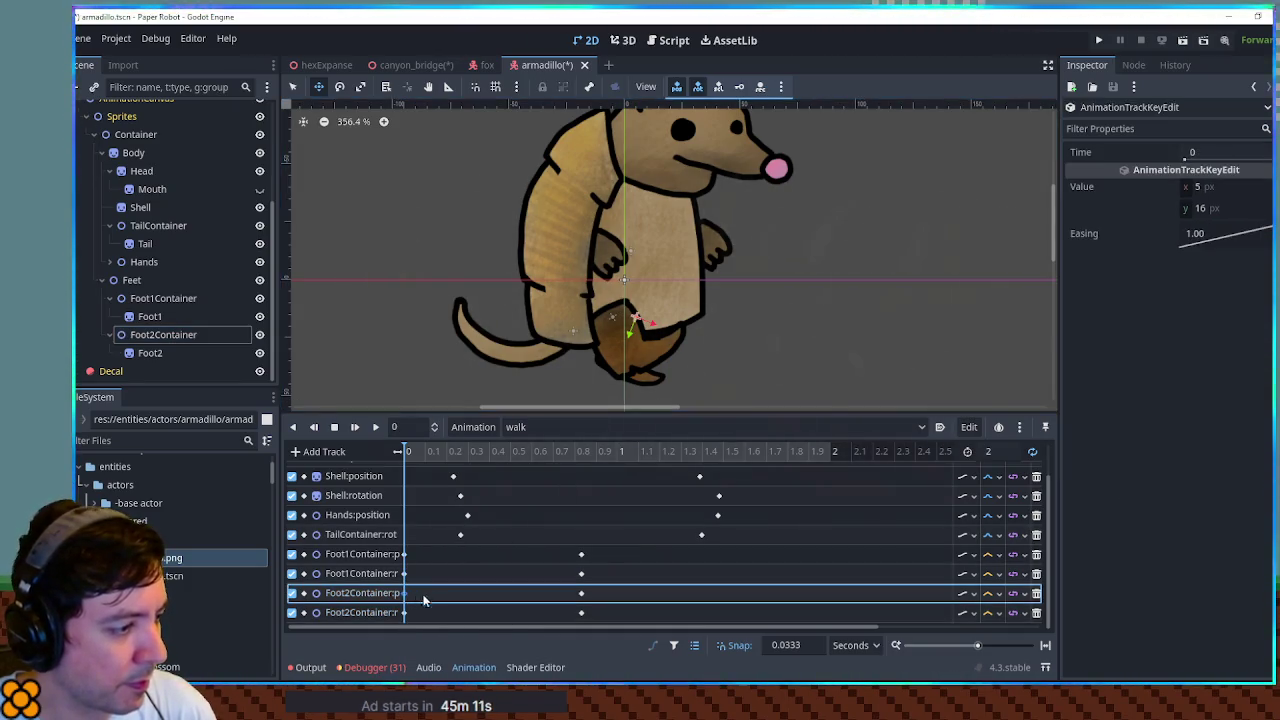
- Move the neutral foot keys from 0.8333 s earlier to about 0.5 s
{"action": "left_click_drag", "start_coordinate": [415, 458], "coordinate": [621, 462]}
{"action": "left_click", "coordinate": [583, 464]}
{"action": "mouse_move", "coordinate": [610, 542]}
{"action": "left_mouse_down"}
{"action": "mouse_move", "coordinate": [573, 628]}
{"action": "mouse_move", "coordinate": [527, 613]}
{"action": "left_mouse_up"}
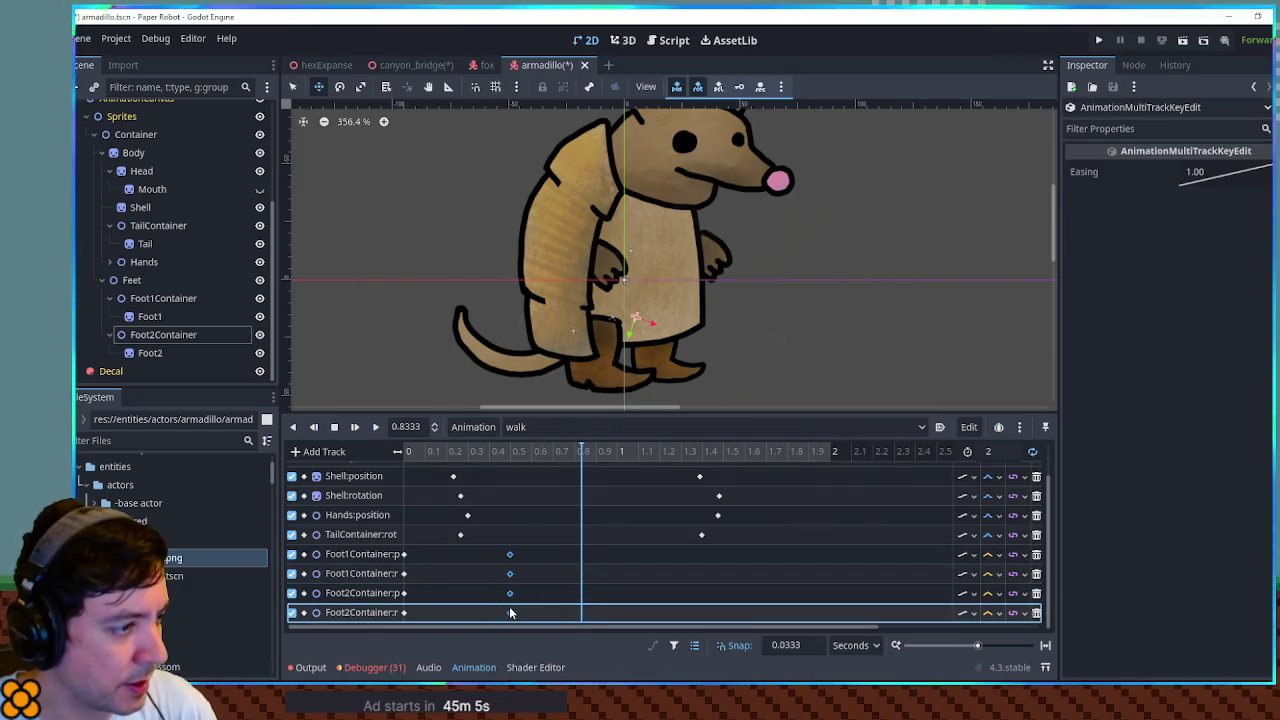
{"action": "left_click_drag", "start_coordinate": [492, 451], "coordinate": [625, 465]}
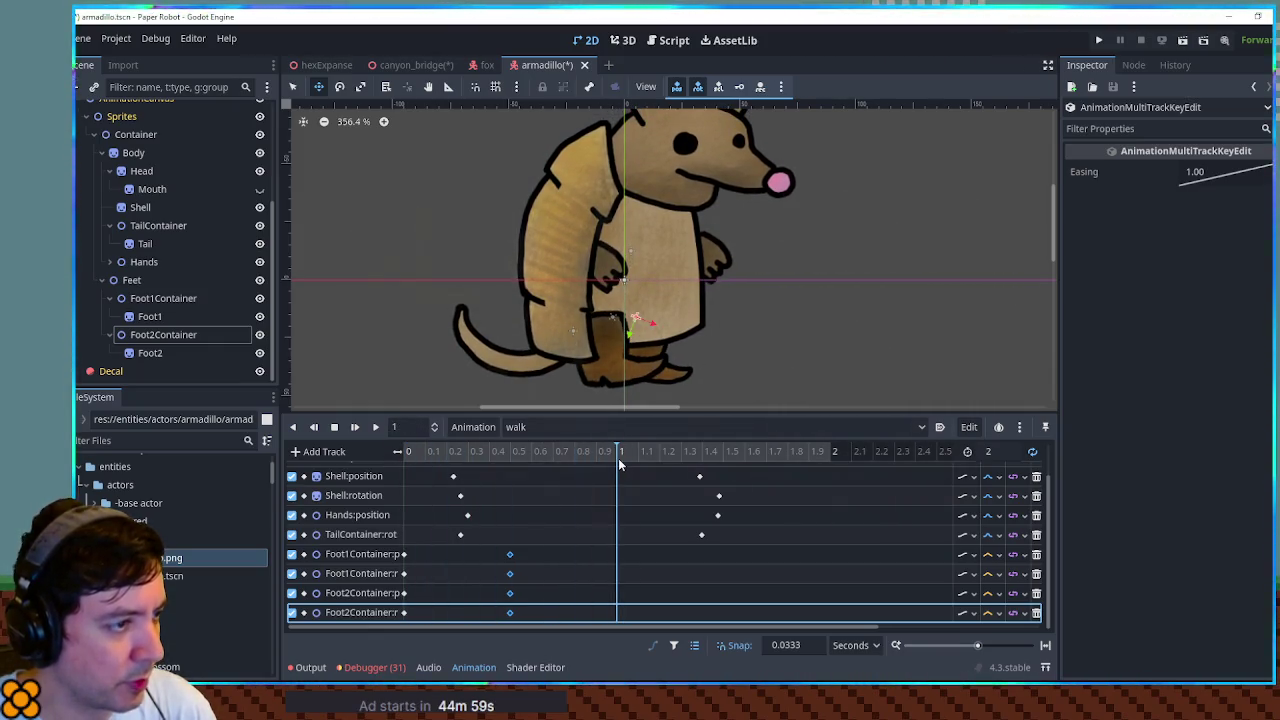
{"action": "left_click", "coordinate": [615, 350]}
- At 1 s, tilt Foot2Container back to -24.5° for the opposite stride
{"action": "key", "text": "e"}
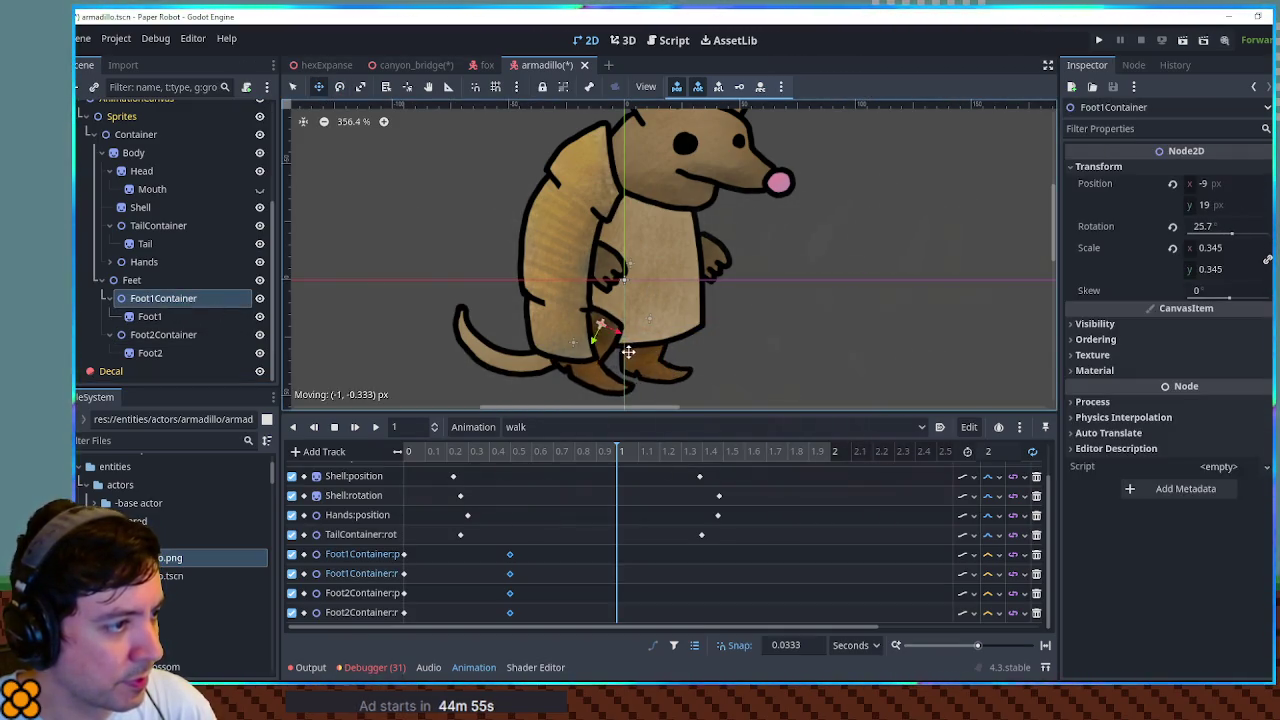
{"action": "left_click", "coordinate": [183, 333]}
{"action": "mouse_move", "coordinate": [740, 340]}
{"action": "left_mouse_down"}
{"action": "mouse_move", "coordinate": [755, 316]}
{"action": "mouse_move", "coordinate": [750, 284]}
{"action": "mouse_move", "coordinate": [725, 310]}
{"action": "left_mouse_up"}
{"action": "key", "text": "w"}
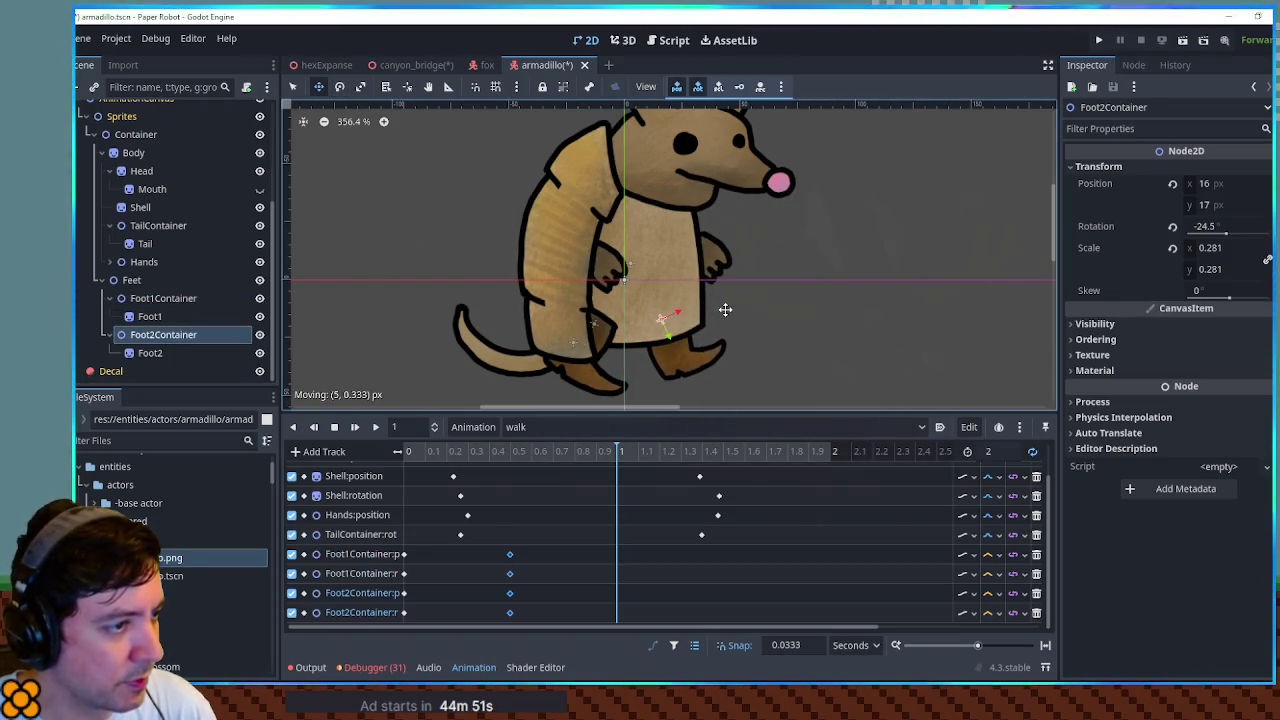
- Insert 1 s keys on Foot1Container and Foot2Container position and rotation tracks
{"action": "right_click", "coordinate": [617, 553]}
{"action": "left_click", "coordinate": [623, 566]}
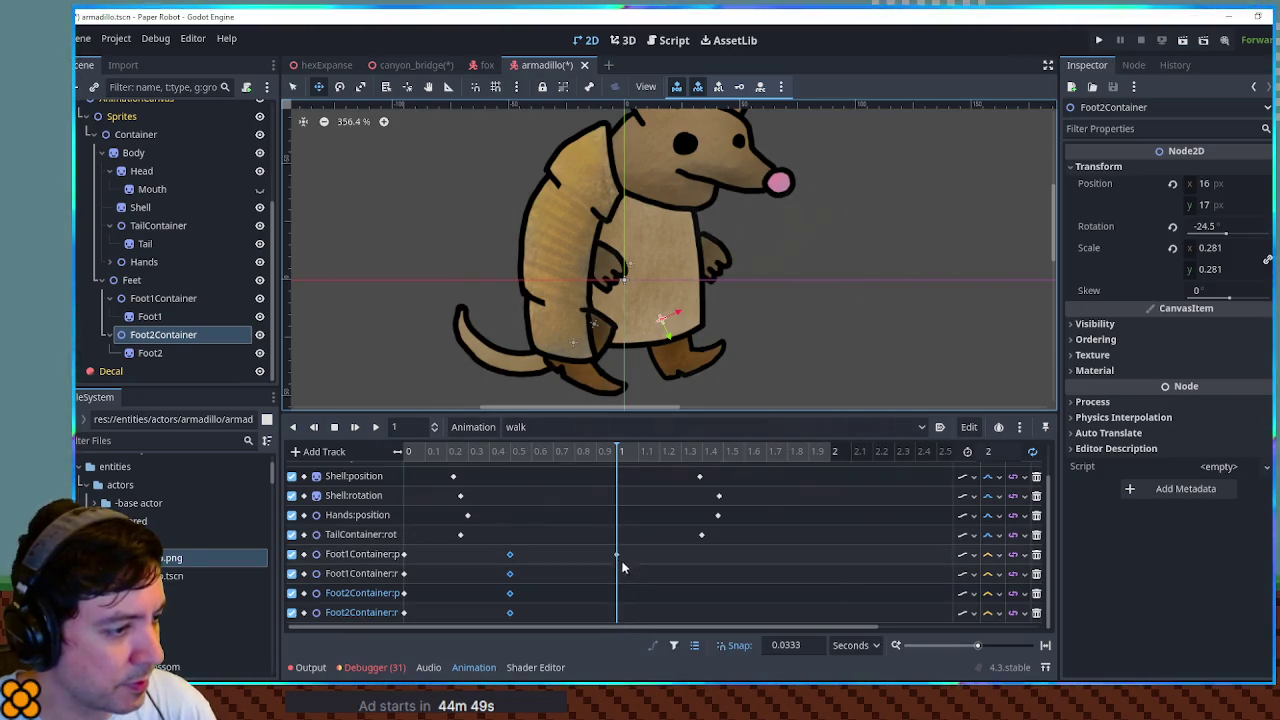
{"action": "right_click", "coordinate": [620, 573]}
{"action": "left_click", "coordinate": [656, 551]}
{"action": "right_click", "coordinate": [619, 593]}
{"action": "left_click", "coordinate": [656, 551]}
{"action": "right_click", "coordinate": [619, 612]}
{"action": "left_click", "coordinate": [652, 551]}
{"action": "mouse_move", "coordinate": [498, 617]}
{"action": "left_mouse_down"}
{"action": "mouse_move", "coordinate": [586, 632]}
{"action": "mouse_move", "coordinate": [584, 580]}
{"action": "left_mouse_up"}
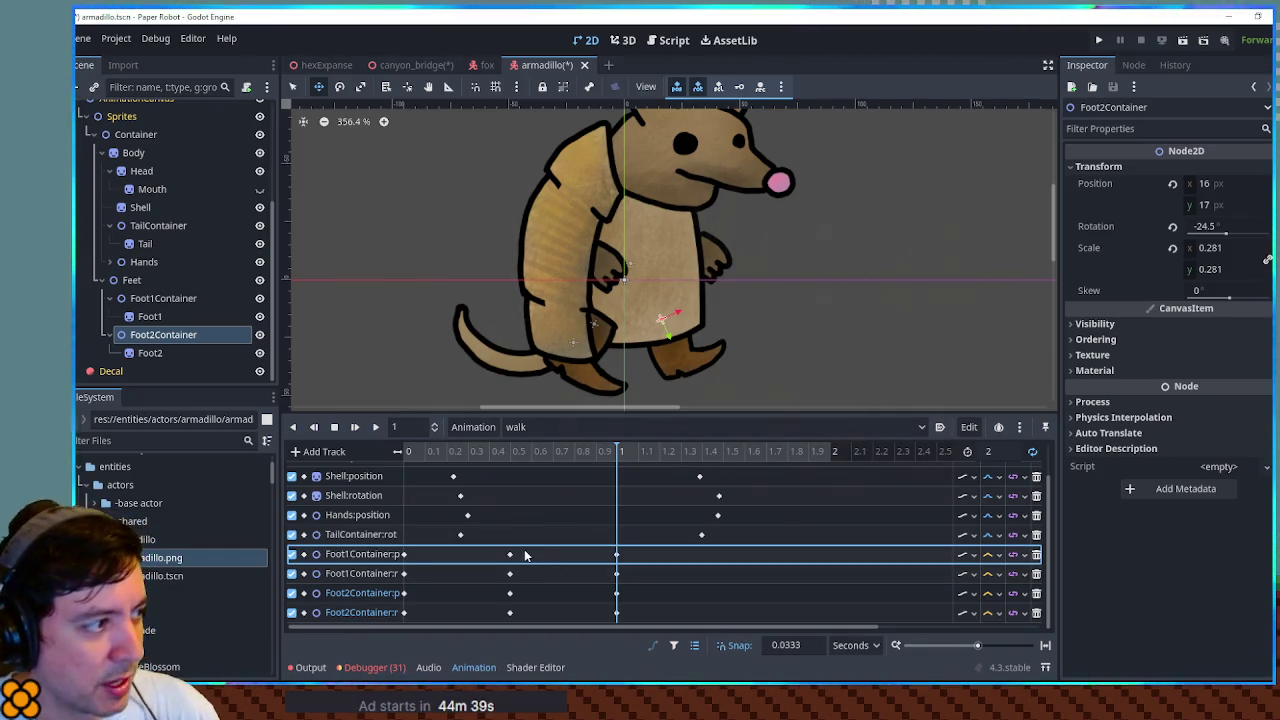
- Change the interpolation mode of the foot tracks while previewing the walk
{"action": "left_click", "coordinate": [377, 428]}
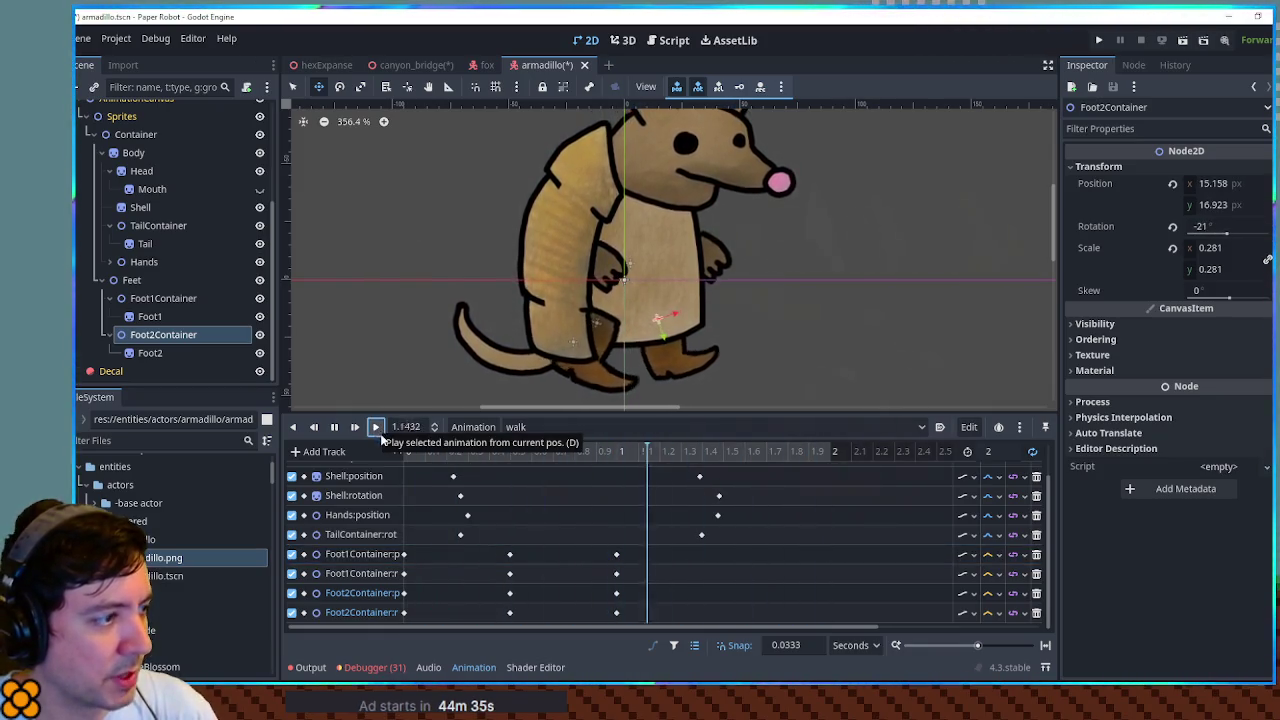
{"action": "left_click", "coordinate": [990, 554]}
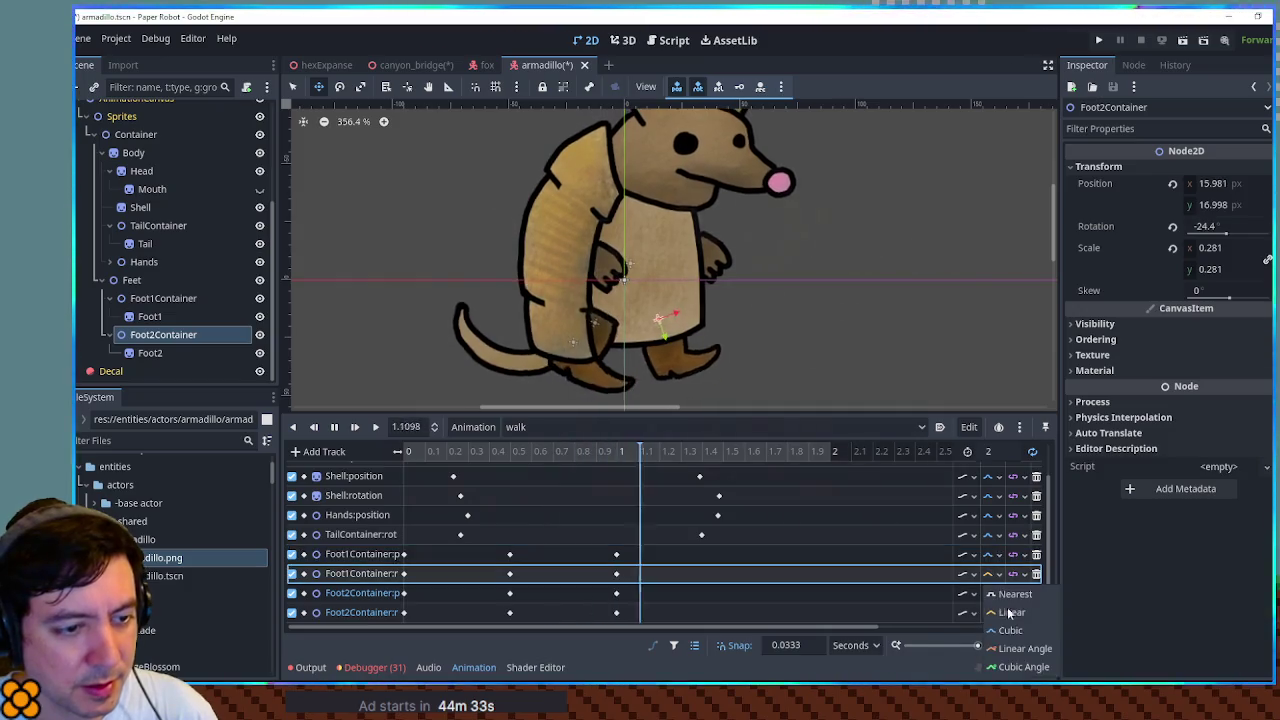
{"action": "left_click", "coordinate": [1012, 611]}
{"action": "left_click", "coordinate": [990, 593]}
{"action": "left_click", "coordinate": [996, 631]}
{"action": "left_click", "coordinate": [988, 612]}
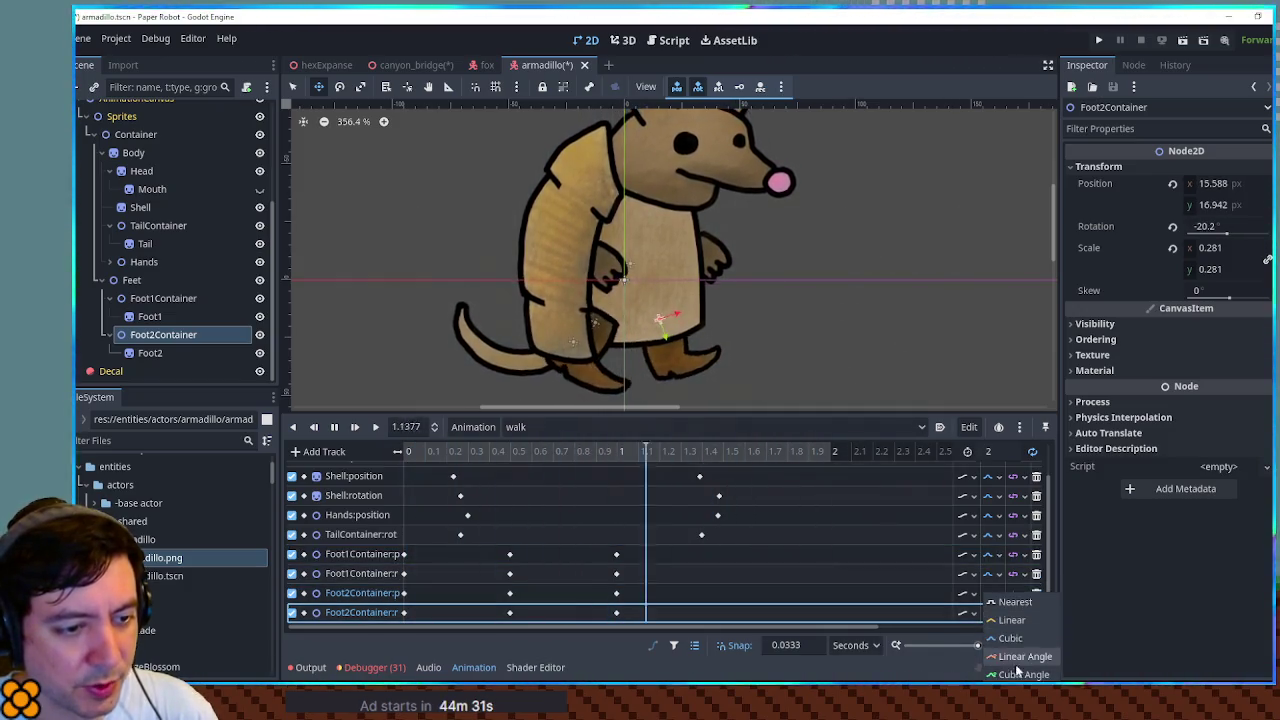
{"action": "left_click", "coordinate": [1003, 655]}
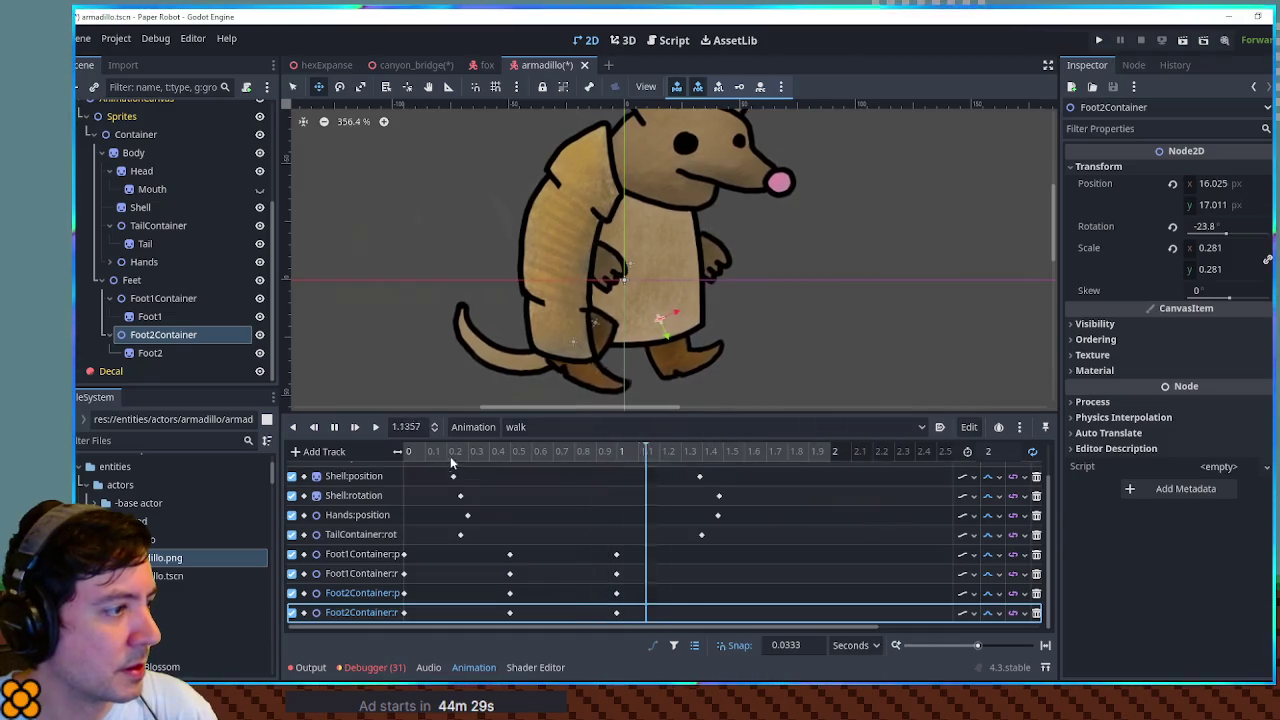
{"action": "left_click", "coordinate": [334, 426]}
- Add Foot1Container keys near 0.27 s for a mid-step back-foot pose
{"action": "left_click", "coordinate": [510, 453]}
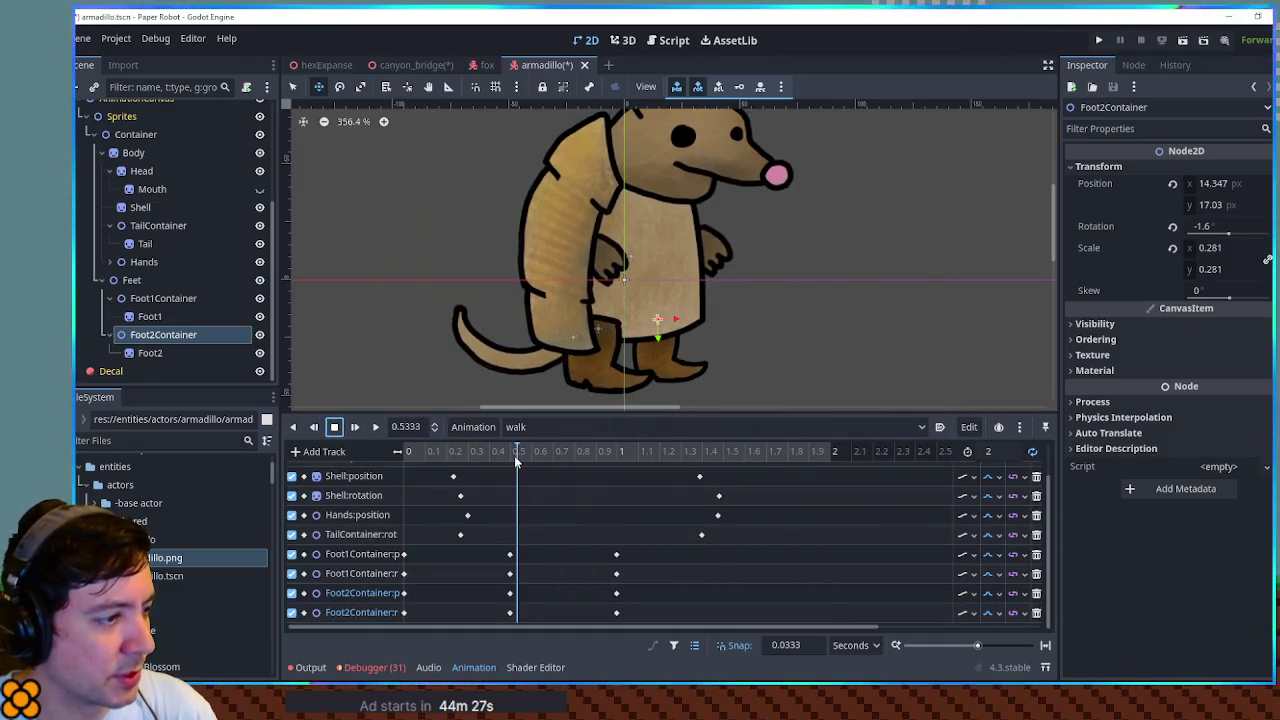
{"action": "left_click_drag", "start_coordinate": [510, 460], "coordinate": [406, 456]}
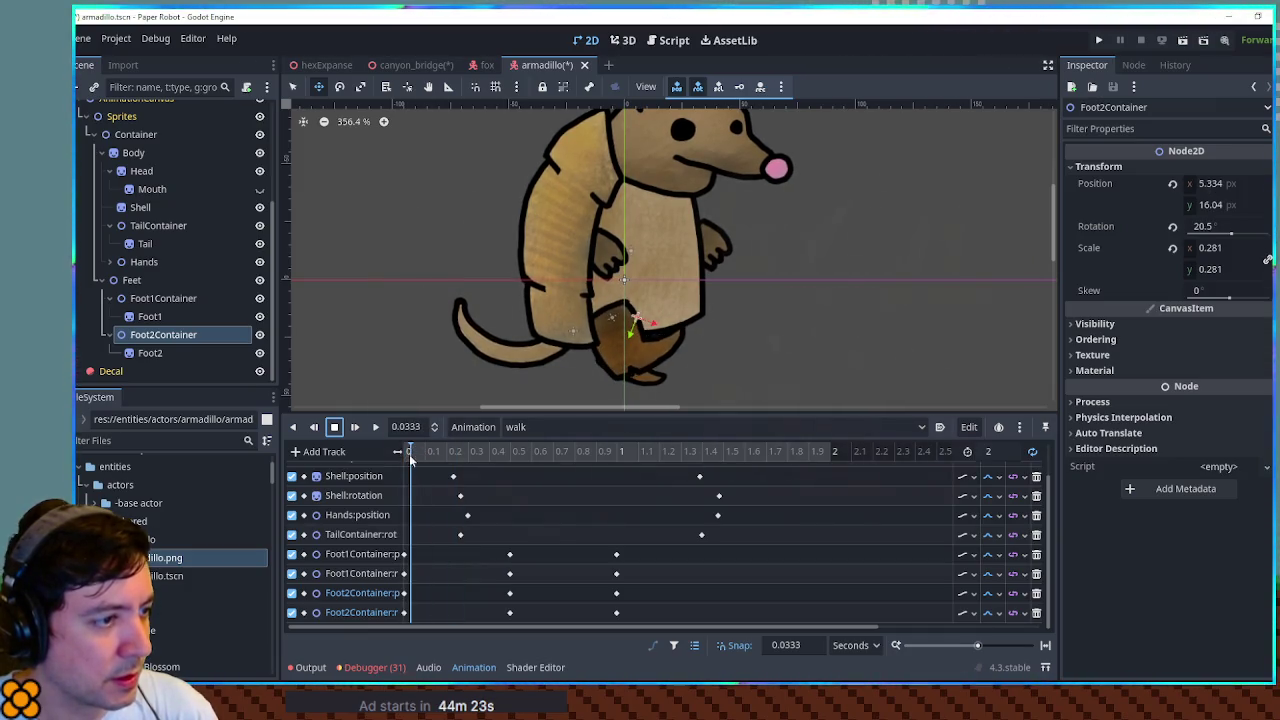
{"action": "left_click_drag", "start_coordinate": [449, 457], "coordinate": [461, 460]}
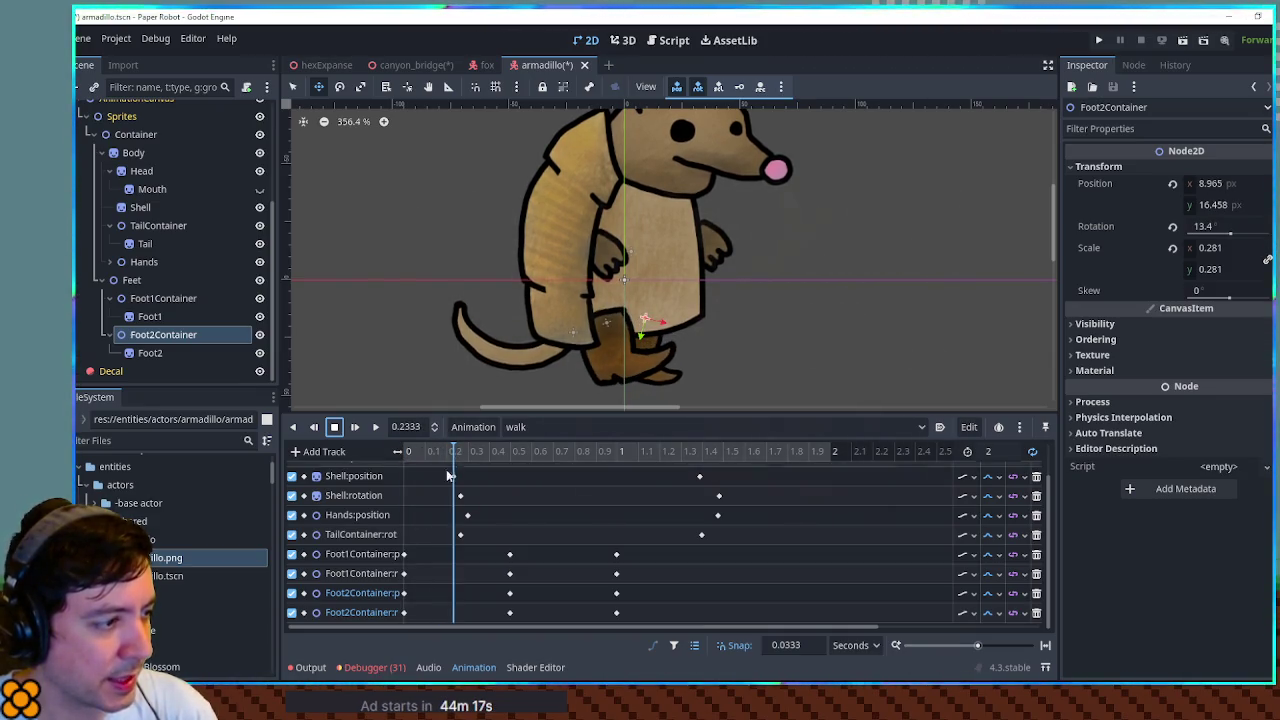
{"action": "left_click", "coordinate": [163, 298]}
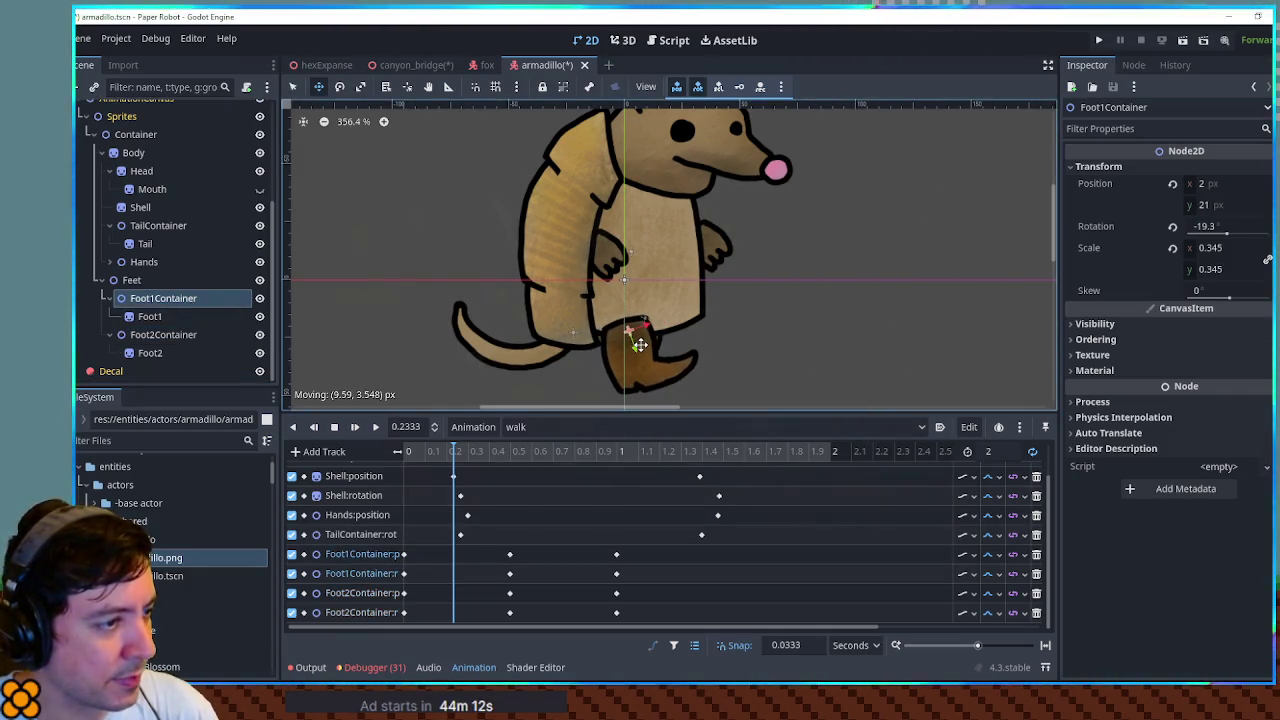
{"action": "right_click", "coordinate": [457, 556]}
{"action": "right_click", "coordinate": [456, 578]}
{"action": "mouse_move", "coordinate": [452, 452]}
{"action": "left_mouse_down"}
{"action": "mouse_move", "coordinate": [429, 454]}
{"action": "mouse_move", "coordinate": [829, 481]}
{"action": "mouse_move", "coordinate": [451, 481]}
{"action": "mouse_move", "coordinate": [500, 481]}
{"action": "left_mouse_up"}
{"action": "left_click", "coordinate": [497, 534]}
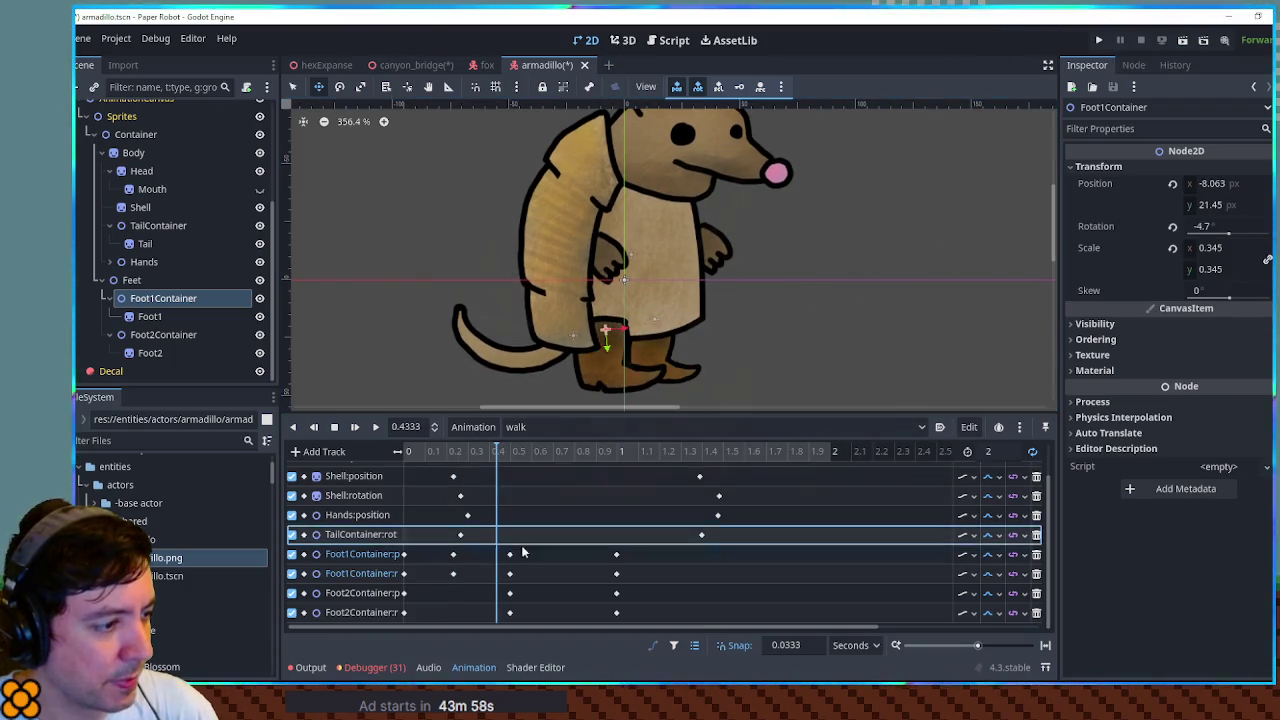
{"action": "left_click_drag", "start_coordinate": [522, 550], "coordinate": [500, 618]}
{"action": "left_click_drag", "start_coordinate": [698, 452], "coordinate": [726, 457]}
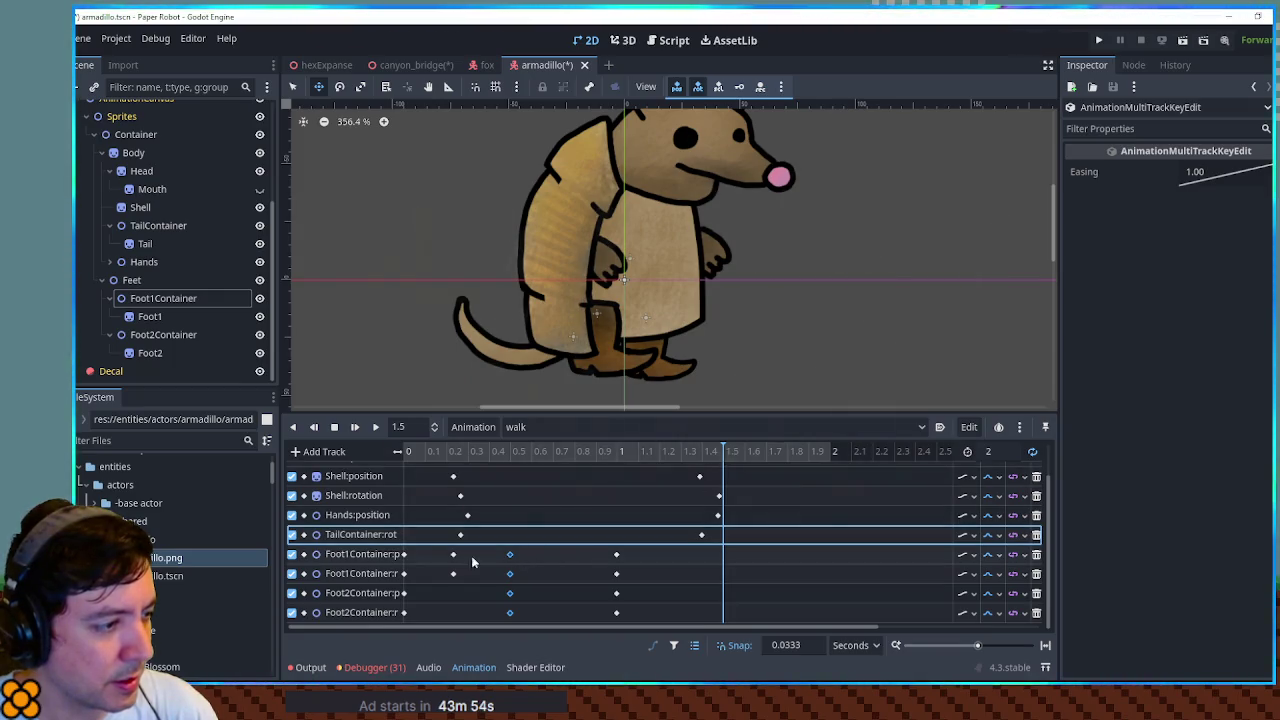
- Select the four foot keys near 1.53 s and rewind the playhead to the start
{"action": "left_click", "coordinate": [333, 557]}
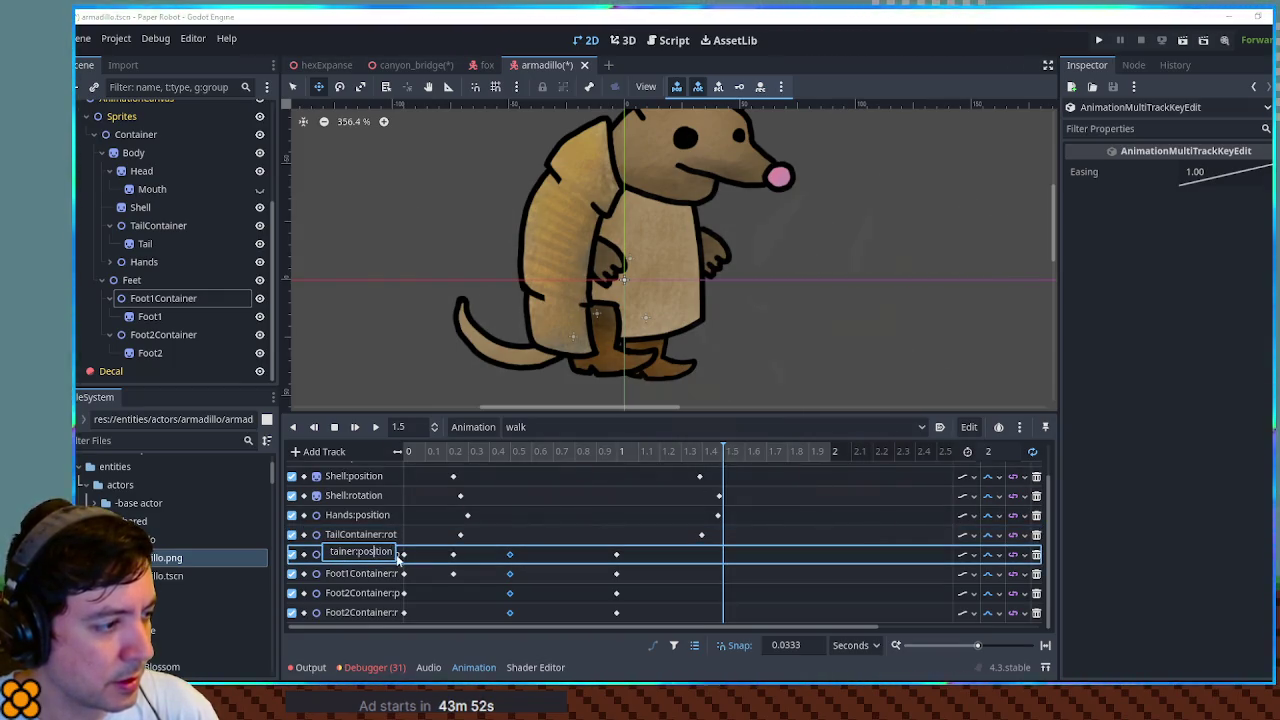
{"action": "mouse_move", "coordinate": [420, 451]}
{"action": "left_mouse_down"}
{"action": "mouse_move", "coordinate": [408, 451]}
{"action": "mouse_move", "coordinate": [745, 458]}
{"action": "mouse_move", "coordinate": [731, 452]}
{"action": "left_mouse_up"}
{"action": "left_click_drag", "start_coordinate": [744, 551], "coordinate": [721, 588]}
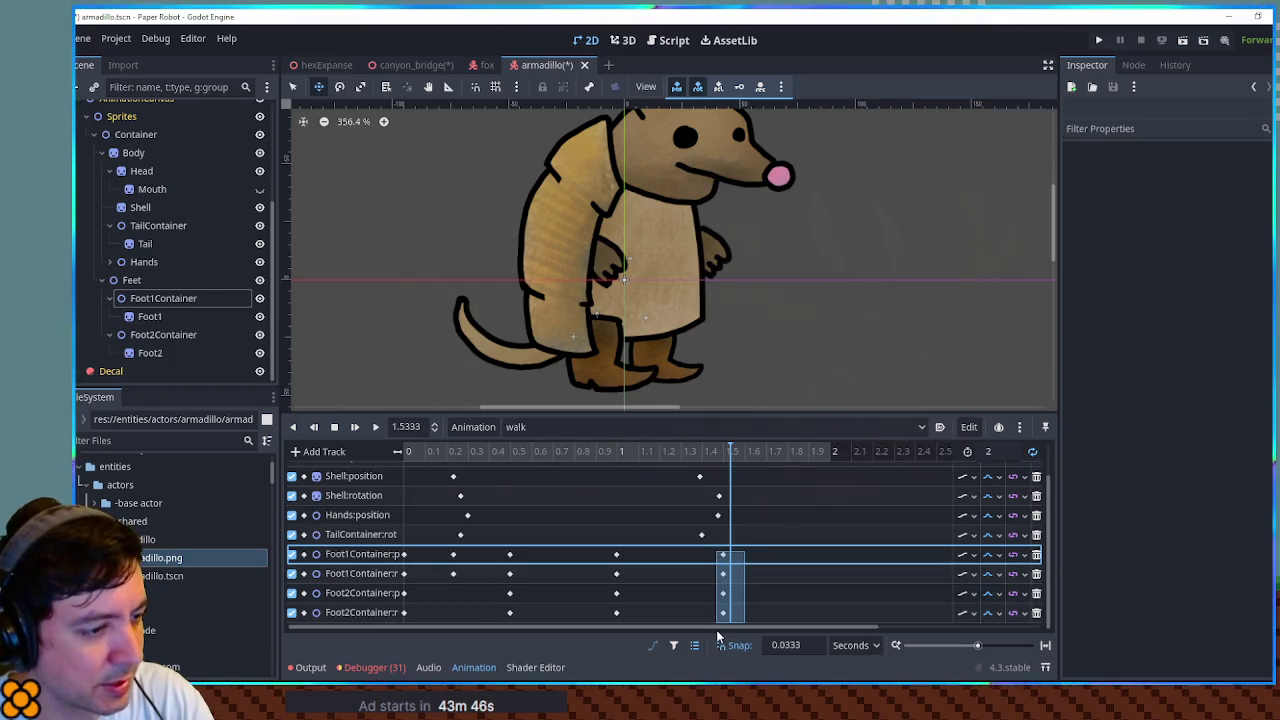
{"action": "left_click_drag", "start_coordinate": [717, 637], "coordinate": [720, 636]}
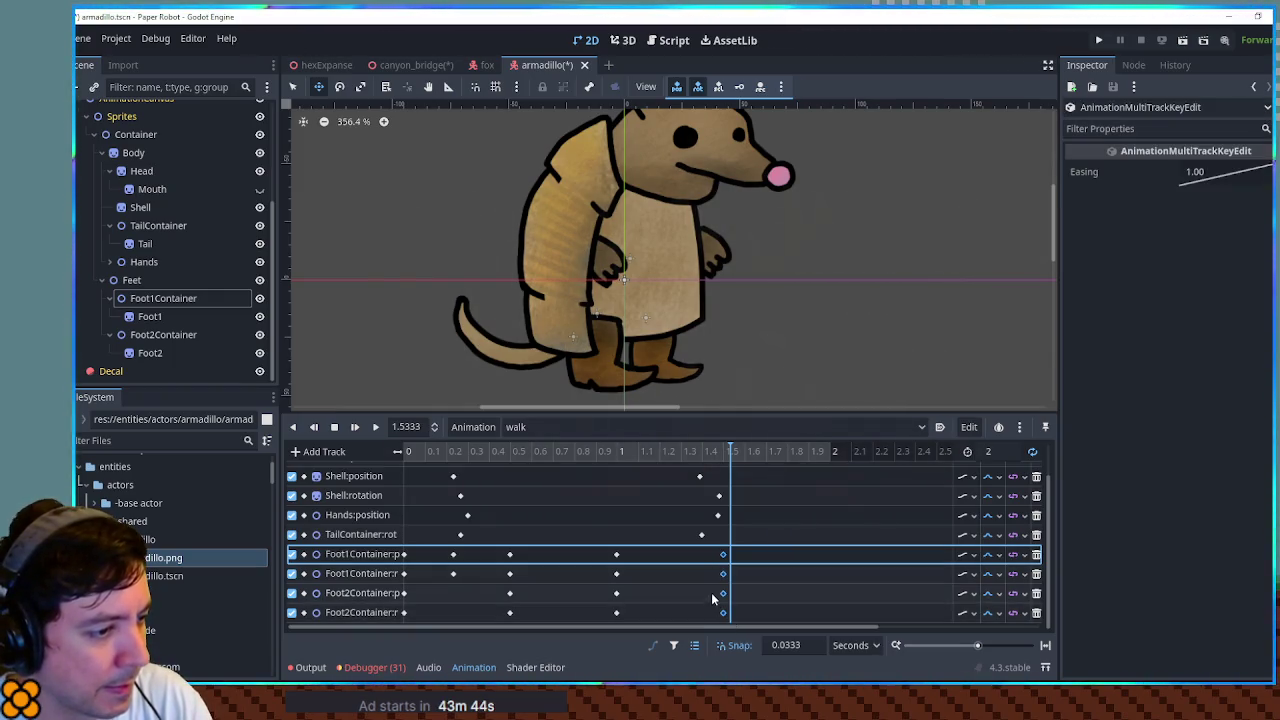
{"action": "left_click_drag", "start_coordinate": [663, 451], "coordinate": [405, 456]}
- Play and pause the walk, then enlarge the timeline to show every track
{"action": "left_click", "coordinate": [377, 428]}
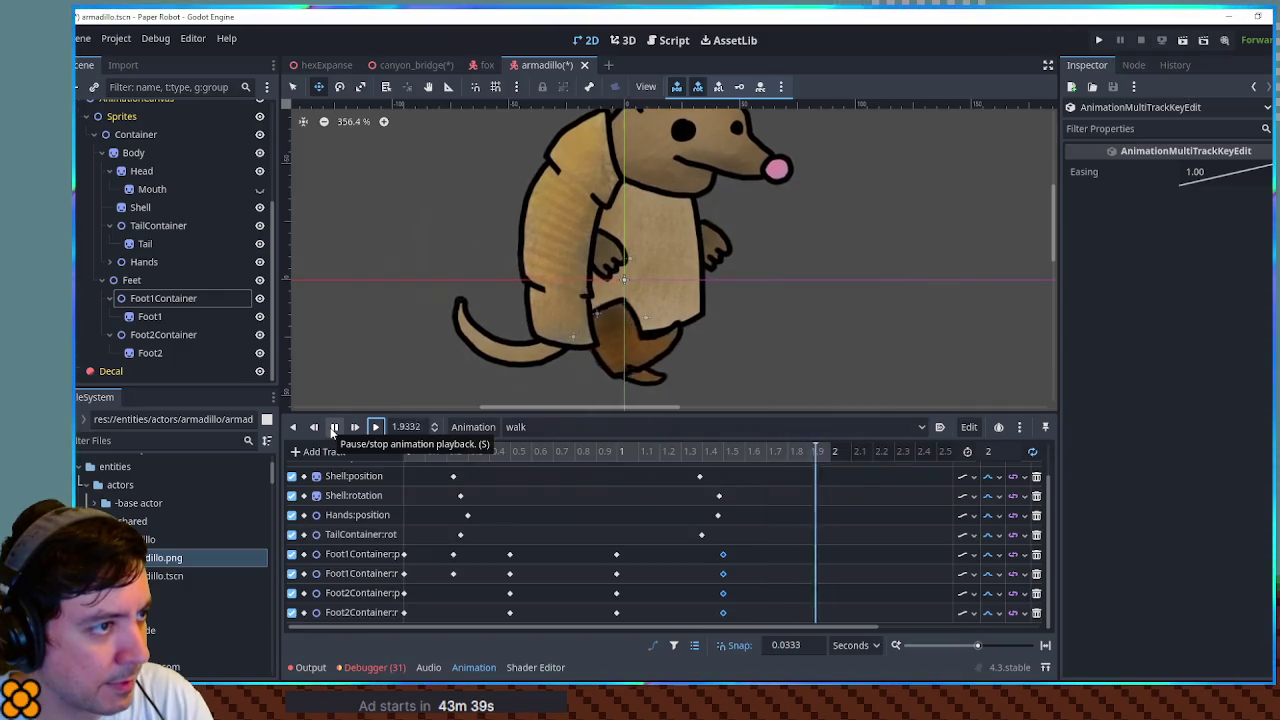
{"action": "left_click", "coordinate": [335, 428]}
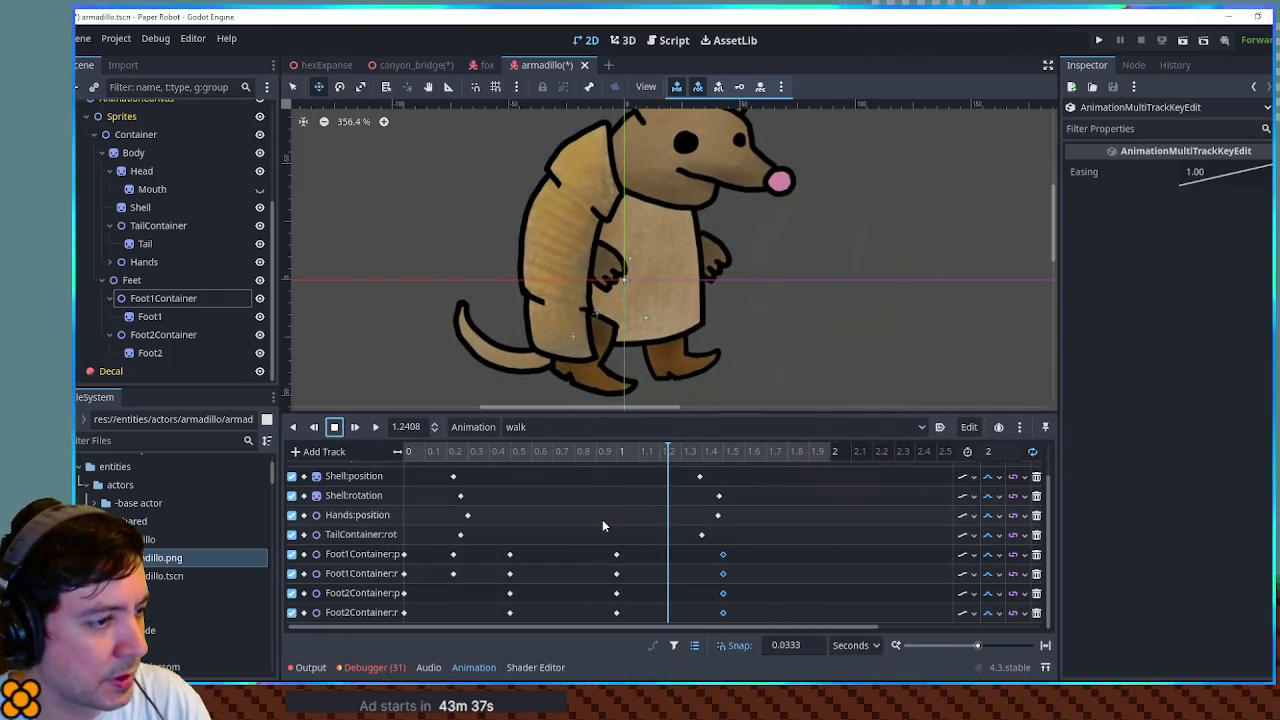
{"action": "left_click_drag", "start_coordinate": [680, 411], "coordinate": [680, 260]}
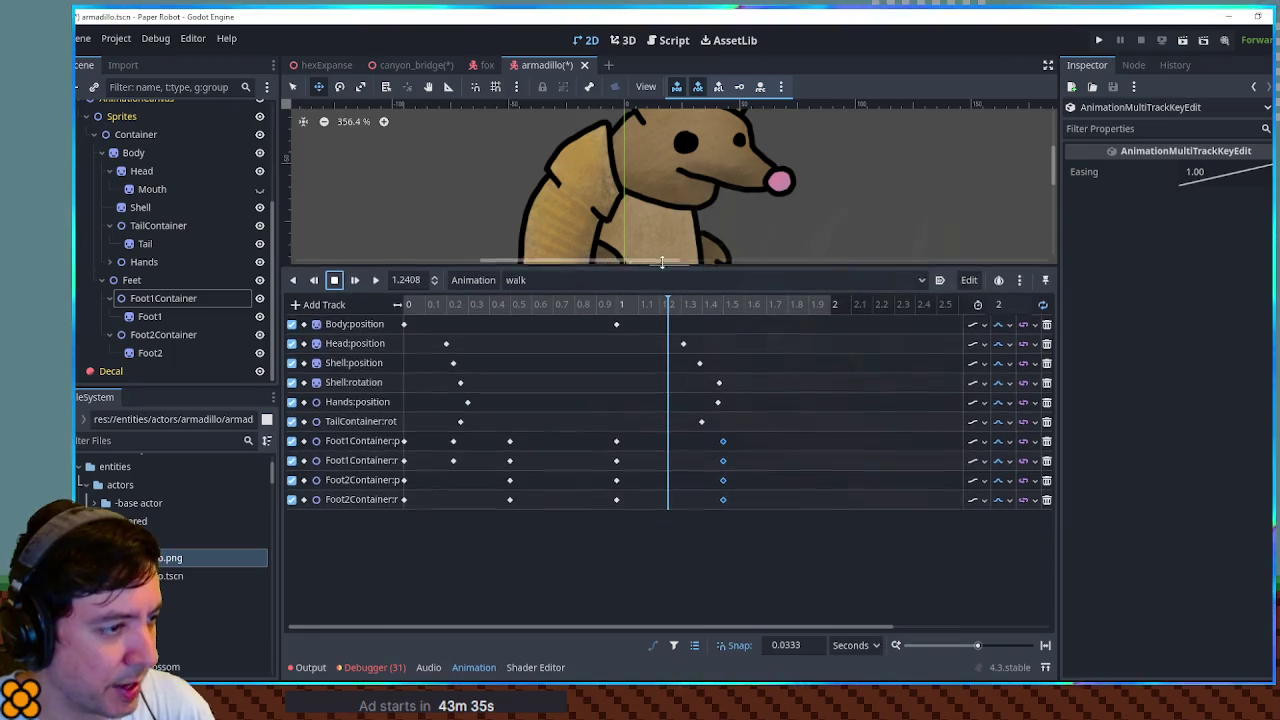
- Shift the head, shell, hands and tail keys earlier in the walk cycle
{"action": "left_click", "coordinate": [617, 322]}
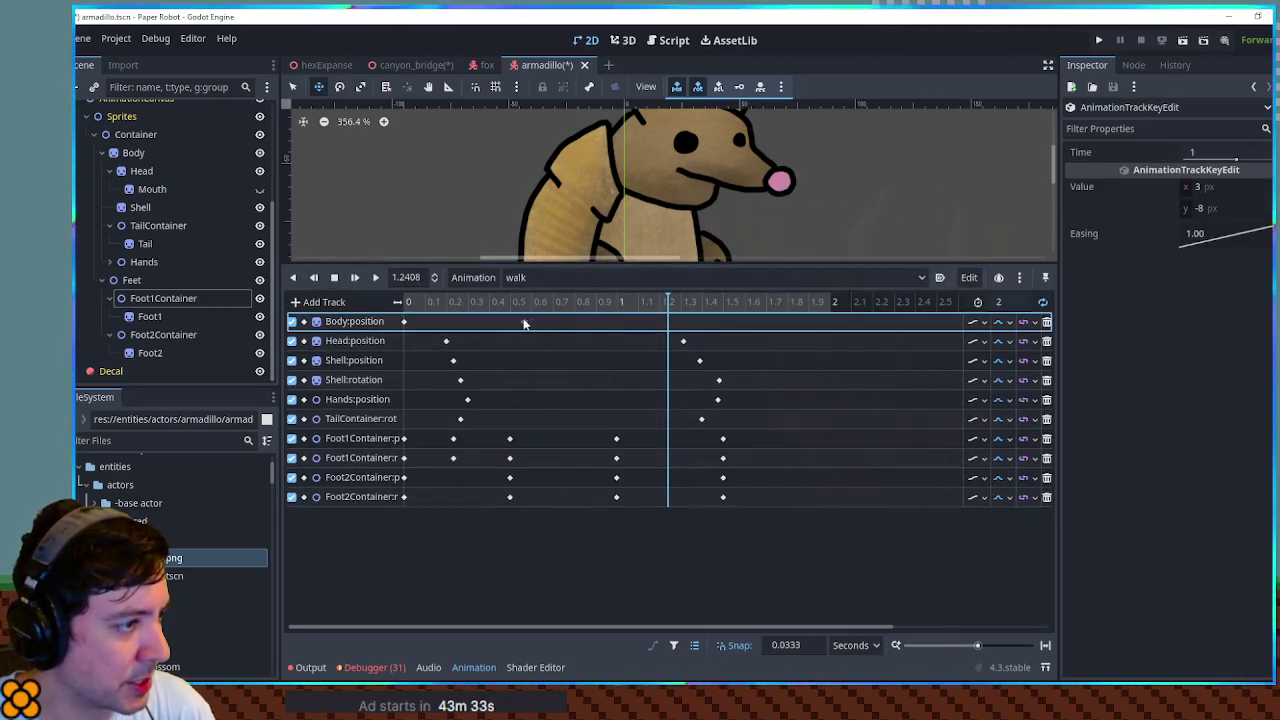
{"action": "mouse_move", "coordinate": [438, 331]}
{"action": "left_mouse_down"}
{"action": "mouse_move", "coordinate": [493, 420]}
{"action": "mouse_move", "coordinate": [437, 420]}
{"action": "left_mouse_up"}
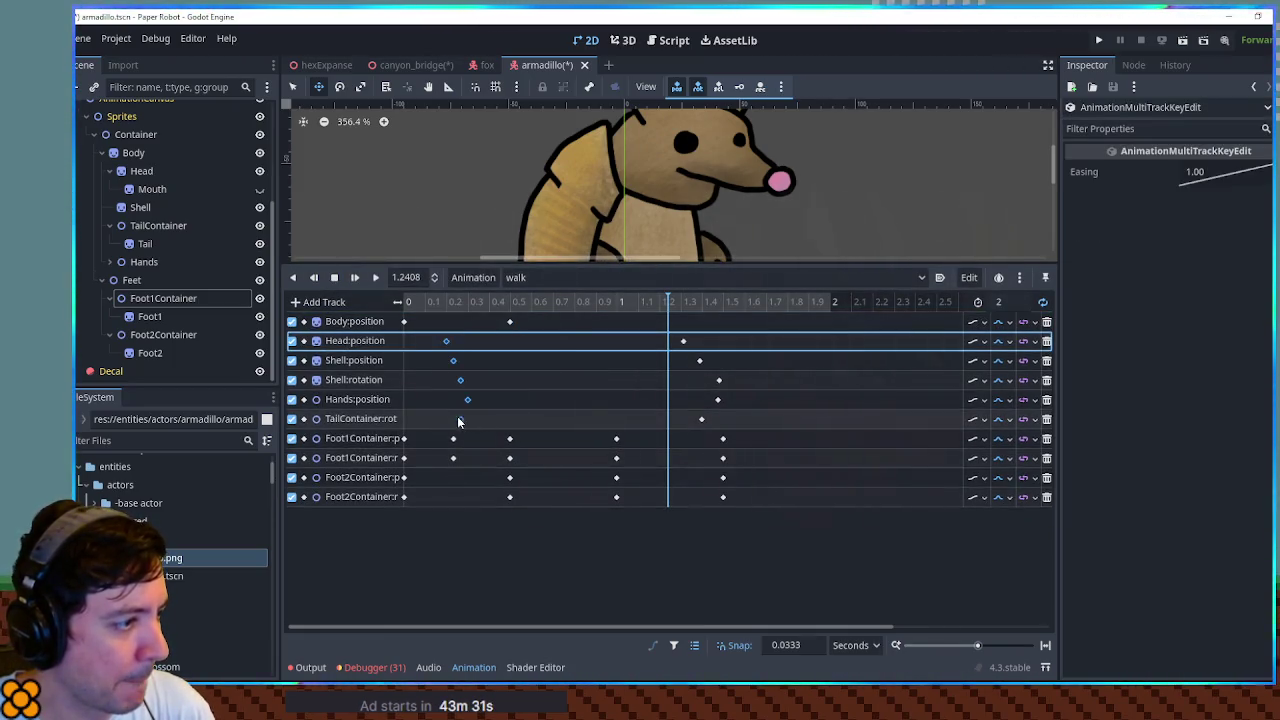
{"action": "mouse_move", "coordinate": [664, 331]}
{"action": "left_mouse_down"}
{"action": "mouse_move", "coordinate": [745, 442]}
{"action": "mouse_move", "coordinate": [669, 357]}
{"action": "mouse_move", "coordinate": [668, 333]}
{"action": "mouse_move", "coordinate": [553, 345]}
{"action": "left_mouse_up"}
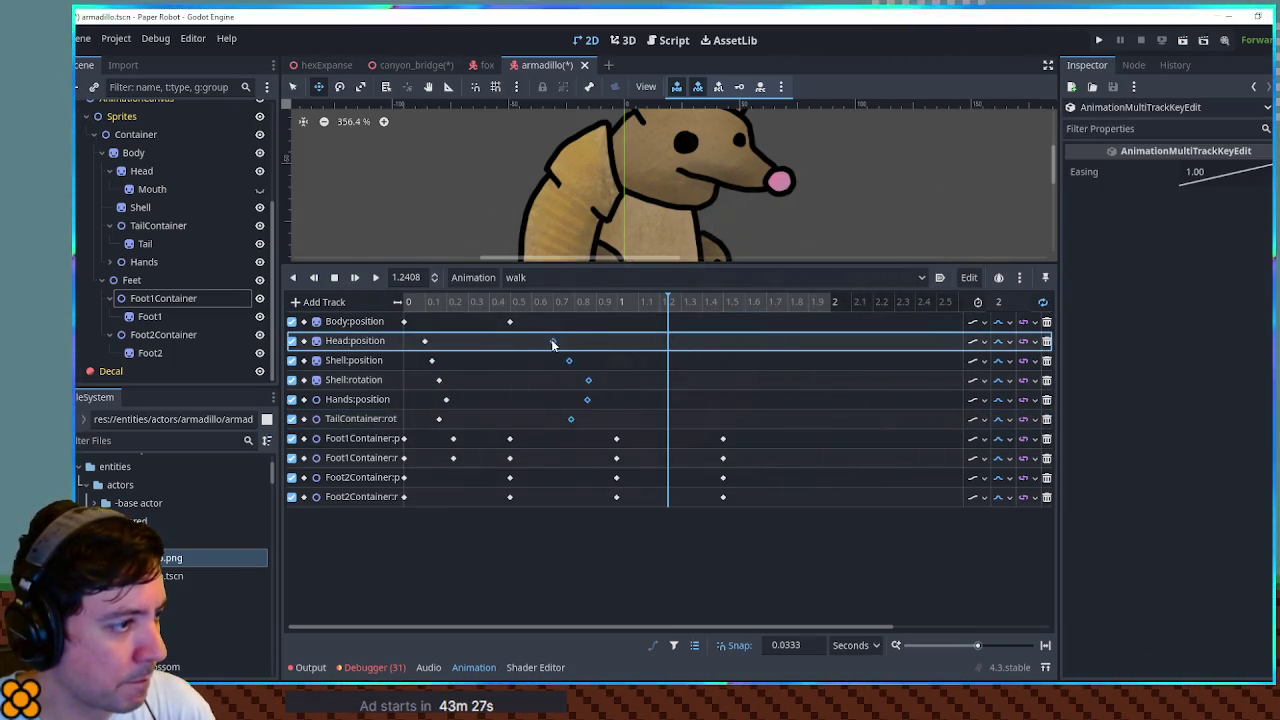
{"action": "left_click_drag", "start_coordinate": [625, 419], "coordinate": [398, 313]}
- Duplicate all bobbing keys at the 1-second mark with Ctrl+D and play the walk
{"action": "left_click", "coordinate": [620, 301]}
{"action": "left_click", "coordinate": [627, 320]}
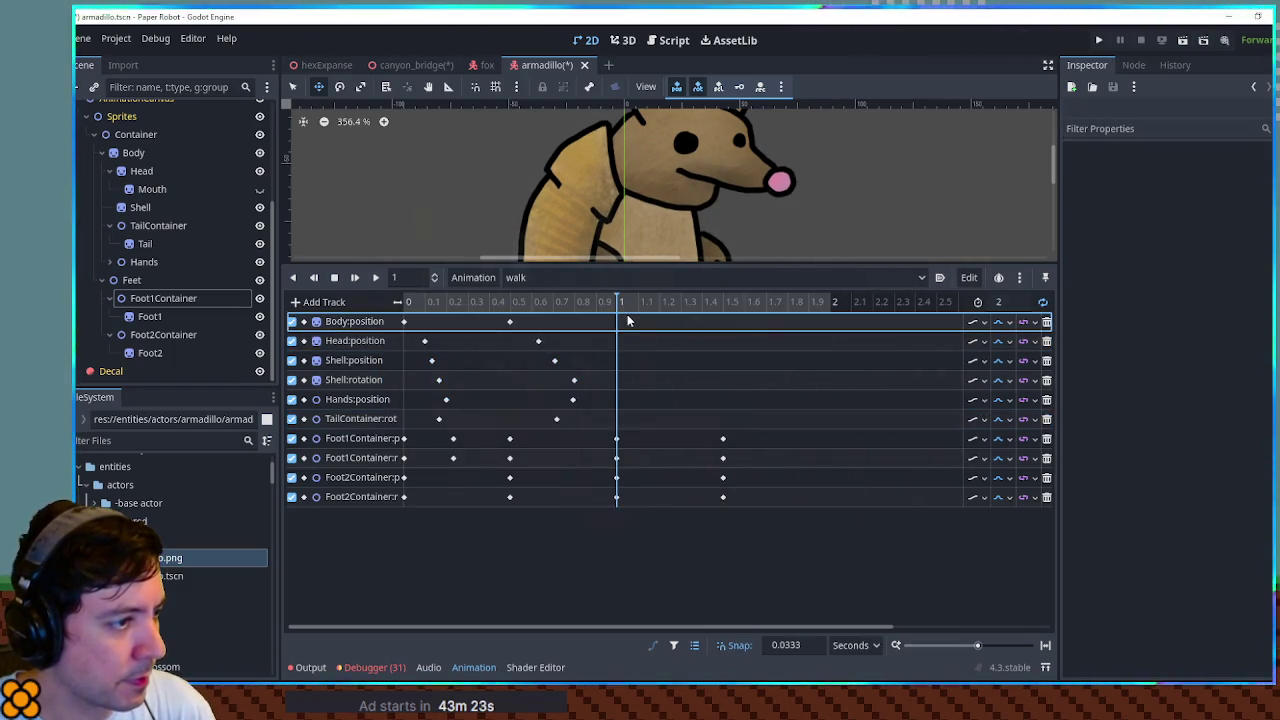
{"action": "mouse_move", "coordinate": [627, 318]}
{"action": "left_mouse_down"}
{"action": "mouse_move", "coordinate": [500, 400]}
{"action": "mouse_move", "coordinate": [400, 423]}
{"action": "left_mouse_up"}
{"action": "key", "text": "ctrl+d"}
{"action": "left_click_drag", "start_coordinate": [652, 264], "coordinate": [558, 384]}
{"action": "left_click", "coordinate": [374, 398]}
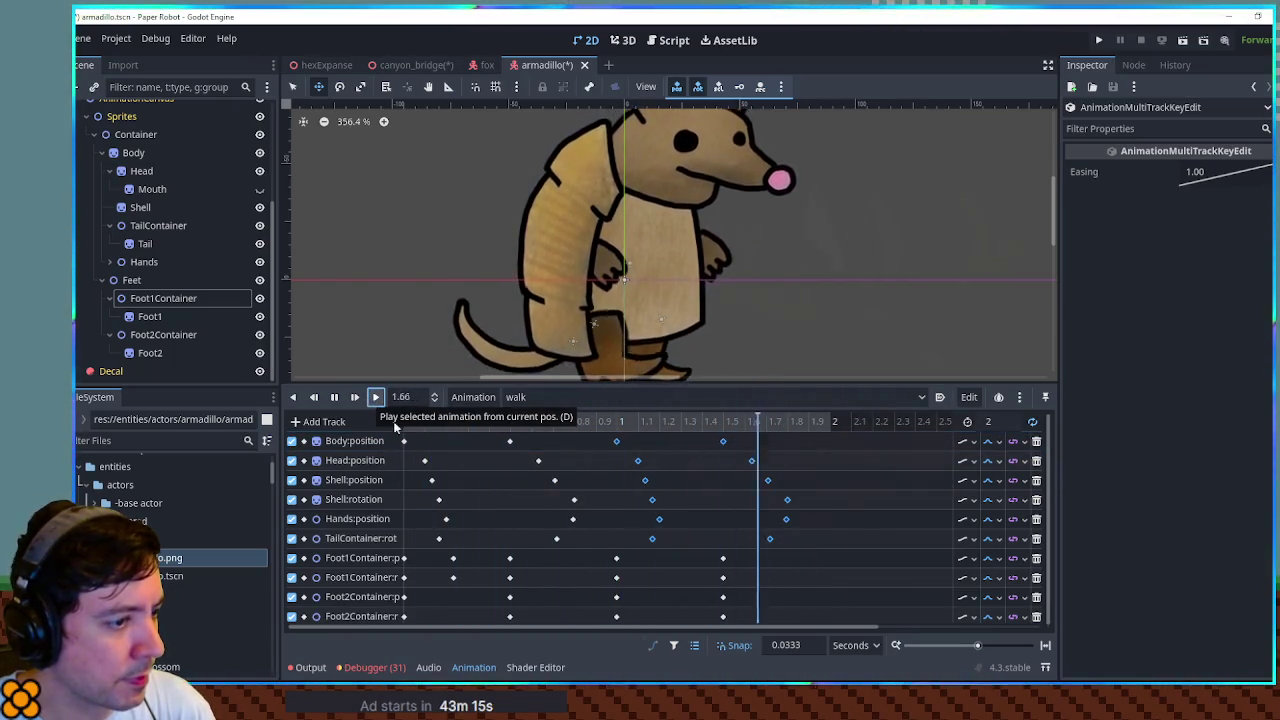
- At 1.2333 s, insert Foot2Container position and rotation keys, then play the walk
{"action": "scroll", "coordinate": [789, 498], "scroll_direction": "down", "scroll_amount": 1}
{"action": "scroll", "coordinate": [801, 303], "scroll_direction": "down", "scroll_amount": 2}
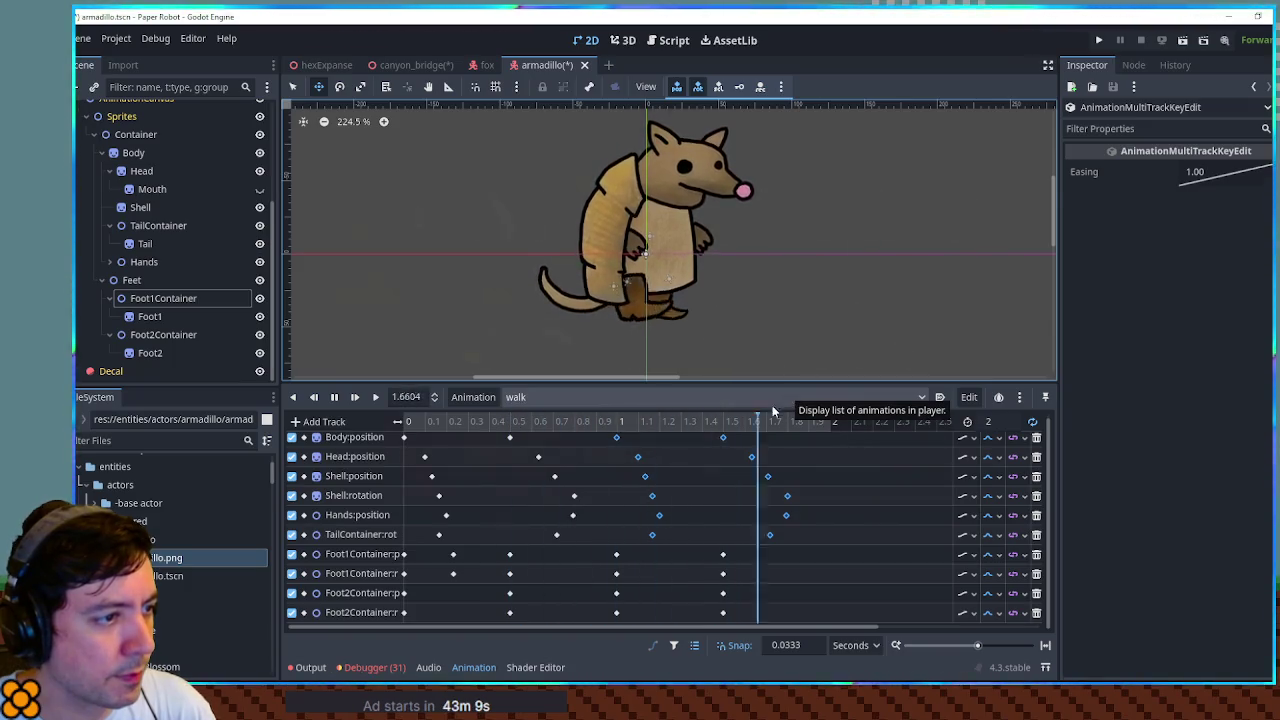
{"action": "left_click", "coordinate": [335, 397]}
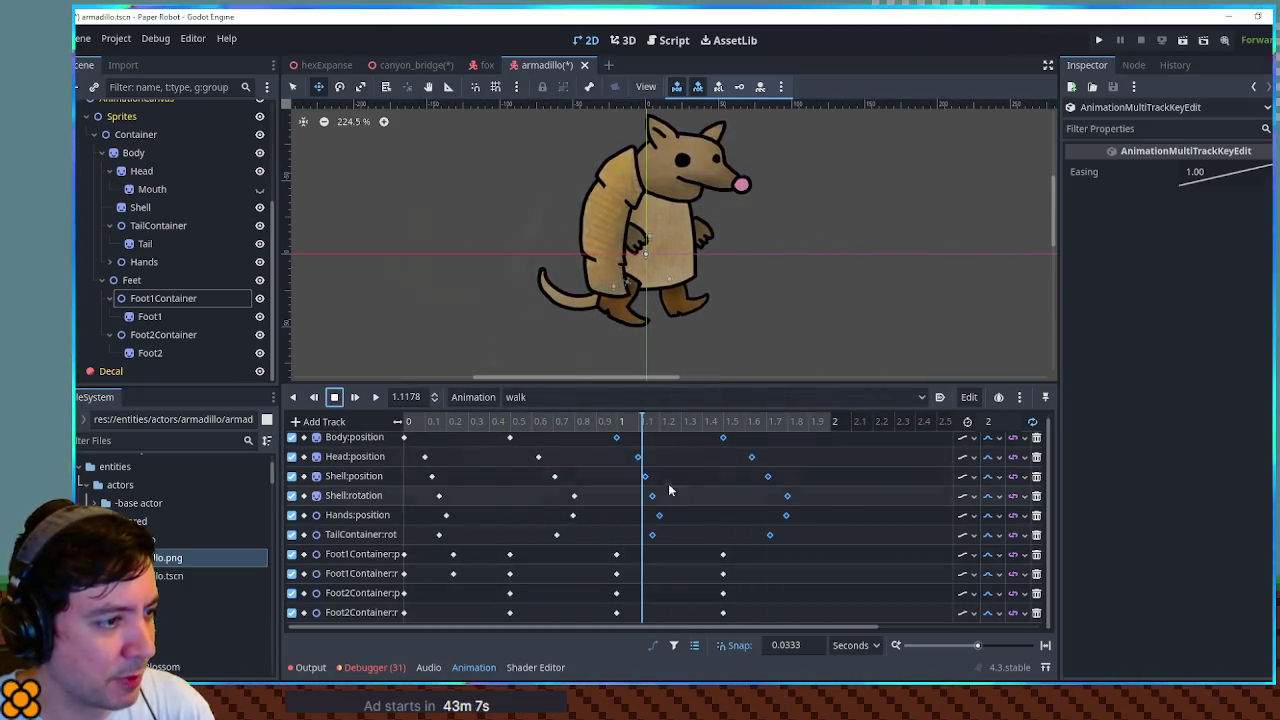
{"action": "left_click", "coordinate": [675, 421]}
{"action": "left_click_drag", "start_coordinate": [673, 422], "coordinate": [669, 425]}
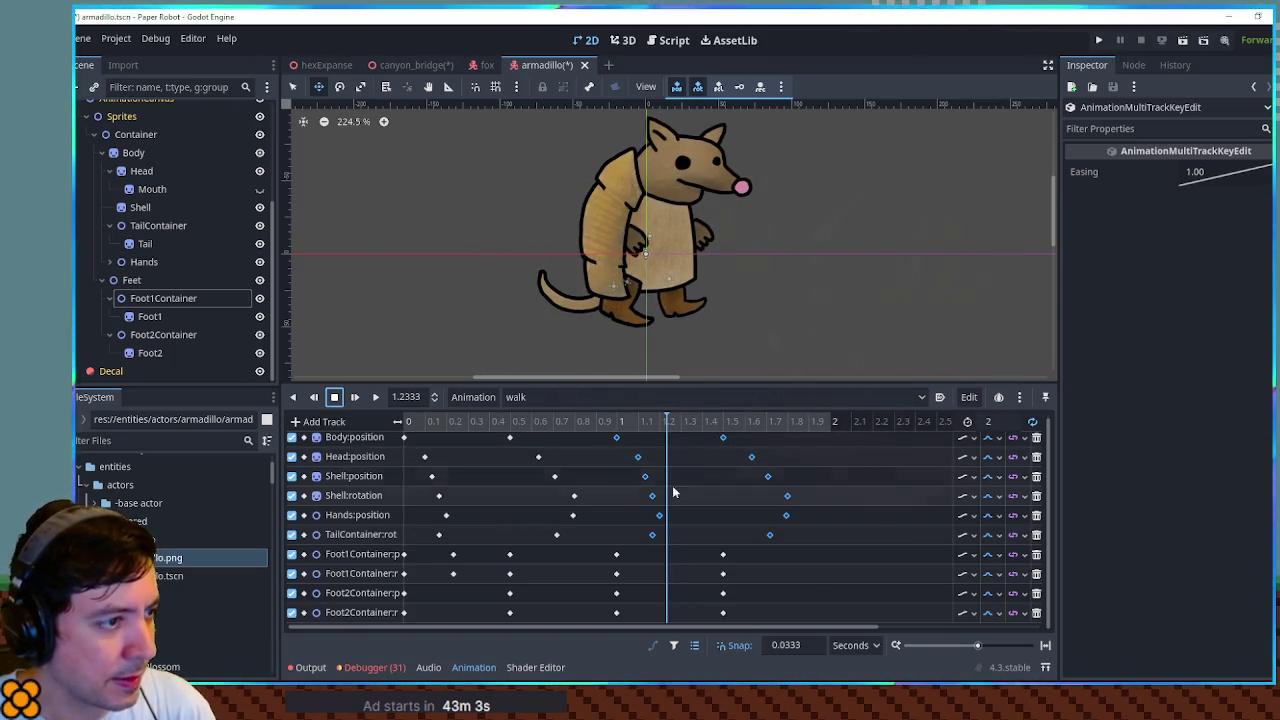
{"action": "left_click", "coordinate": [673, 275]}
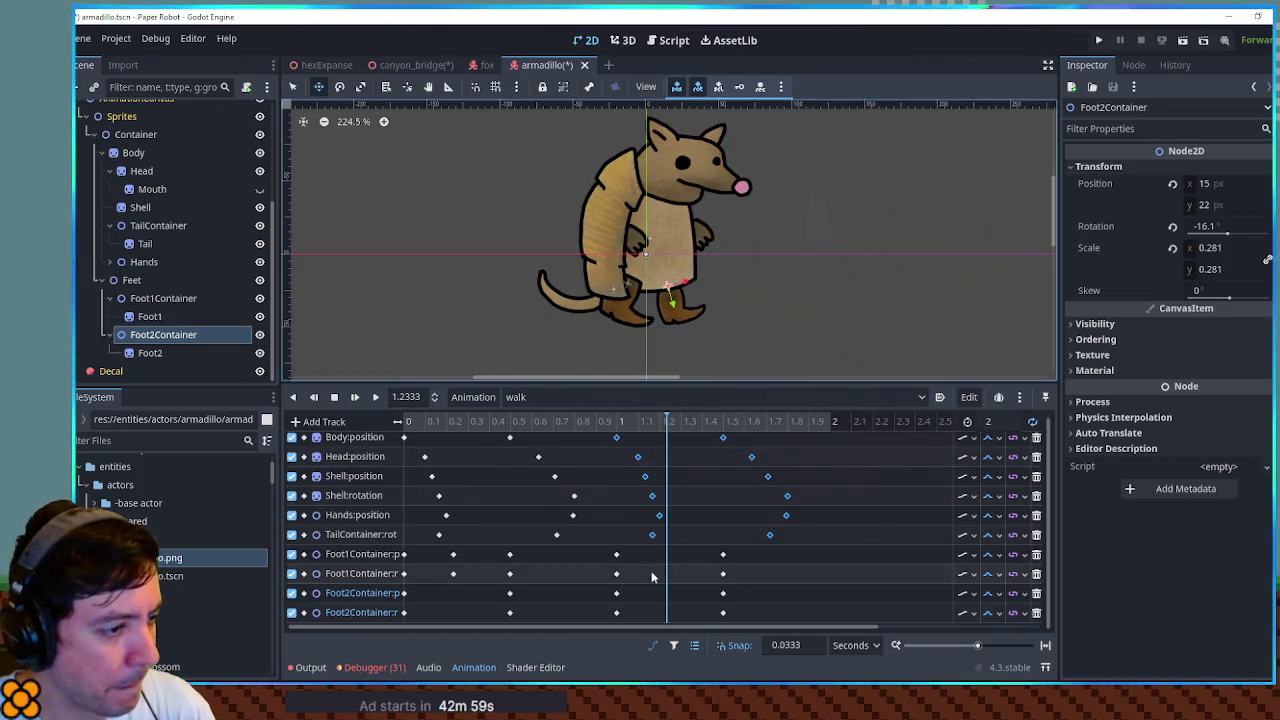
{"action": "right_click", "coordinate": [665, 593]}
{"action": "left_click", "coordinate": [690, 550]}
{"action": "right_click", "coordinate": [666, 612]}
{"action": "left_click", "coordinate": [688, 555]}
{"action": "left_click", "coordinate": [377, 399]}
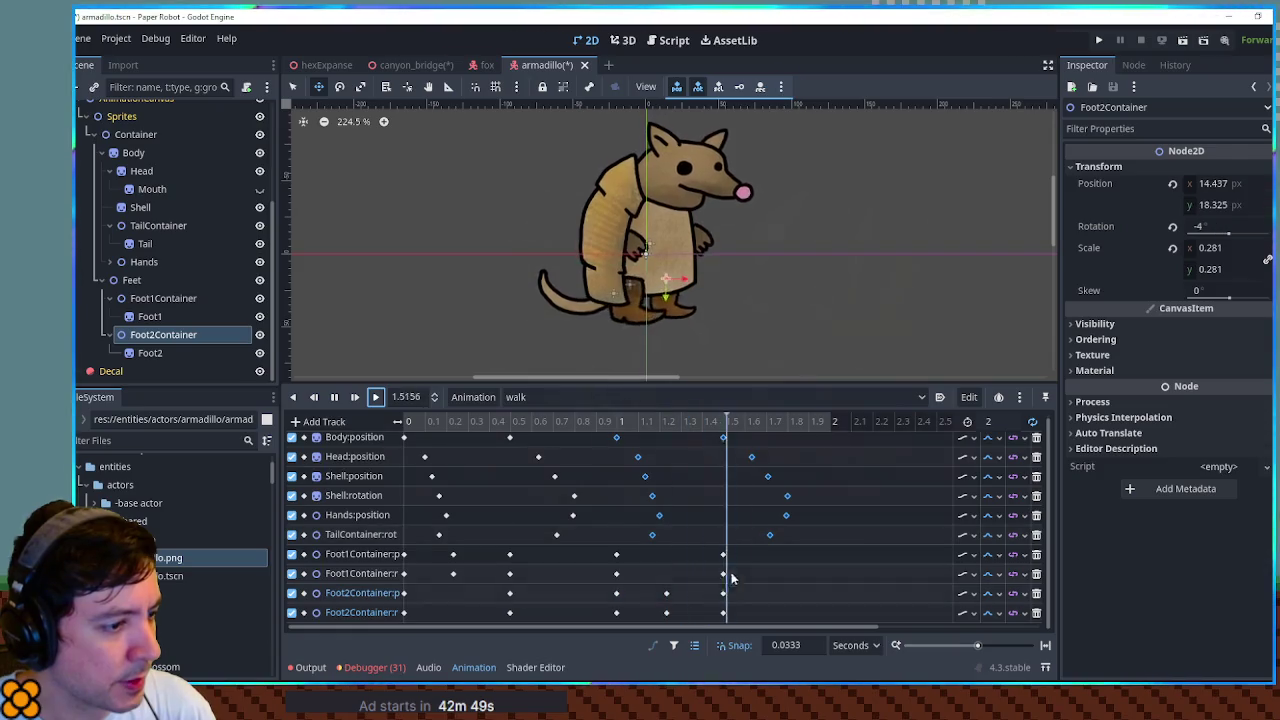
- Re-offset the upper-body bobbing keys so Body:position starts near 0.4 s
{"action": "left_click_drag", "start_coordinate": [807, 537], "coordinate": [293, 421]}
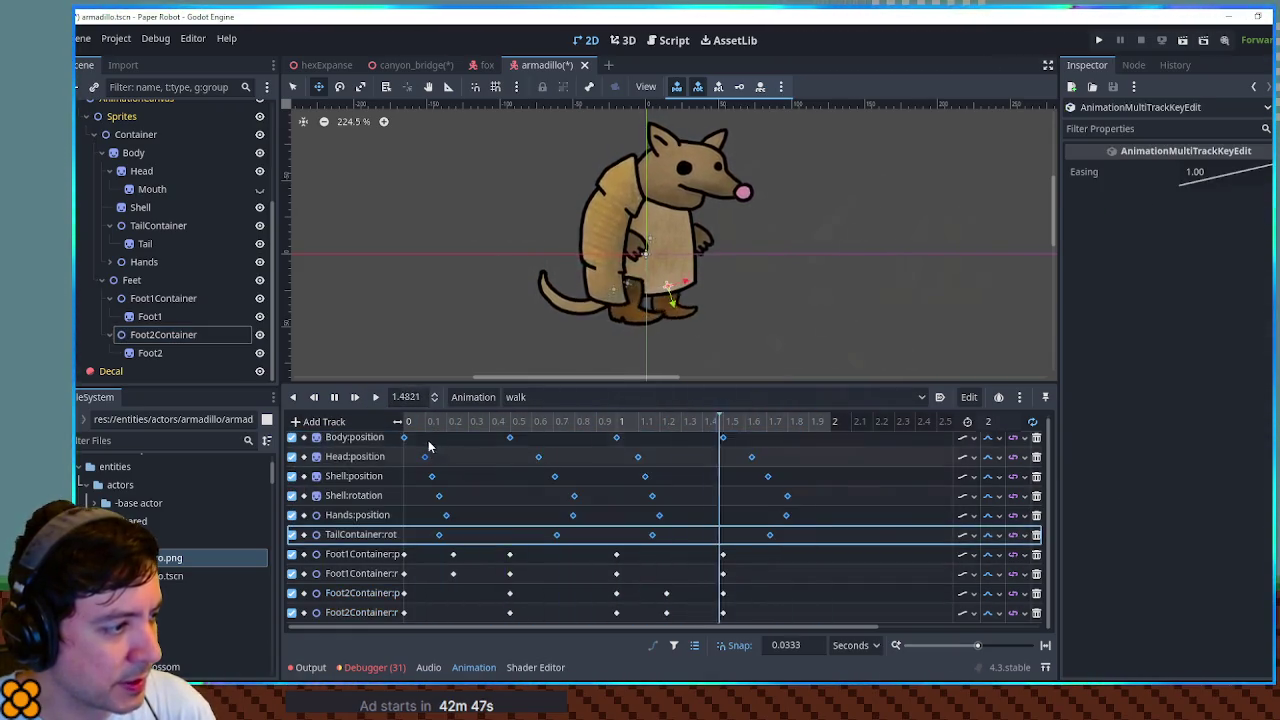
{"action": "left_click_drag", "start_coordinate": [408, 443], "coordinate": [447, 447]}
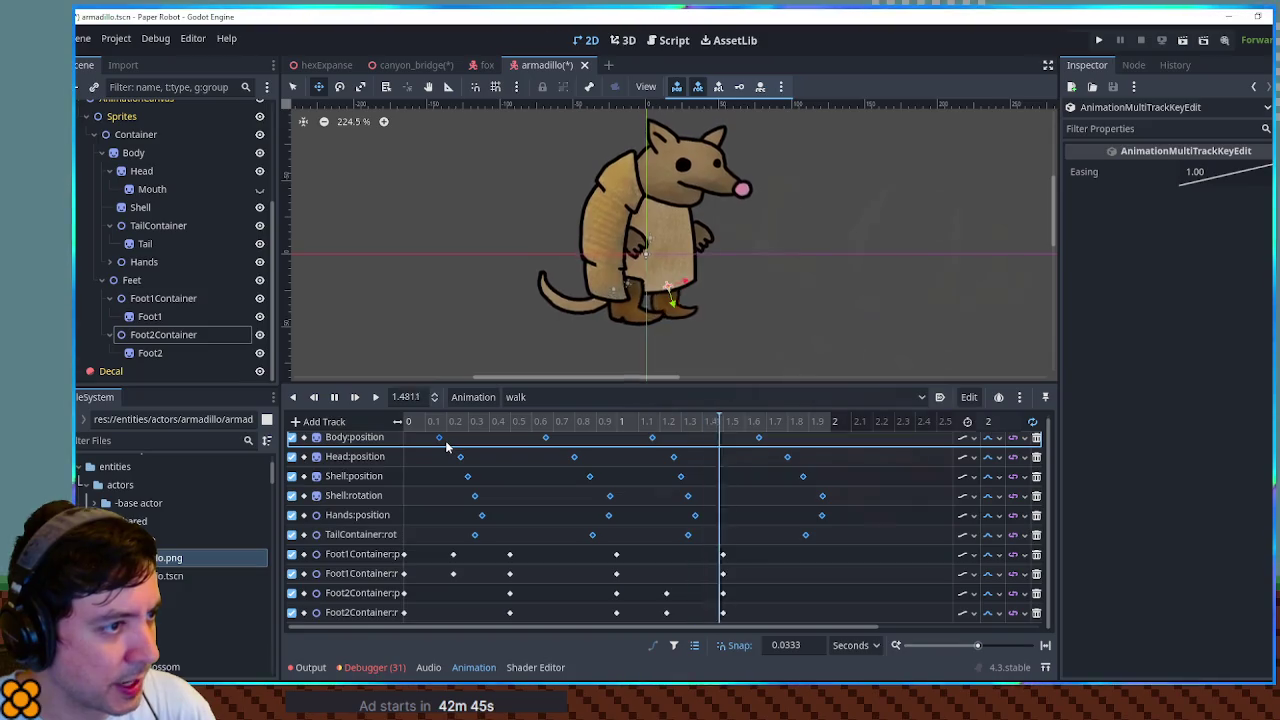
{"action": "mouse_move", "coordinate": [447, 447]}
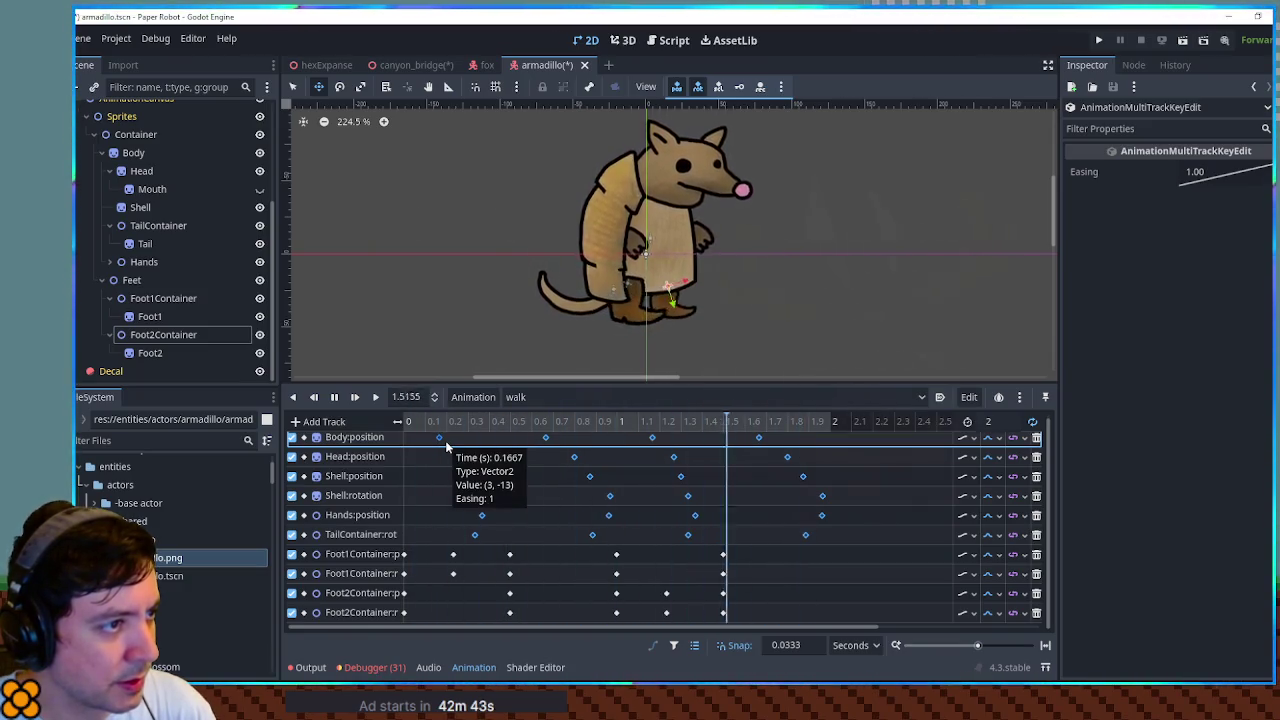
{"action": "mouse_move", "coordinate": [445, 440]}
{"action": "left_mouse_down"}
{"action": "mouse_move", "coordinate": [401, 443]}
{"action": "mouse_move", "coordinate": [810, 451]}
{"action": "left_mouse_up"}
{"action": "mouse_move", "coordinate": [834, 418]}
{"action": "left_mouse_down"}
{"action": "mouse_move", "coordinate": [414, 551]}
{"action": "mouse_move", "coordinate": [438, 538]}
{"action": "mouse_move", "coordinate": [426, 538]}
{"action": "left_mouse_up"}
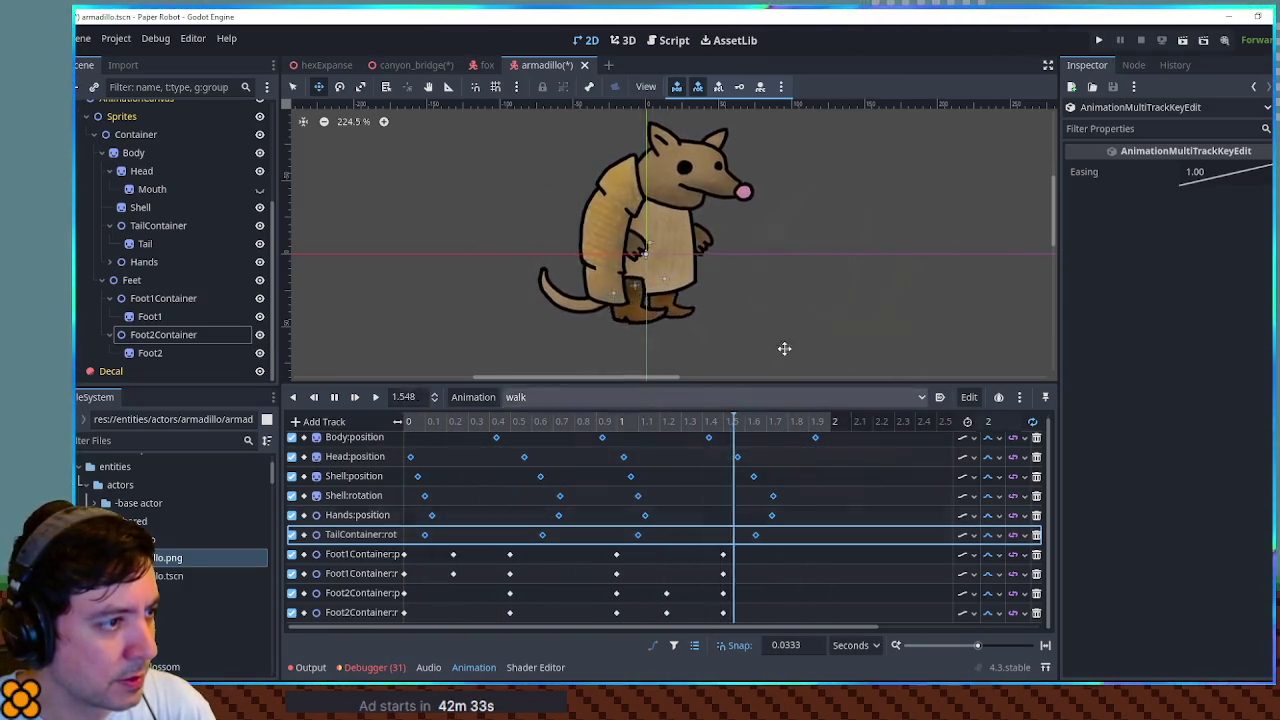
- Stop the walk preview and play the idle animation
{"action": "scroll", "coordinate": [834, 309], "scroll_direction": "down", "scroll_amount": 2}
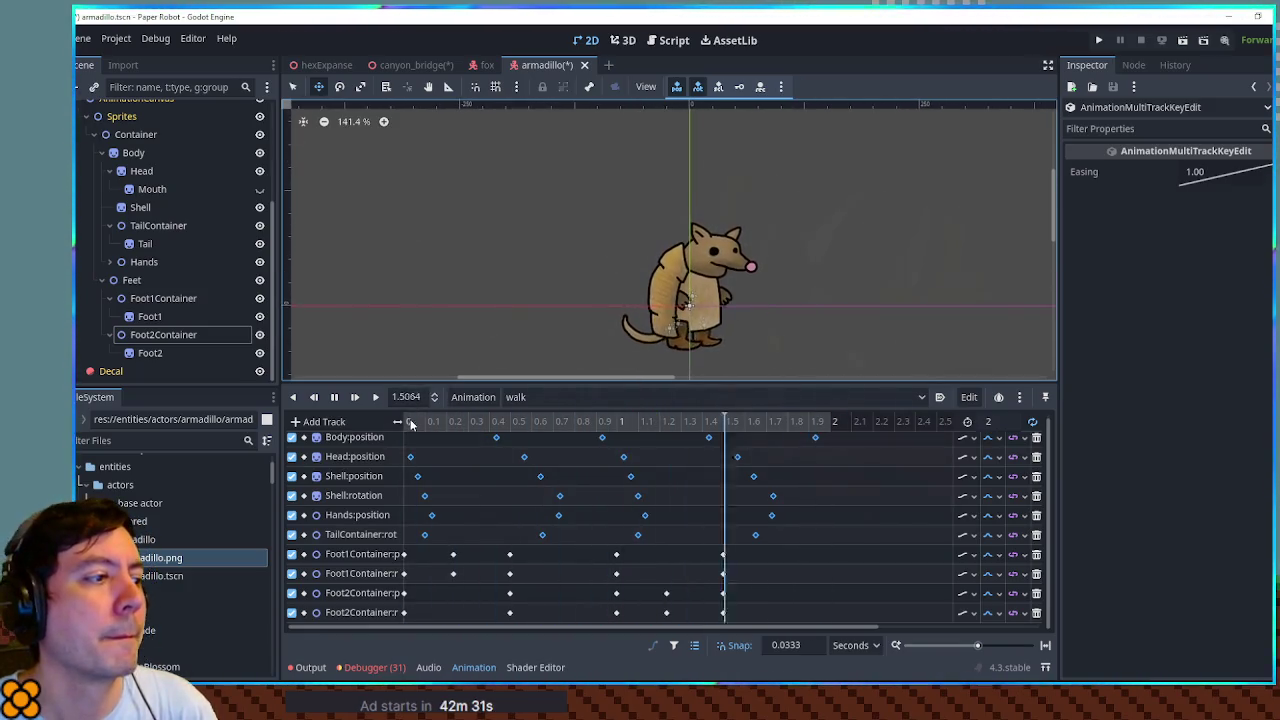
{"action": "left_click", "coordinate": [334, 397]}
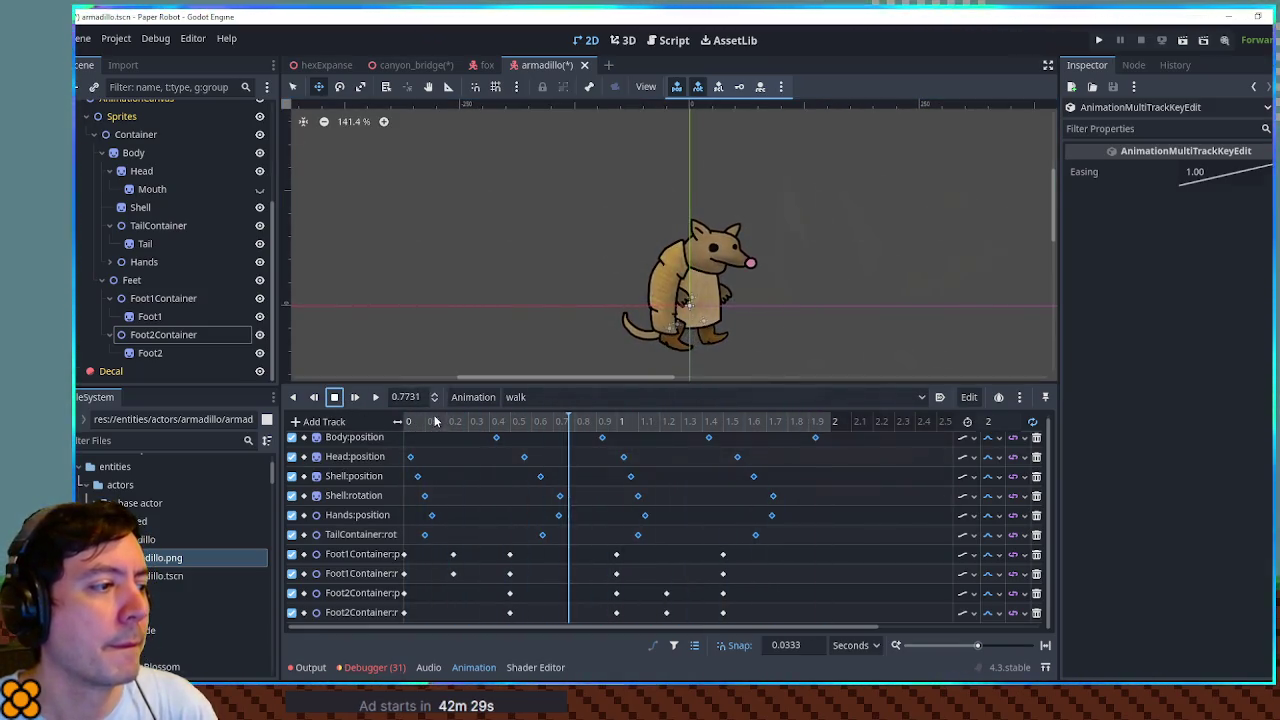
{"action": "left_click", "coordinate": [522, 400]}
{"action": "left_click", "coordinate": [527, 420]}
{"action": "left_click", "coordinate": [527, 400]}
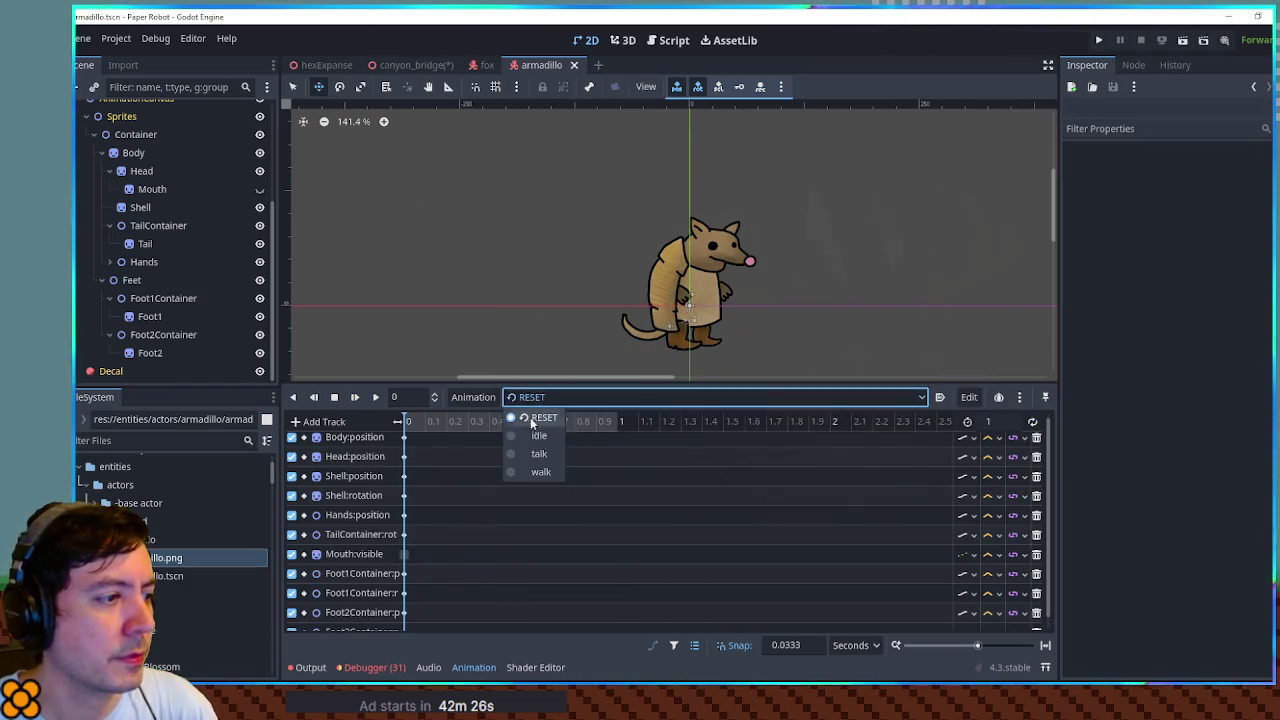
{"action": "left_click", "coordinate": [527, 438]}
{"action": "left_click", "coordinate": [377, 397]}
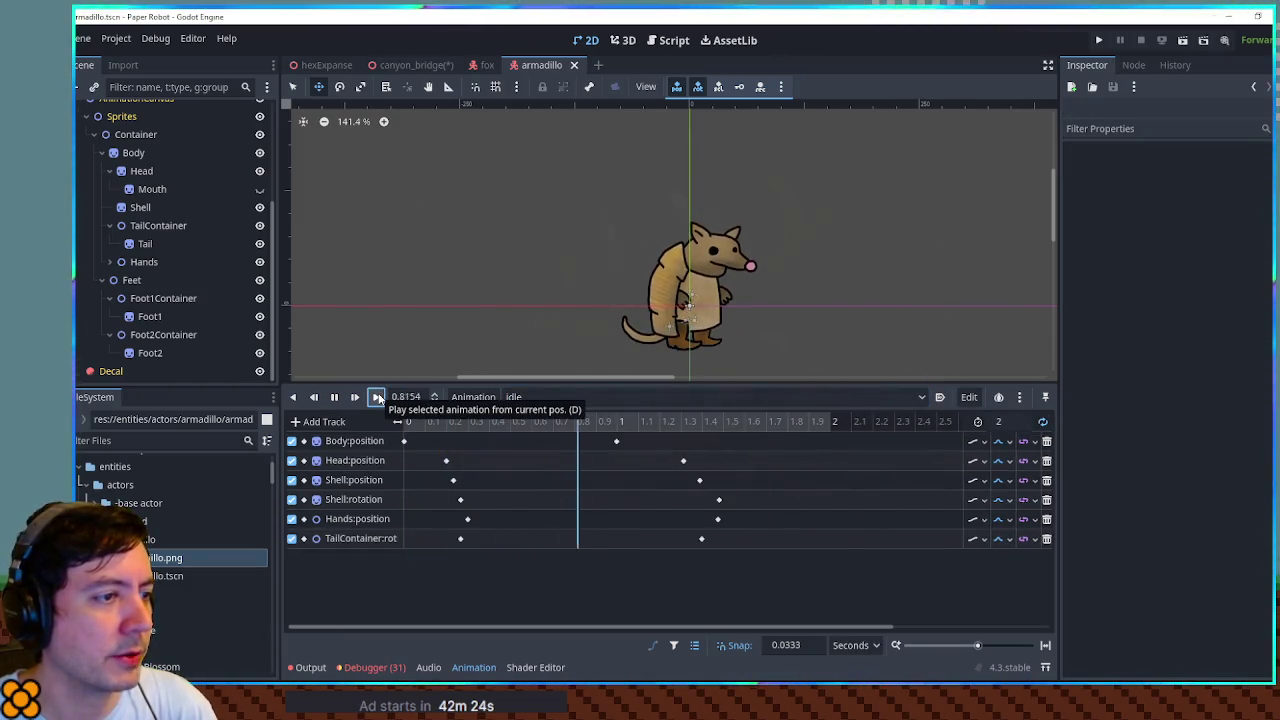
- Switch the animation player to walk and play it
{"action": "left_click", "coordinate": [535, 396]}
{"action": "left_click", "coordinate": [539, 453]}
{"action": "left_click", "coordinate": [535, 397]}
{"action": "left_click", "coordinate": [540, 471]}
{"action": "left_click", "coordinate": [378, 398]}
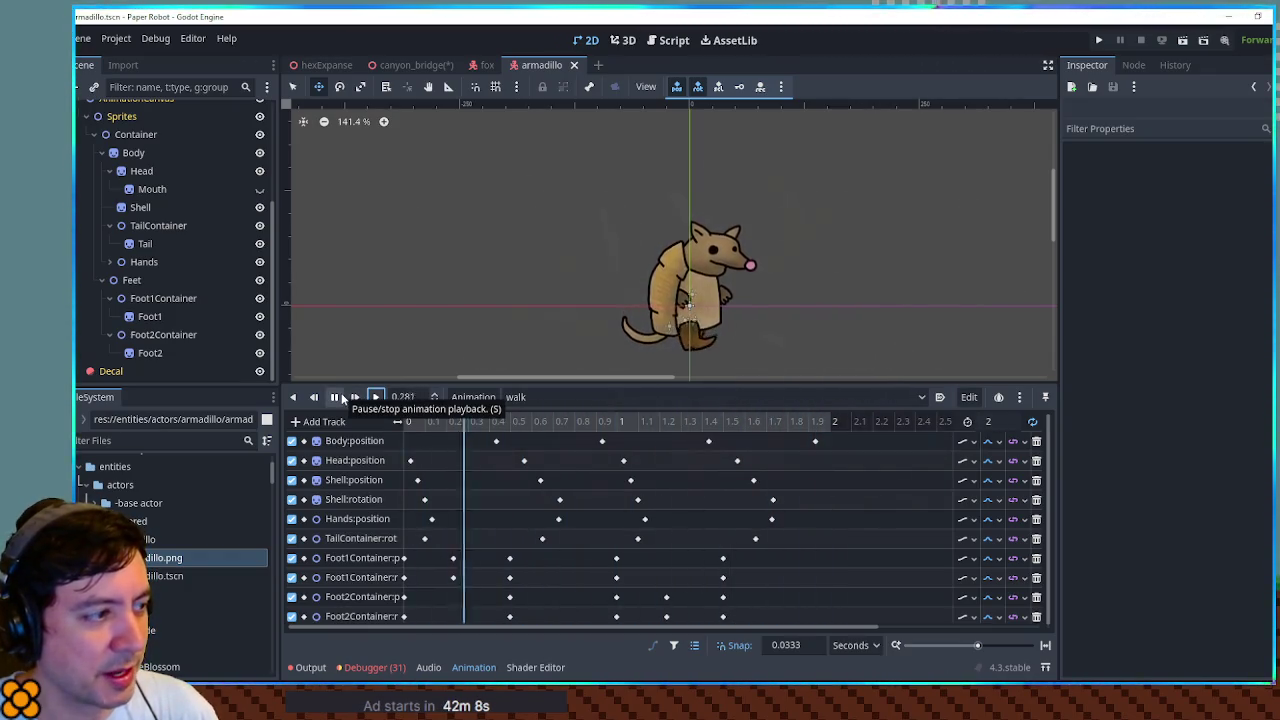
- Stop playback, select RESET, and give the viewport more room
{"action": "left_click", "coordinate": [334, 397]}
{"action": "left_click", "coordinate": [540, 397]}
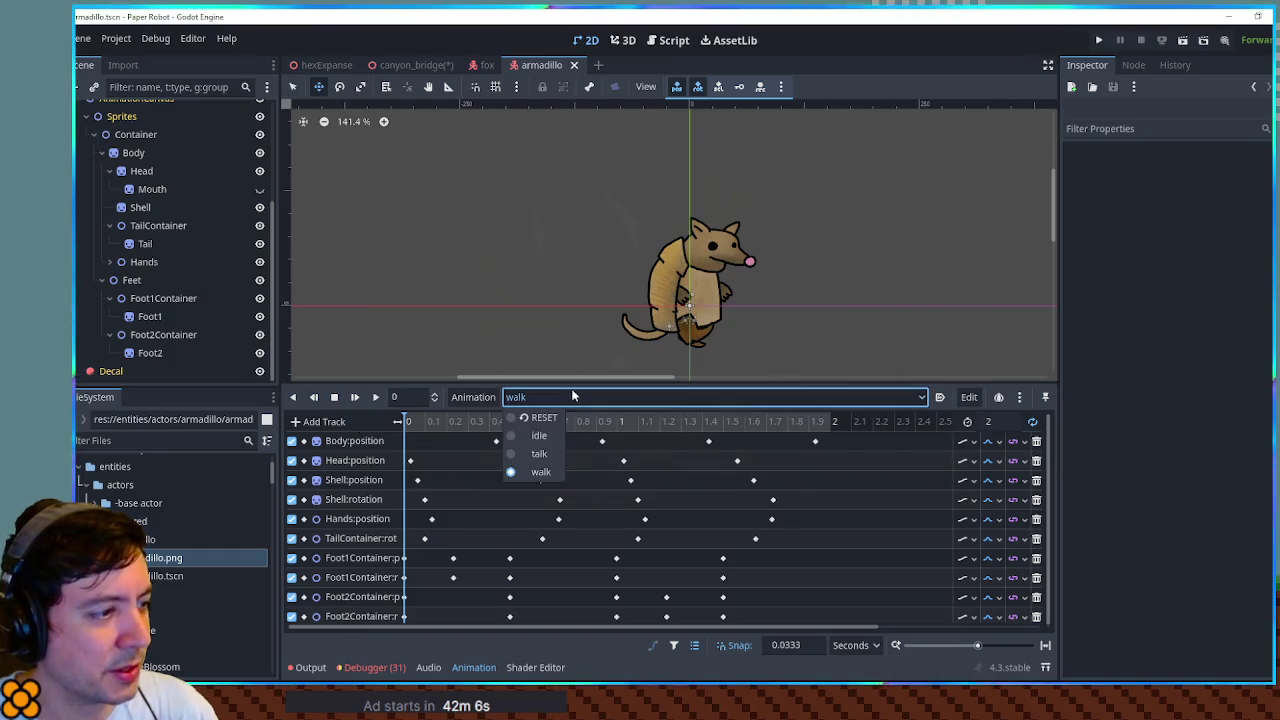
{"action": "left_click", "coordinate": [530, 418]}
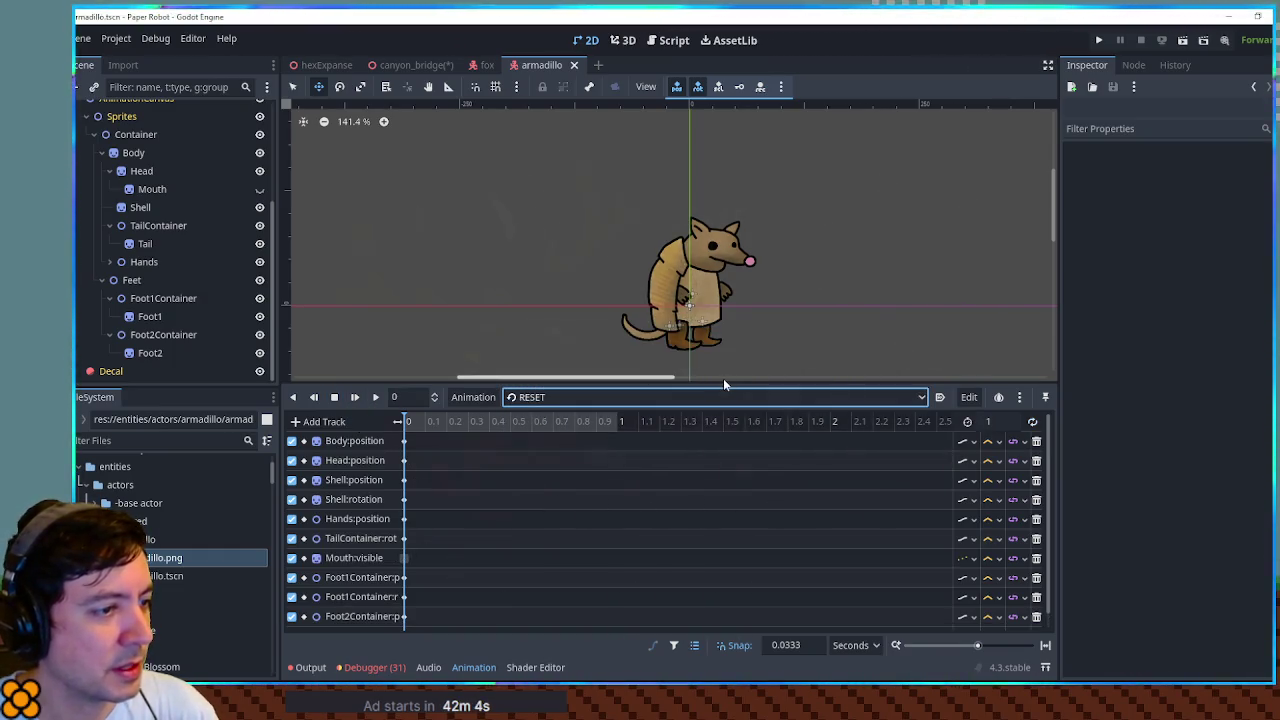
{"action": "mouse_move", "coordinate": [722, 380]}
{"action": "left_mouse_down"}
{"action": "mouse_move", "coordinate": [738, 493]}
{"action": "mouse_move", "coordinate": [770, 509]}
{"action": "left_mouse_up"}
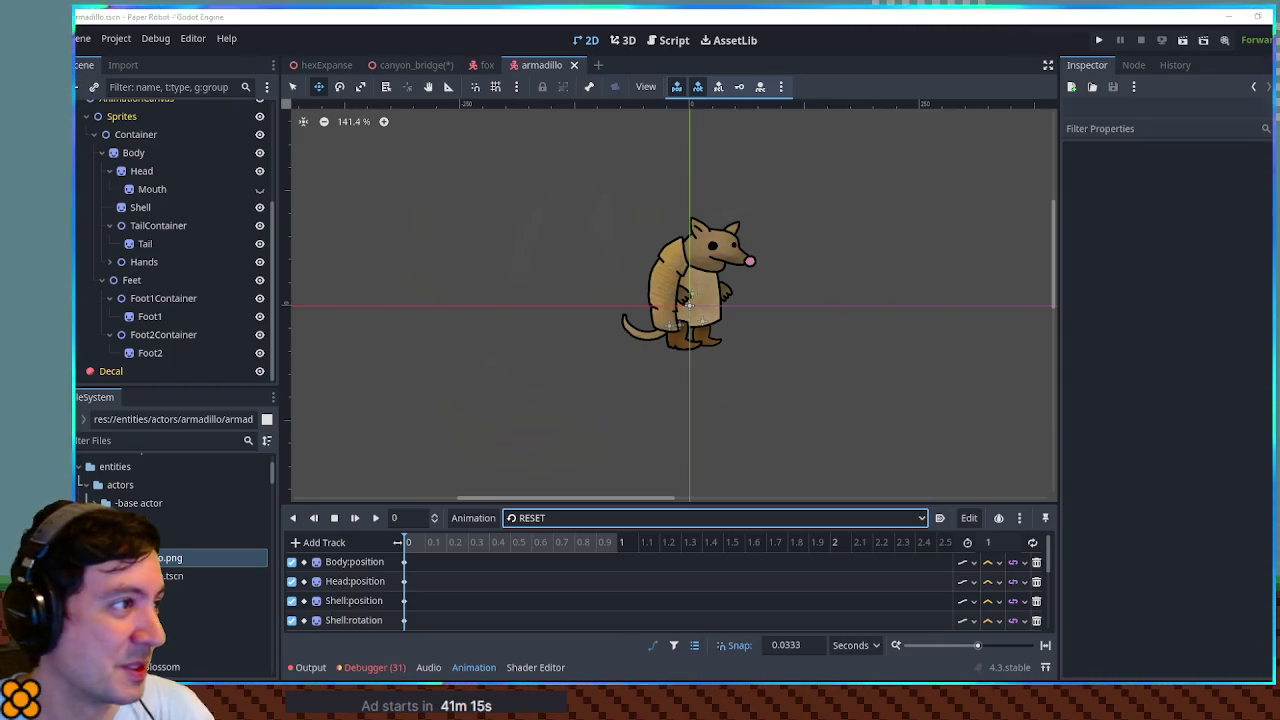
- Return focus to the armadillo viewport and zoom the view
{"action": "left_click", "coordinate": [634, 137]}
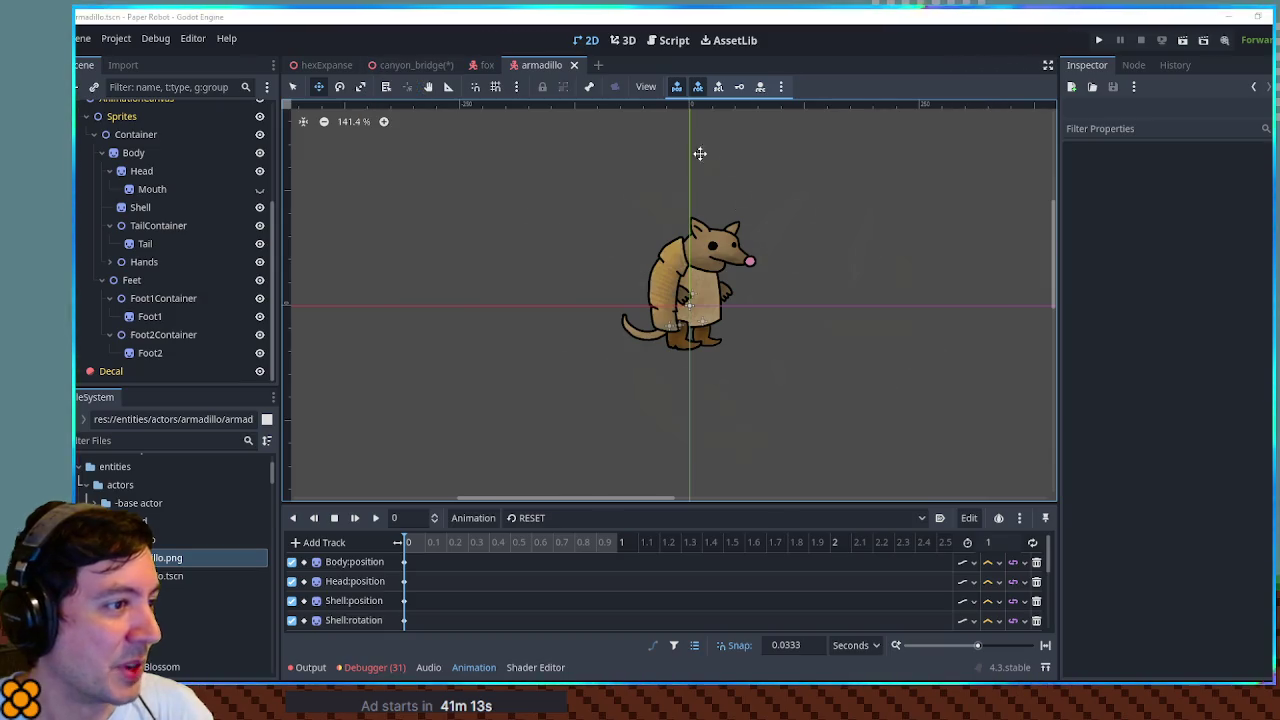
{"action": "scroll", "coordinate": [134, 142], "scroll_direction": "up", "scroll_amount": 5}
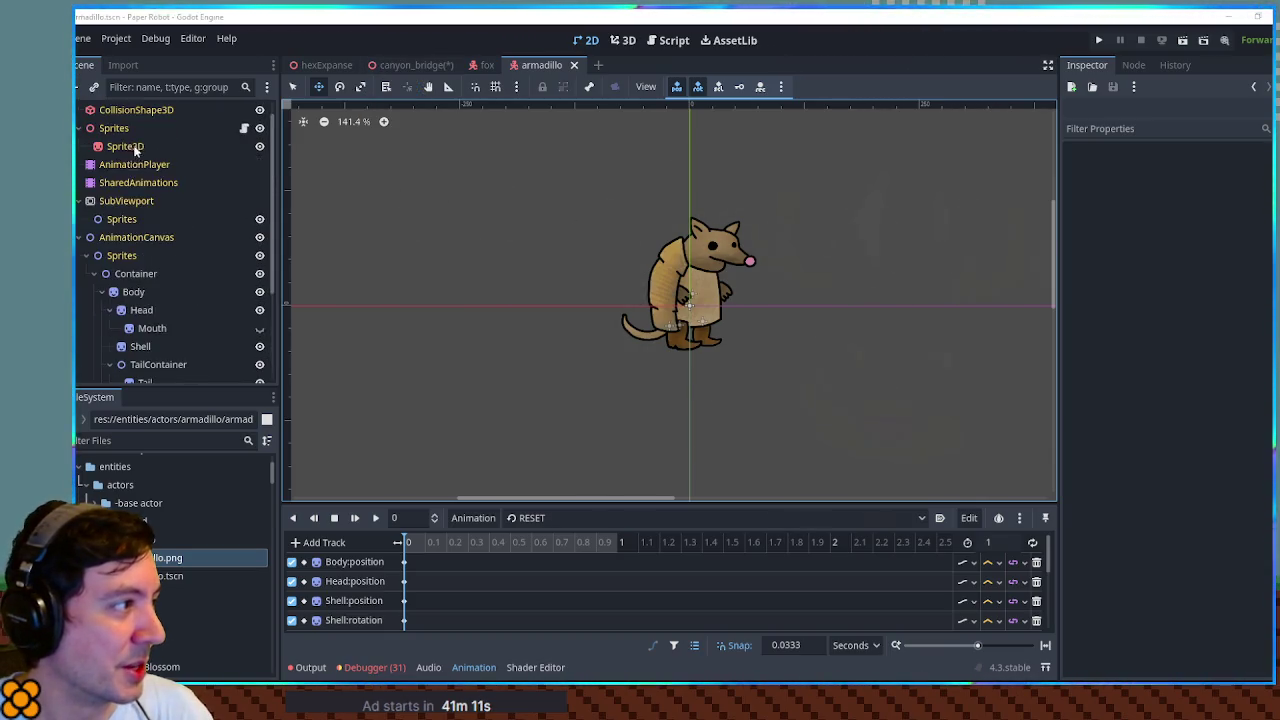
- Reparent Container under the SubViewport's Sprites node and view it in 3D
{"action": "left_click", "coordinate": [117, 276]}
{"action": "left_click_drag", "start_coordinate": [122, 270], "coordinate": [121, 221]}
{"action": "left_click", "coordinate": [628, 40]}
{"action": "scroll", "coordinate": [640, 320], "scroll_direction": "down", "scroll_amount": 5}
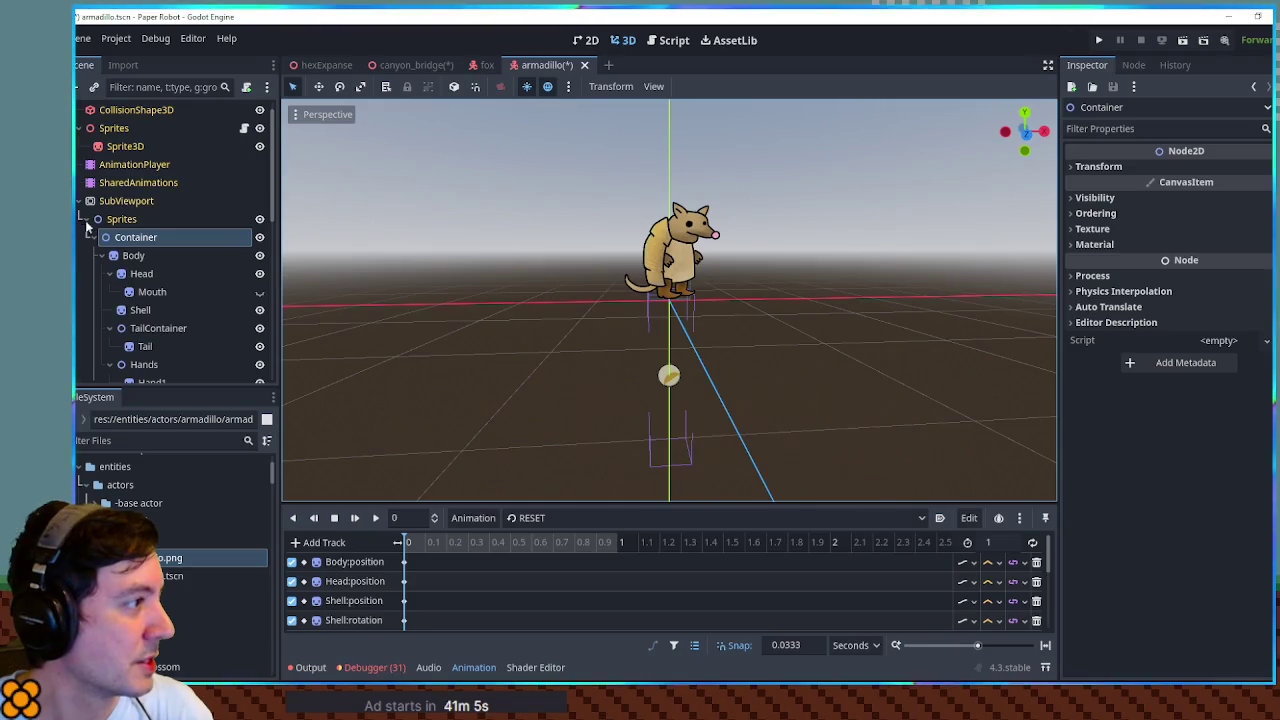
- Play the talk animation in 3D, then return the AnimationPlayer to RESET
{"action": "left_click", "coordinate": [130, 164]}
{"action": "left_click_drag", "start_coordinate": [120, 201], "coordinate": [1205, 326]}
{"action": "left_click", "coordinate": [530, 518]}
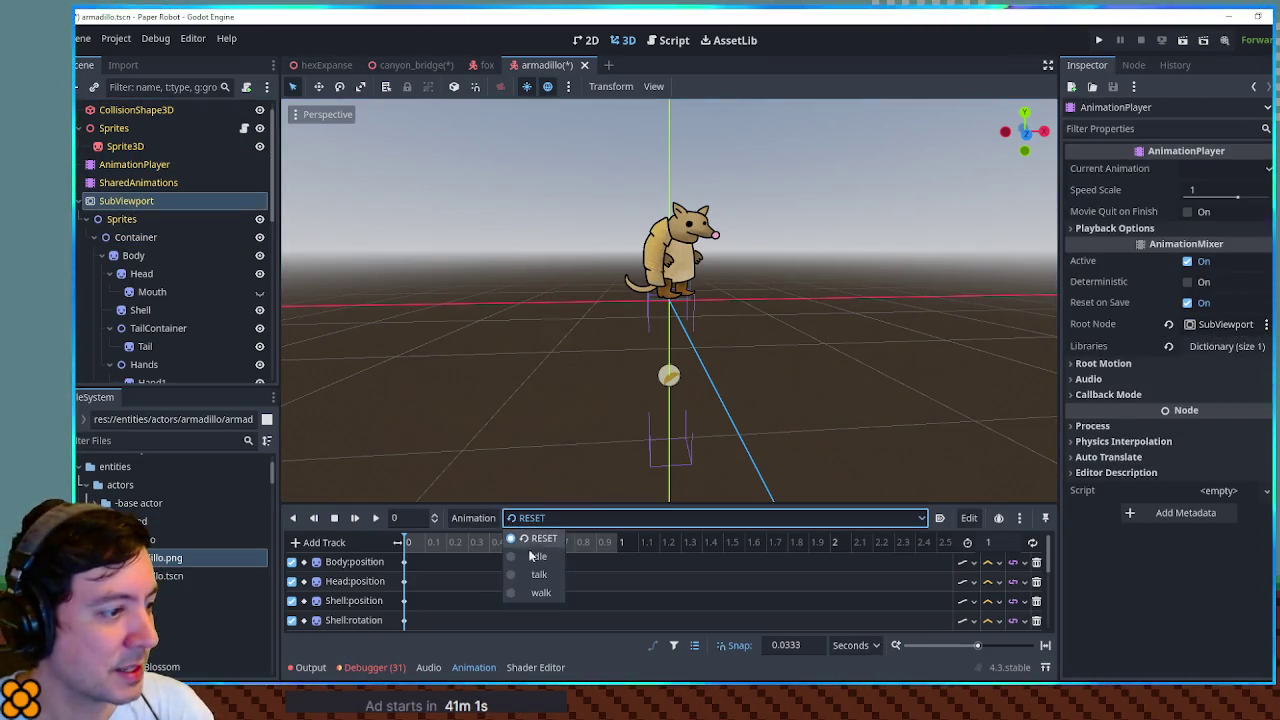
{"action": "left_click", "coordinate": [529, 575]}
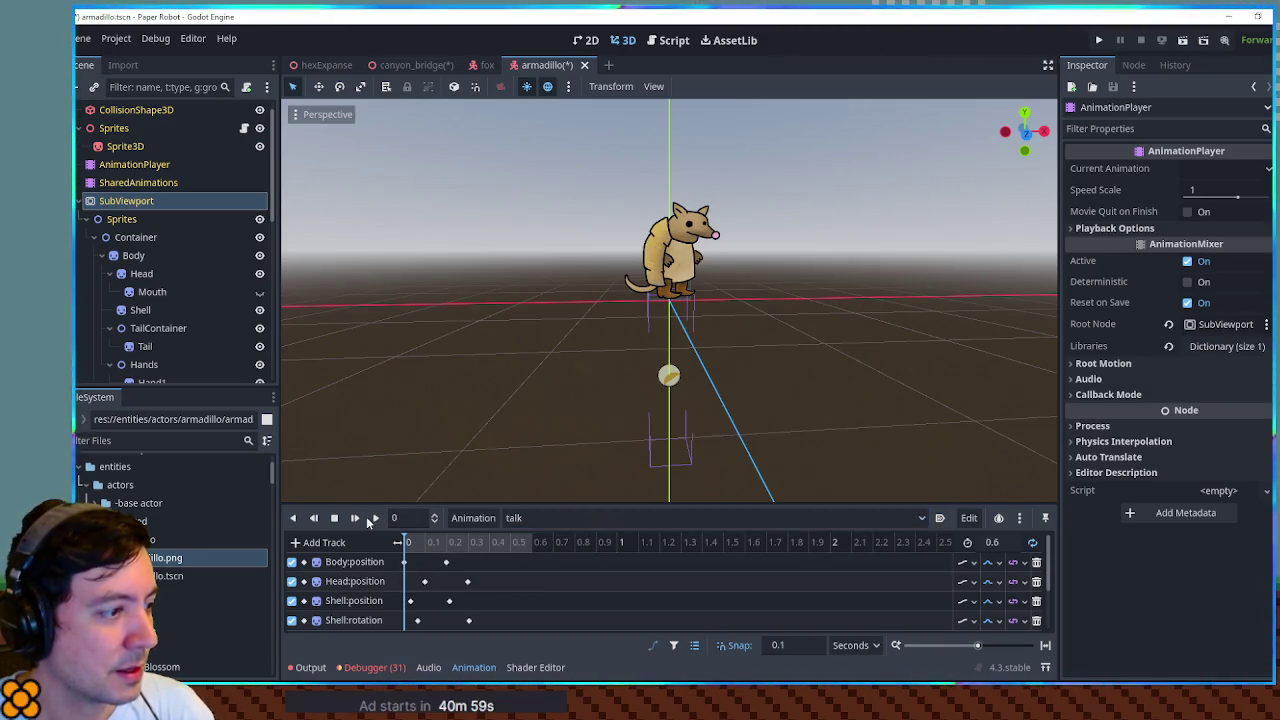
{"action": "left_click", "coordinate": [374, 519]}
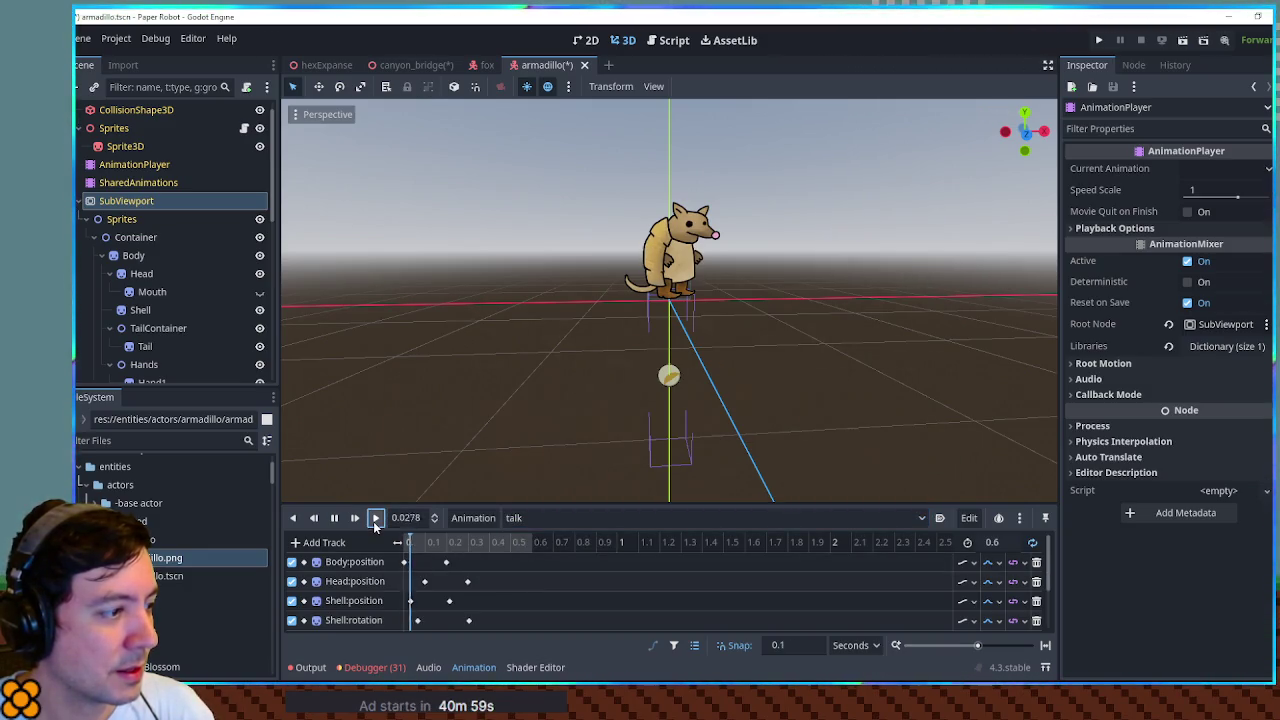
{"action": "left_click", "coordinate": [505, 518]}
{"action": "left_click", "coordinate": [537, 539]}
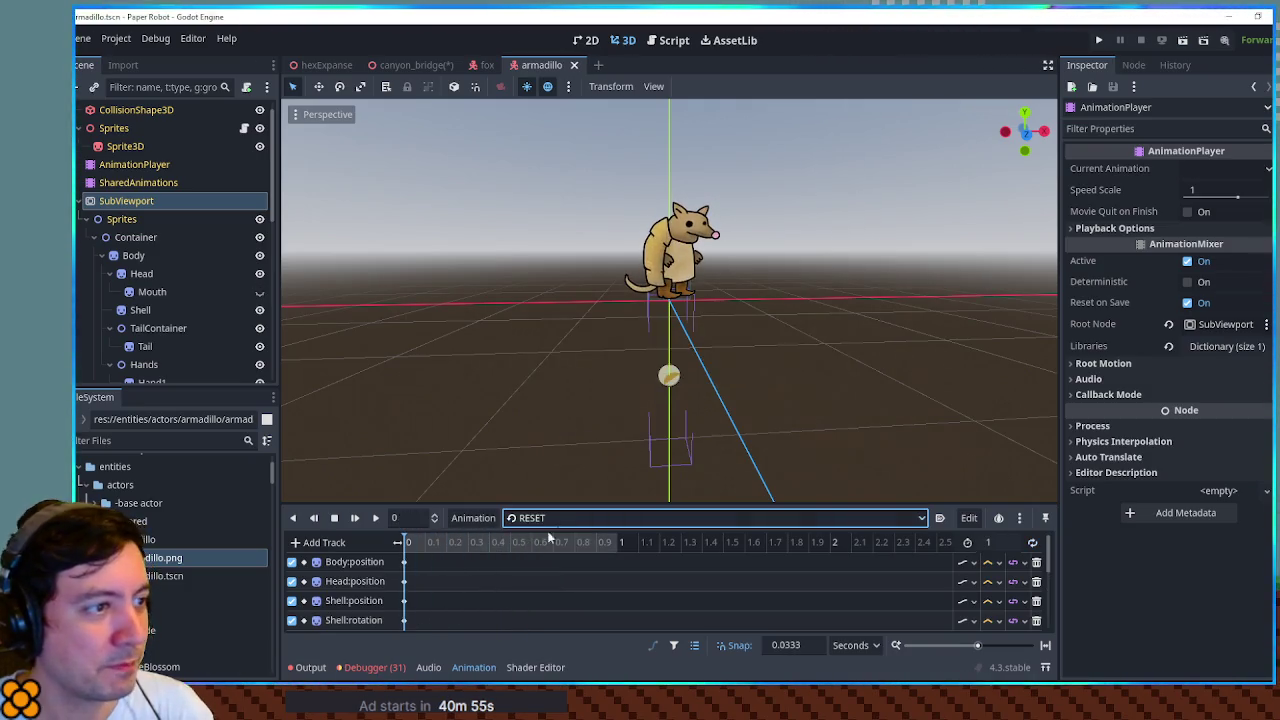
{"action": "left_click_drag", "start_coordinate": [762, 289], "coordinate": [774, 373]}
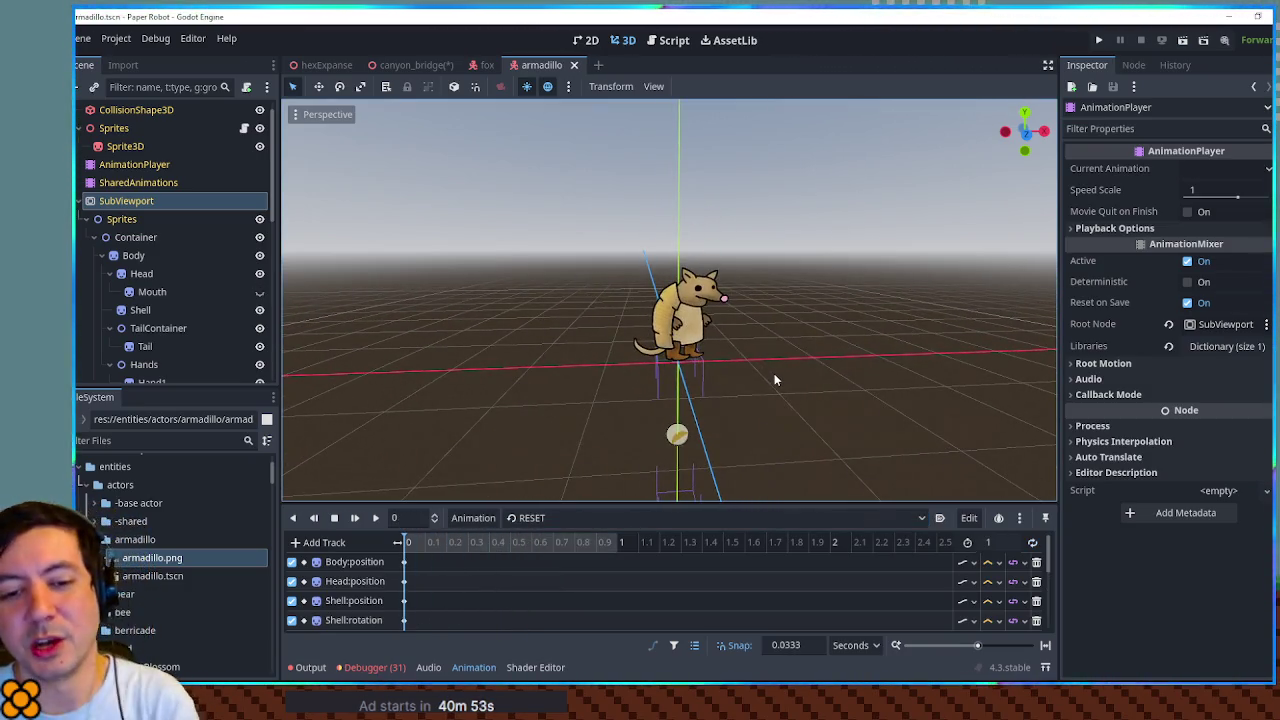
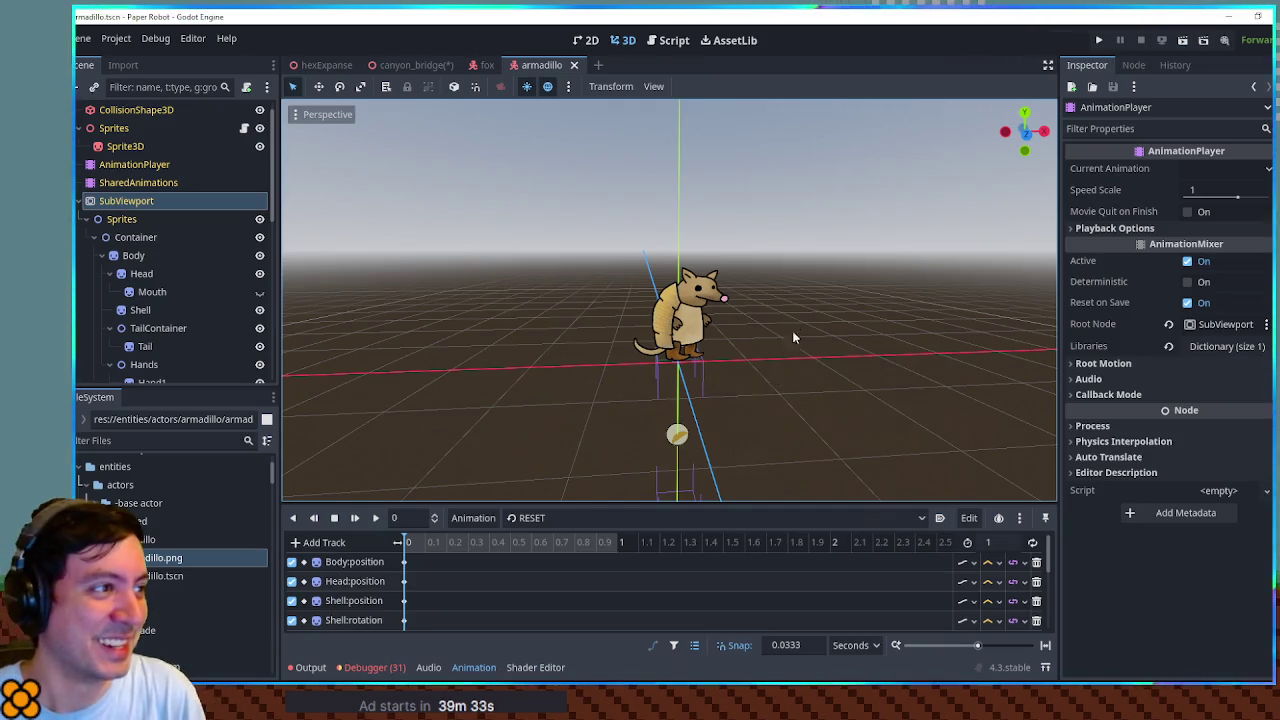
- Glance at the canyon_bridge scene, then return to the armadillo scene and orbit around it
{"action": "left_click", "coordinate": [425, 66]}
{"action": "mouse_move", "coordinate": [432, 110]}
{"action": "left_mouse_down"}
{"action": "mouse_move", "coordinate": [745, 320]}
{"action": "mouse_move", "coordinate": [700, 260]}
{"action": "left_mouse_up"}
{"action": "left_click", "coordinate": [545, 65]}
{"action": "mouse_move", "coordinate": [888, 234]}
{"action": "left_mouse_down"}
{"action": "mouse_move", "coordinate": [614, 246]}
{"action": "mouse_move", "coordinate": [660, 234]}
{"action": "left_mouse_up"}
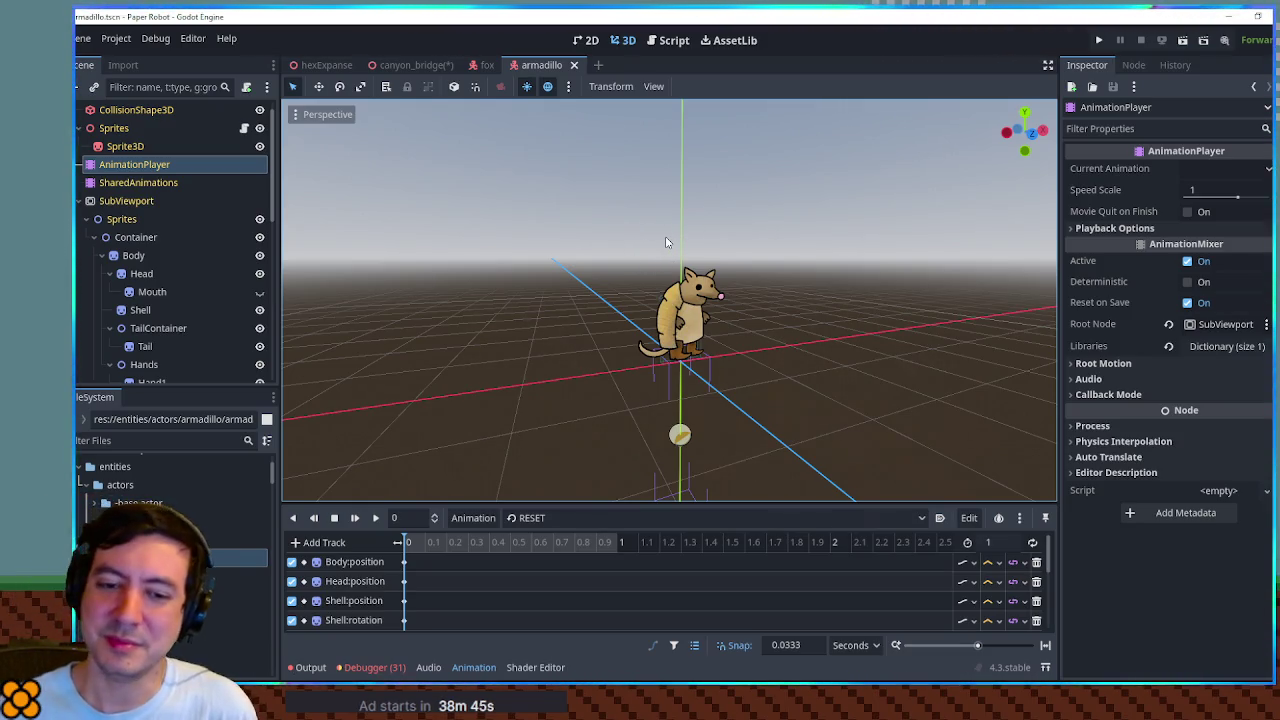
{"action": "mouse_move", "coordinate": [580, 200]}
{"action": "left_mouse_down"}
{"action": "mouse_move", "coordinate": [697, 201]}
{"action": "mouse_move", "coordinate": [326, 168]}
{"action": "mouse_move", "coordinate": [1030, 185]}
{"action": "mouse_move", "coordinate": [743, 217]}
{"action": "mouse_move", "coordinate": [725, 294]}
{"action": "left_mouse_up"}
{"action": "scroll", "coordinate": [725, 294], "scroll_direction": "up", "scroll_amount": 2}
{"action": "scroll", "coordinate": [725, 294], "scroll_direction": "up", "scroll_amount": 5}
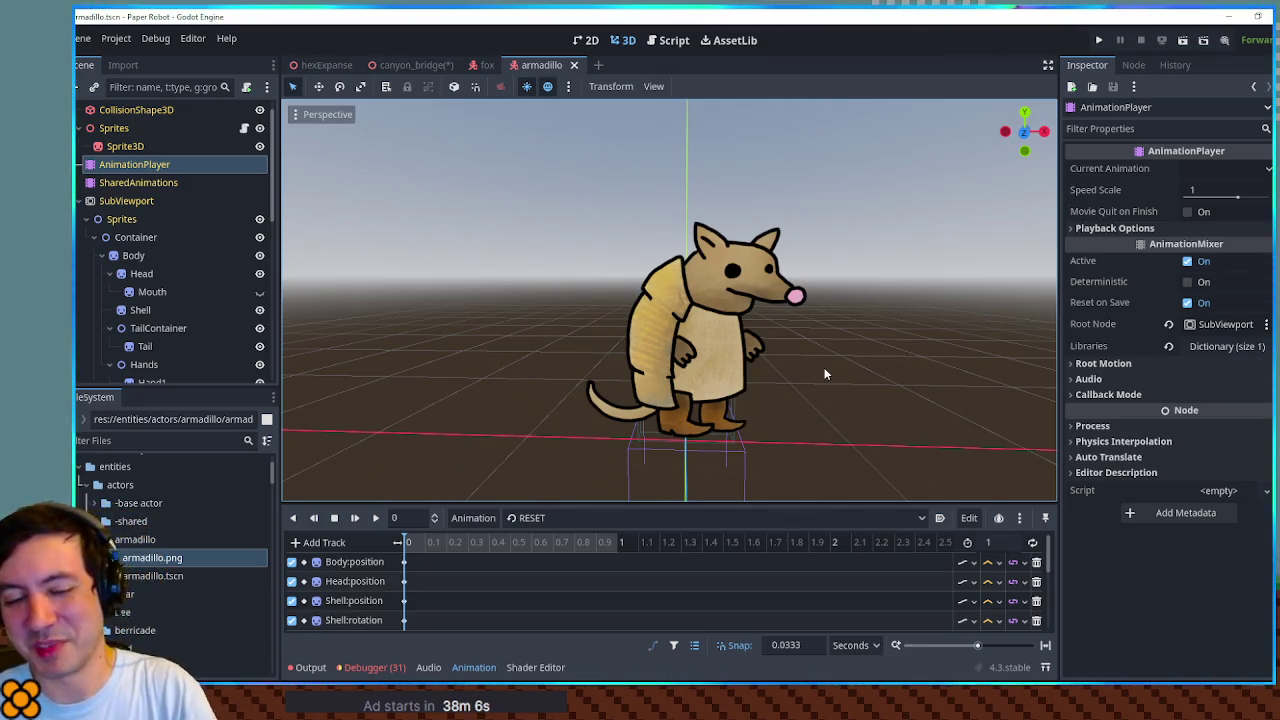
- Deselect the AnimationPlayer, inspect the armadillo head-on and from the other side, then open hexExpanse
{"action": "left_click", "coordinate": [510, 183]}
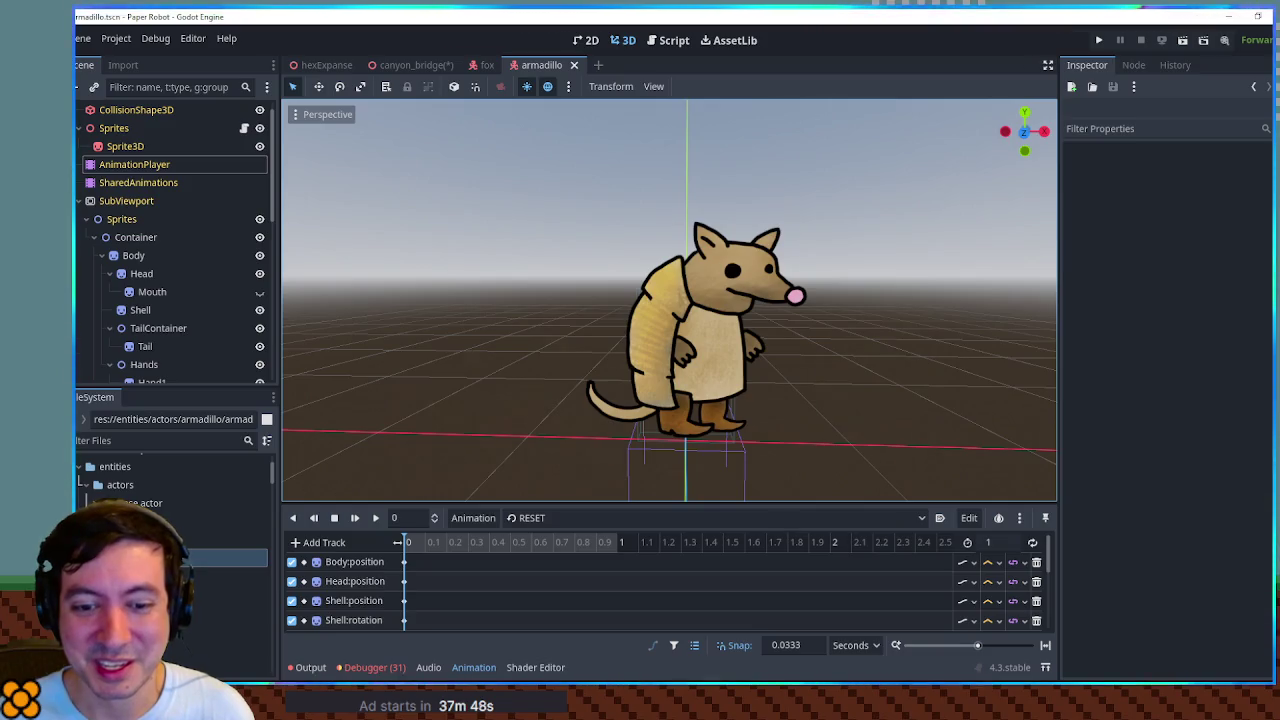
{"action": "mouse_move", "coordinate": [785, 226]}
{"action": "left_mouse_down"}
{"action": "mouse_move", "coordinate": [380, 240]}
{"action": "mouse_move", "coordinate": [783, 250]}
{"action": "left_mouse_up"}
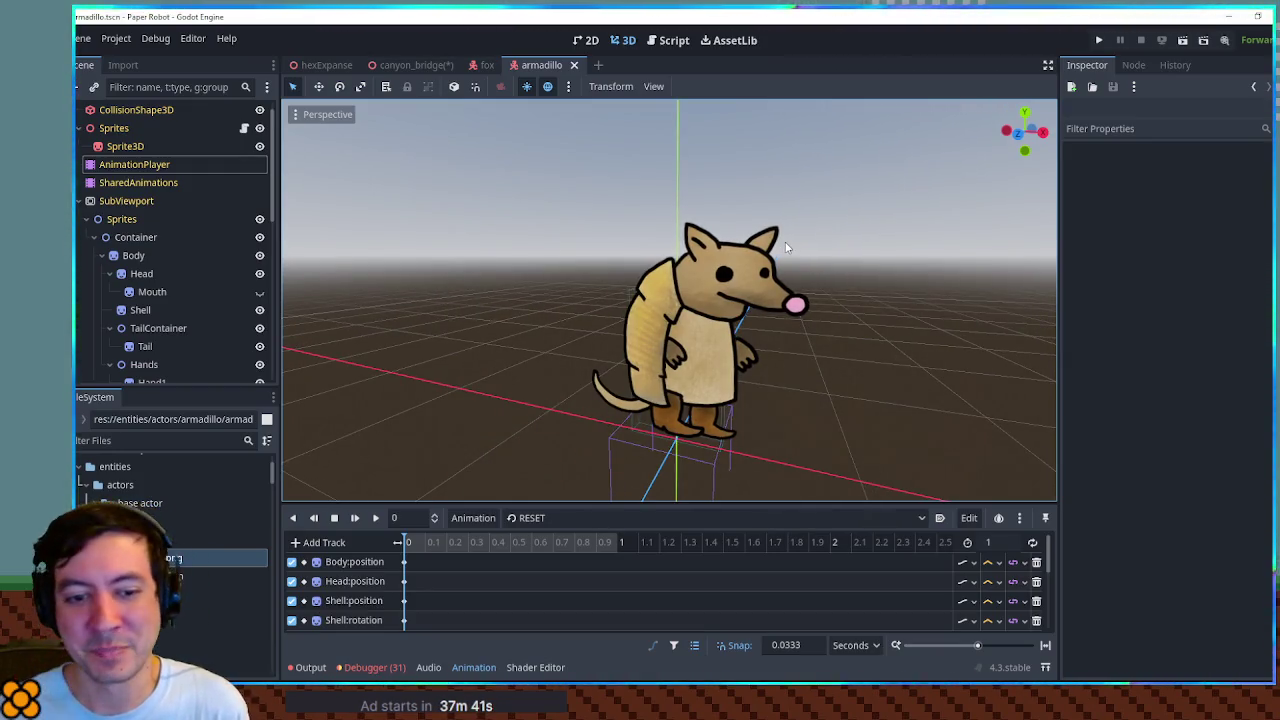
{"action": "key", "text": "KP_1"}
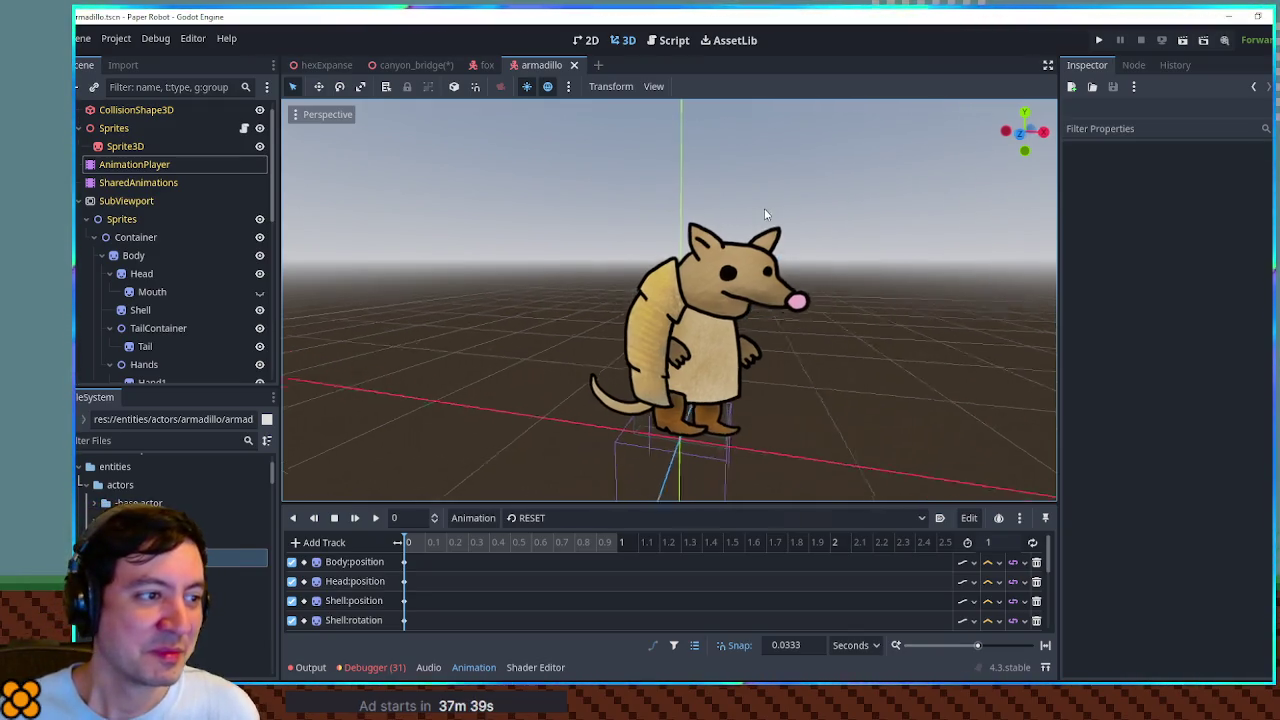
{"action": "mouse_move", "coordinate": [822, 263]}
{"action": "left_mouse_down"}
{"action": "mouse_move", "coordinate": [761, 232]}
{"action": "mouse_move", "coordinate": [862, 262]}
{"action": "mouse_move", "coordinate": [816, 266]}
{"action": "left_mouse_up"}
{"action": "scroll", "coordinate": [862, 262], "scroll_direction": "up", "scroll_amount": 2}
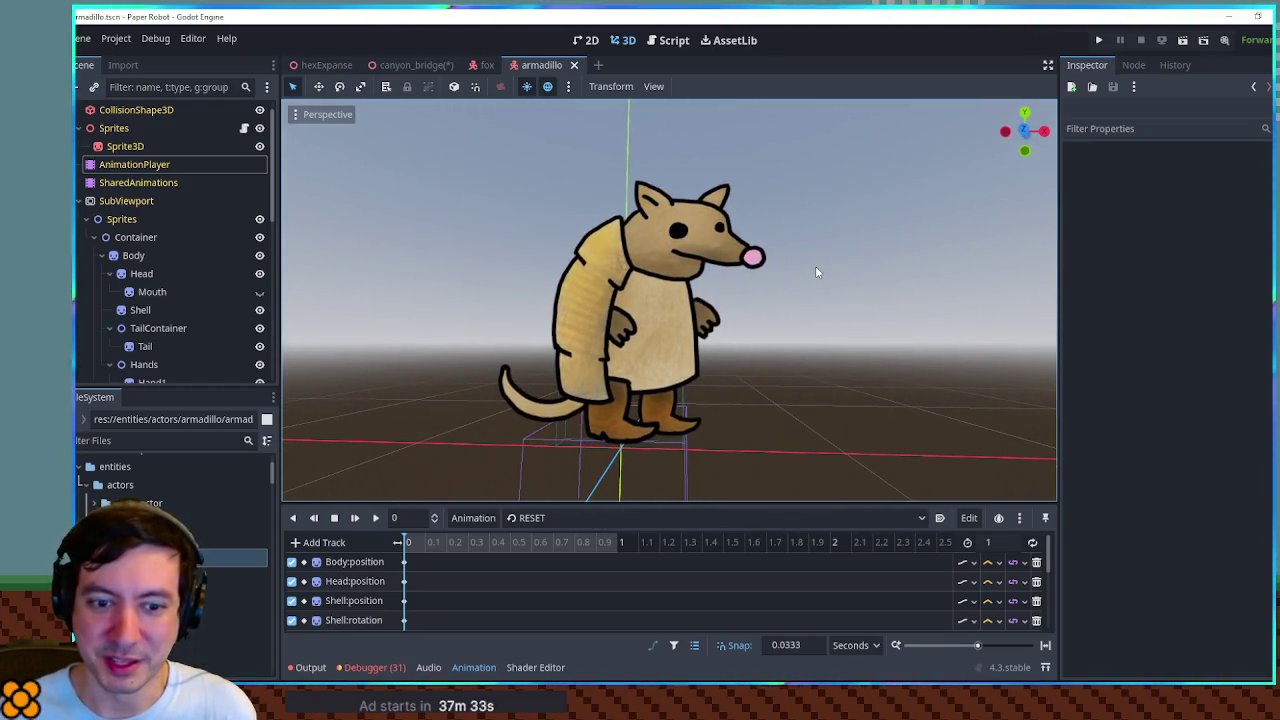
{"action": "scroll", "coordinate": [820, 272], "scroll_direction": "up", "scroll_amount": 2}
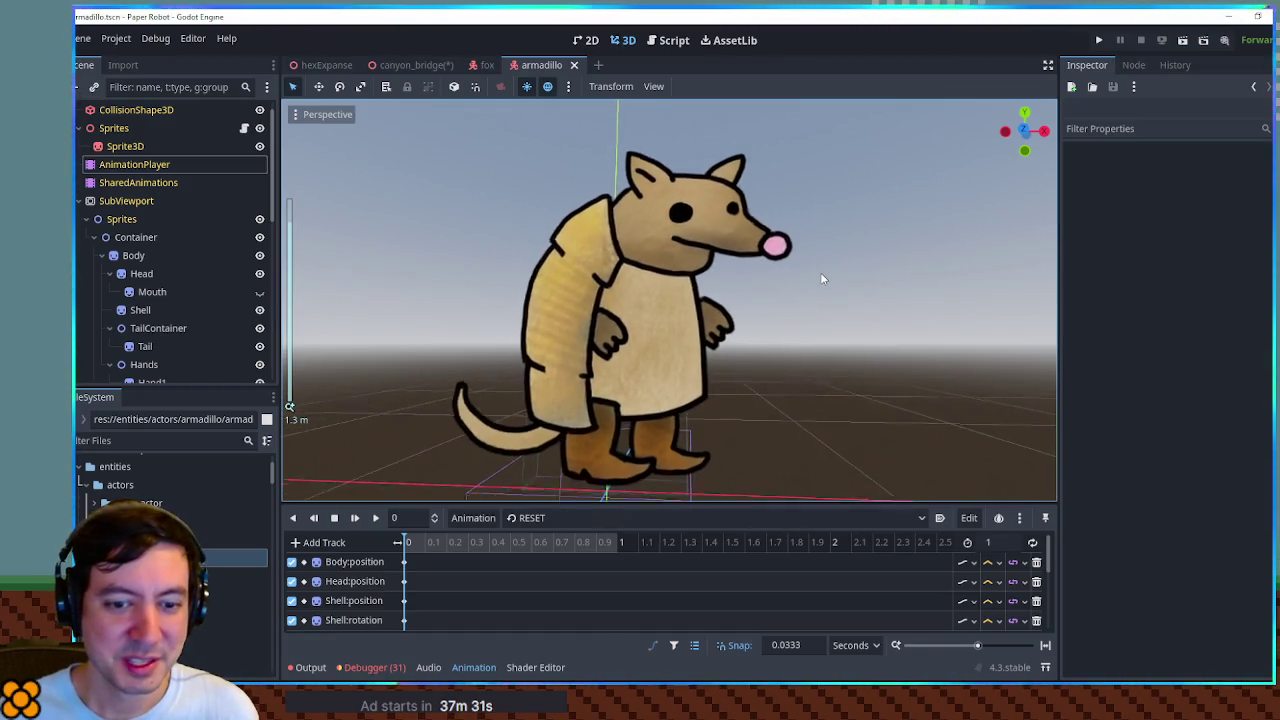
{"action": "mouse_move", "coordinate": [677, 307]}
{"action": "left_mouse_down"}
{"action": "mouse_move", "coordinate": [348, 329]}
{"action": "mouse_move", "coordinate": [937, 332]}
{"action": "mouse_move", "coordinate": [682, 318]}
{"action": "left_mouse_up"}
{"action": "scroll", "coordinate": [684, 318], "scroll_direction": "down", "scroll_amount": 1}
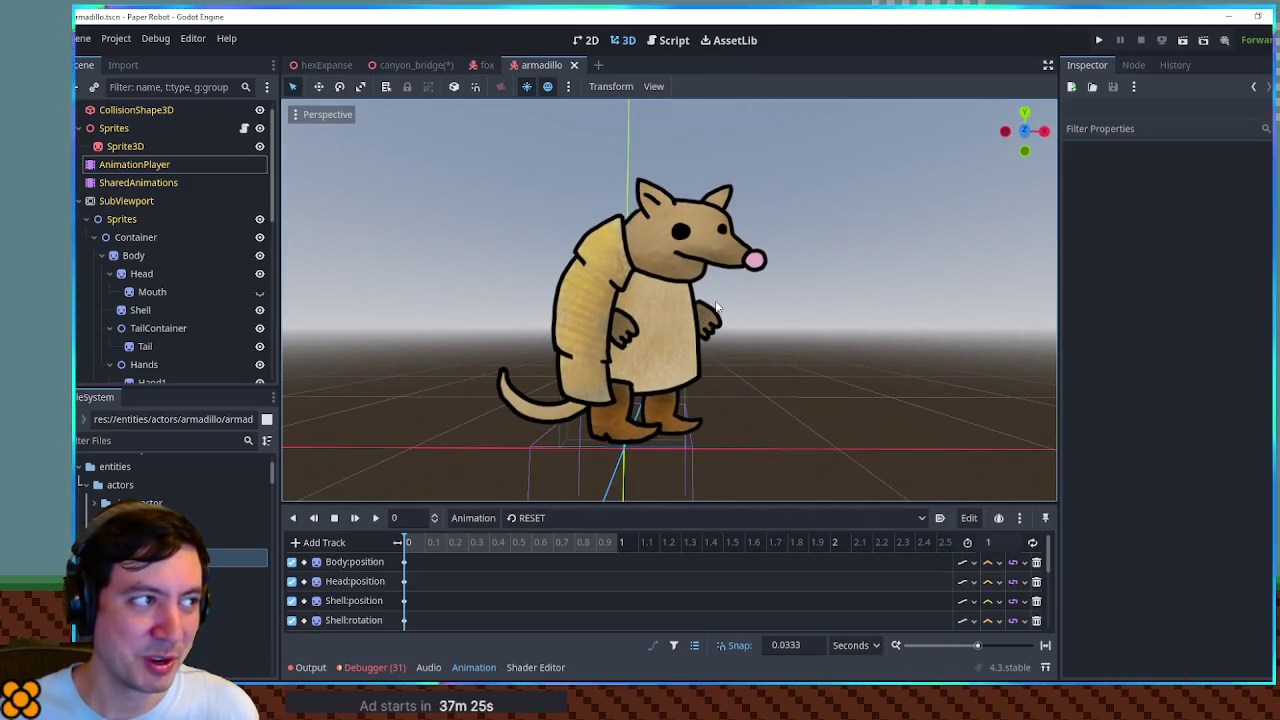
{"action": "left_click", "coordinate": [320, 65]}
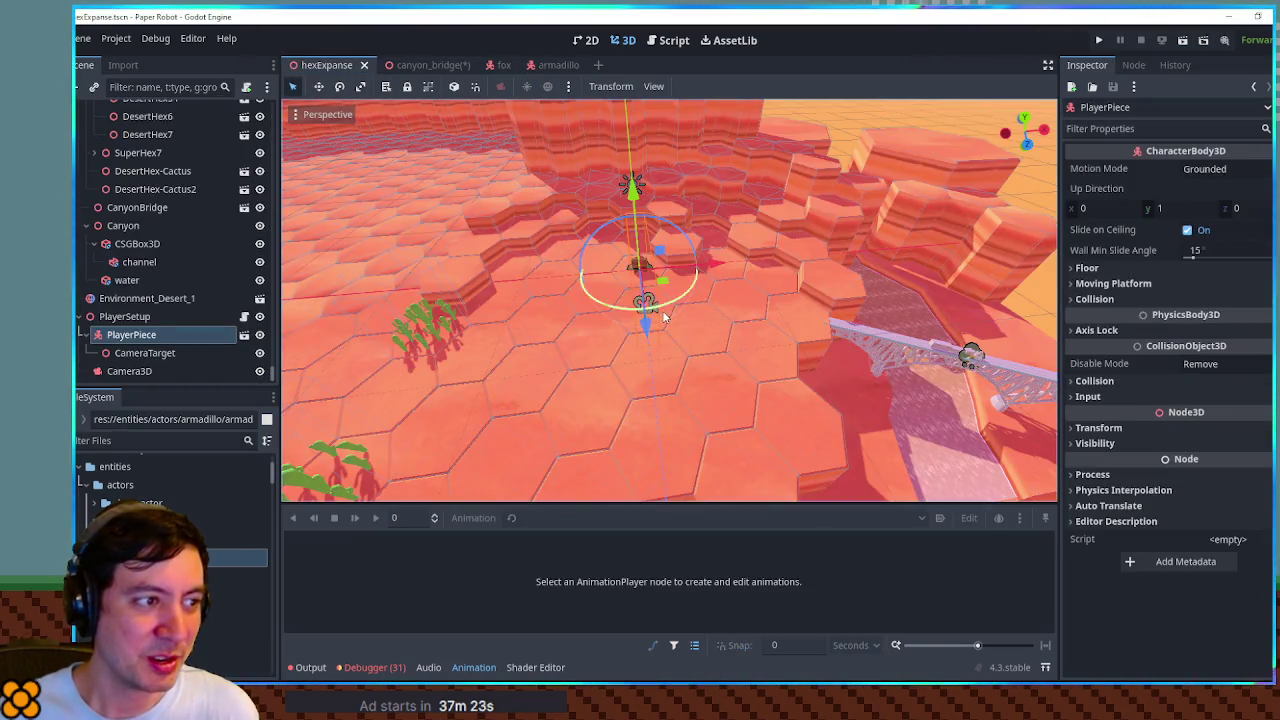
- Frame the PlayerPiece, look down on the hex canyon, and start a FileSystem name filter
{"action": "key", "text": "f"}
{"action": "scroll", "coordinate": [672, 264], "scroll_direction": "up", "scroll_amount": 3}
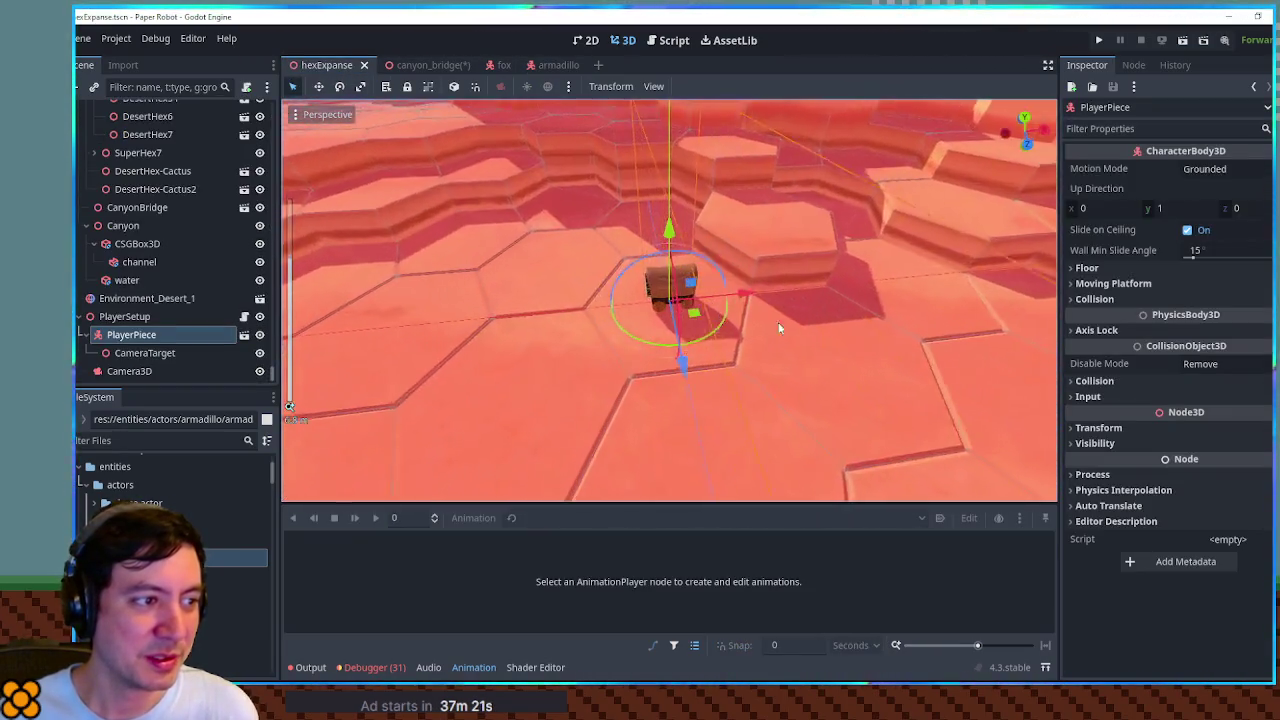
{"action": "scroll", "coordinate": [672, 264], "scroll_direction": "down", "scroll_amount": 5}
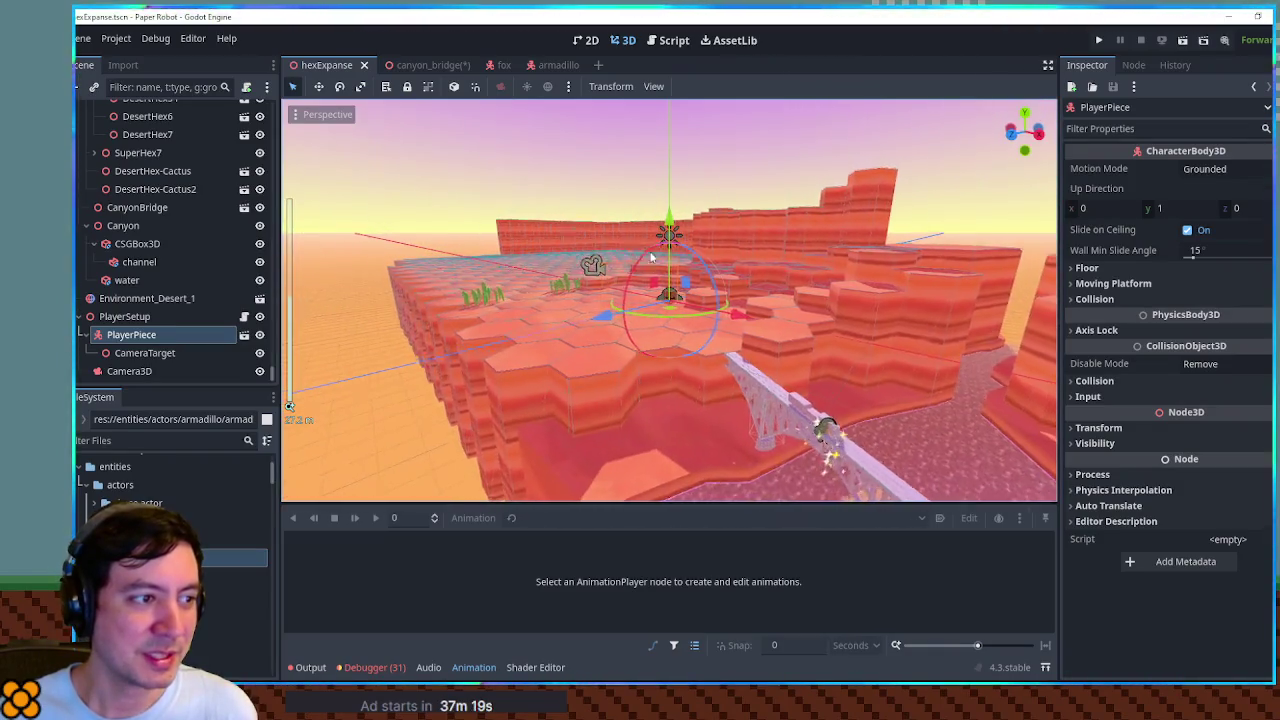
{"action": "scroll", "coordinate": [724, 276], "scroll_direction": "up", "scroll_amount": 2}
{"action": "mouse_move", "coordinate": [724, 276]}
{"action": "left_mouse_down"}
{"action": "mouse_move", "coordinate": [640, 345]}
{"action": "mouse_move", "coordinate": [617, 269]}
{"action": "mouse_move", "coordinate": [785, 305]}
{"action": "mouse_move", "coordinate": [601, 269]}
{"action": "left_mouse_up"}
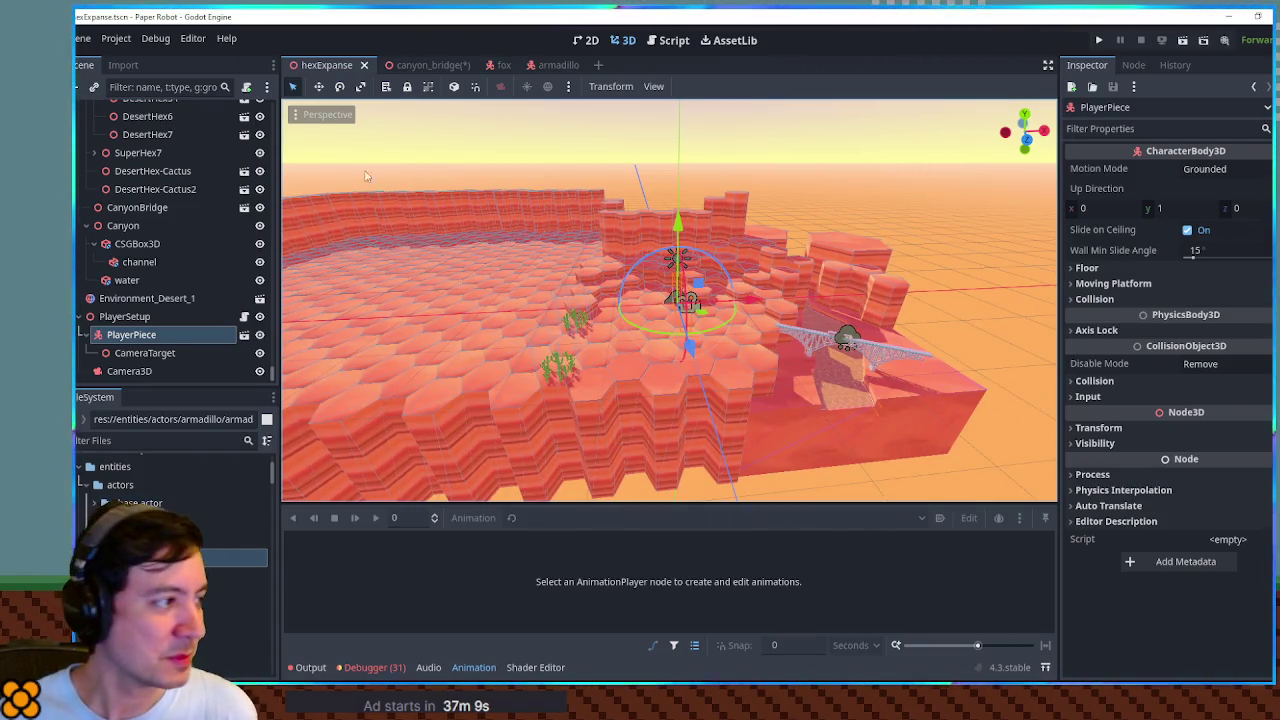
{"action": "left_click", "coordinate": [134, 443]}
- Filter for 'shack', open desert_intro_shack.tscn, and test-run it with F6 before stopping with F8
{"action": "type", "text": "ack"}
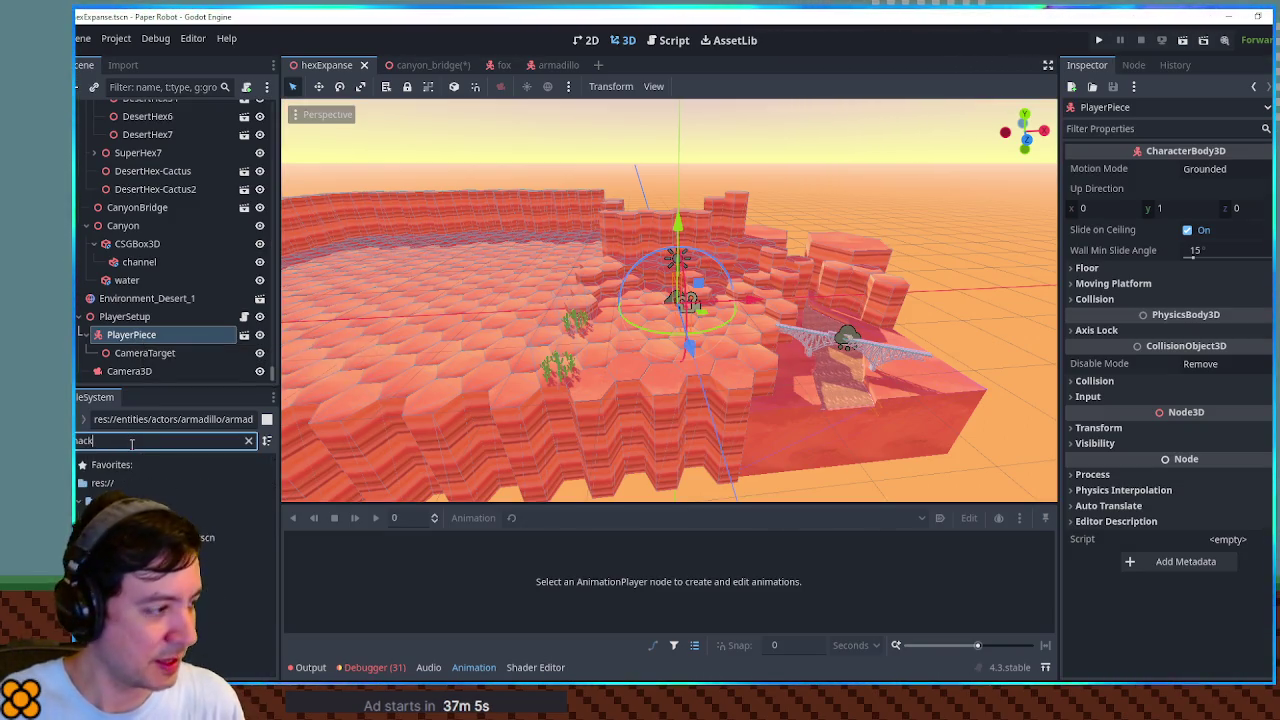
{"action": "double_click", "coordinate": [170, 538]}
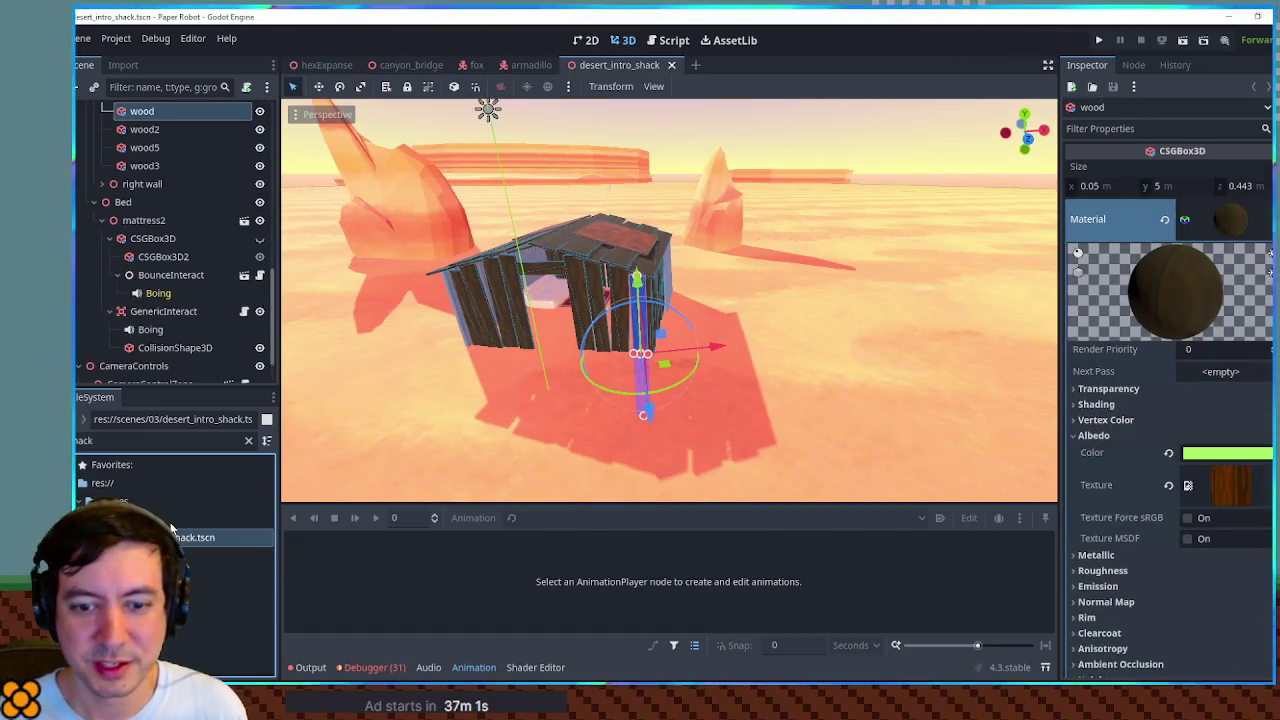
{"action": "key", "text": "F6"}
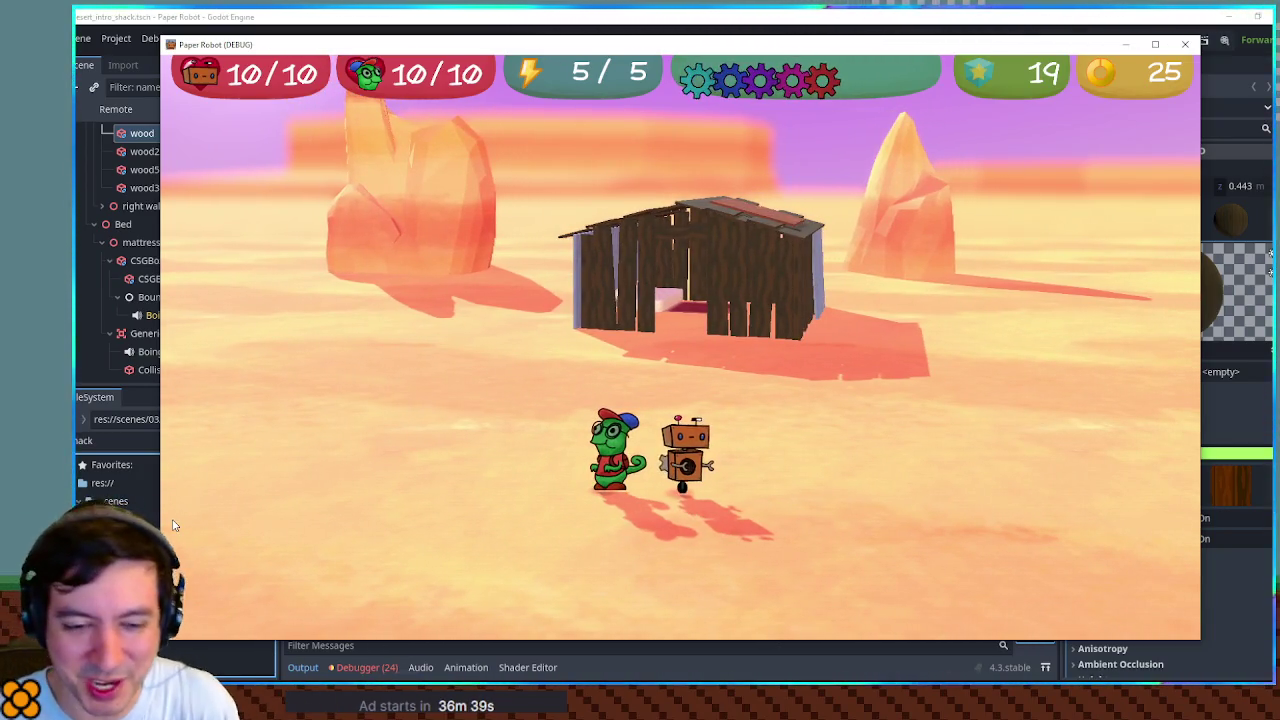
{"action": "key", "text": "F8"}
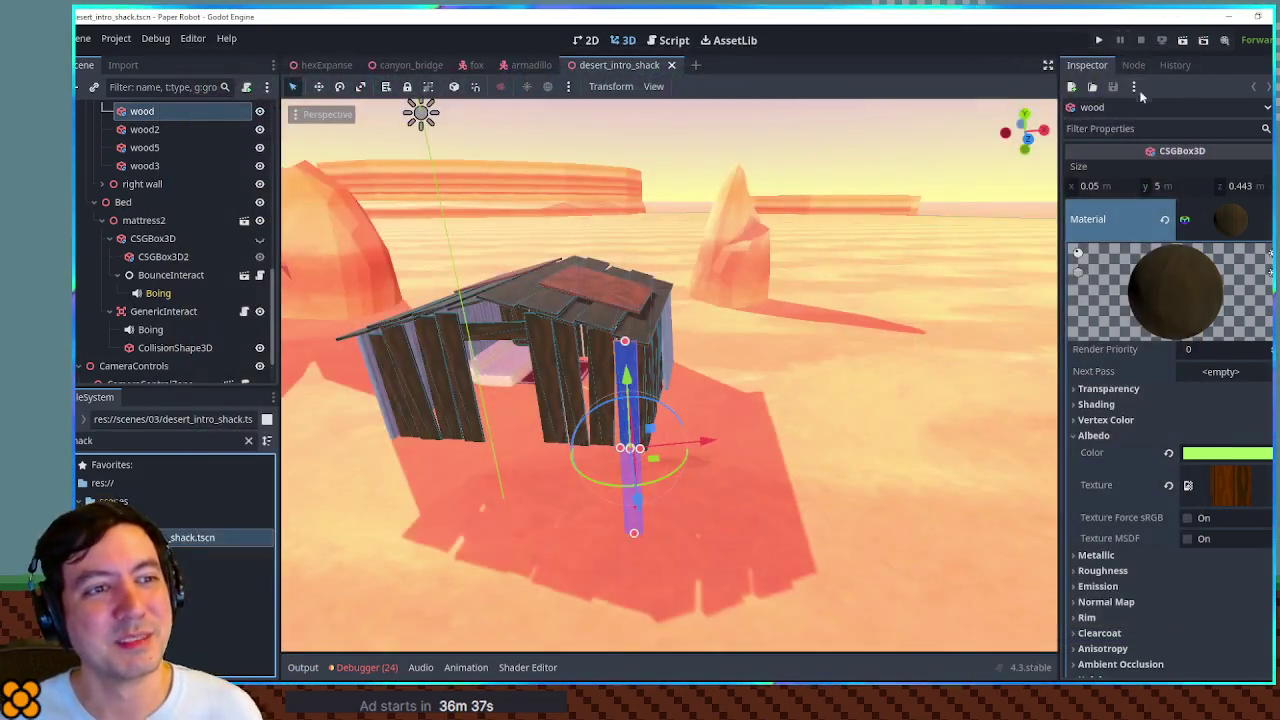
- Close the desert_intro_shack scene and show the armadillo in front orthogonal view
{"action": "middle_click", "coordinate": [614, 65]}
{"action": "scroll", "coordinate": [640, 200], "scroll_direction": "down", "scroll_amount": 5}
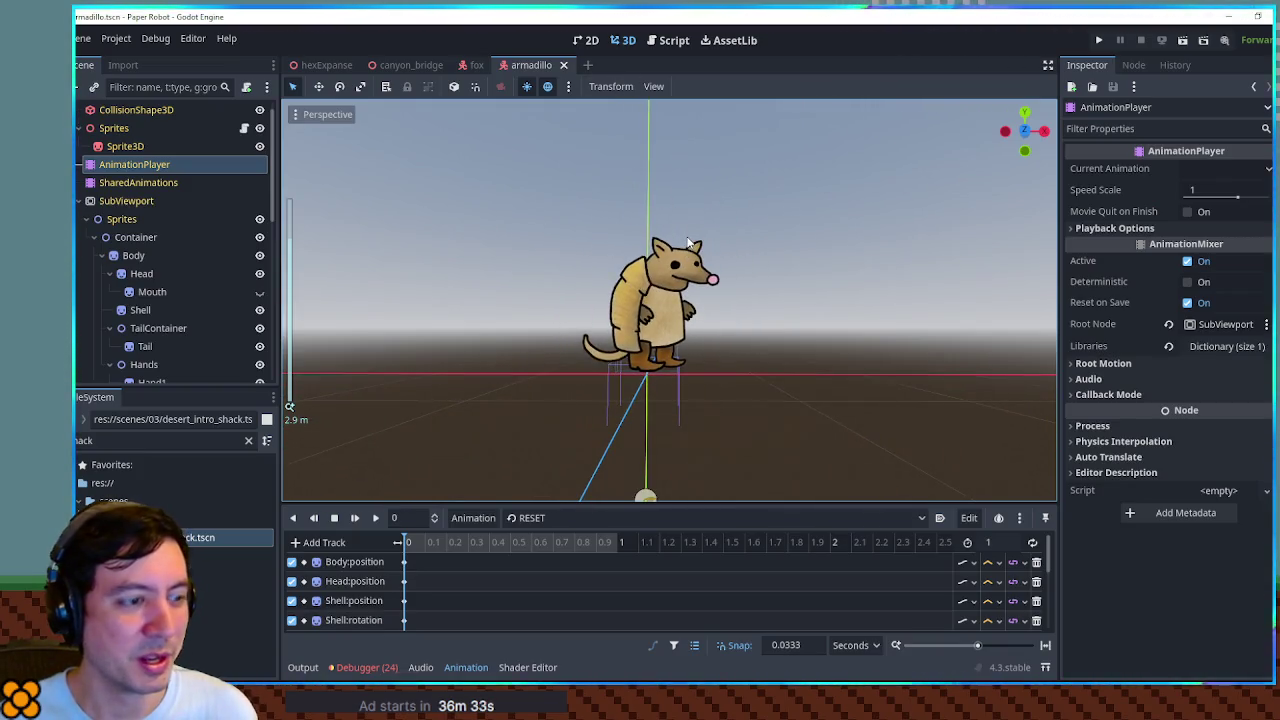
{"action": "scroll", "coordinate": [687, 241], "scroll_direction": "up", "scroll_amount": 4}
{"action": "scroll", "coordinate": [687, 241], "scroll_direction": "up", "scroll_amount": 2}
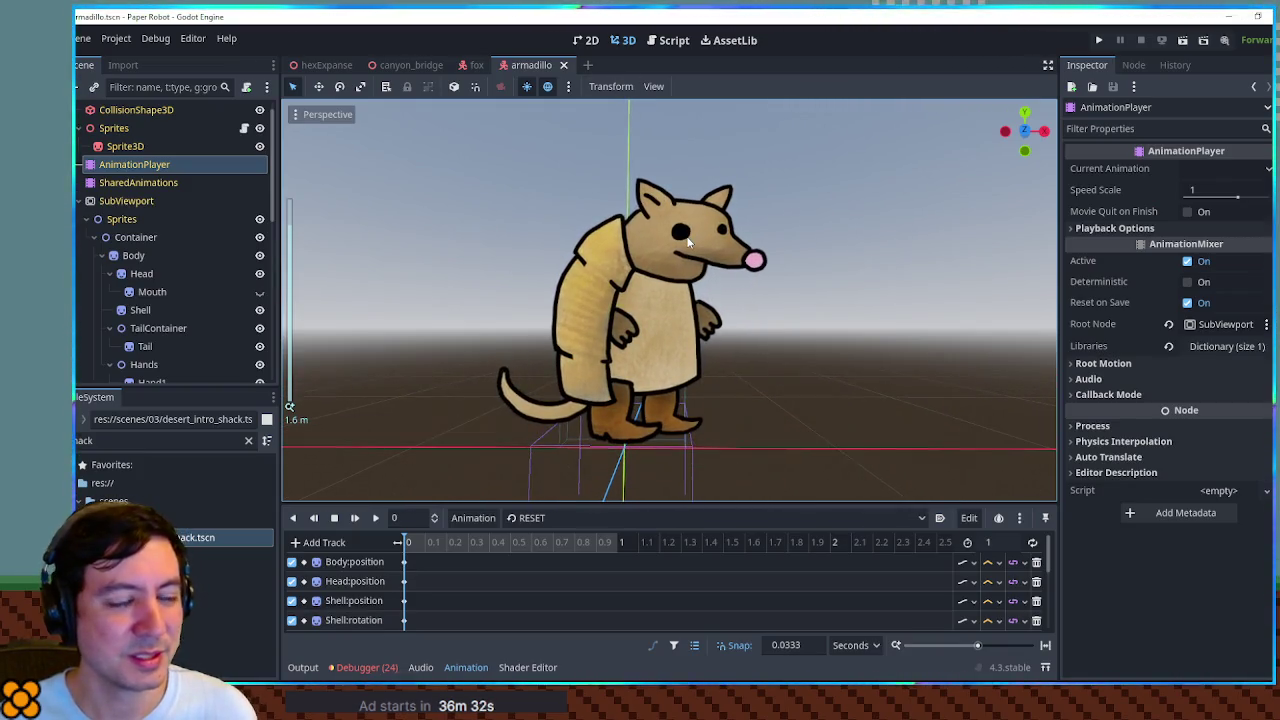
{"action": "left_click", "coordinate": [808, 178]}
{"action": "key", "text": "KP_7"}
{"action": "key", "text": "KP_1"}
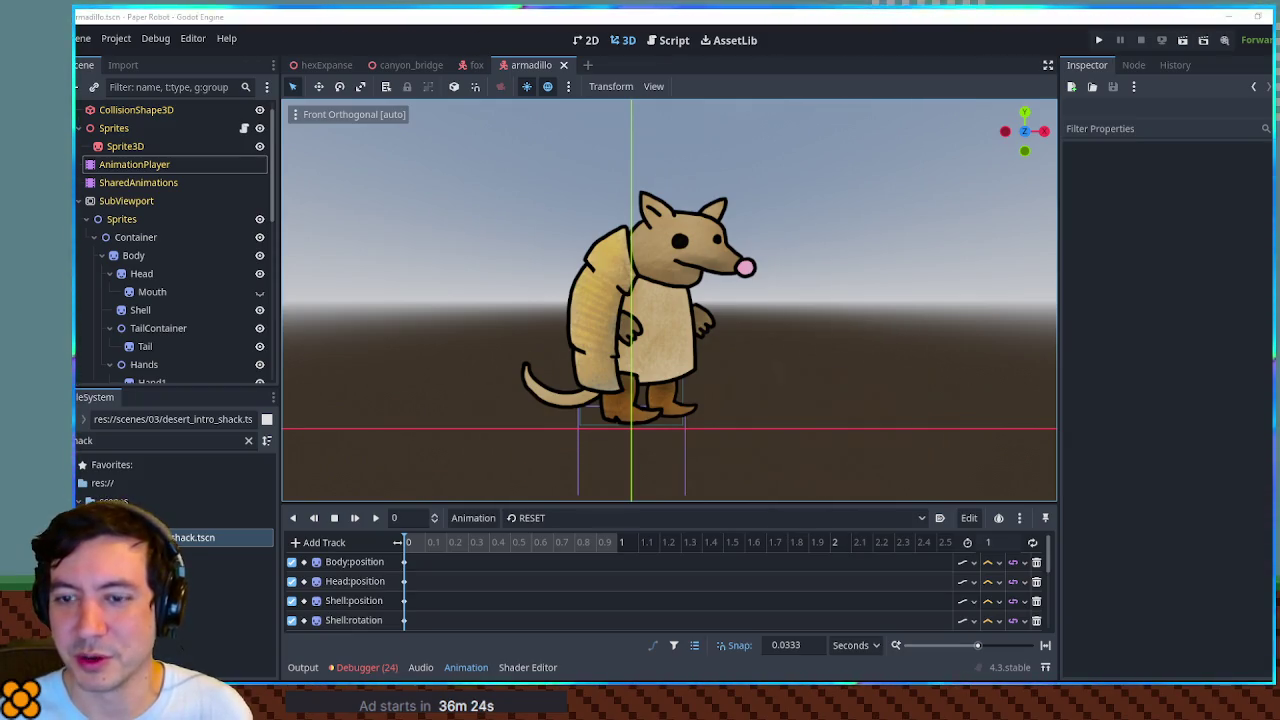
- Screenshot the armadillo's front view and paste it into the Krita sprite sheet as a layer
{"action": "key", "text": "super+shift+s"}
{"action": "mouse_move", "coordinate": [513, 173]}
{"action": "left_mouse_down"}
{"action": "mouse_move", "coordinate": [787, 417]}
{"action": "mouse_move", "coordinate": [773, 441]}
{"action": "left_mouse_up"}
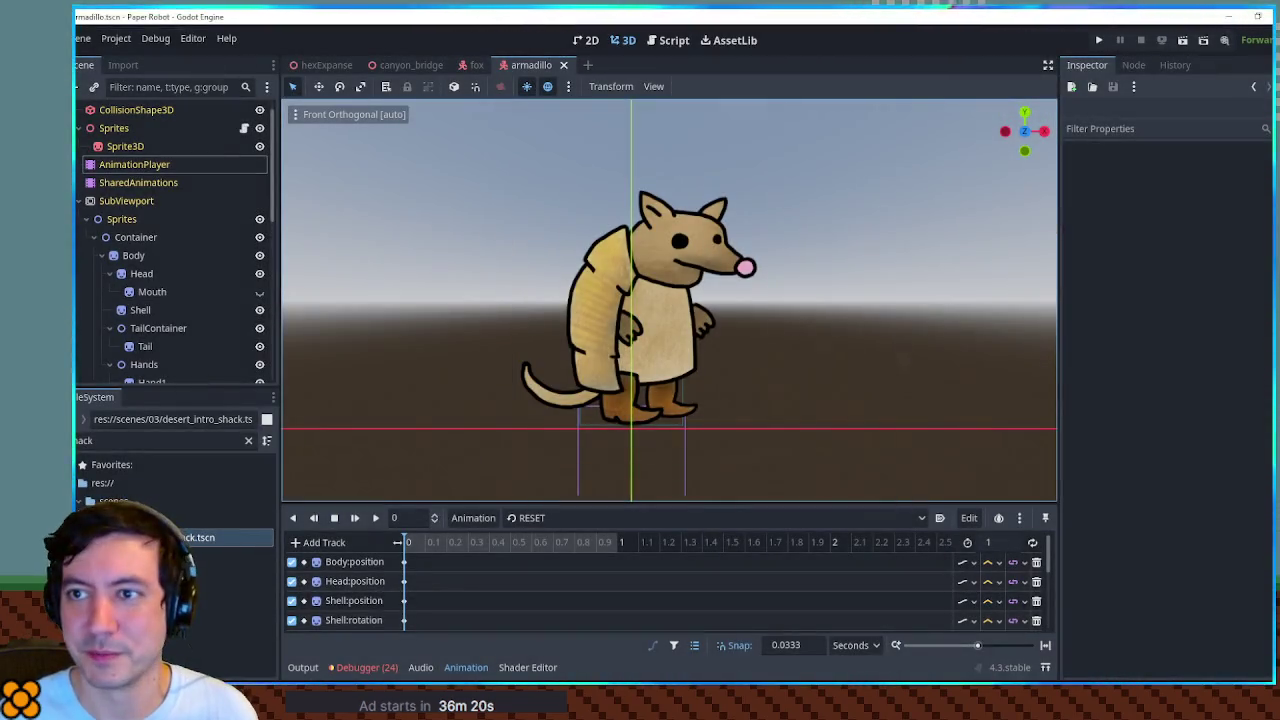
{"action": "key", "text": "alt+Tab"}
{"action": "key", "text": "ctrl+v"}
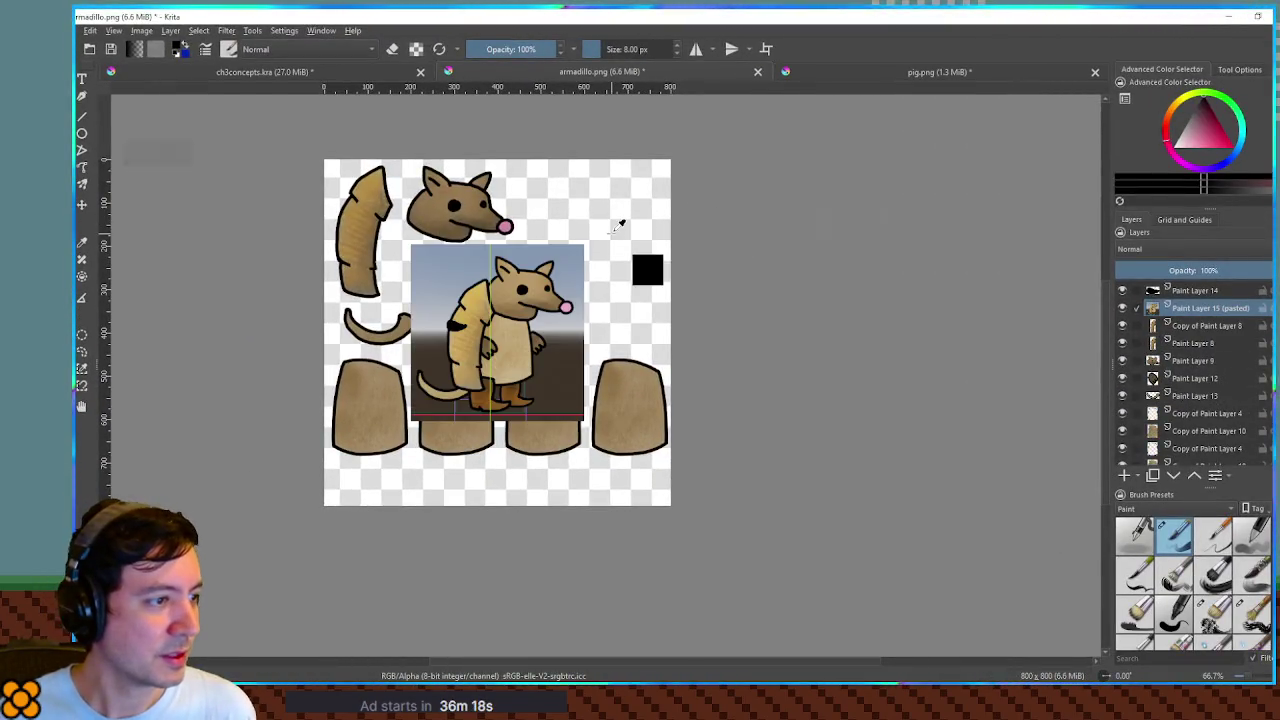
- Set the pasted screenshot layer to 33% opacity and move it down-left on the sheet
{"action": "scroll", "coordinate": [515, 354], "scroll_direction": "up", "scroll_amount": 3}
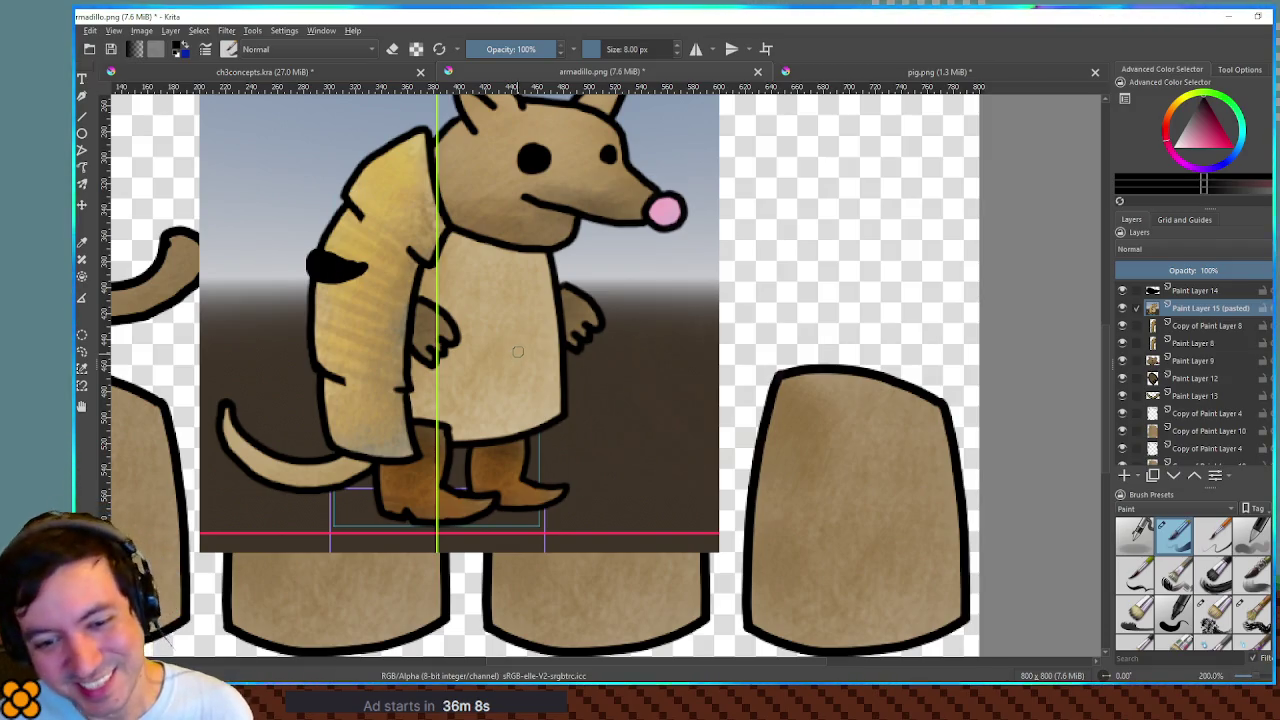
{"action": "left_click", "coordinate": [1165, 270]}
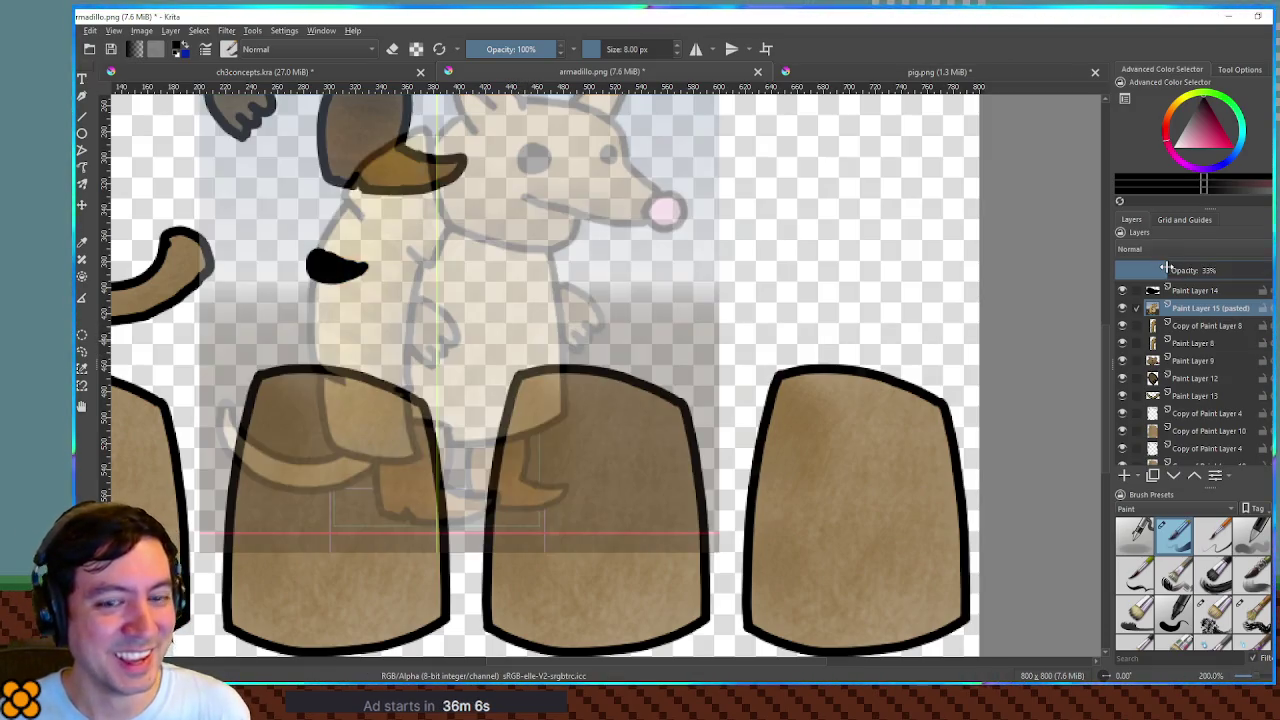
{"action": "scroll", "coordinate": [555, 342], "scroll_direction": "down", "scroll_amount": 2}
{"action": "key", "text": "t"}
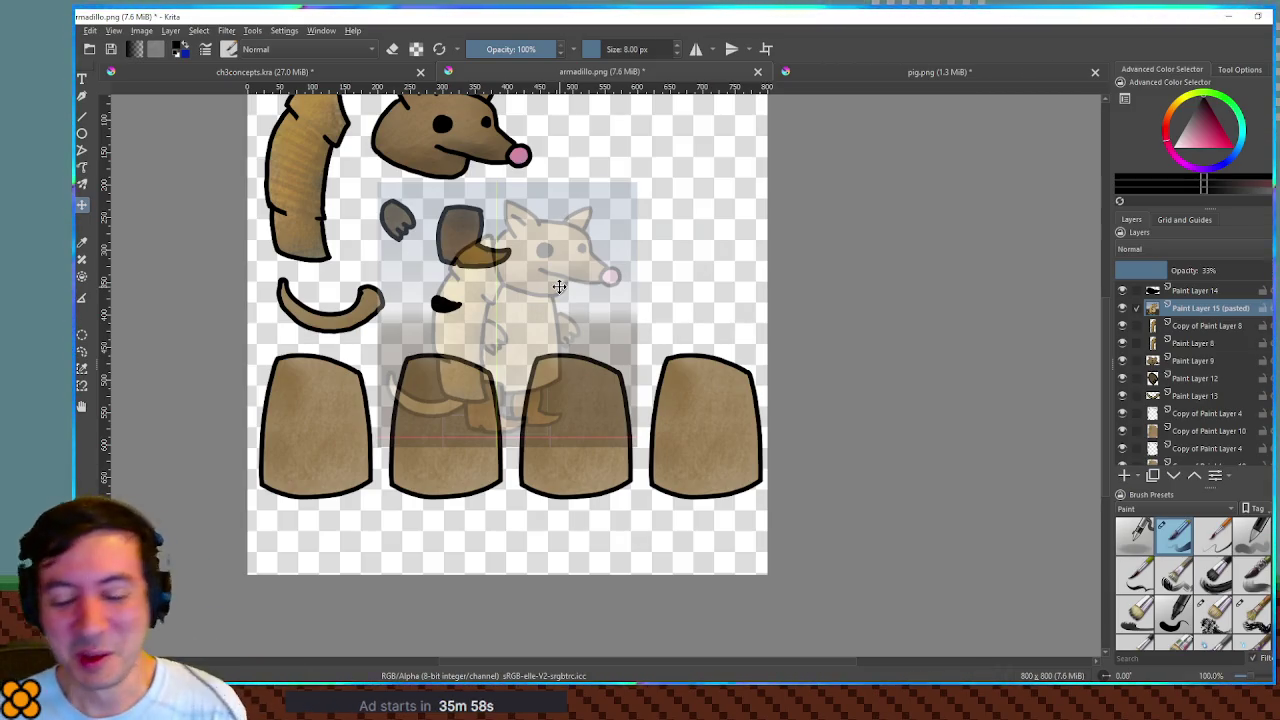
{"action": "mouse_move", "coordinate": [551, 279]}
{"action": "left_mouse_down"}
{"action": "mouse_move", "coordinate": [486, 337]}
{"action": "mouse_move", "coordinate": [491, 380]}
{"action": "left_mouse_up"}
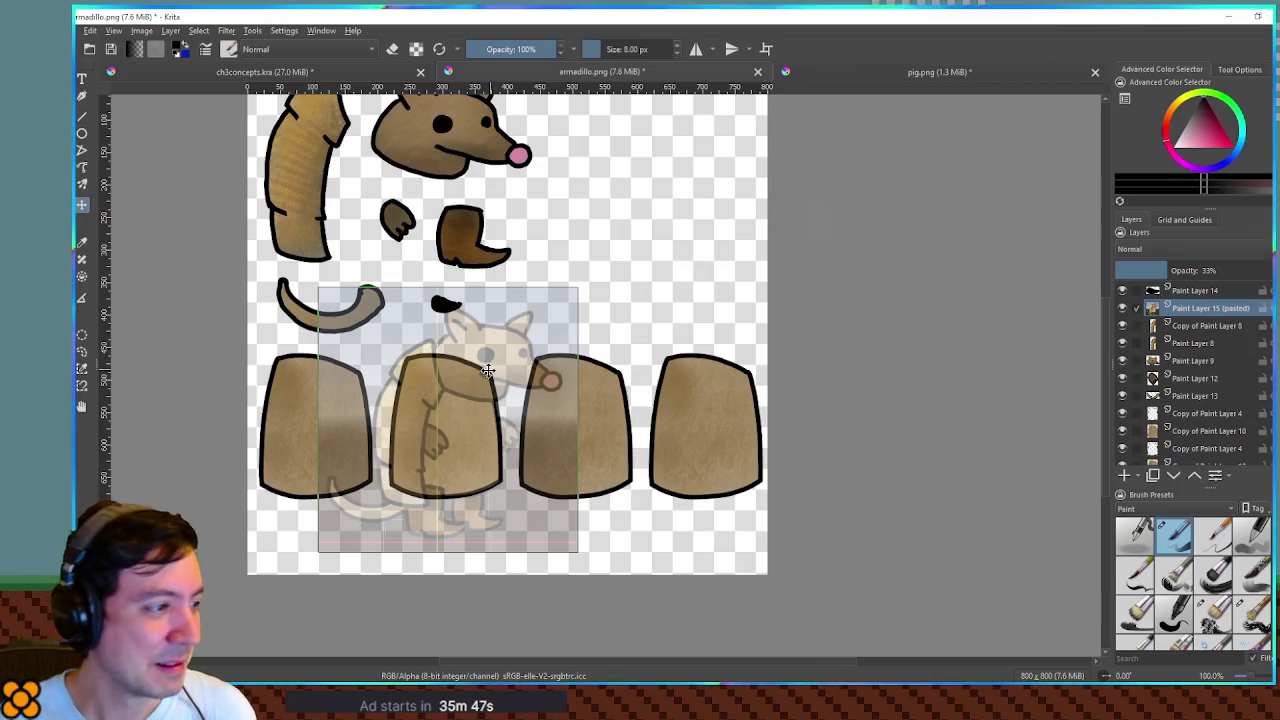
- Reset canvas rotation and zoom, then scale up the screenshot and nudge it over the shell row
{"action": "scroll", "coordinate": [477, 365], "scroll_direction": "up", "scroll_amount": 1}
{"action": "left_click_drag", "start_coordinate": [477, 365], "coordinate": [1104, 676]}
{"action": "key", "text": "5"}
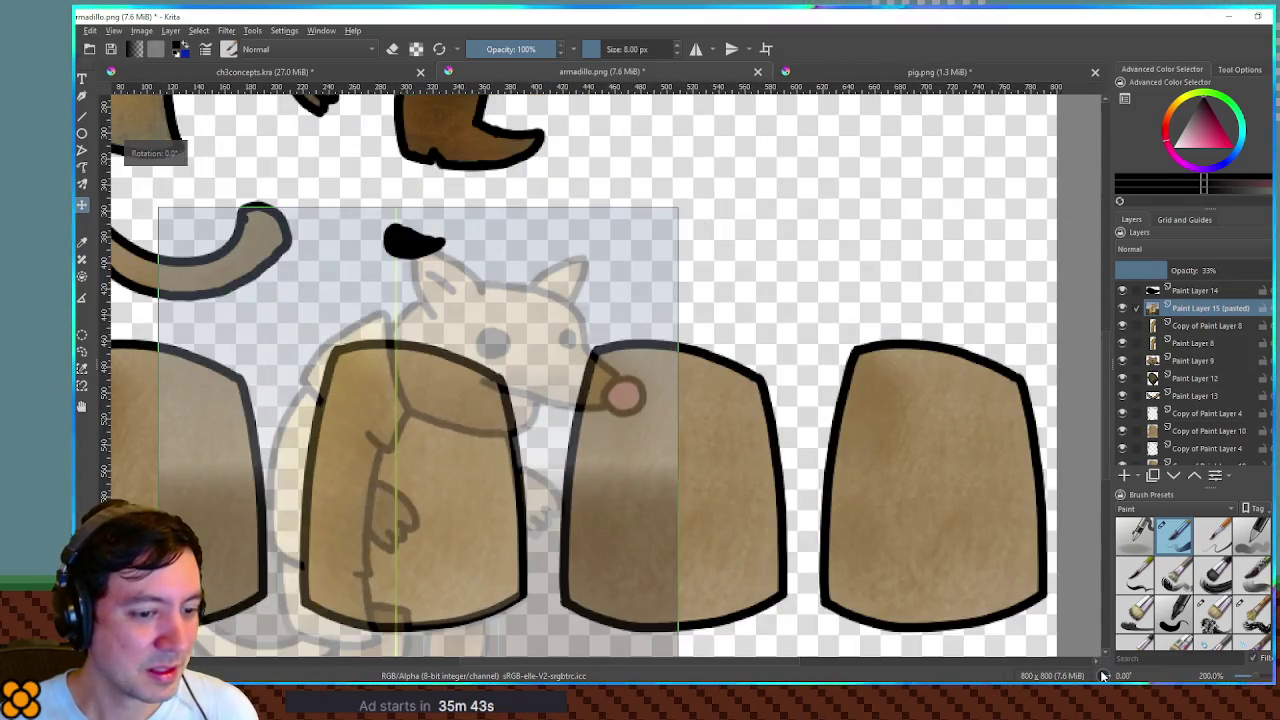
{"action": "key", "text": "1"}
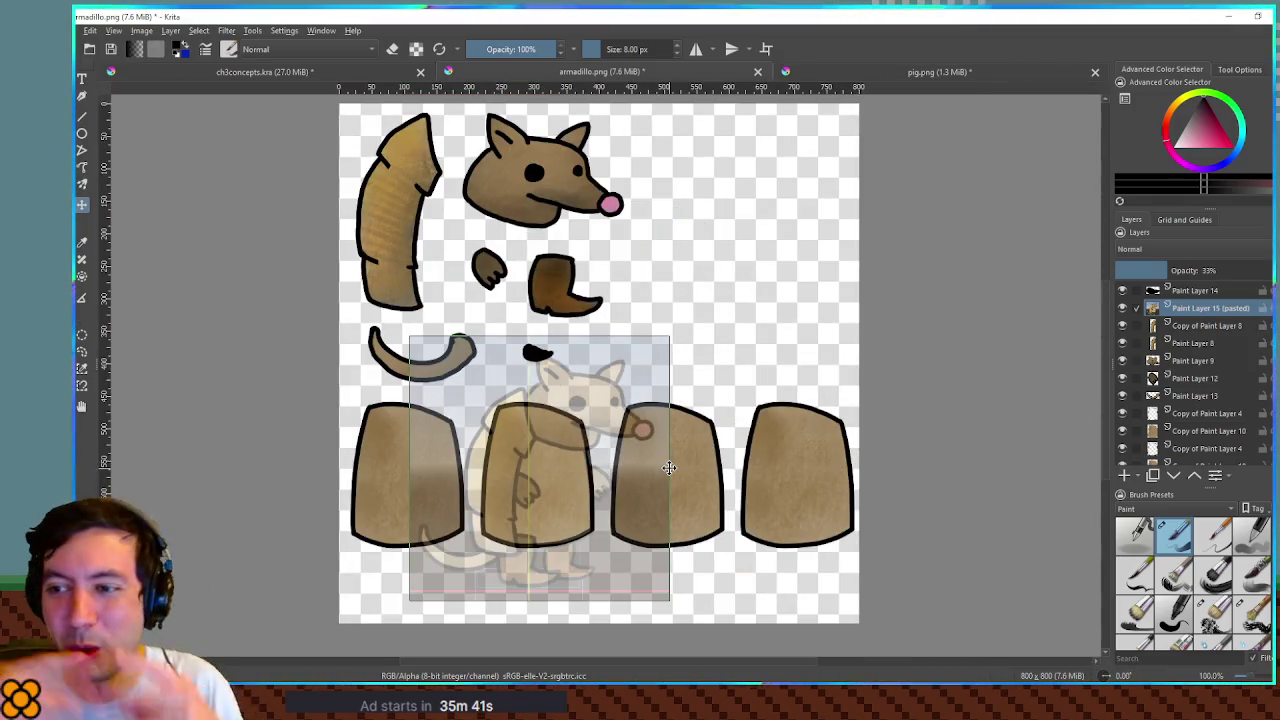
{"action": "key", "text": "ctrl+t"}
{"action": "left_click_drag", "start_coordinate": [670, 336], "coordinate": [685, 316]}
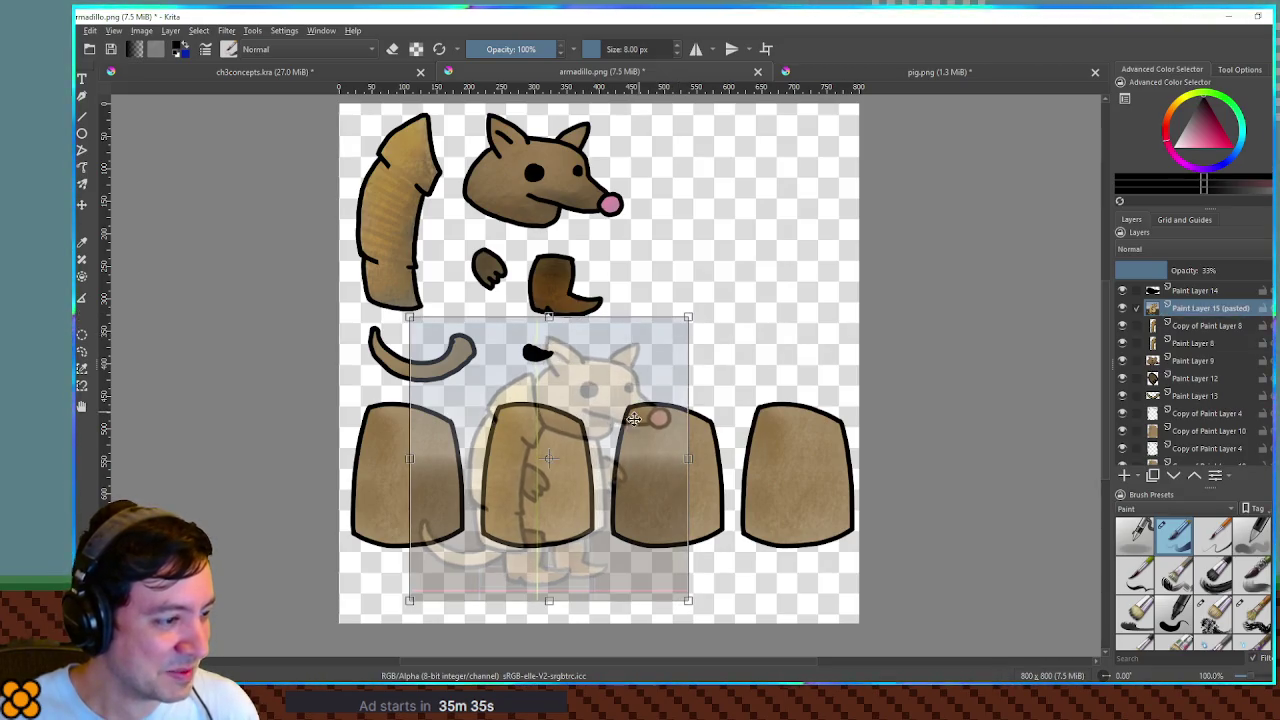
{"action": "left_click_drag", "start_coordinate": [615, 425], "coordinate": [611, 429]}
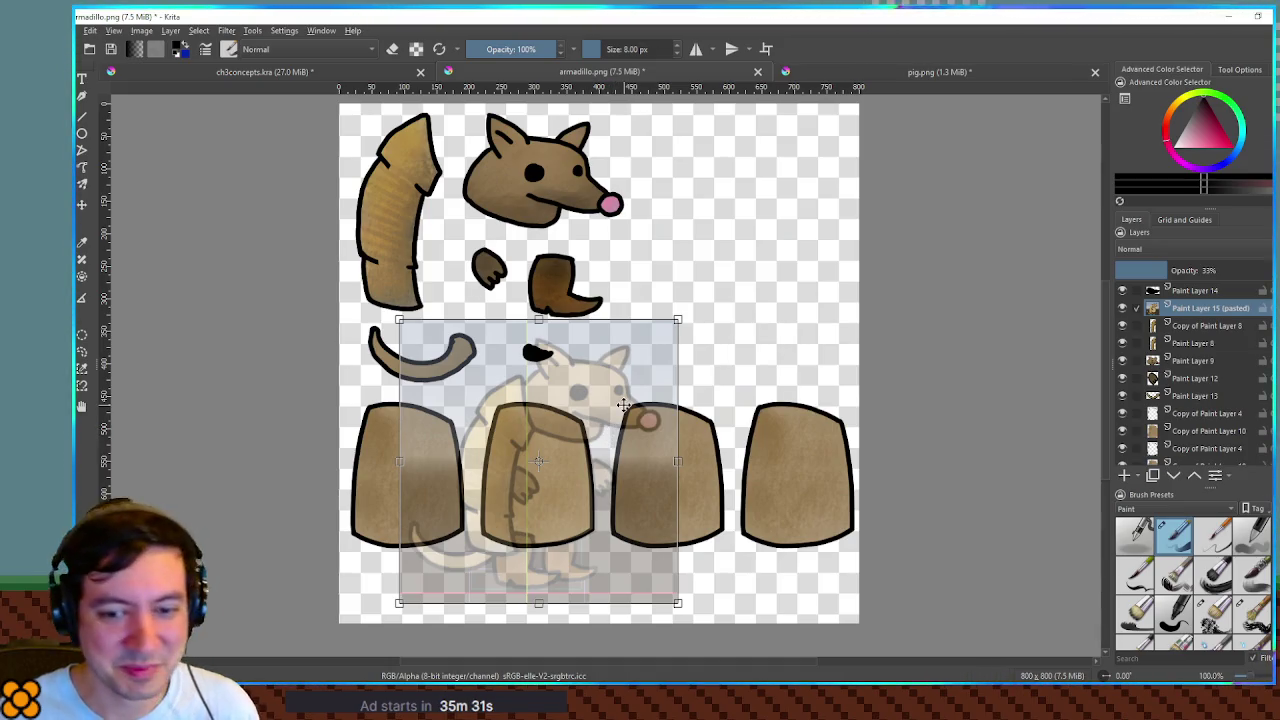
{"action": "key", "text": "Return"}
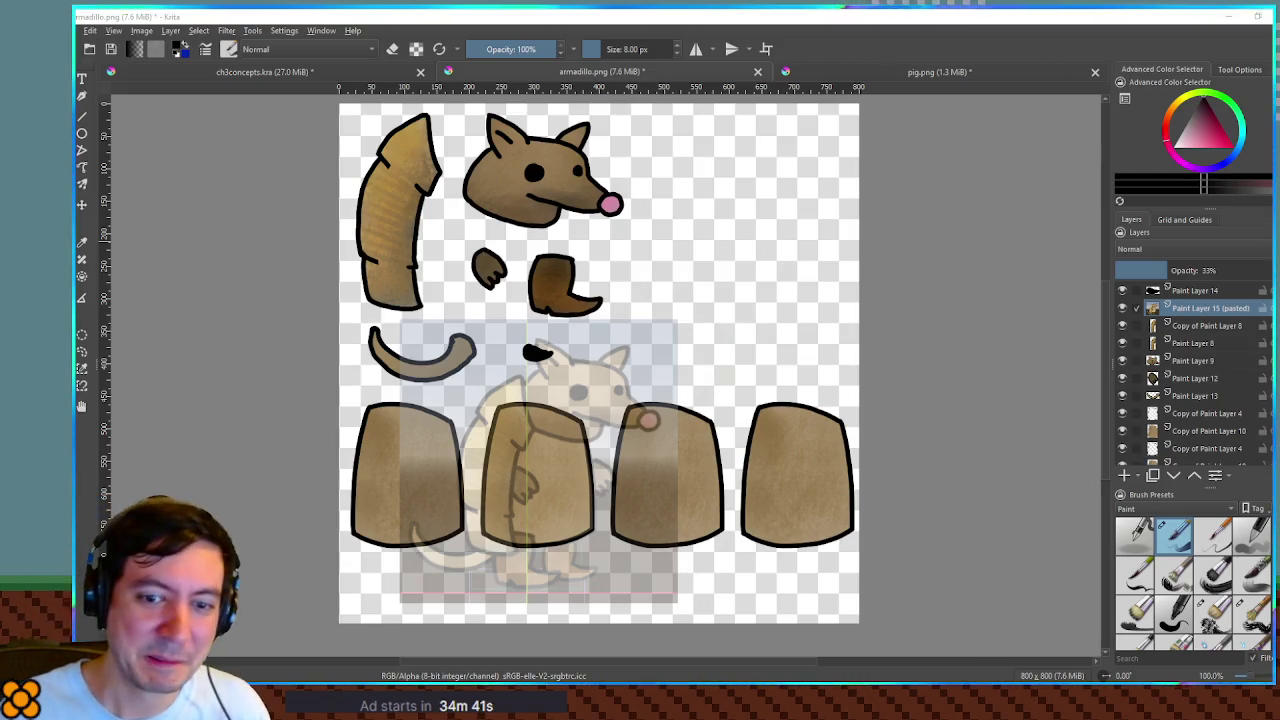
- Zoom in to 266.7% and pan to centre the middle leg piece
{"action": "scroll", "coordinate": [510, 470], "scroll_direction": "up", "scroll_amount": 4}
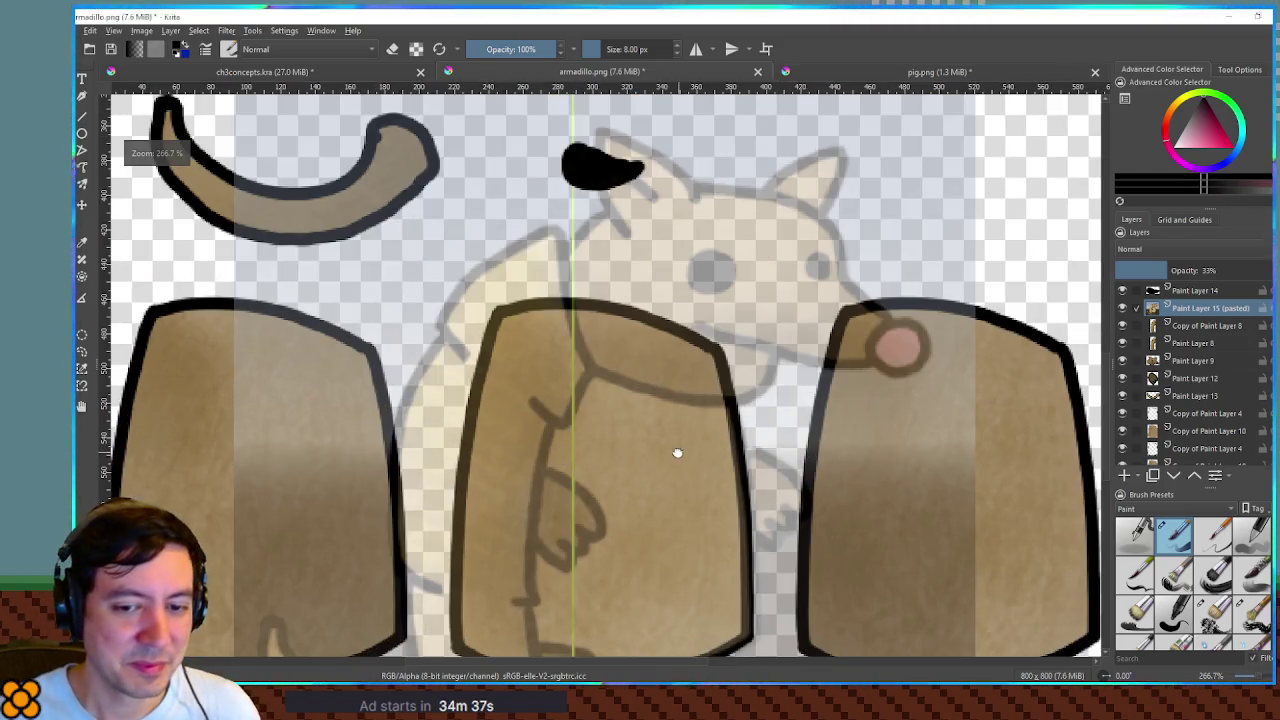
{"action": "left_click_drag", "start_coordinate": [677, 453], "coordinate": [631, 372]}
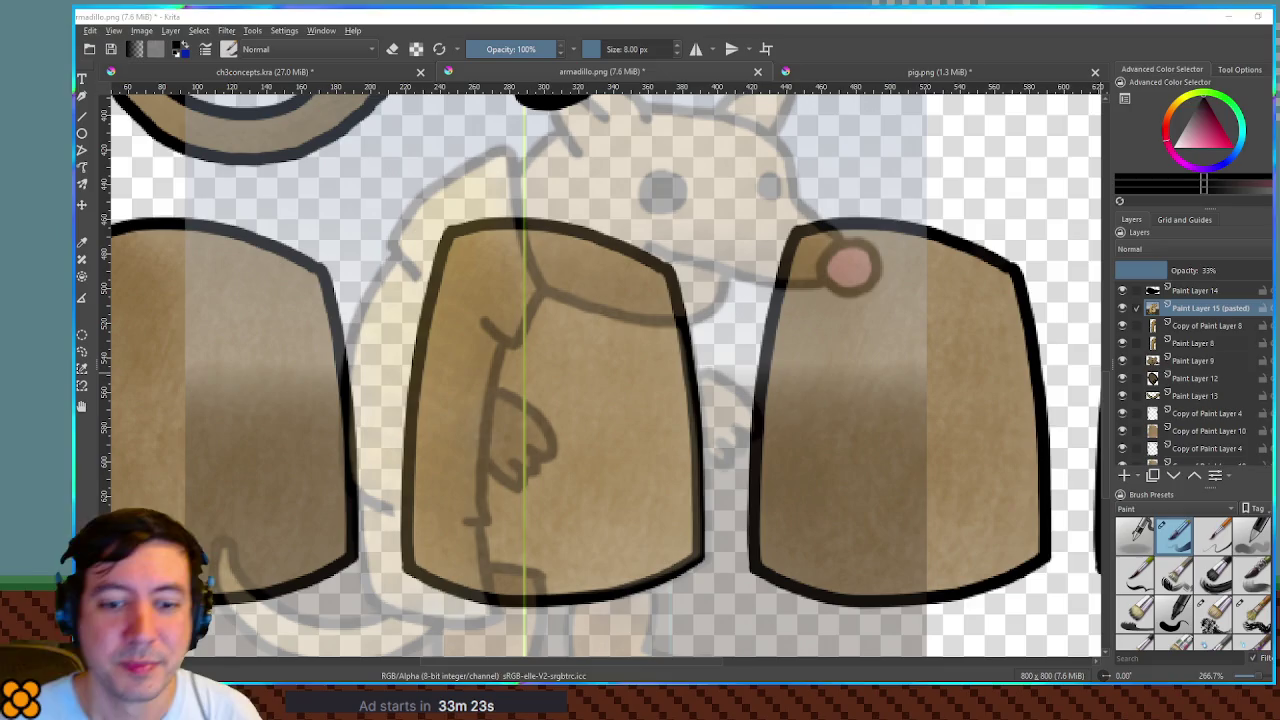
- Identify the middle panel's layer, activate Copy of Paint Layer 10, and undo a test stroke
{"action": "scroll", "coordinate": [1134, 408], "scroll_direction": "down", "scroll_amount": 5}
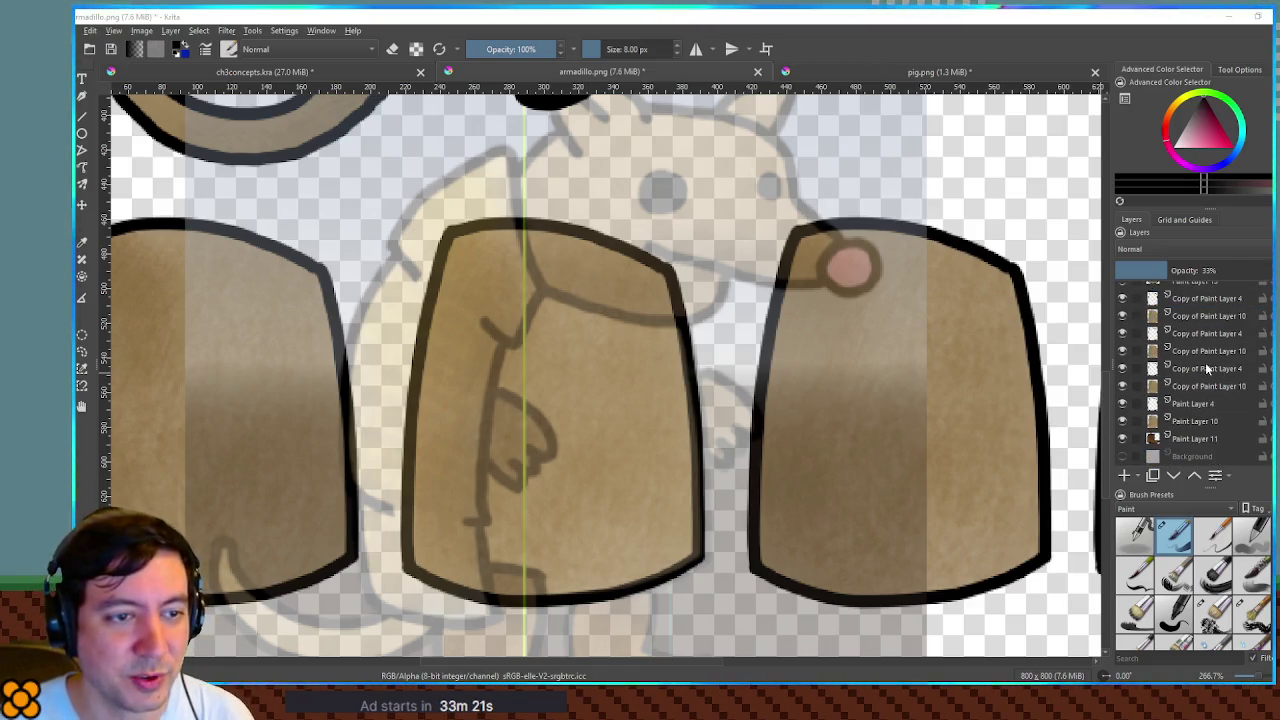
{"action": "left_click", "coordinate": [1122, 386]}
{"action": "left_click", "coordinate": [1122, 386]}
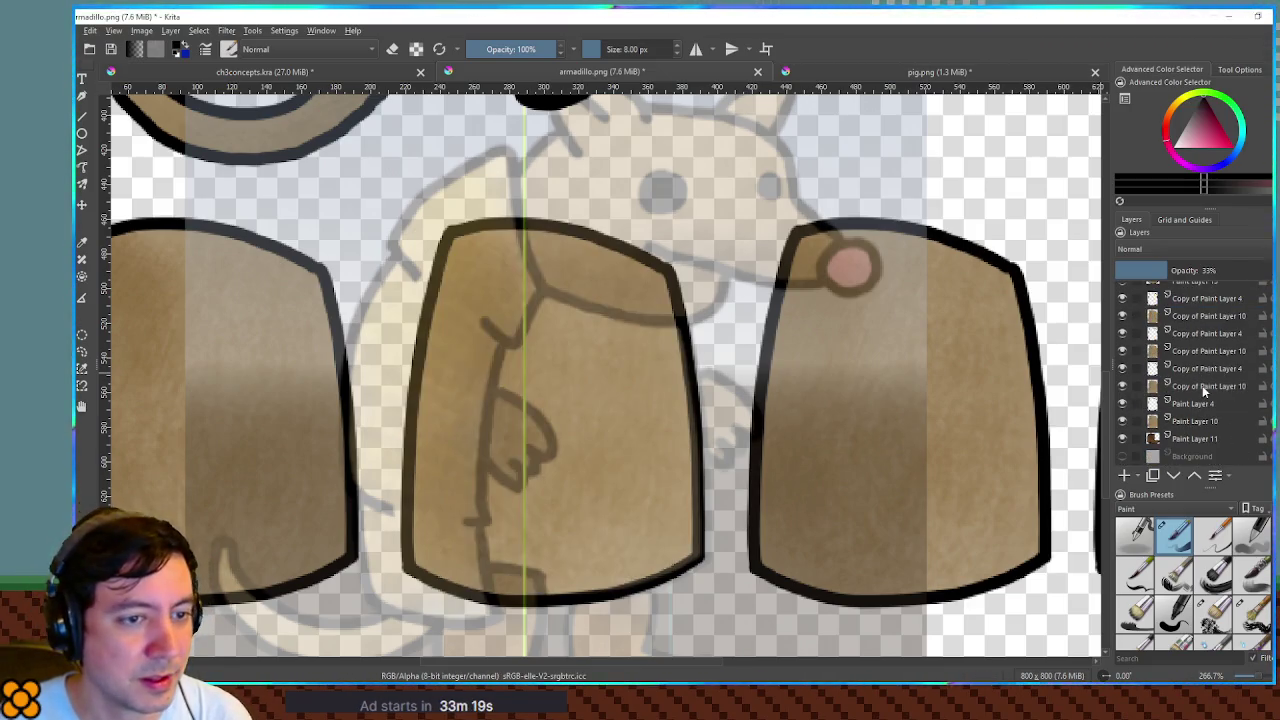
{"action": "left_click", "coordinate": [1200, 386]}
{"action": "mouse_move", "coordinate": [548, 366]}
{"action": "left_mouse_down"}
{"action": "mouse_move", "coordinate": [512, 449]}
{"action": "mouse_move", "coordinate": [552, 405]}
{"action": "left_mouse_up"}
{"action": "key", "text": "ctrl+z"}
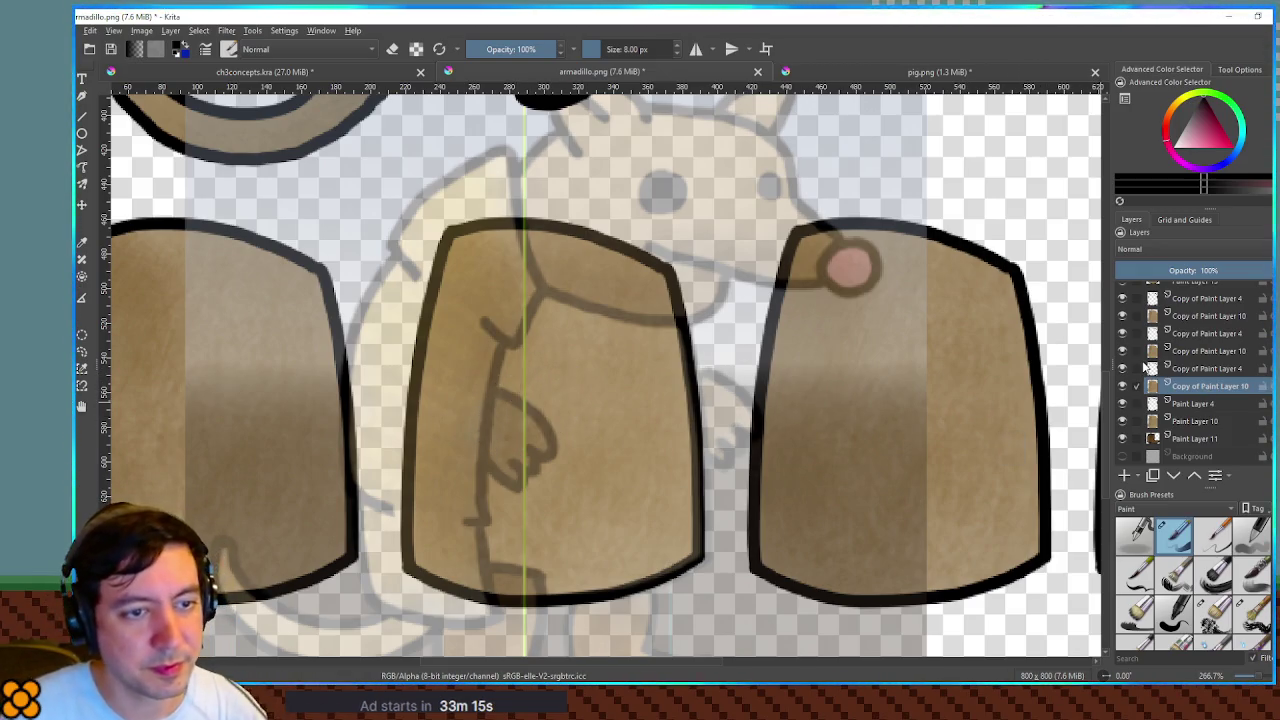
- On Copy of Paint Layer 4, try several diagonal vest collar lines, undoing each one
{"action": "left_click", "coordinate": [1168, 370]}
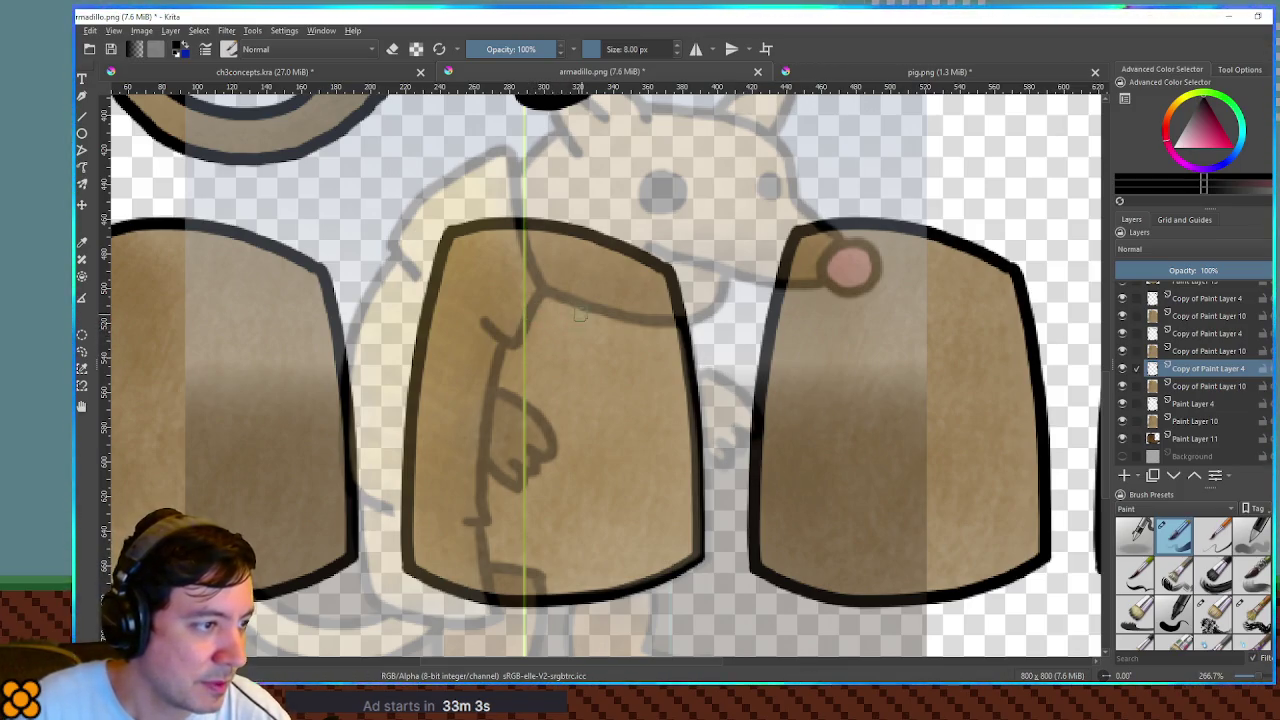
{"action": "left_click_drag", "start_coordinate": [534, 294], "coordinate": [606, 400]}
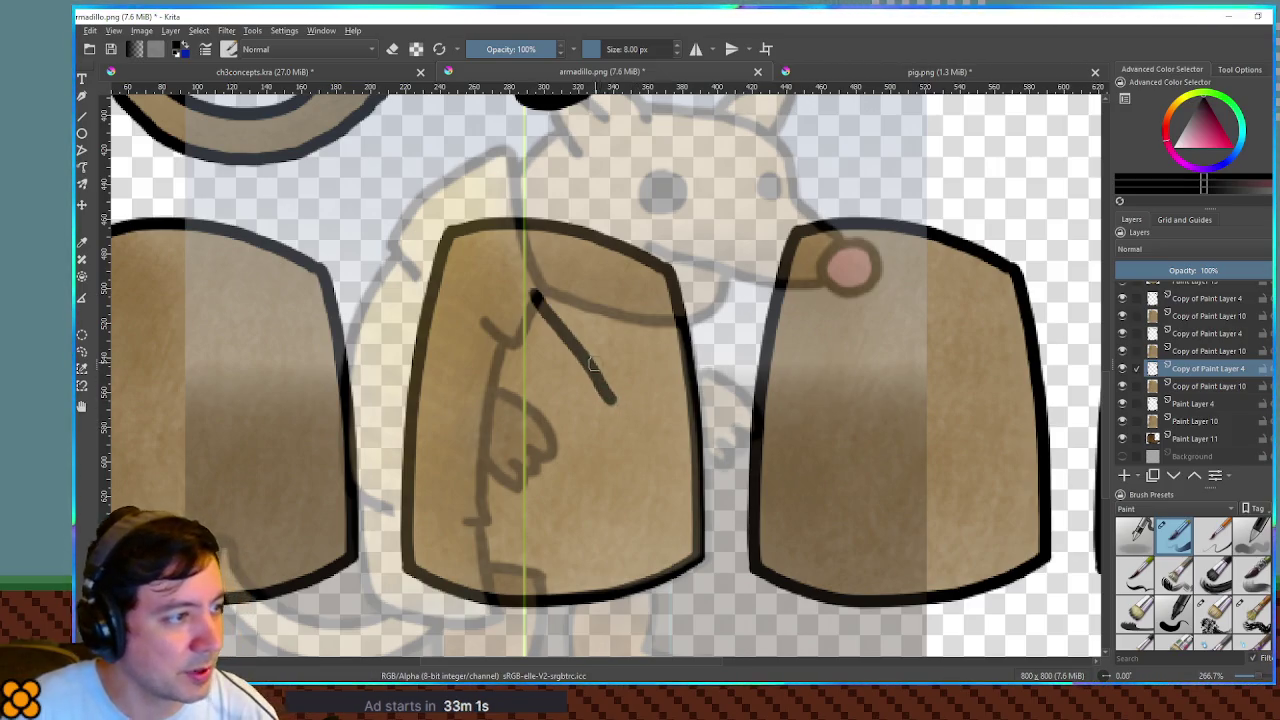
{"action": "key", "text": "ctrl+z"}
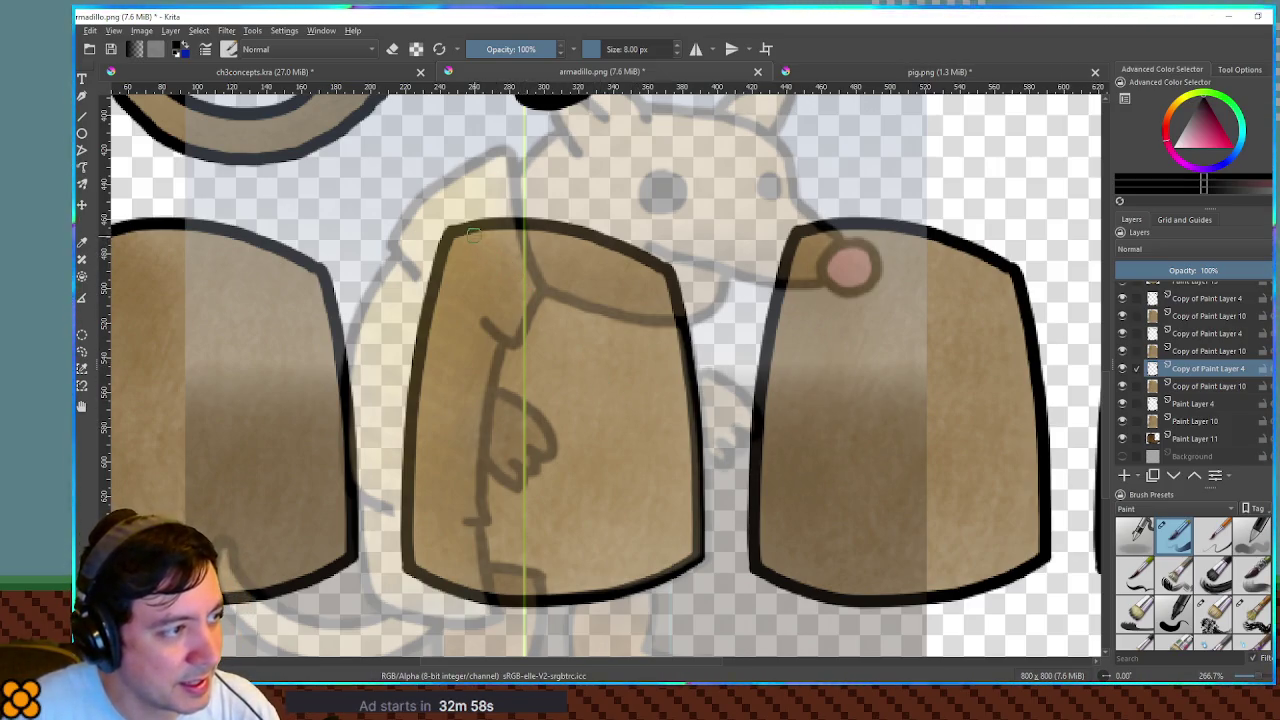
{"action": "left_click_drag", "start_coordinate": [476, 232], "coordinate": [594, 400]}
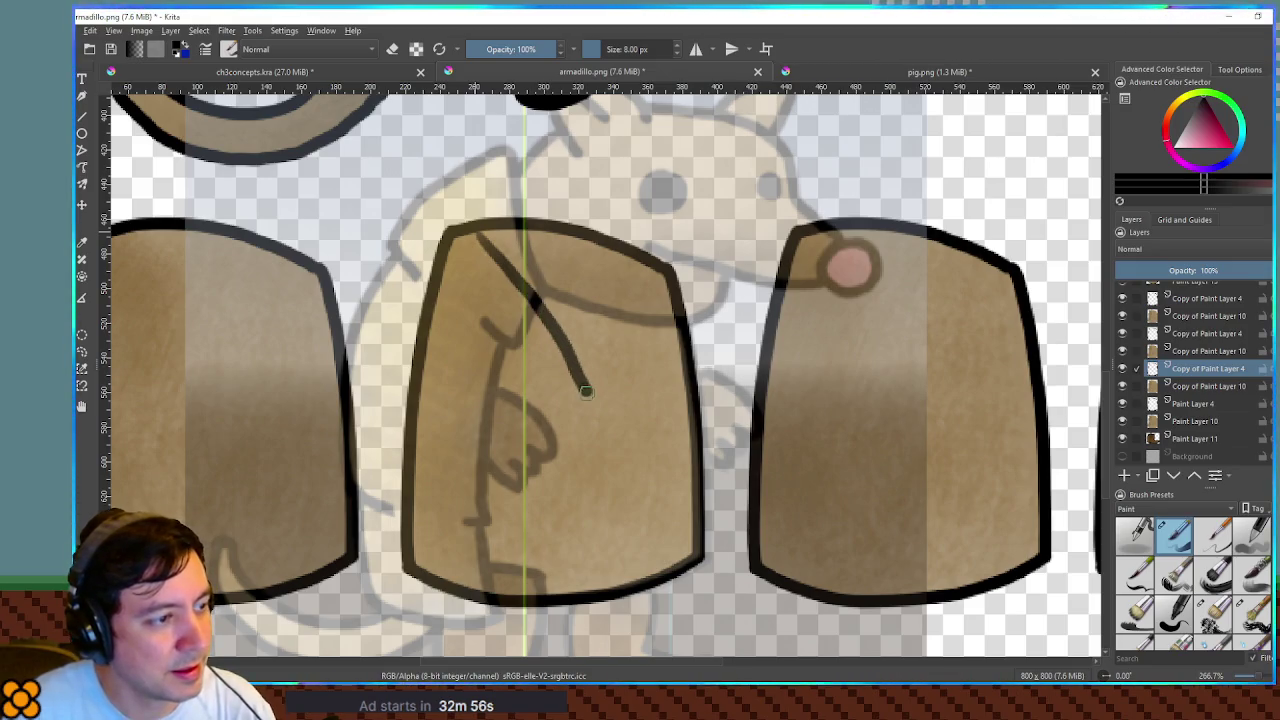
{"action": "key", "text": "ctrl+z"}
{"action": "mouse_move", "coordinate": [466, 230]}
{"action": "left_mouse_down"}
{"action": "mouse_move", "coordinate": [590, 376]}
{"action": "mouse_move", "coordinate": [591, 585]}
{"action": "left_mouse_up"}
{"action": "key", "text": "ctrl+z"}
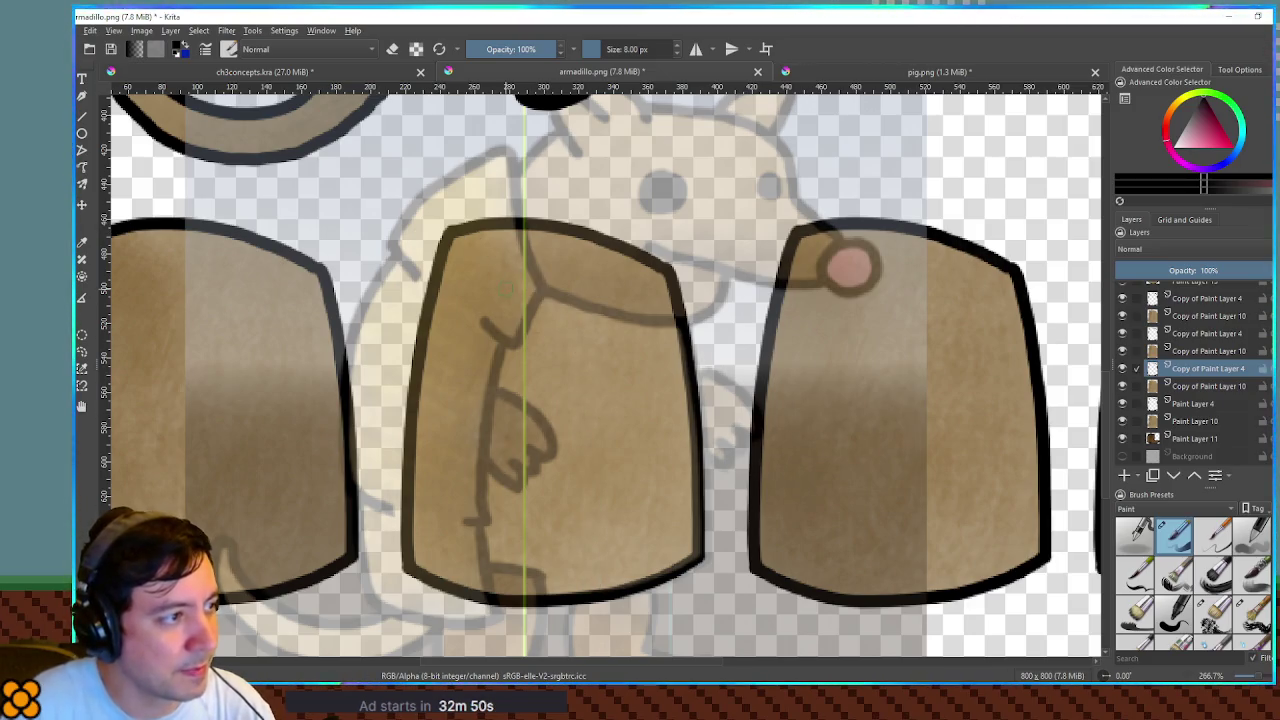
{"action": "left_click_drag", "start_coordinate": [472, 230], "coordinate": [584, 376]}
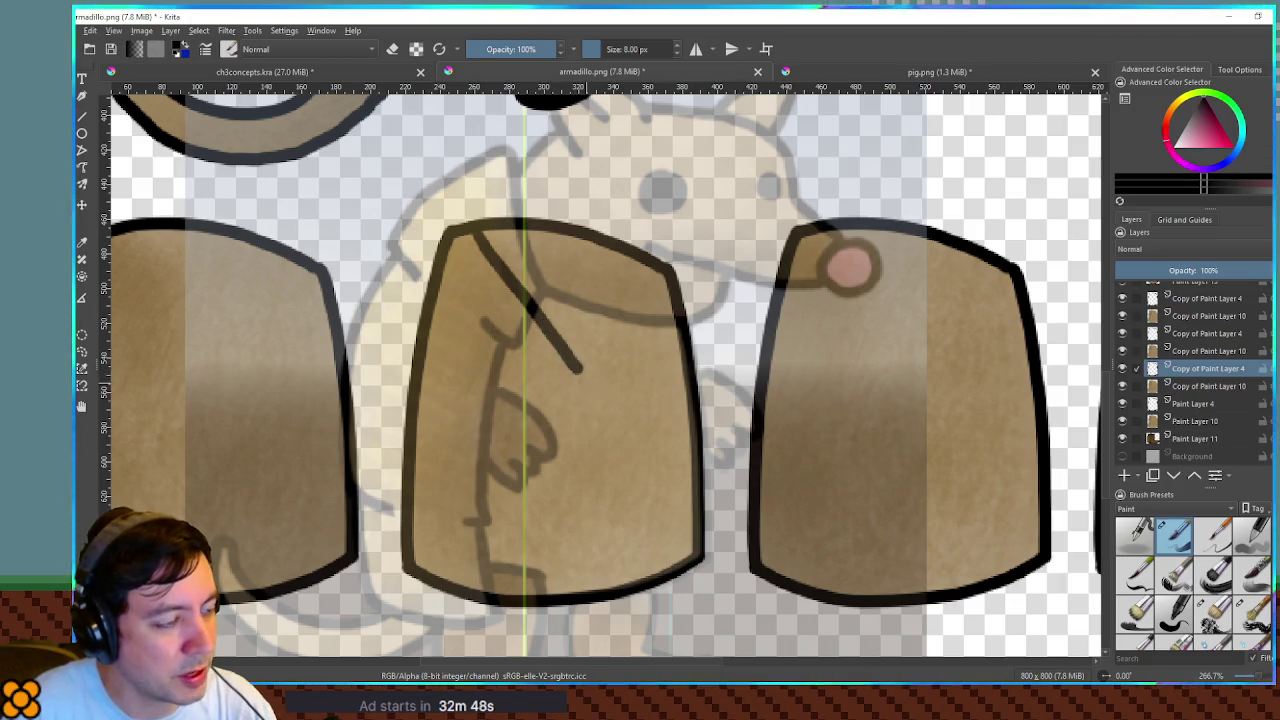
{"action": "key", "text": "ctrl+z"}
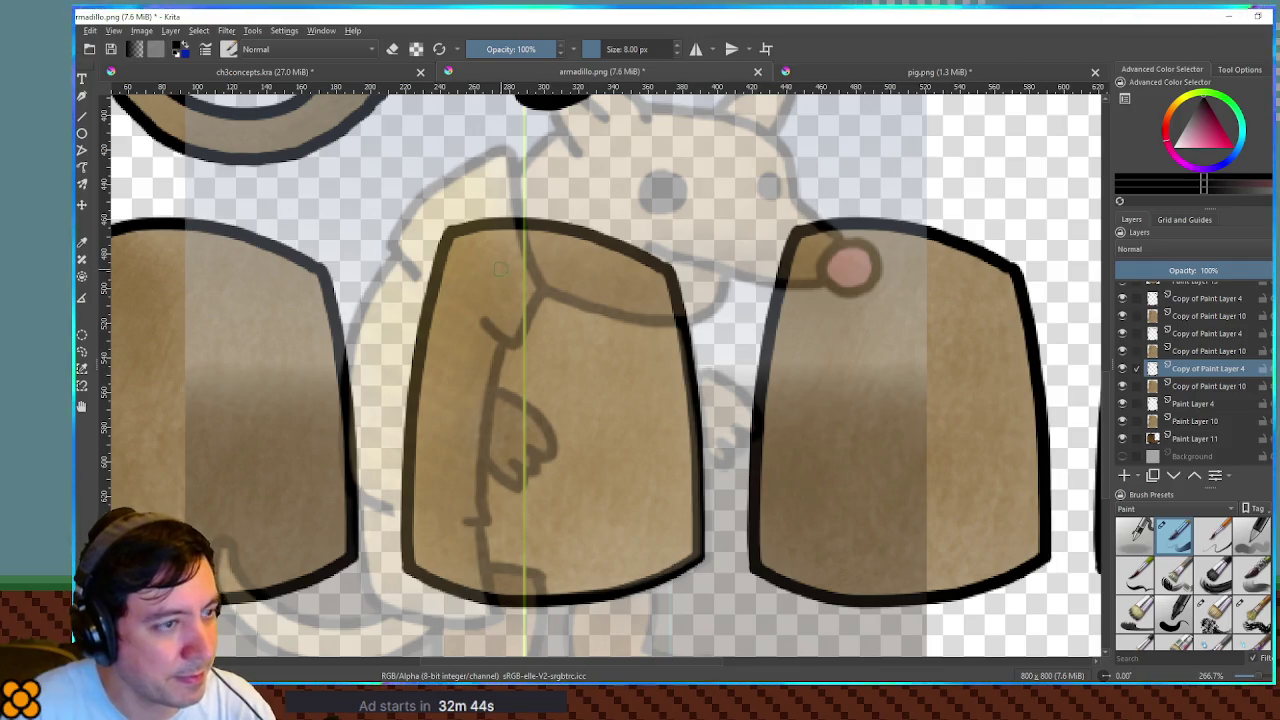
- Delete the duplicate Copy of Paint Layer 4 layers and fade the remaining panel layer to 38%
{"action": "left_click", "coordinate": [1192, 300]}
{"action": "scroll", "coordinate": [1212, 340], "scroll_direction": "up", "scroll_amount": 1}
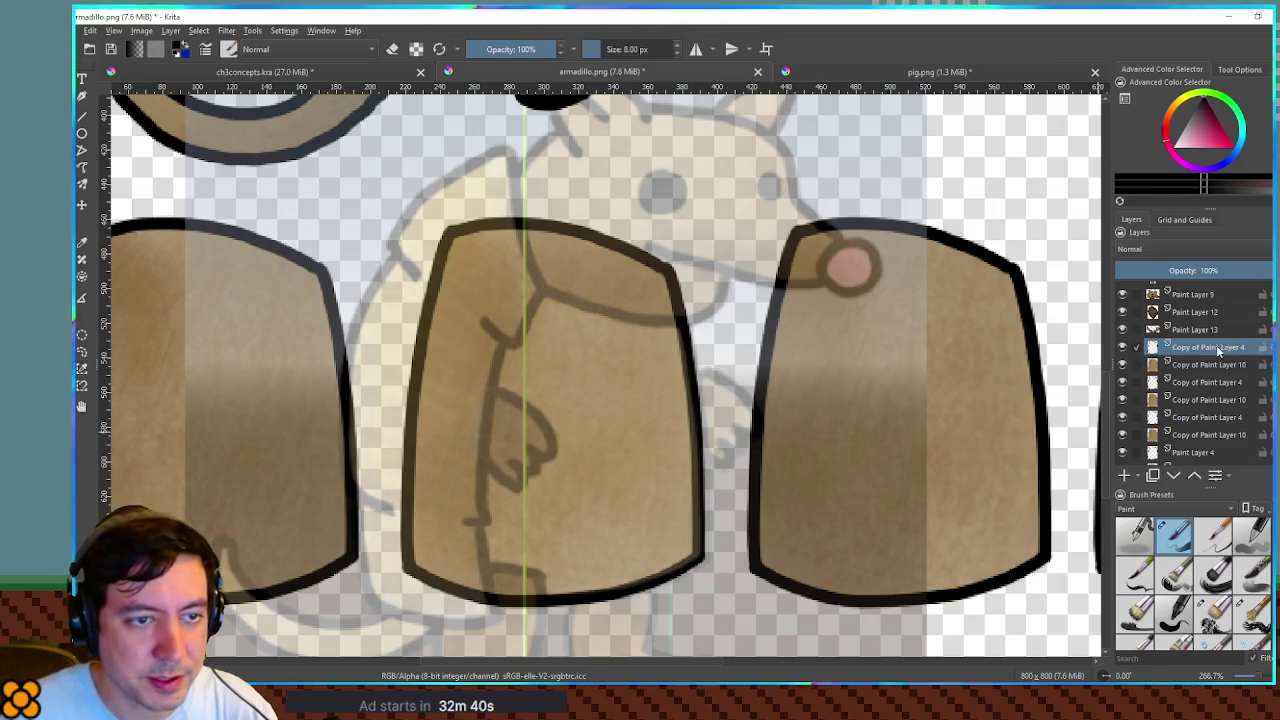
{"action": "mouse_move", "coordinate": [1212, 351]}
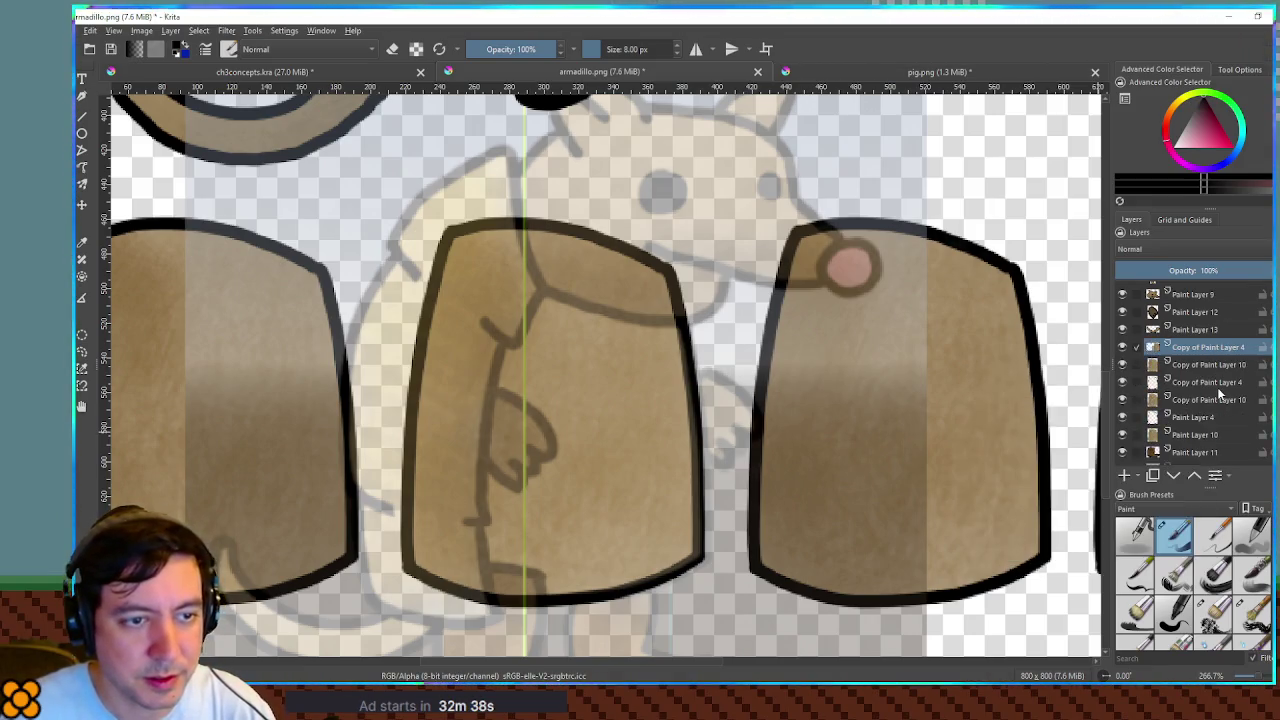
{"action": "key", "text": "ctrl+z"}
{"action": "key", "text": "ctrl+z"}
{"action": "key", "text": "ctrl+z"}
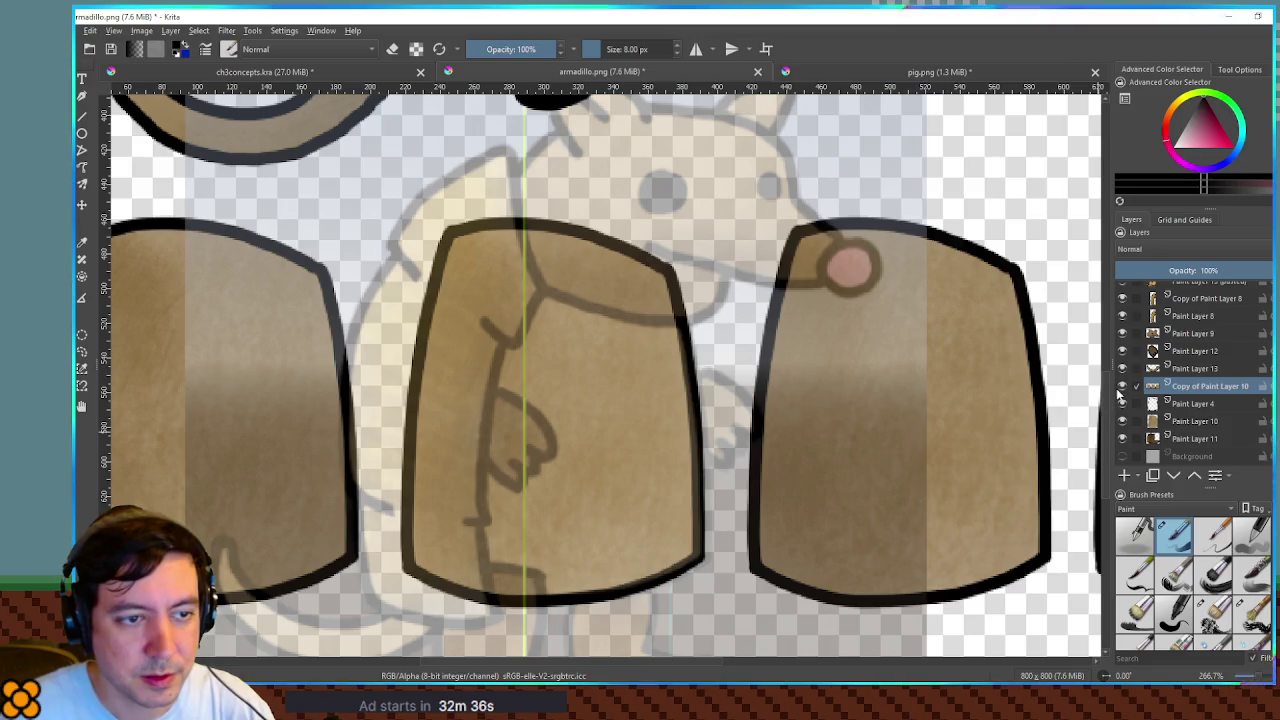
{"action": "left_click", "coordinate": [1122, 388]}
{"action": "left_click", "coordinate": [1122, 388]}
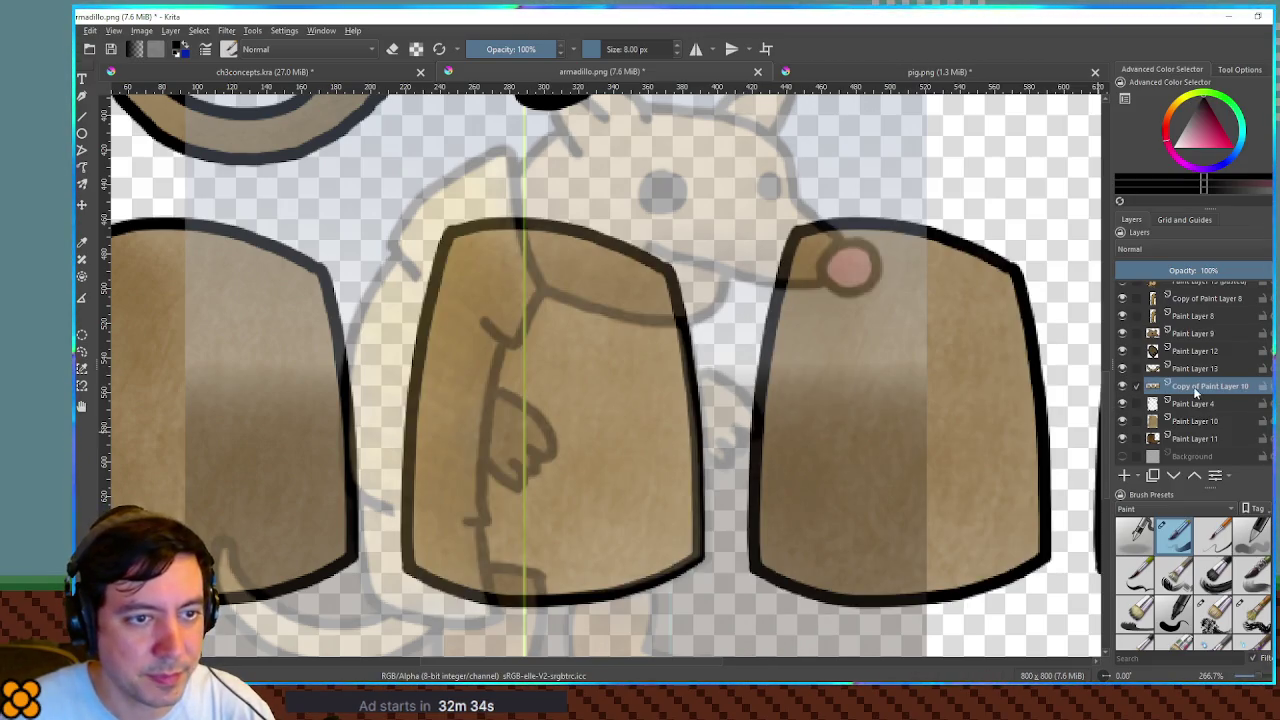
{"action": "left_click", "coordinate": [1175, 265]}
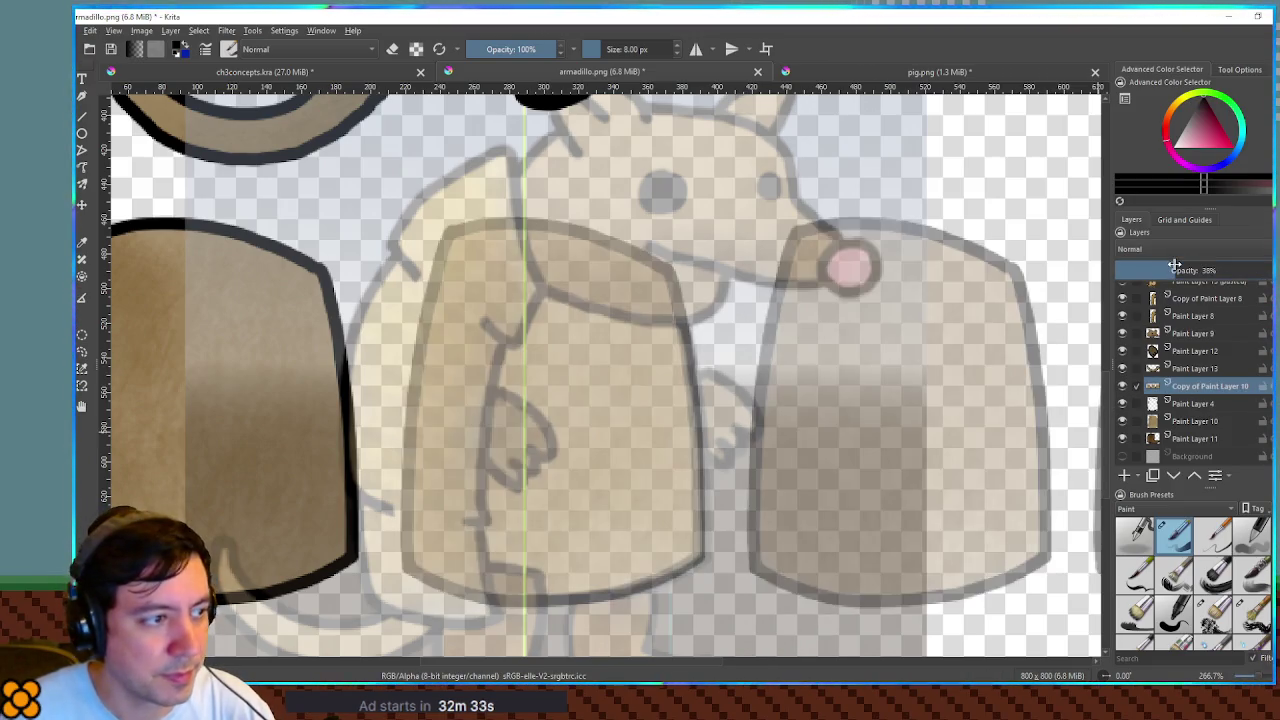
- Add Paint Layer 15 and draw the vest's left and right panel edges, undoing stray curves
{"action": "left_click", "coordinate": [1123, 477]}
{"action": "left_click_drag", "start_coordinate": [502, 294], "coordinate": [594, 526]}
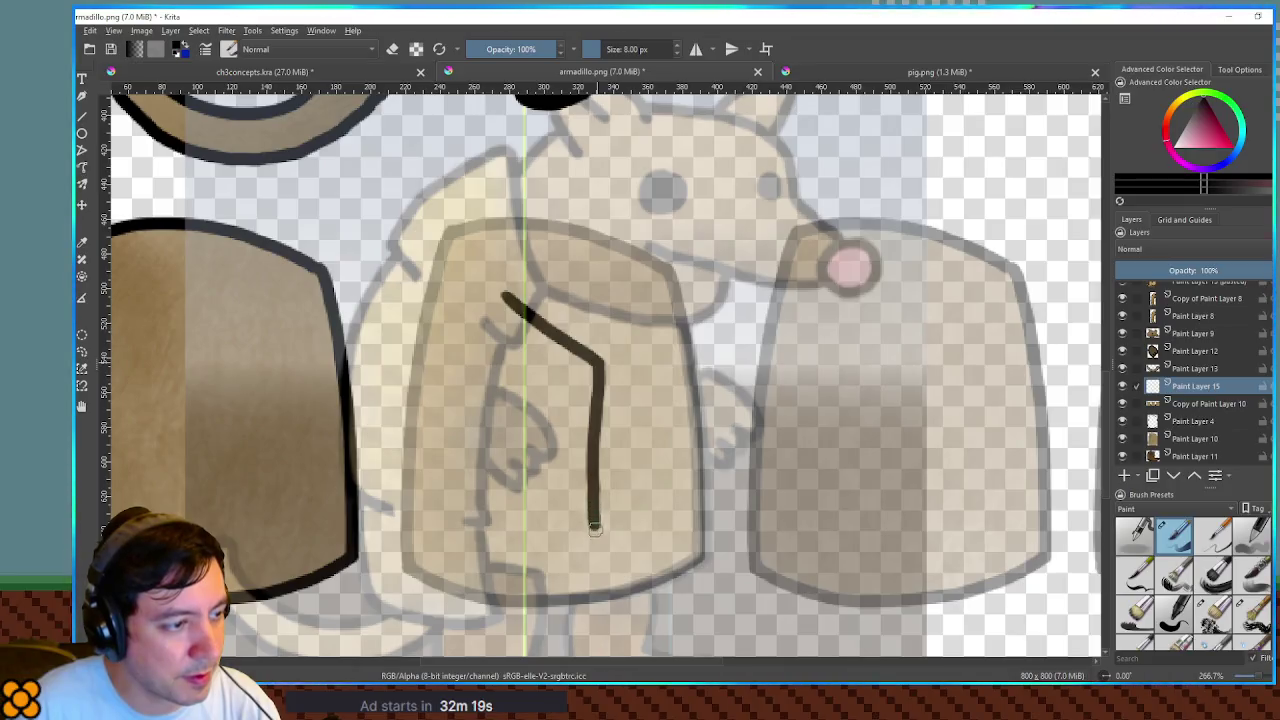
{"action": "left_click_drag", "start_coordinate": [448, 518], "coordinate": [590, 540]}
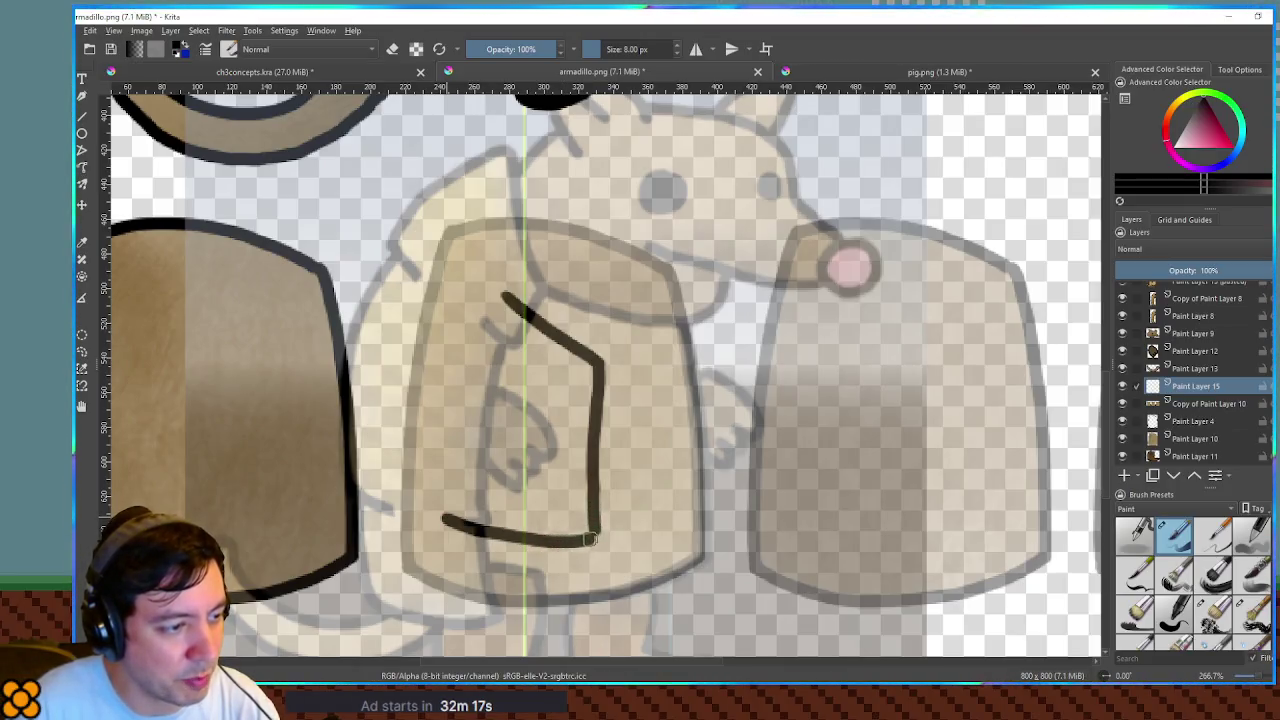
{"action": "mouse_move", "coordinate": [489, 286]}
{"action": "left_mouse_down"}
{"action": "mouse_move", "coordinate": [458, 310]}
{"action": "mouse_move", "coordinate": [430, 416]}
{"action": "mouse_move", "coordinate": [426, 494]}
{"action": "mouse_move", "coordinate": [441, 513]}
{"action": "left_mouse_up"}
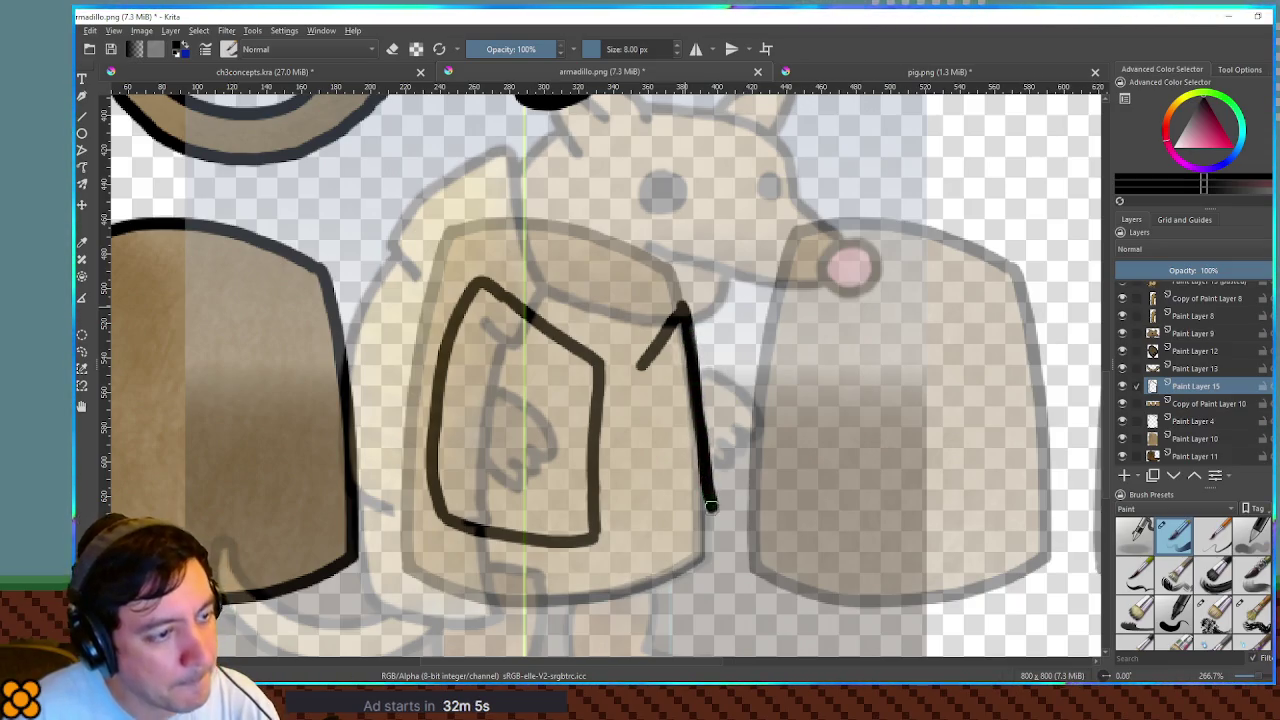
{"action": "key", "text": "ctrl+z"}
{"action": "mouse_move", "coordinate": [645, 365]}
{"action": "left_mouse_down"}
{"action": "mouse_move", "coordinate": [628, 438]}
{"action": "mouse_move", "coordinate": [633, 498]}
{"action": "left_mouse_up"}
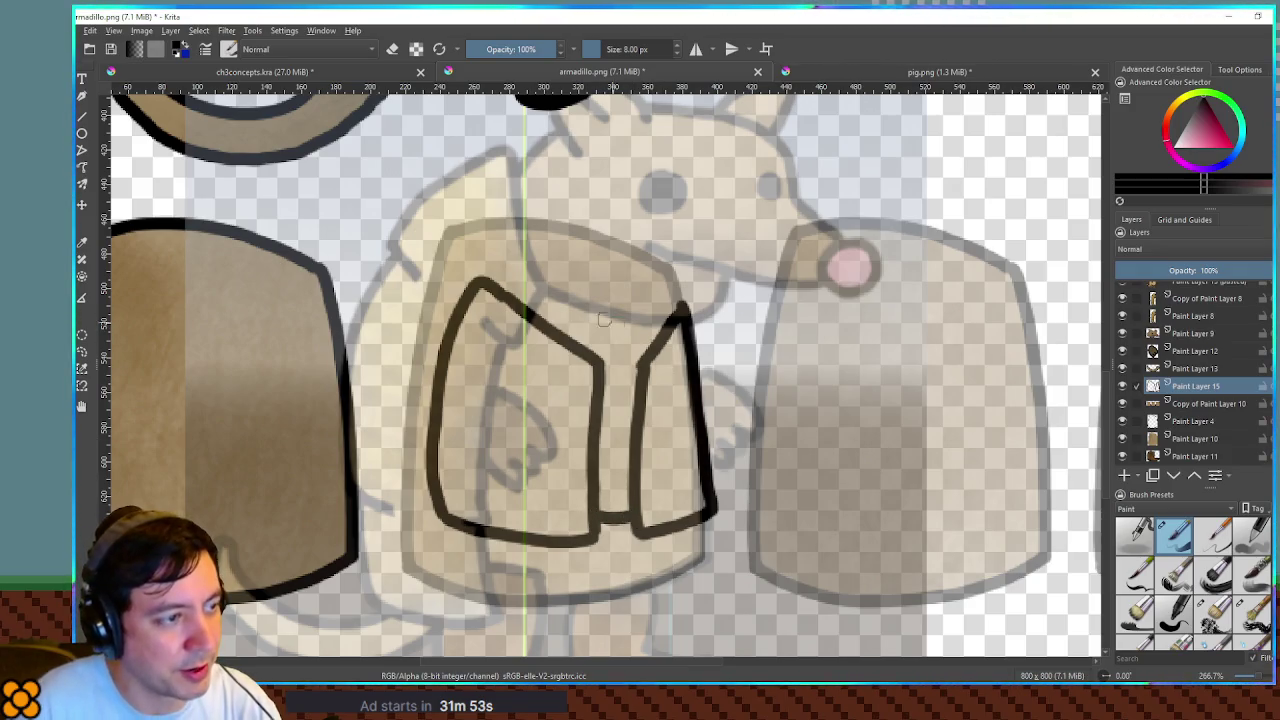
{"action": "left_click_drag", "start_coordinate": [533, 284], "coordinate": [568, 314]}
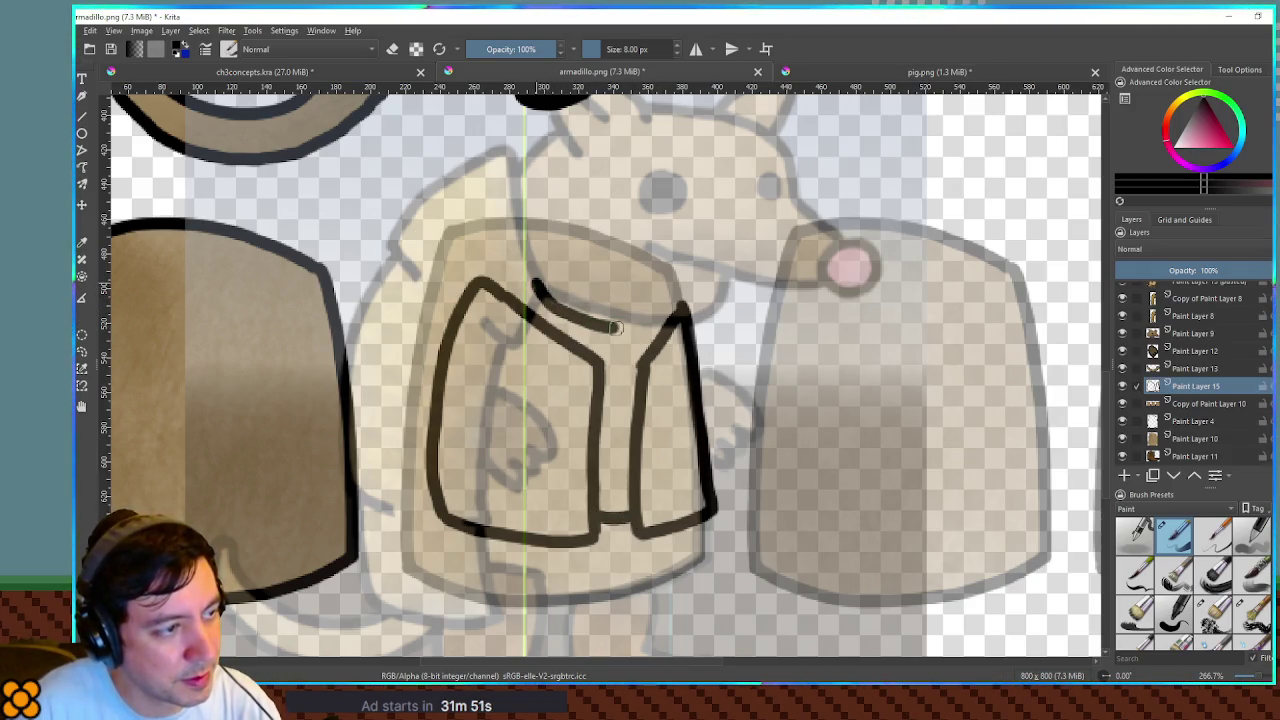
{"action": "key", "text": "ctrl+z"}
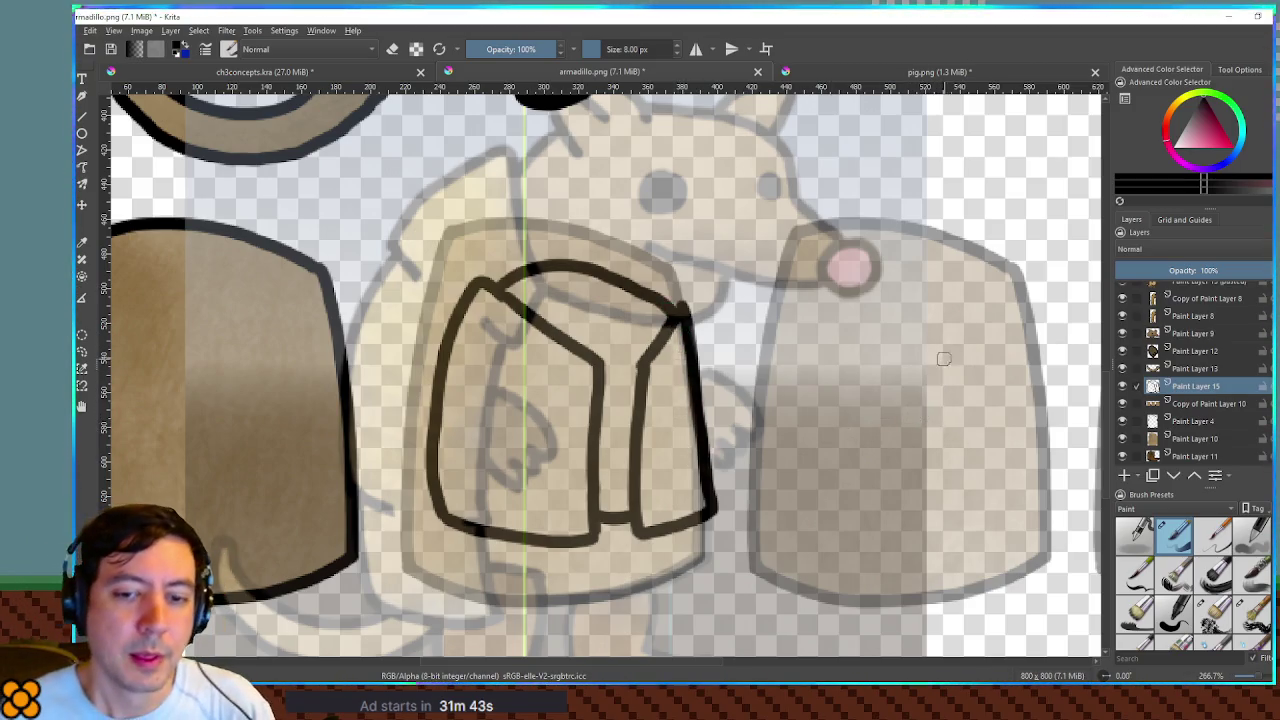
- Add a fill layer under the vest outline, pick a cream colour, grow the selection, then discard it
{"action": "left_click", "coordinate": [1125, 477]}
{"action": "left_click_drag", "start_coordinate": [1183, 403], "coordinate": [1183, 385]}
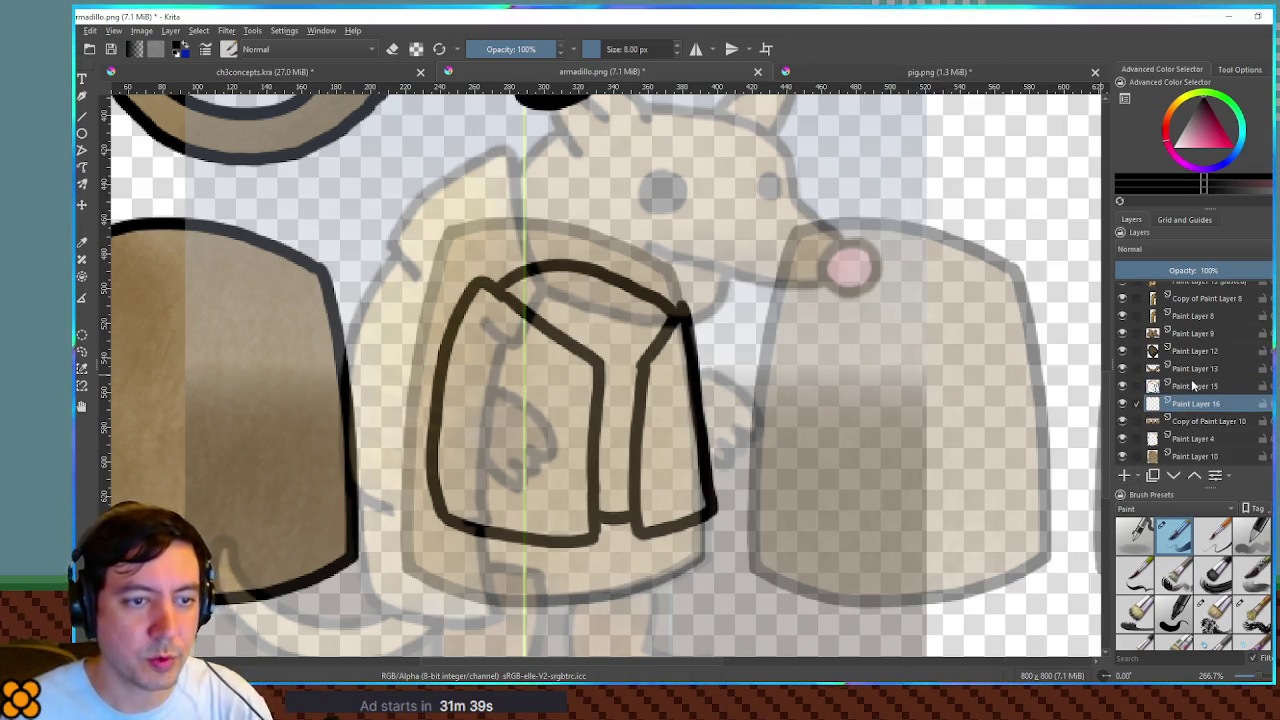
{"action": "left_click", "coordinate": [617, 357]}
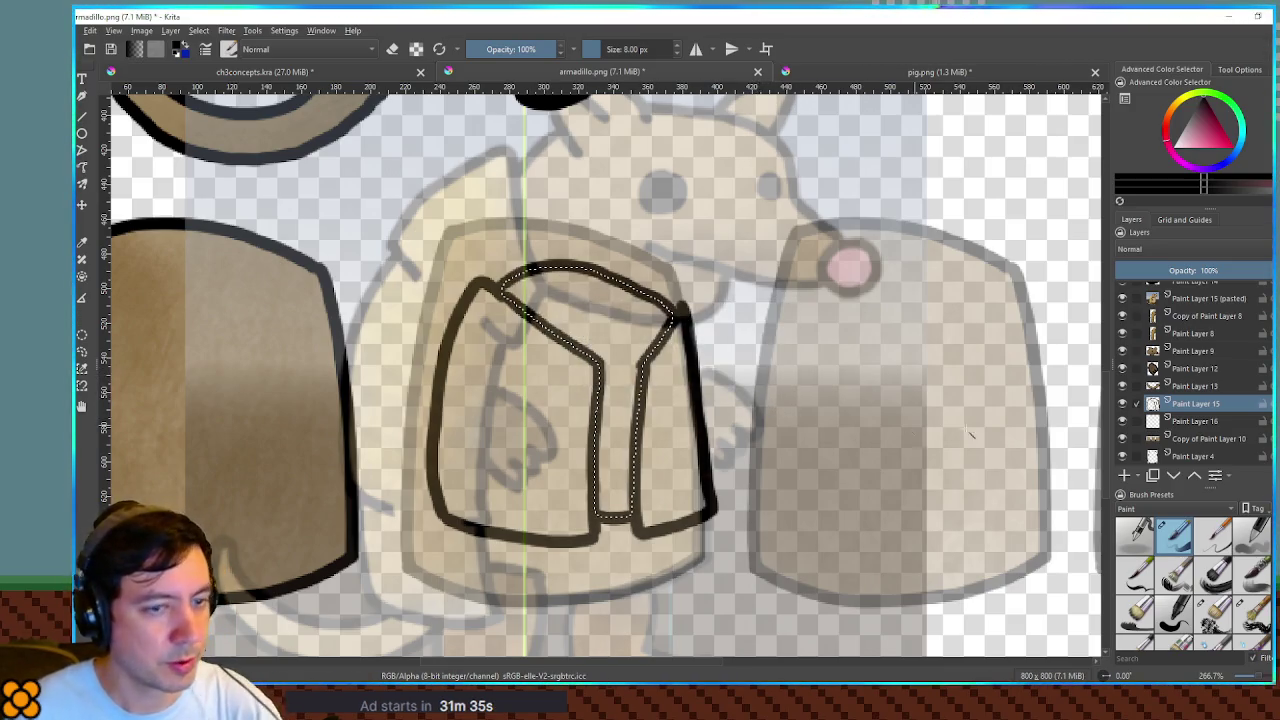
{"action": "left_click", "coordinate": [1208, 137]}
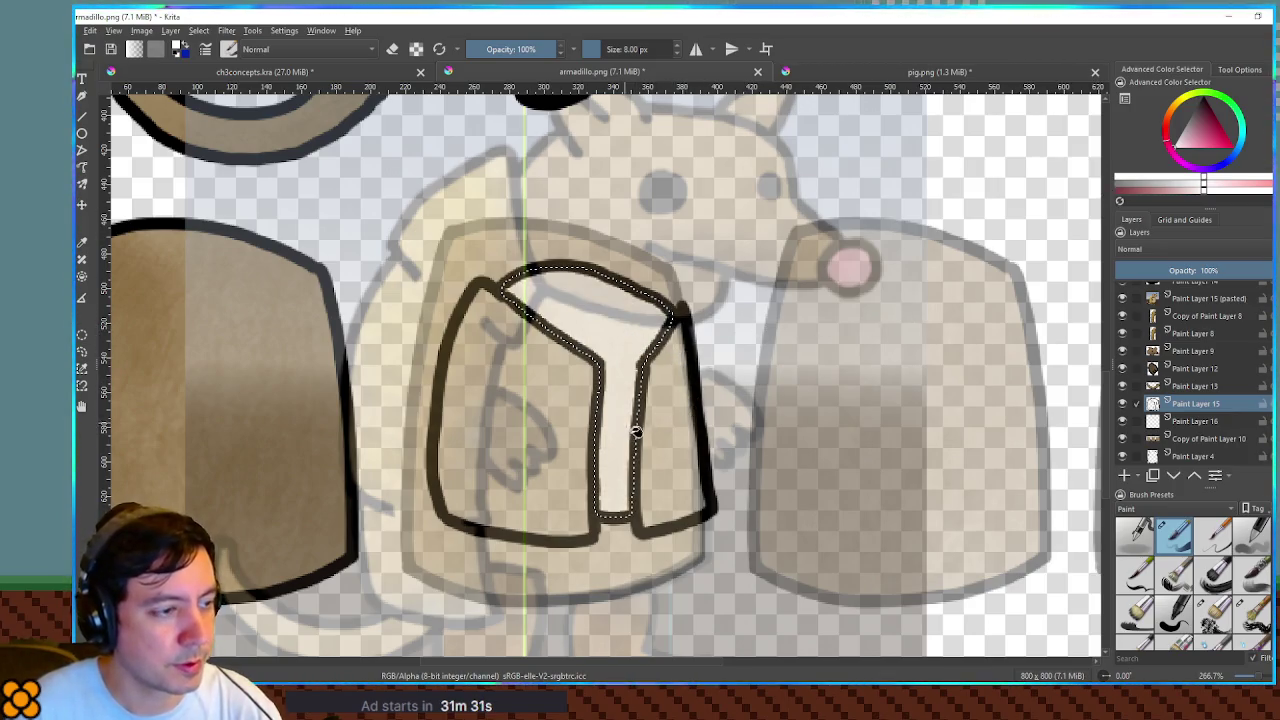
{"action": "left_click", "coordinate": [1189, 421]}
{"action": "left_click", "coordinate": [1153, 405]}
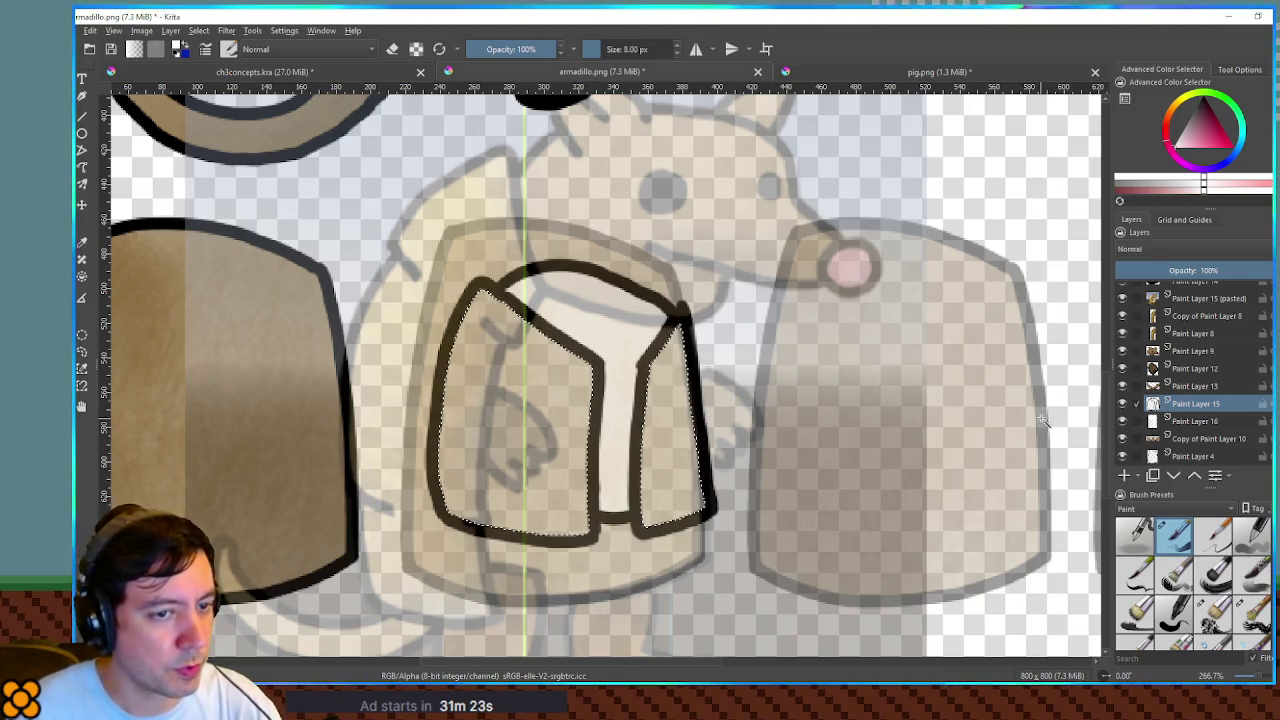
{"action": "key", "text": "ctrl+alt+g"}
{"action": "key", "text": "Return"}
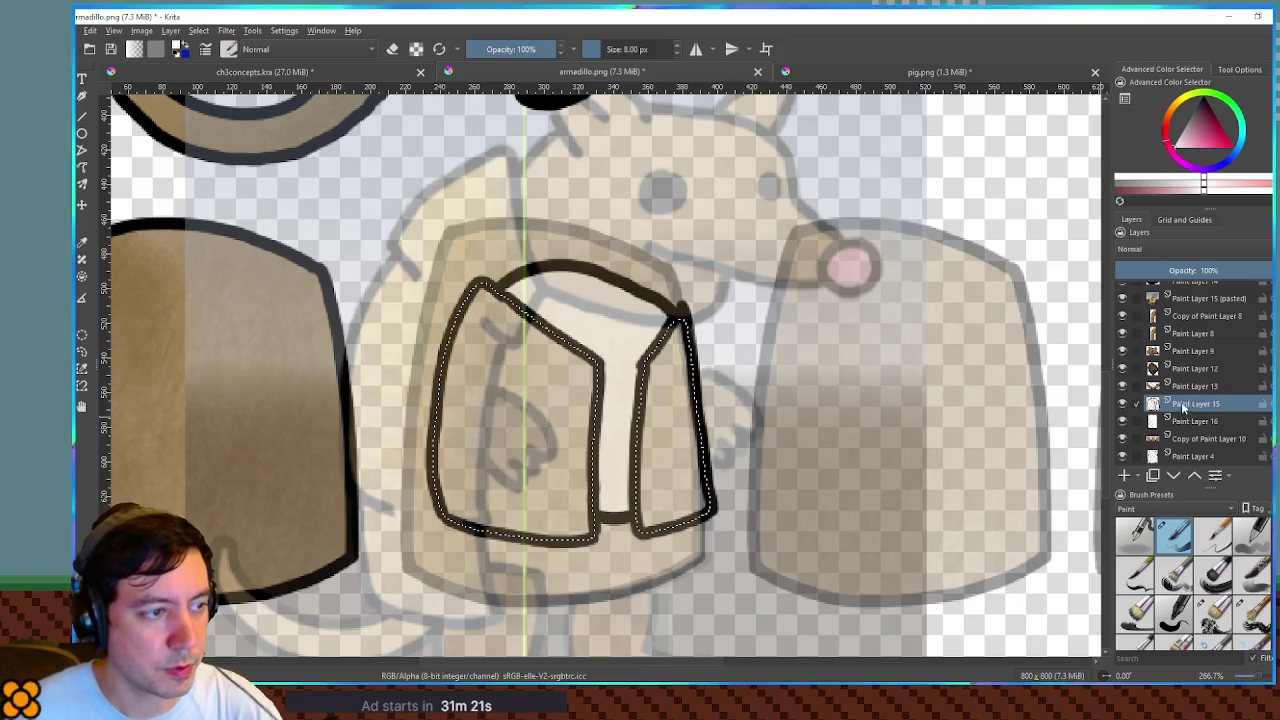
{"action": "mouse_move", "coordinate": [1180, 385]}
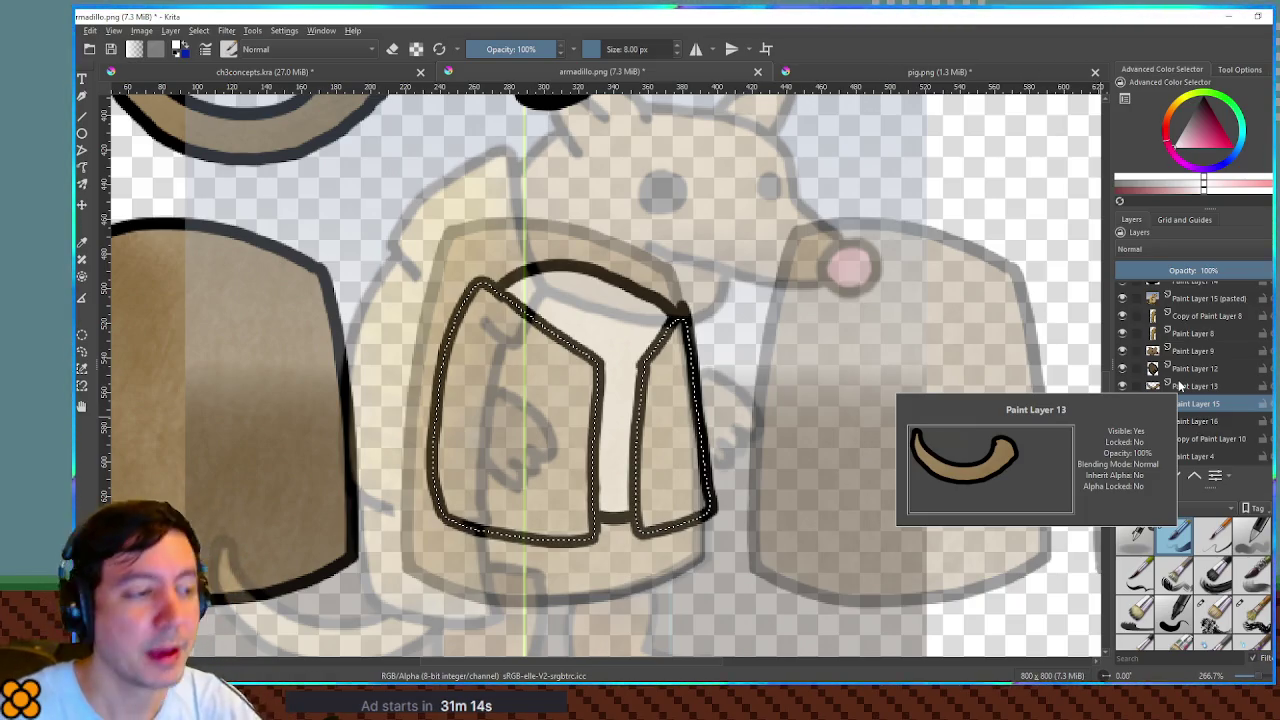
{"action": "left_click", "coordinate": [1192, 403]}
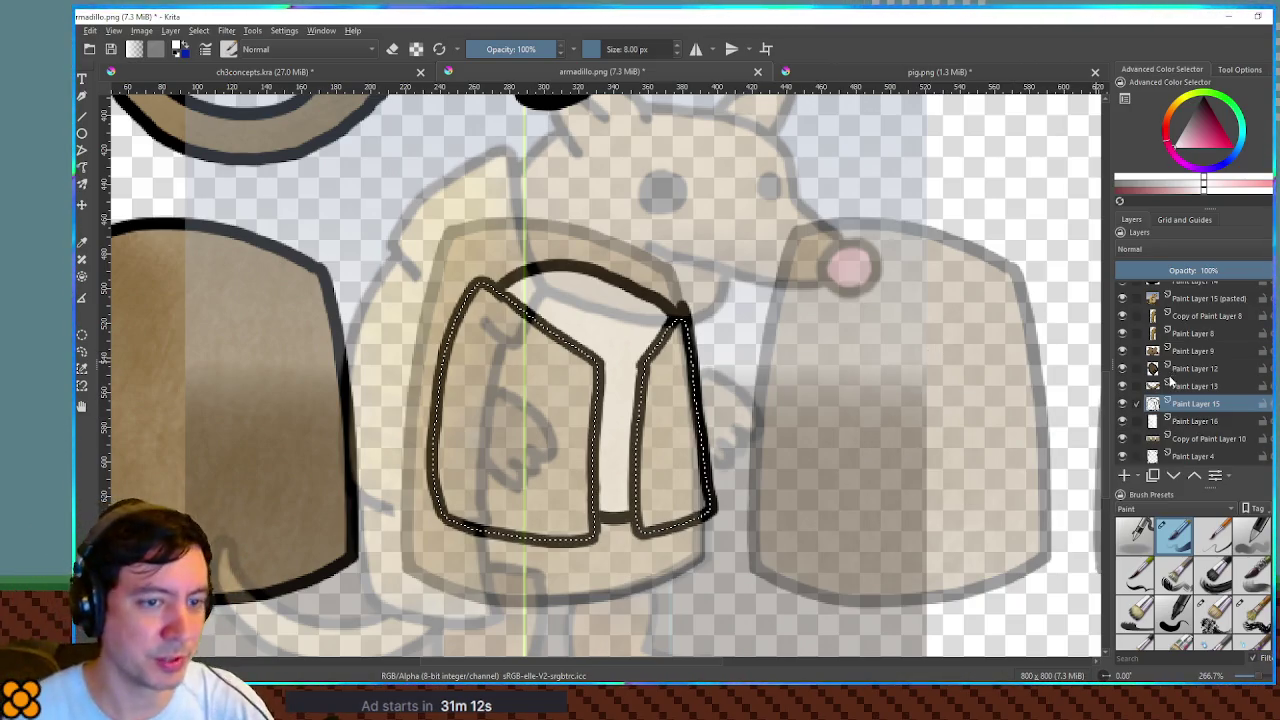
{"action": "key", "text": "ctrl+z"}
{"action": "key", "text": "ctrl+z"}
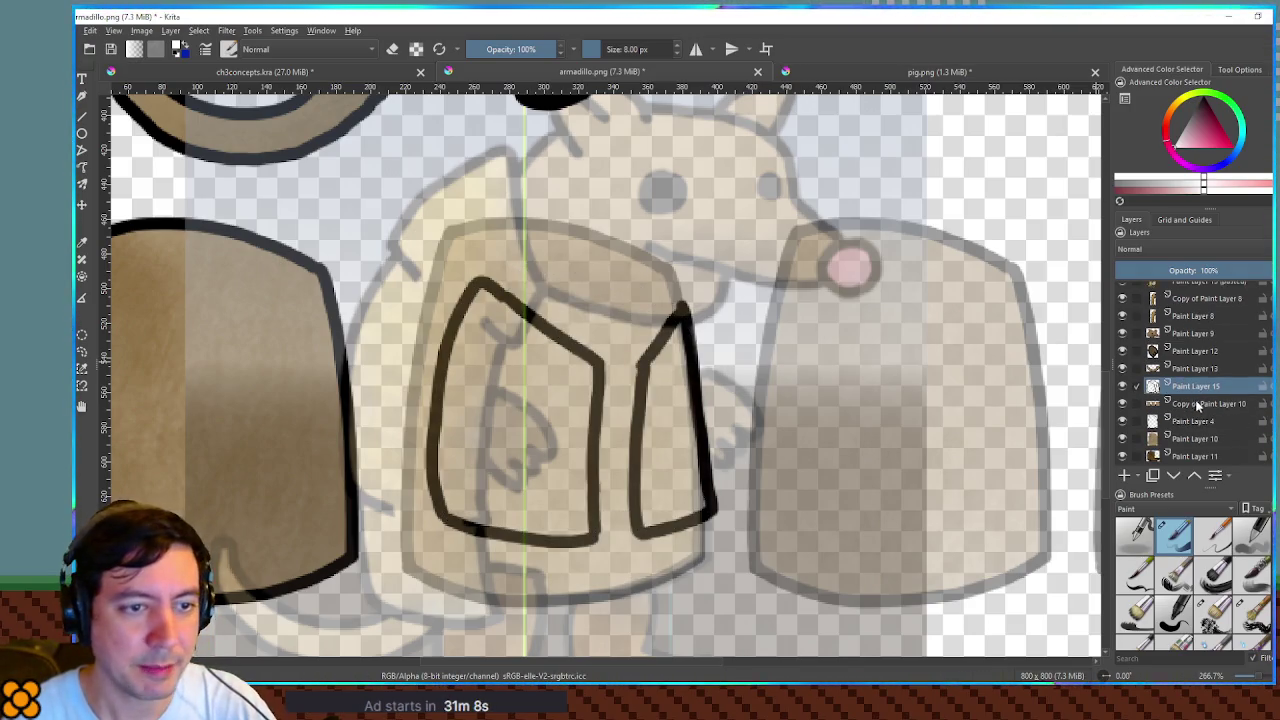
- Add Paint Layer 16, grow a selection of both vest panels, fill them cream, and zoom to 100%
{"action": "left_click", "coordinate": [1125, 476]}
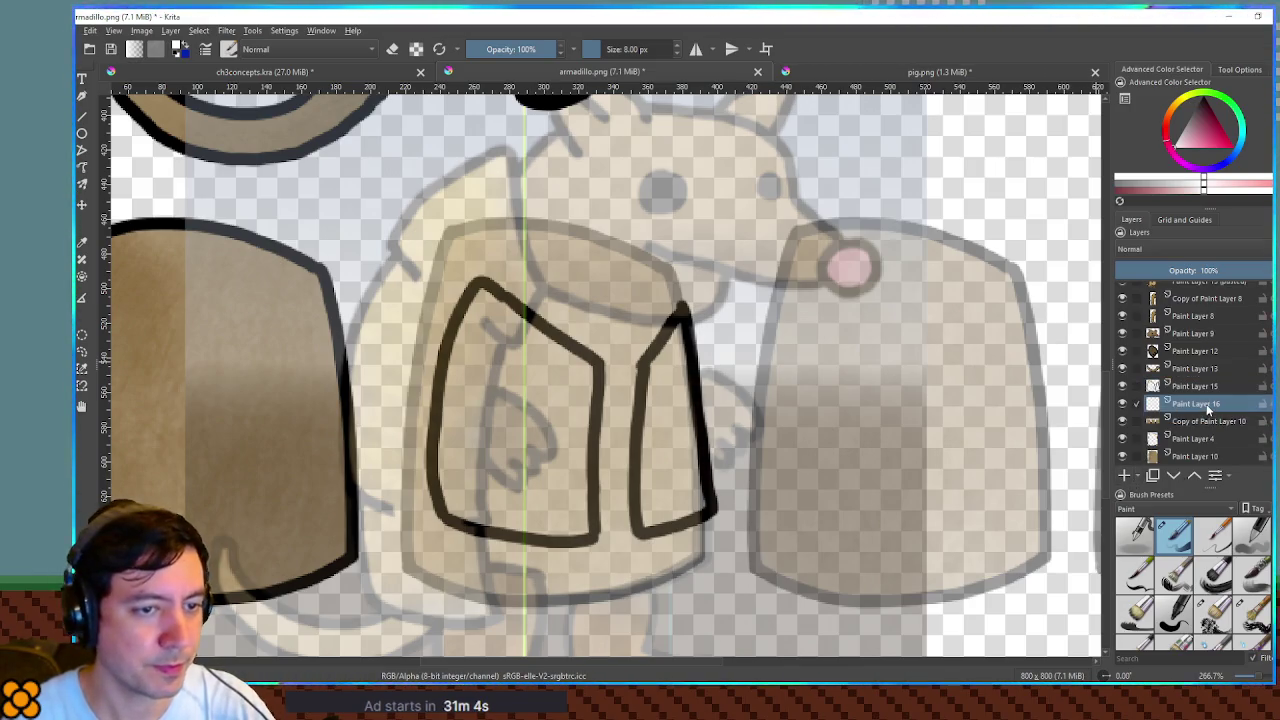
{"action": "left_click", "coordinate": [1196, 391]}
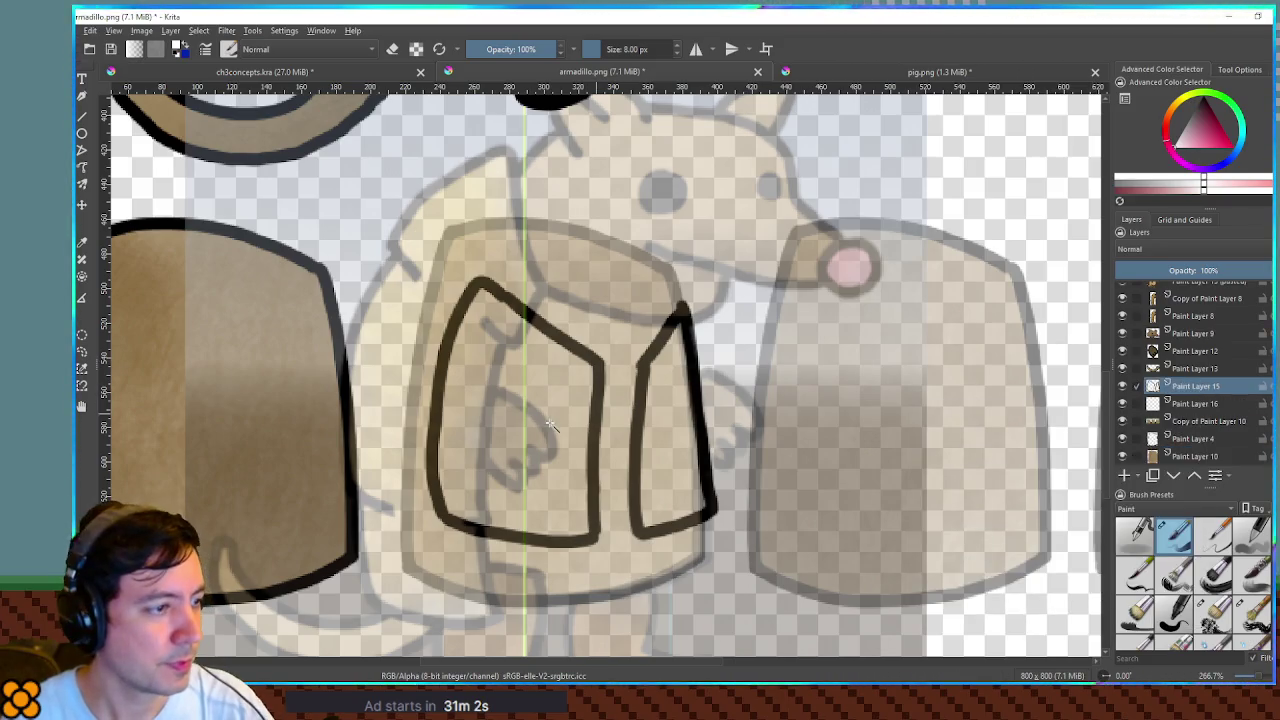
{"action": "scroll", "coordinate": [1196, 396], "scroll_direction": "up", "scroll_amount": 1}
{"action": "left_click", "coordinate": [1152, 403], "text": "ctrl"}
{"action": "key", "text": "ctrl+shift+g"}
{"action": "key", "text": "Return"}
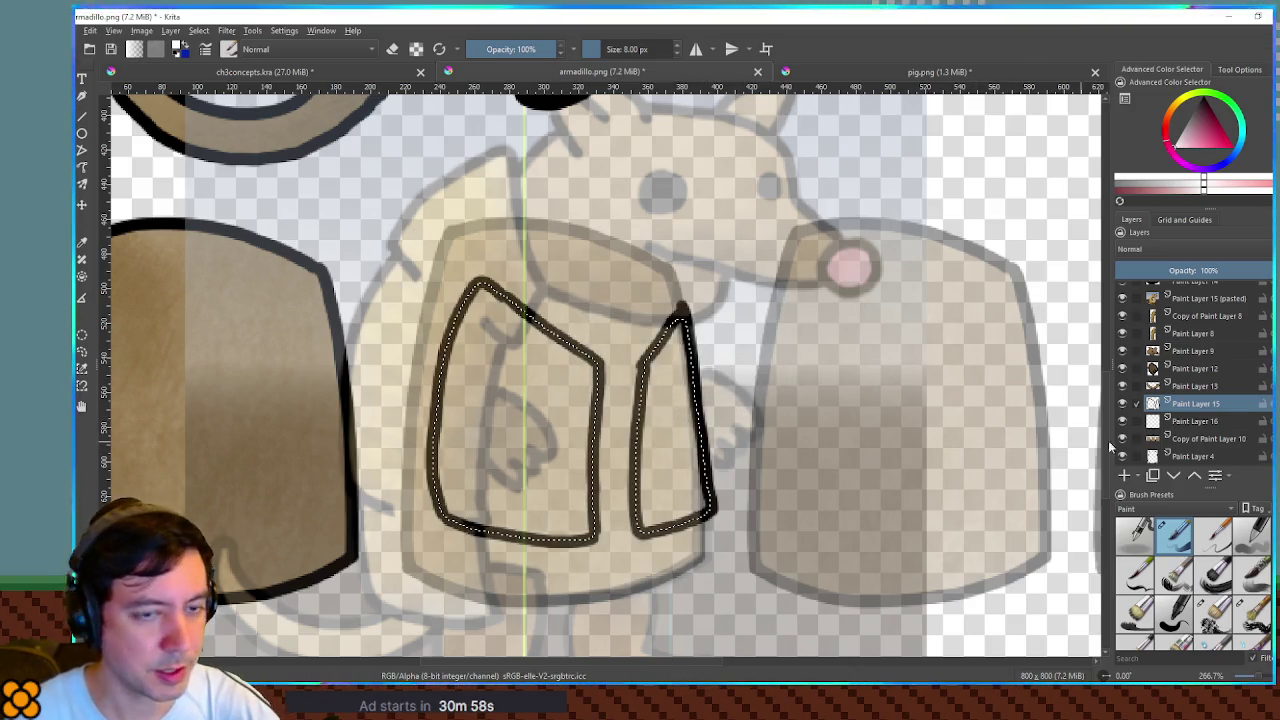
{"action": "left_click", "coordinate": [1196, 421]}
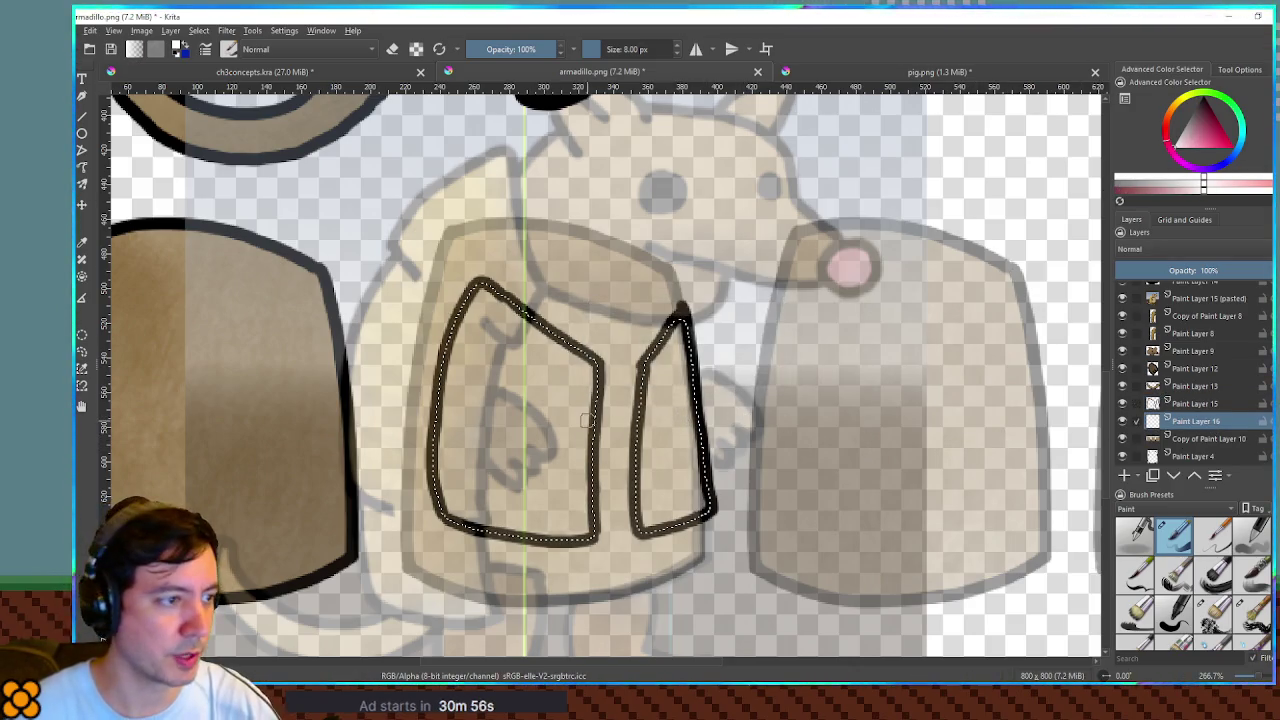
{"action": "left_click", "coordinate": [509, 434]}
{"action": "left_click", "coordinate": [674, 429]}
{"action": "left_click", "coordinate": [1196, 403]}
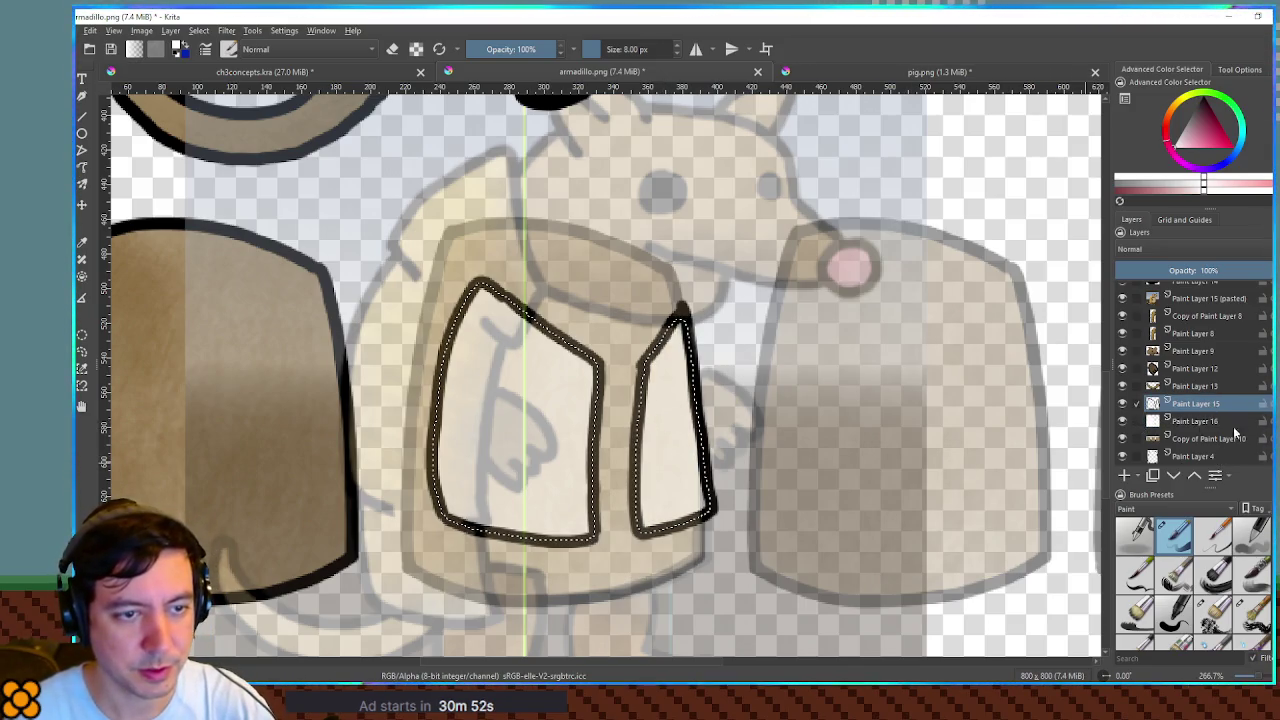
{"action": "key", "text": "1"}
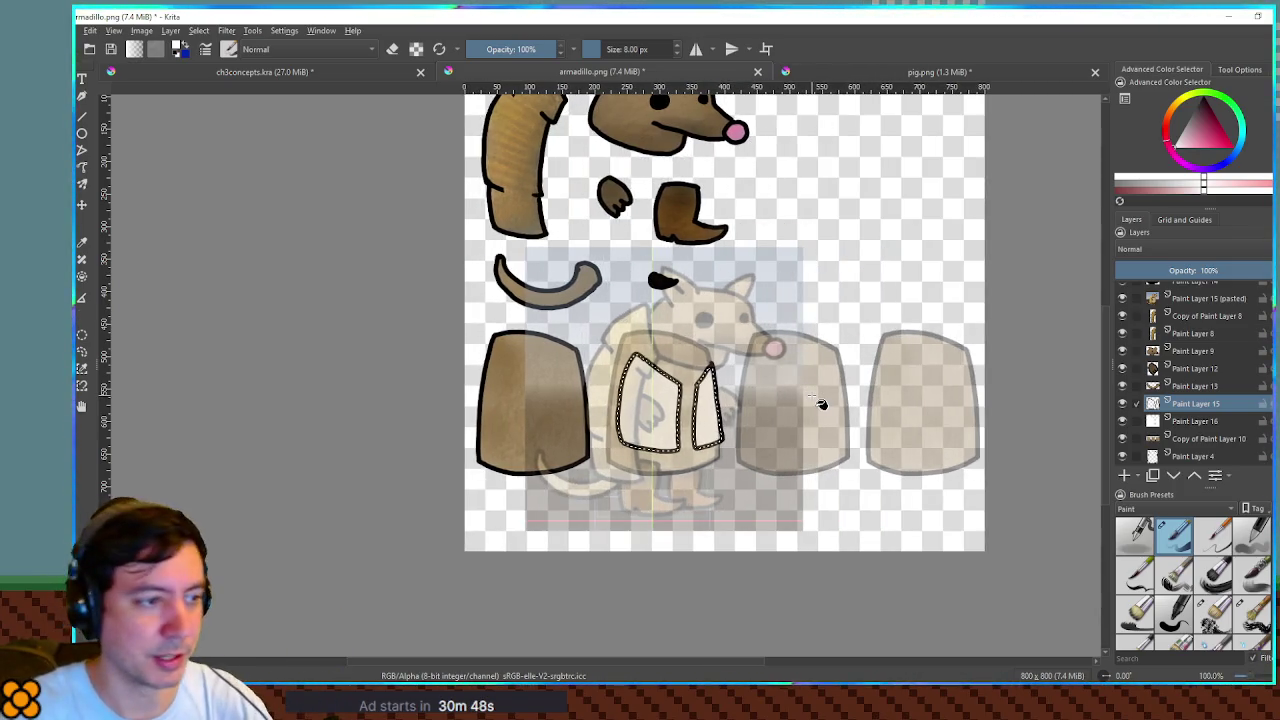
- Centre the vest in view, clear the selection, and add Paint Layer 17 for the vest's back
{"action": "scroll", "coordinate": [790, 425], "scroll_direction": "up", "scroll_amount": 1}
{"action": "scroll", "coordinate": [790, 428], "scroll_direction": "down", "scroll_amount": 2}
{"action": "scroll", "coordinate": [786, 405], "scroll_direction": "up", "scroll_amount": 1}
{"action": "scroll", "coordinate": [782, 410], "scroll_direction": "up", "scroll_amount": 1}
{"action": "scroll", "coordinate": [780, 410], "scroll_direction": "up", "scroll_amount": 1}
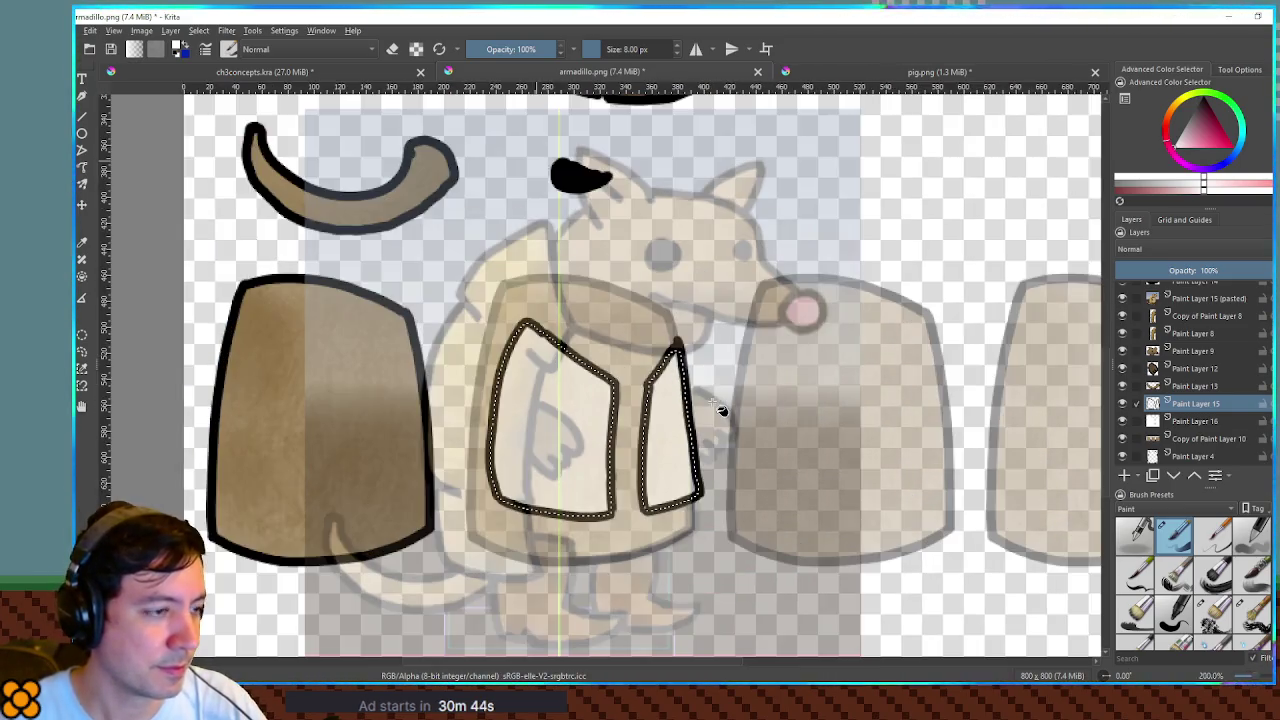
{"action": "scroll", "coordinate": [771, 377], "scroll_direction": "up", "scroll_amount": 1}
{"action": "mouse_move", "coordinate": [815, 327]}
{"action": "left_mouse_down"}
{"action": "mouse_move", "coordinate": [766, 360]}
{"action": "mouse_move", "coordinate": [740, 345]}
{"action": "mouse_move", "coordinate": [748, 360]}
{"action": "mouse_move", "coordinate": [588, 362]}
{"action": "mouse_move", "coordinate": [770, 362]}
{"action": "left_mouse_up"}
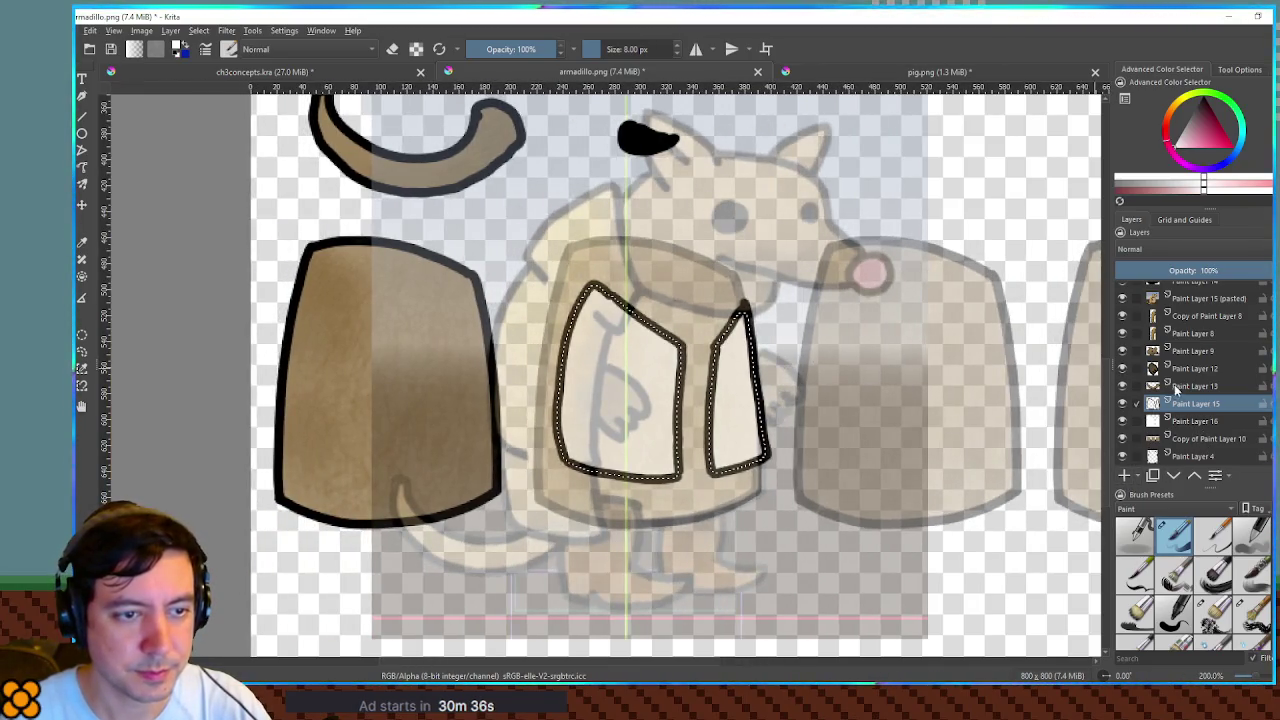
{"action": "scroll", "coordinate": [1131, 470], "scroll_direction": "down", "scroll_amount": 1}
{"action": "key", "text": "ctrl+shift+a"}
{"action": "left_click", "coordinate": [1125, 476]}
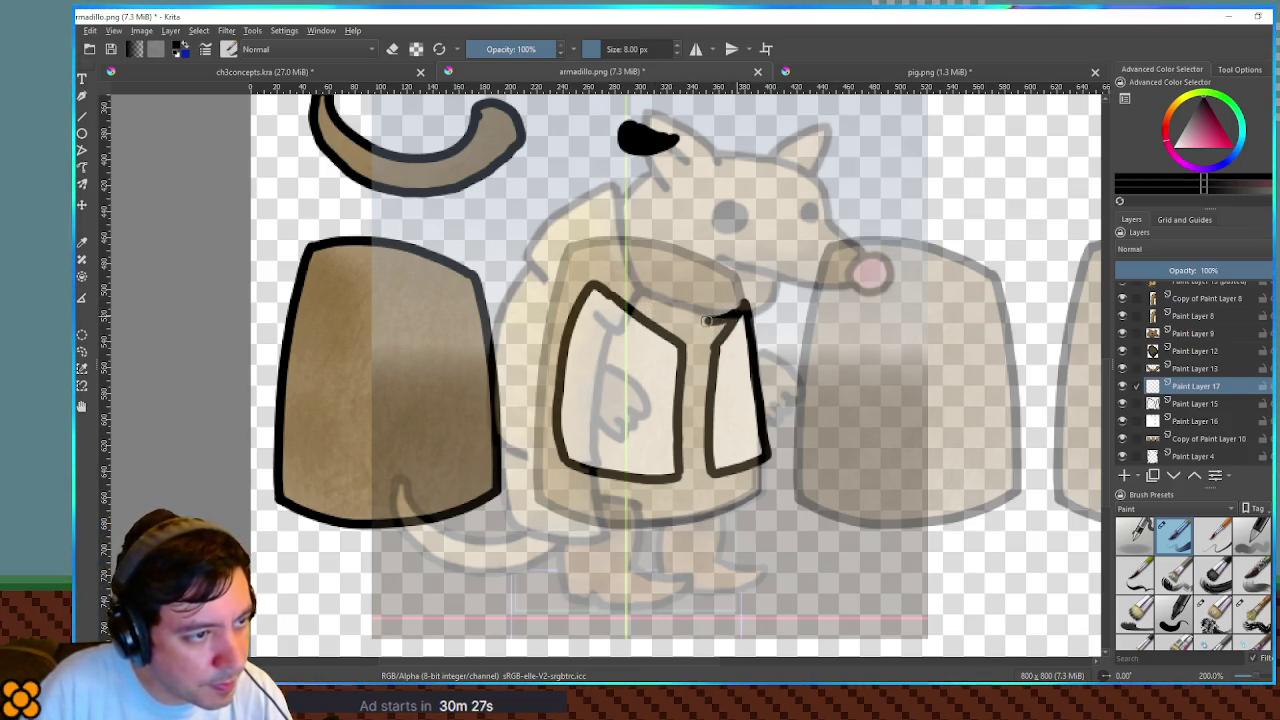
- Draw a collar line across the chest with a larger brush, undoing and restoring strokes
{"action": "left_click", "coordinate": [631, 311]}
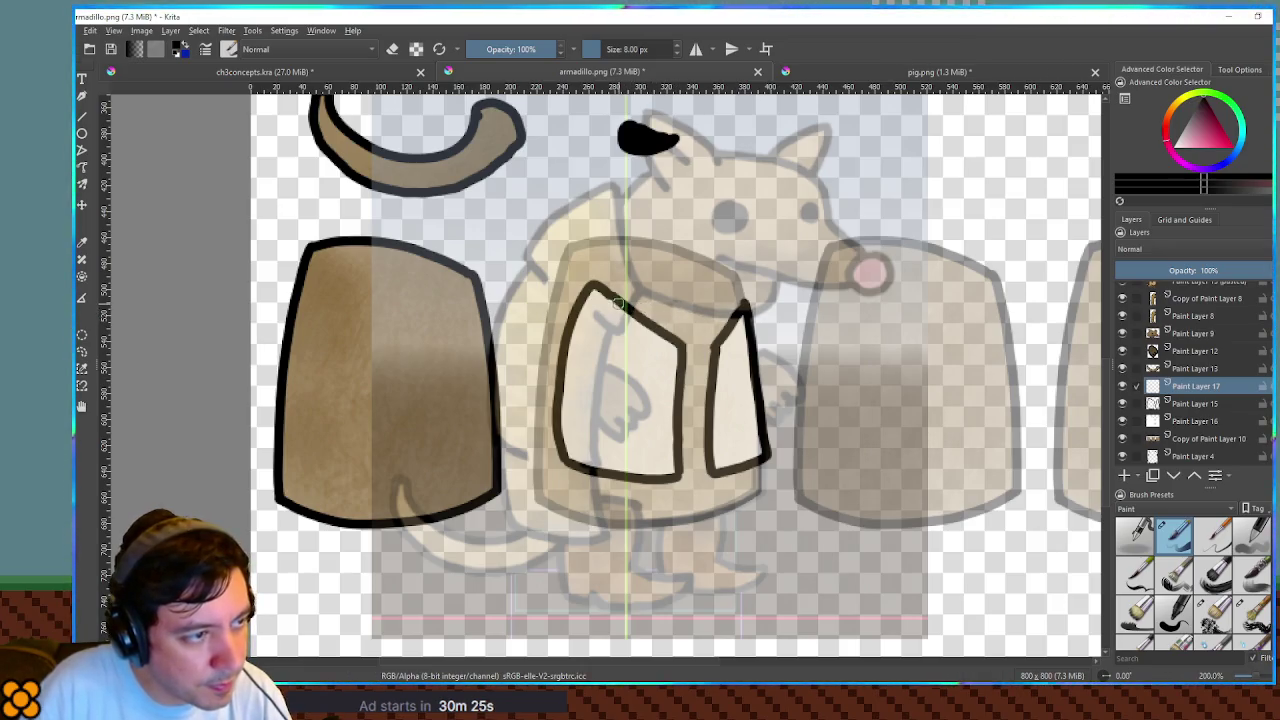
{"action": "mouse_move", "coordinate": [643, 280]}
{"action": "left_mouse_down"}
{"action": "mouse_move", "coordinate": [676, 318]}
{"action": "mouse_move", "coordinate": [733, 319]}
{"action": "left_mouse_up"}
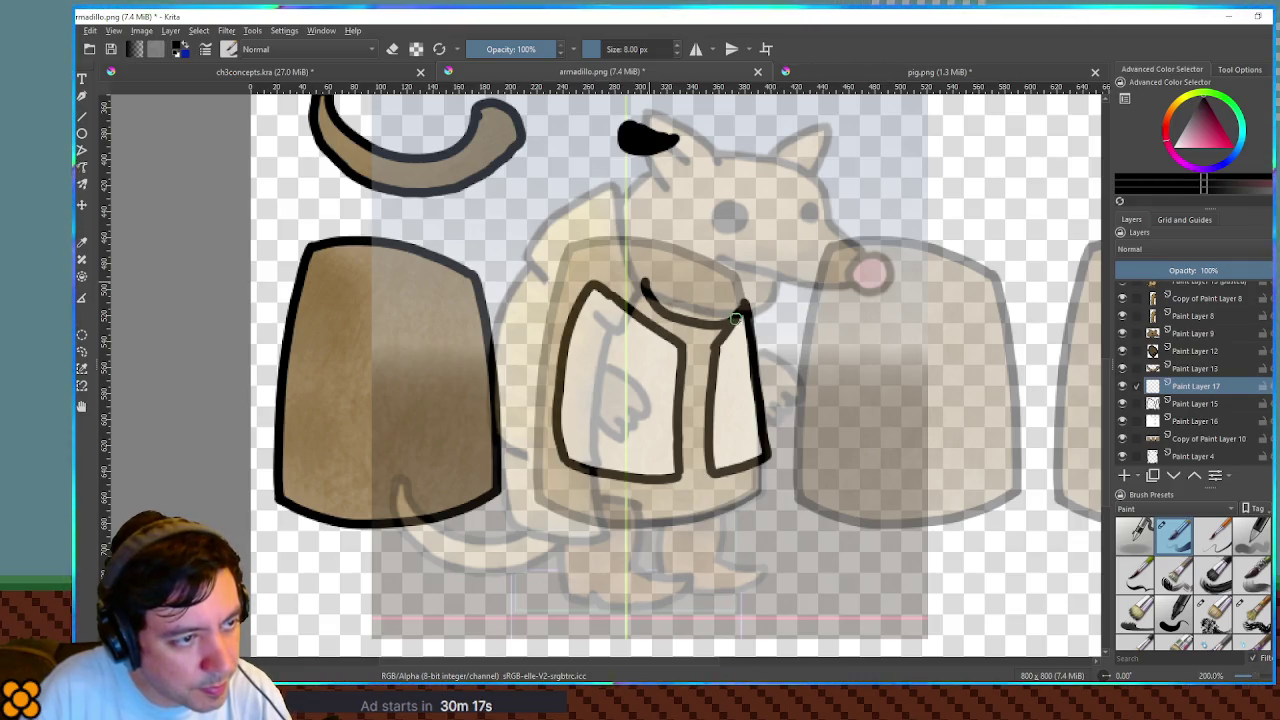
{"action": "key", "text": "ctrl+z"}
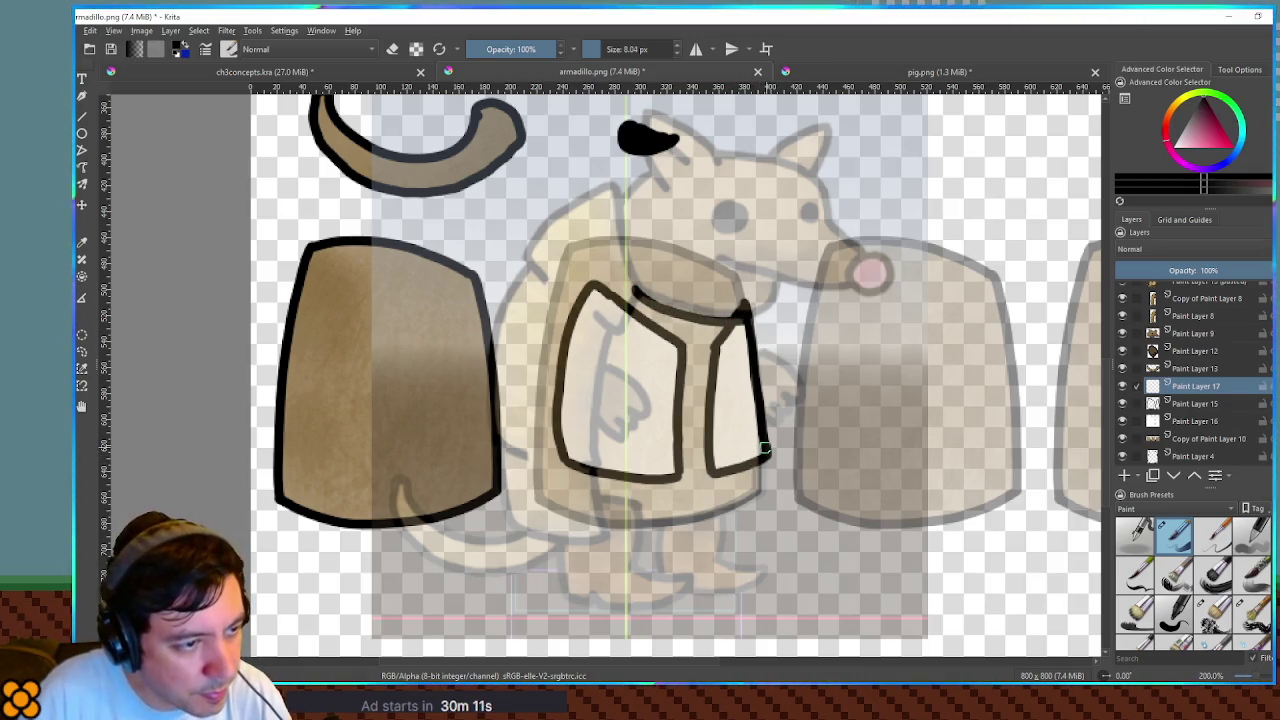
{"action": "key", "text": "ctrl+z"}
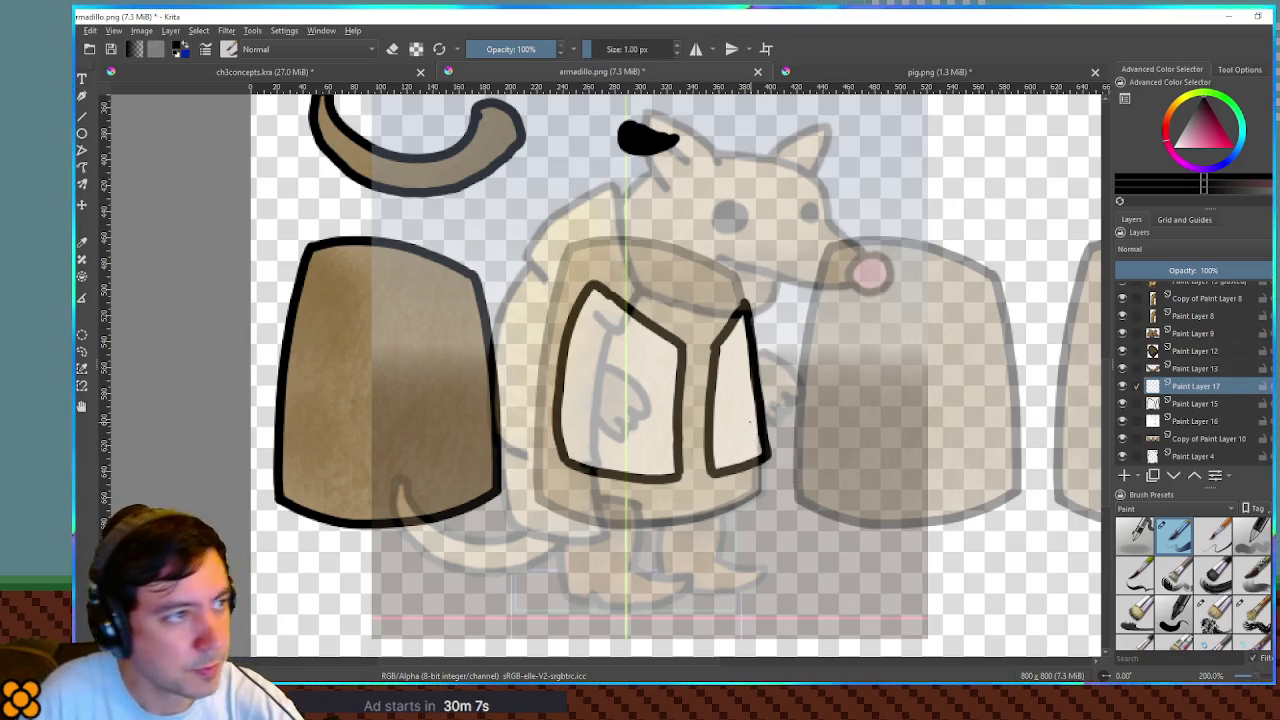
{"action": "key", "text": "bracketright"}
{"action": "key", "text": "bracketright"}
{"action": "key", "text": "bracketright"}
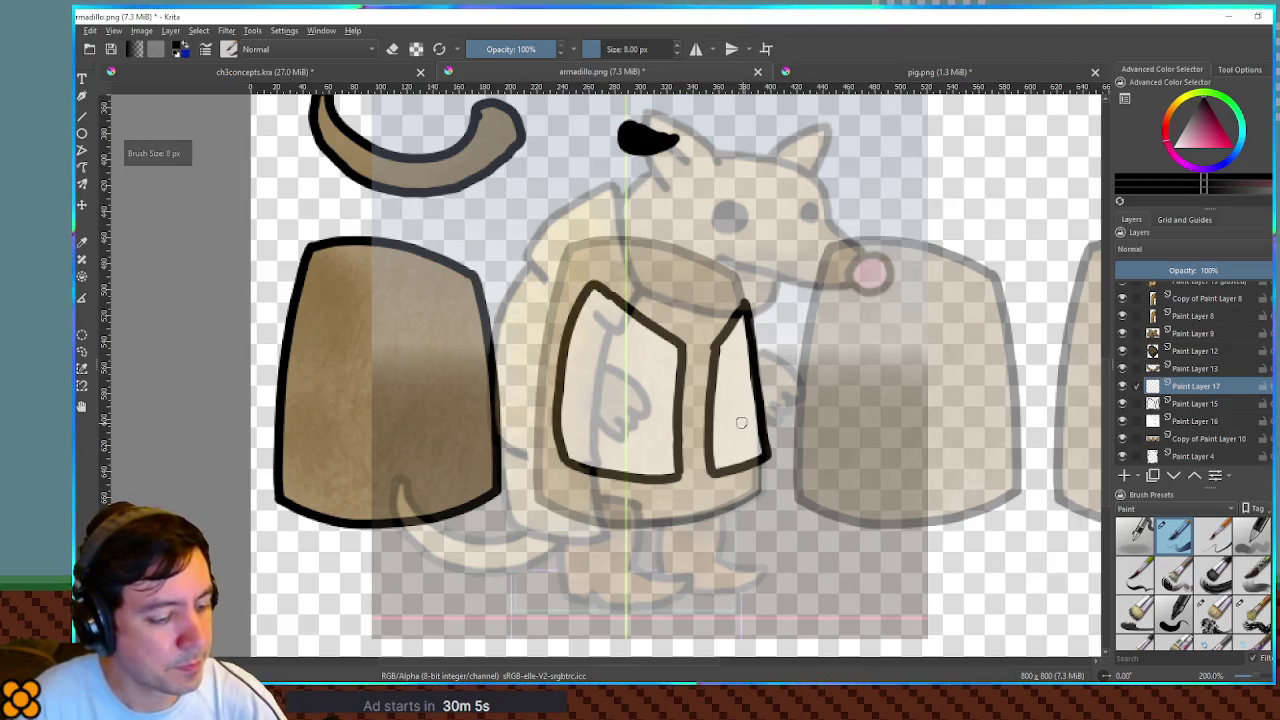
{"action": "key", "text": "ctrl+shift+z"}
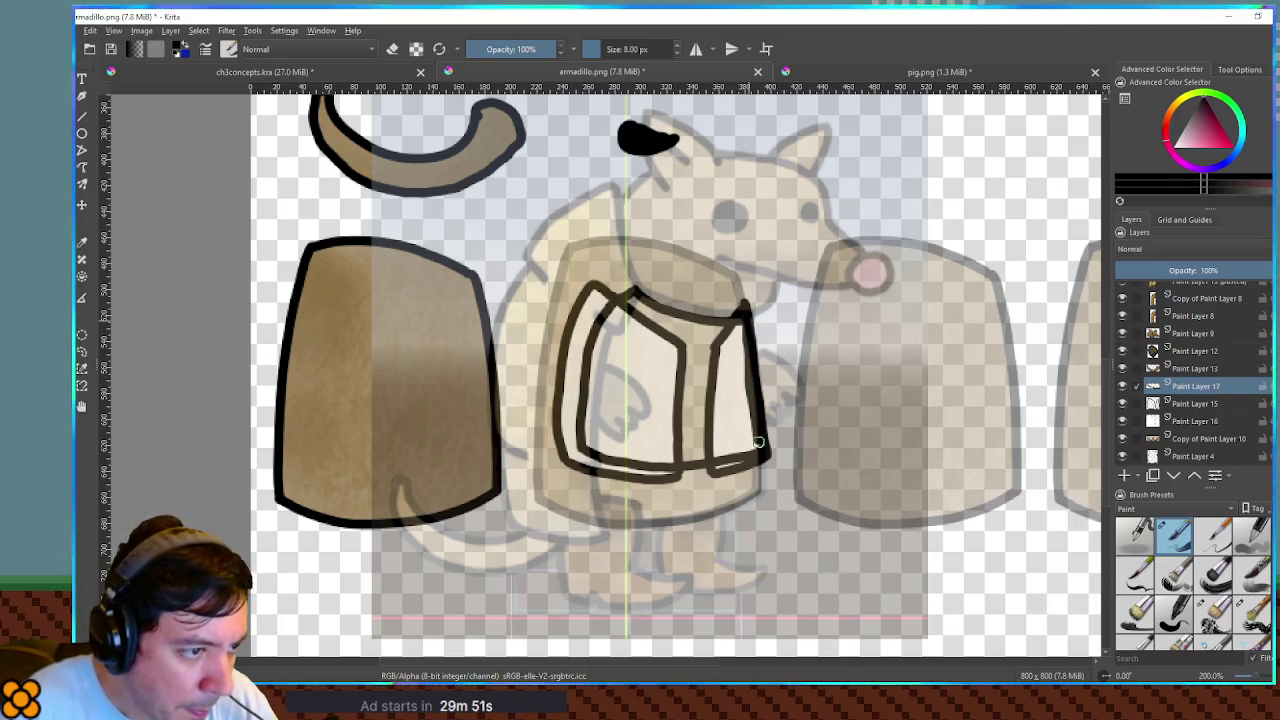
- Hide the vest front layers (Paint Layers 15 and 16) and draw the vest back's right edge
{"action": "left_click_drag", "start_coordinate": [1120, 405], "coordinate": [1120, 425]}
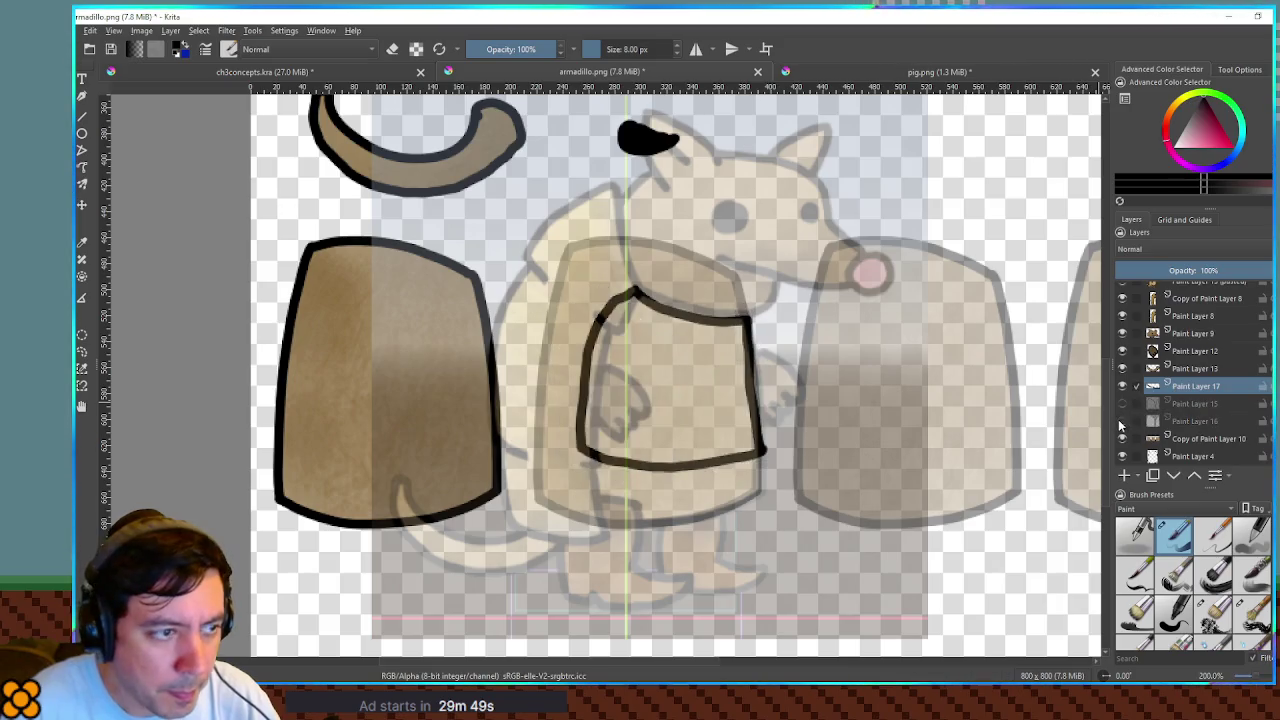
{"action": "key", "text": "ctrl+z"}
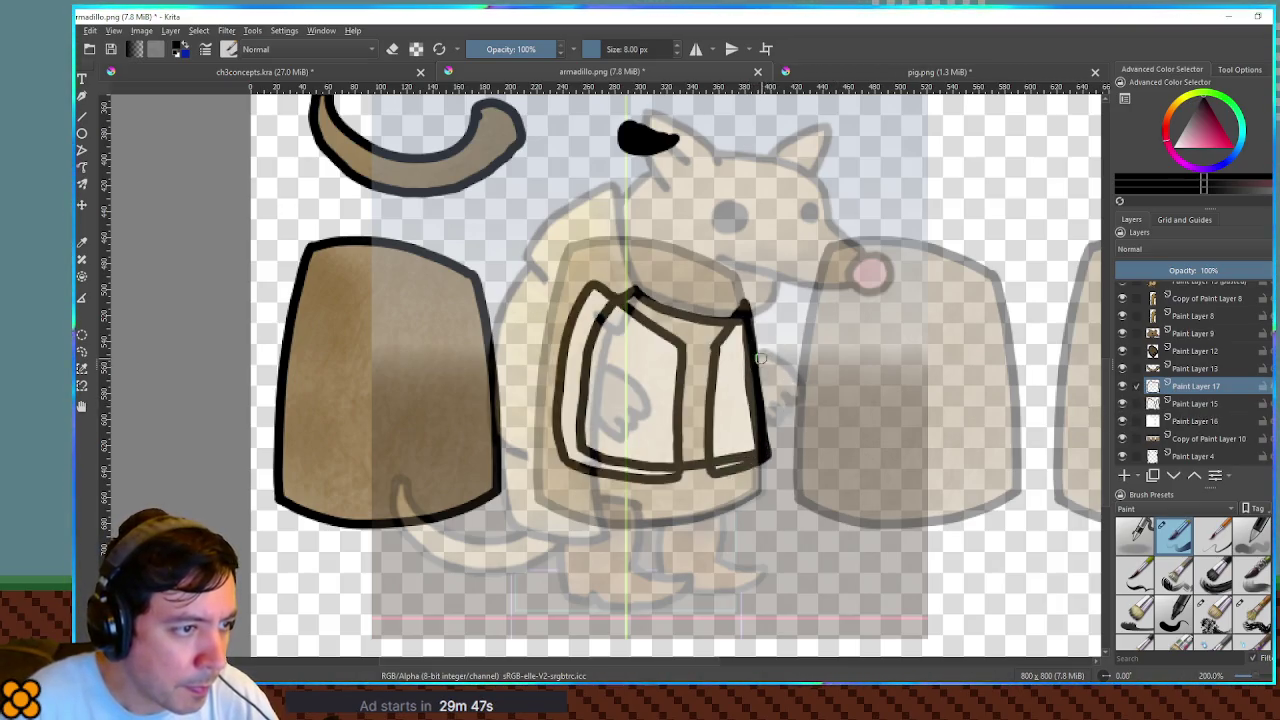
{"action": "left_click_drag", "start_coordinate": [1122, 405], "coordinate": [1122, 422]}
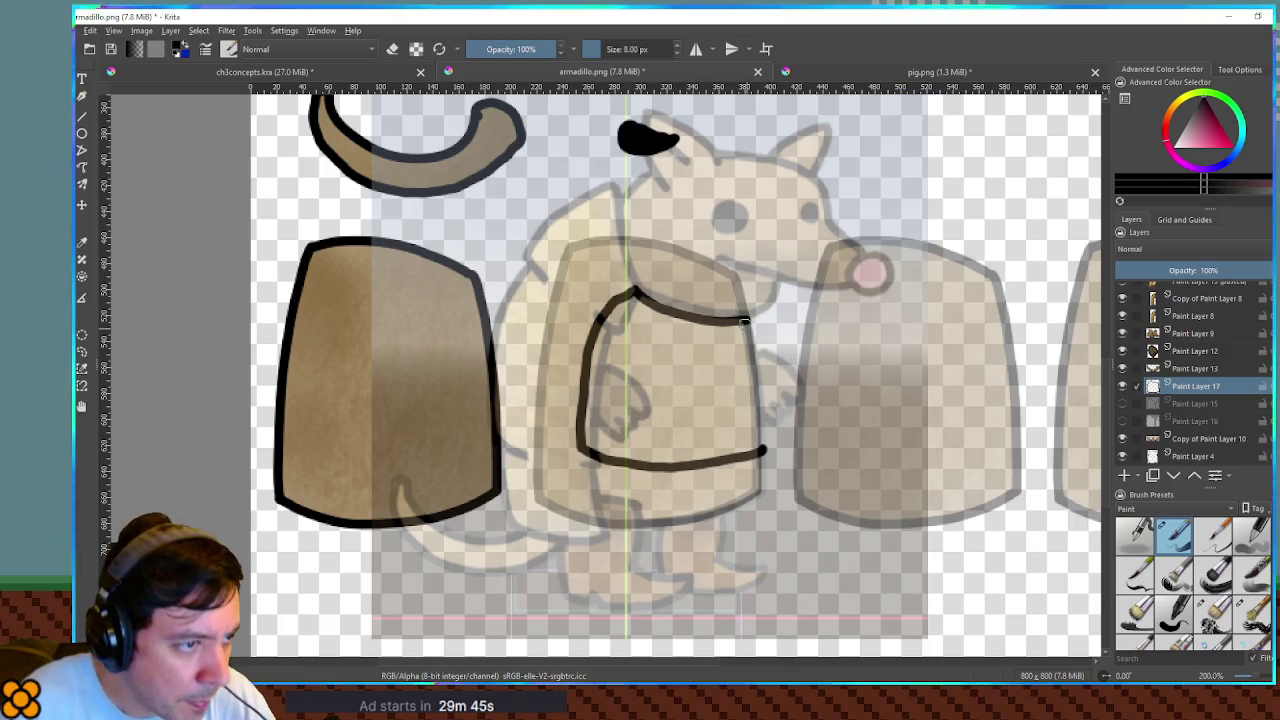
{"action": "left_click_drag", "start_coordinate": [747, 322], "coordinate": [758, 432]}
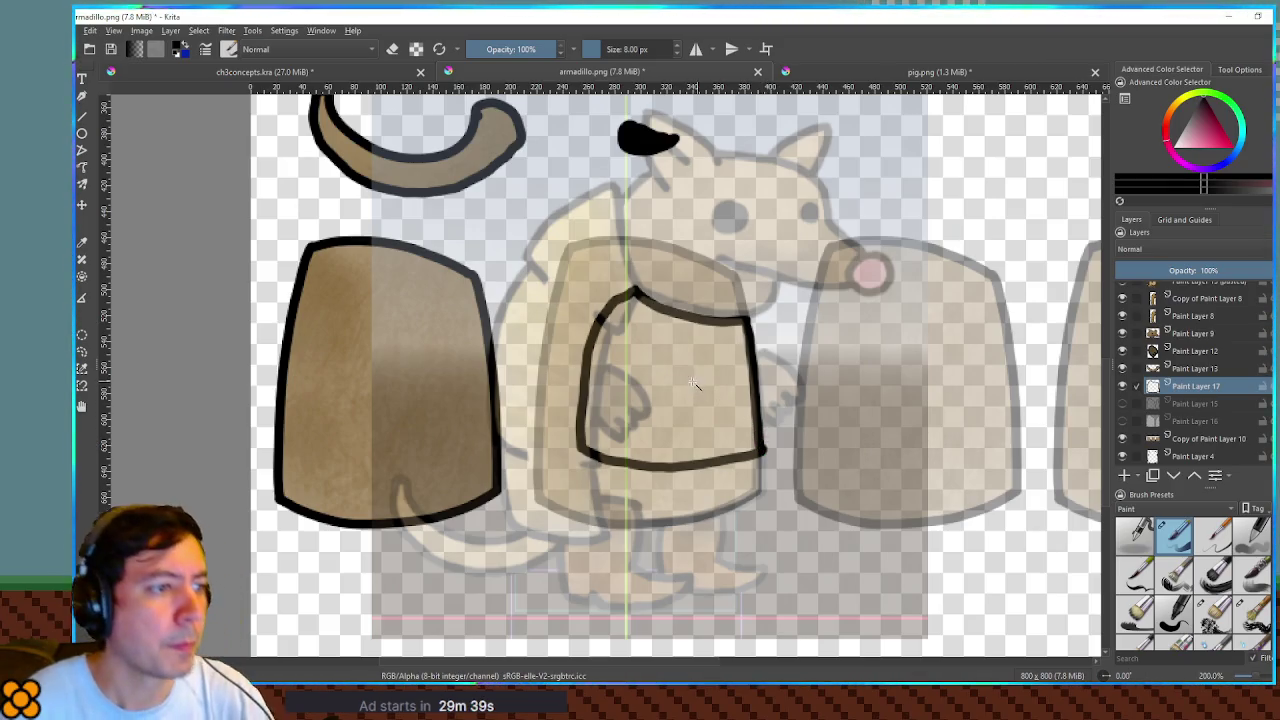
- Fill the grown selection with cream on Paint Layer 18, placed beneath the outline layer
{"action": "scroll", "coordinate": [1190, 370], "scroll_direction": "up", "scroll_amount": 1}
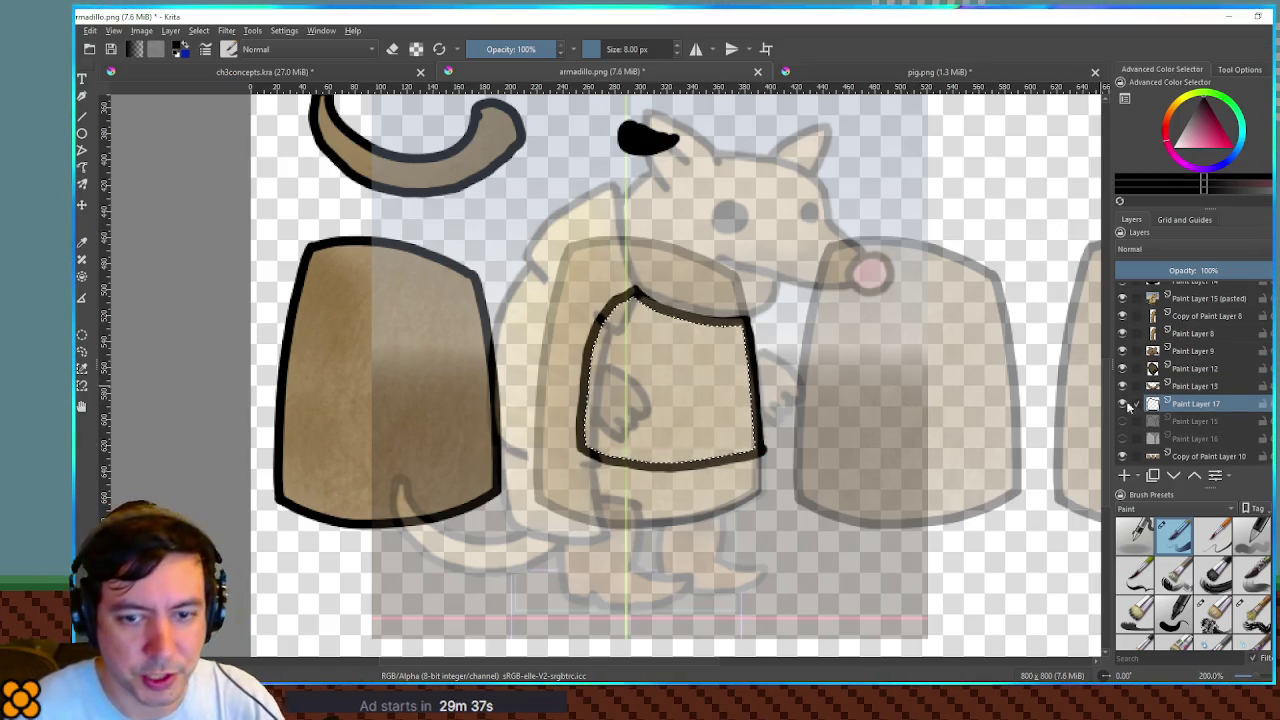
{"action": "key", "text": "Insert"}
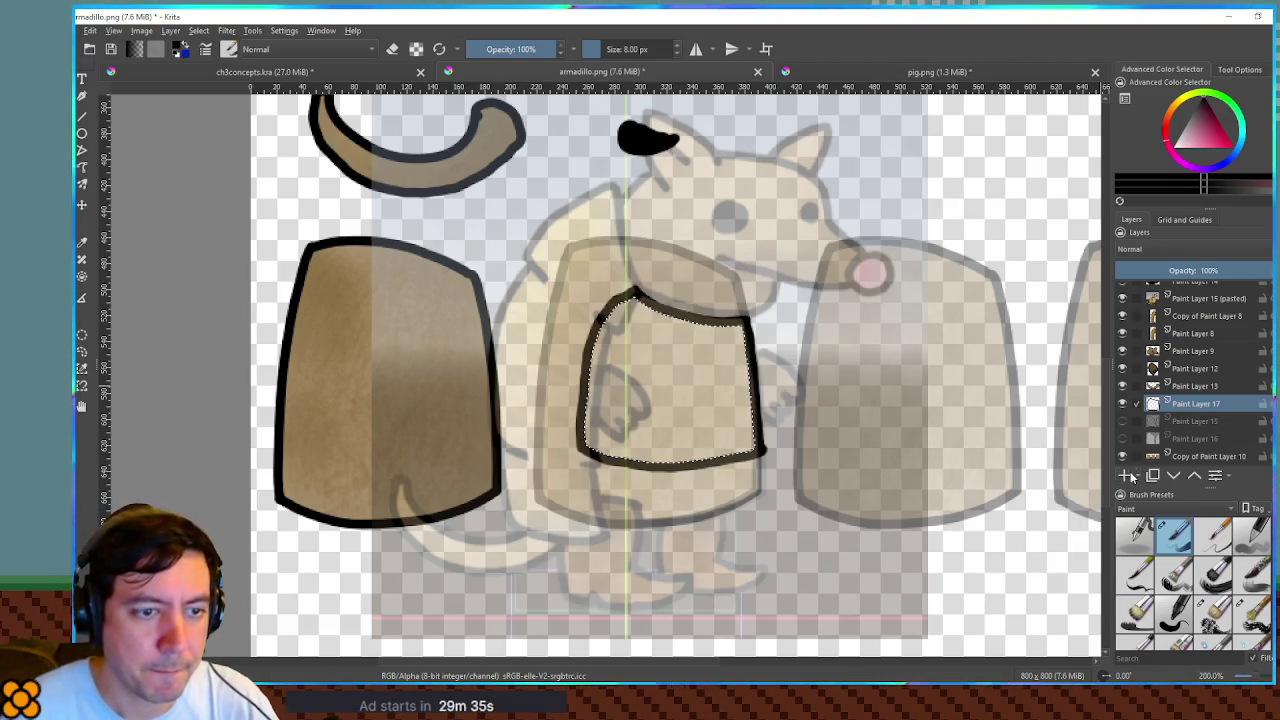
{"action": "key", "text": "ctrl+shift+g"}
{"action": "key", "text": "Return"}
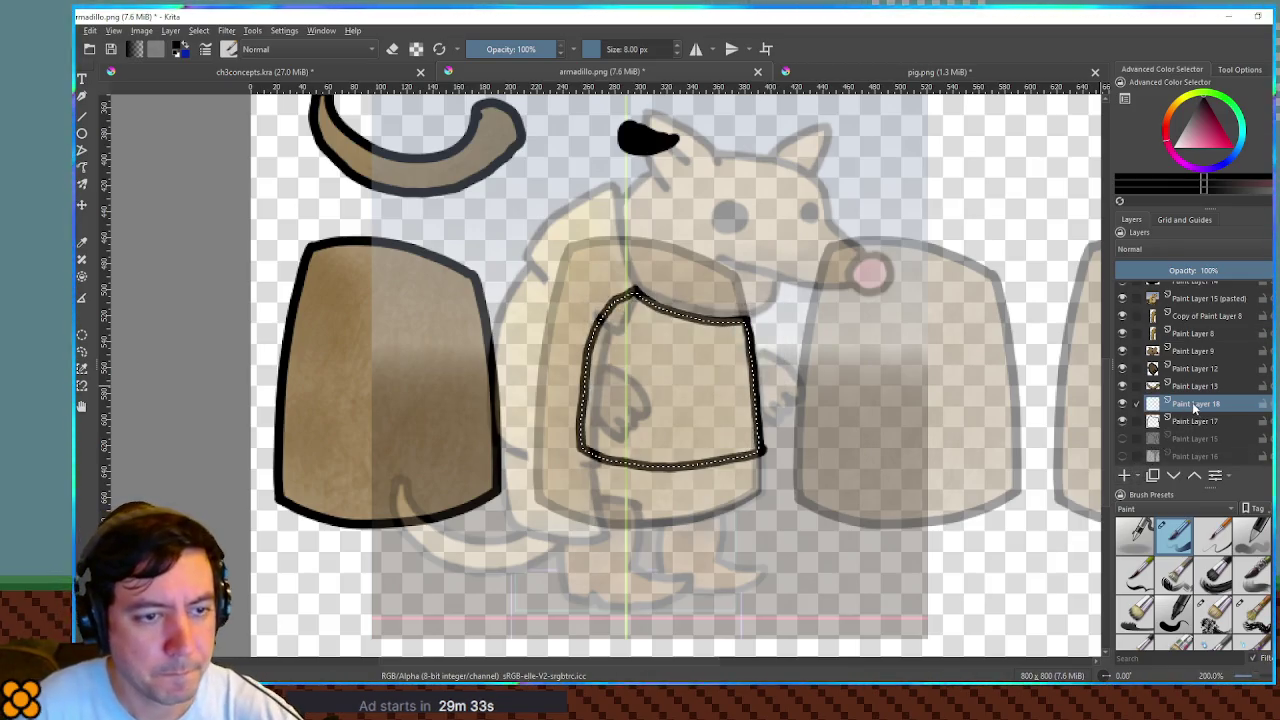
{"action": "key", "text": "ctrl+Page_Down"}
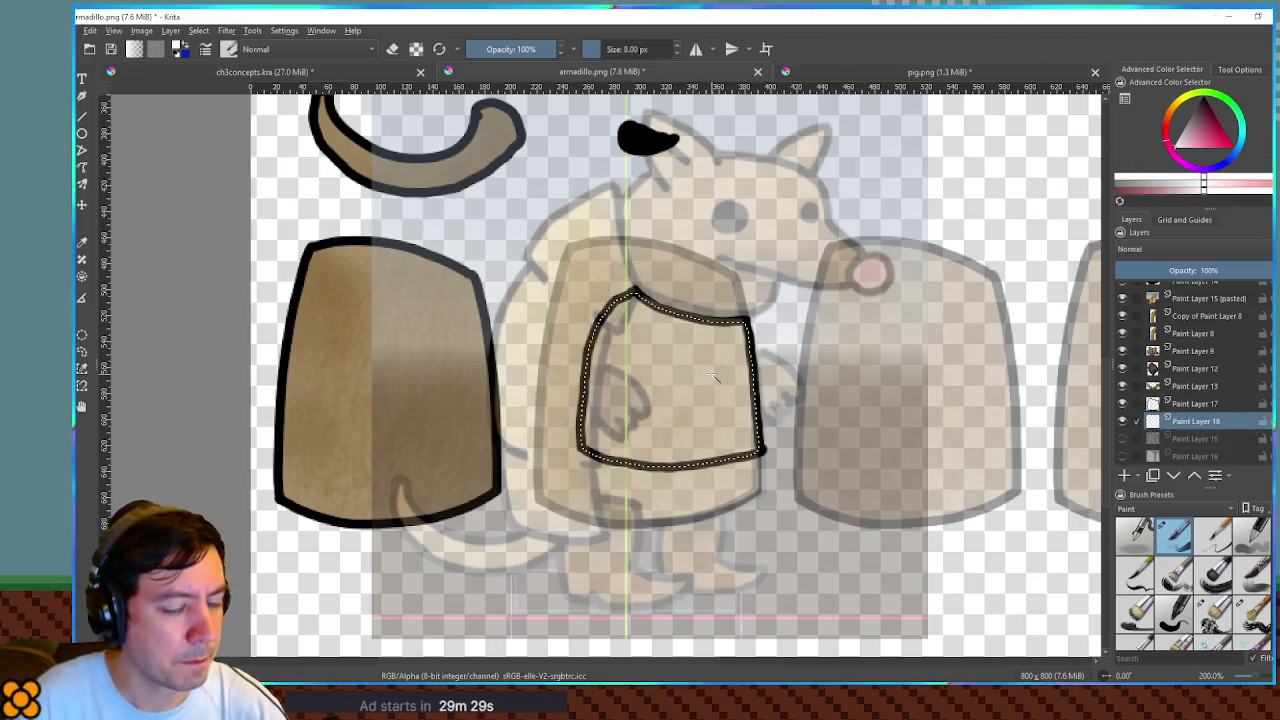
{"action": "key", "text": "shift+BackSpace"}
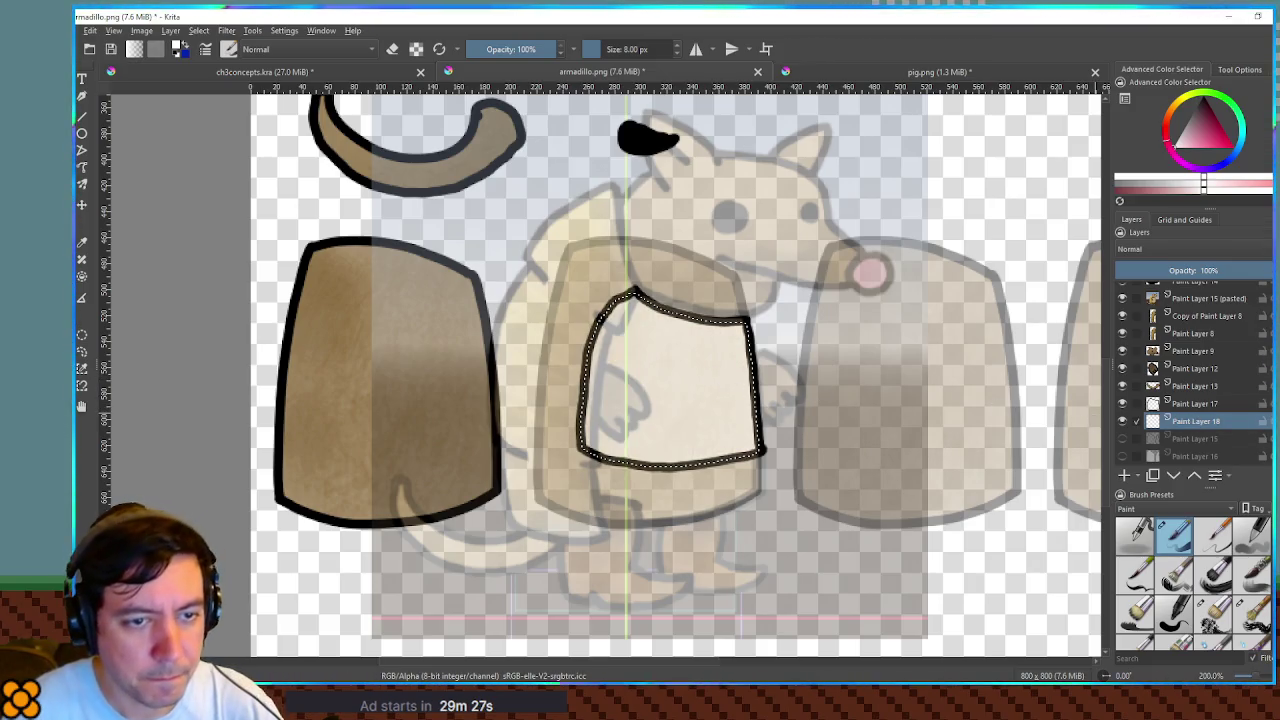
- Show the vest front layers again, clear the selection, and reset the colour to black
{"action": "left_click", "coordinate": [1133, 455]}
{"action": "left_click", "coordinate": [1121, 438]}
{"action": "key", "text": "ctrl+shift+a"}
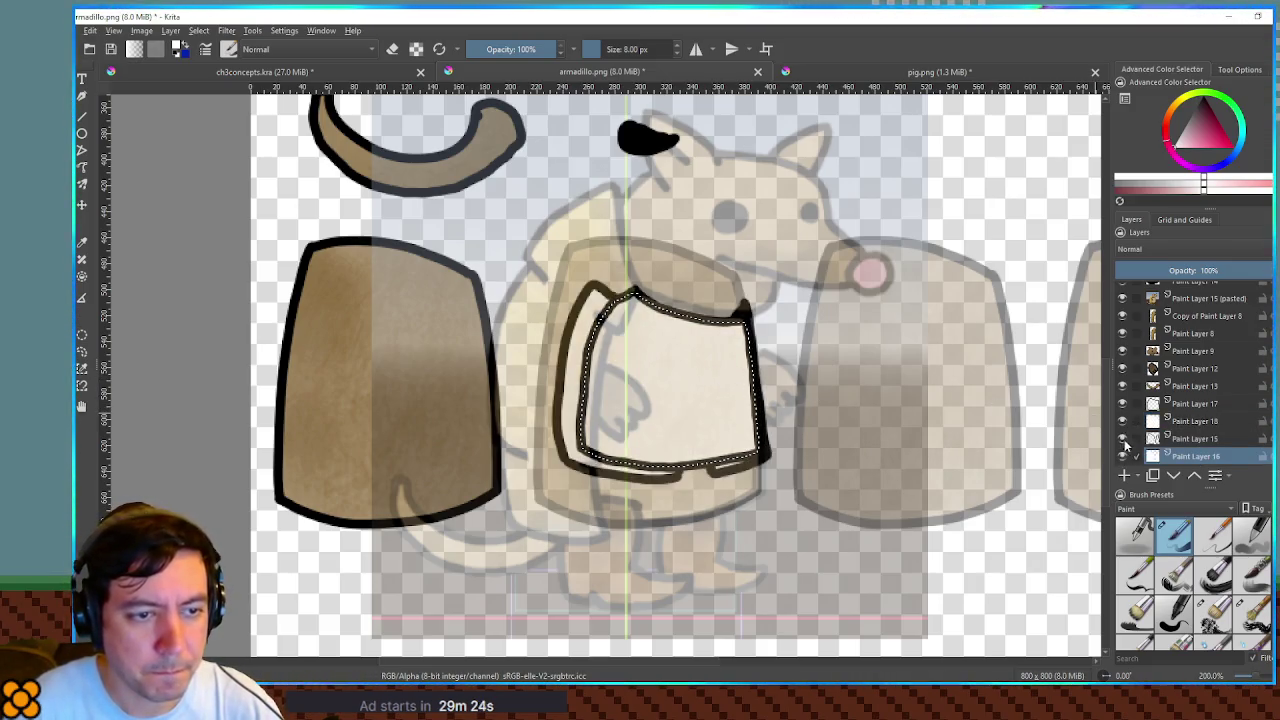
{"action": "scroll", "coordinate": [1170, 445], "scroll_direction": "down", "scroll_amount": 1}
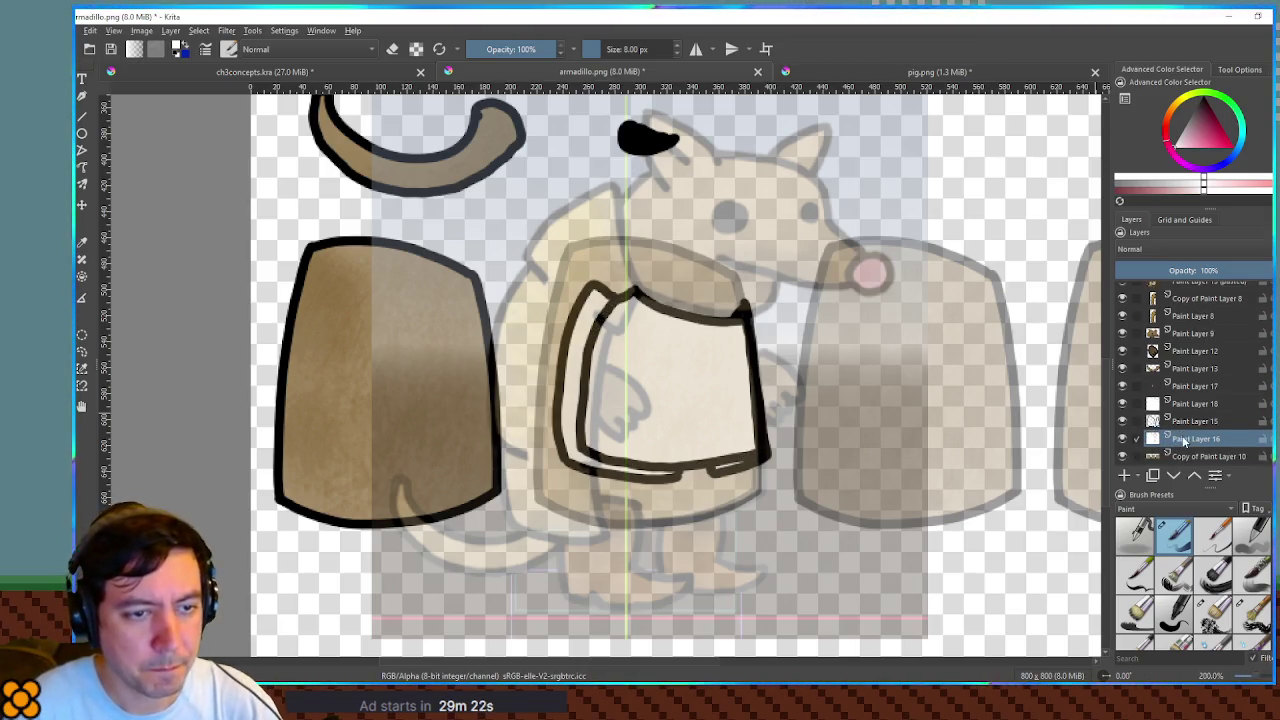
{"action": "key", "text": "d"}
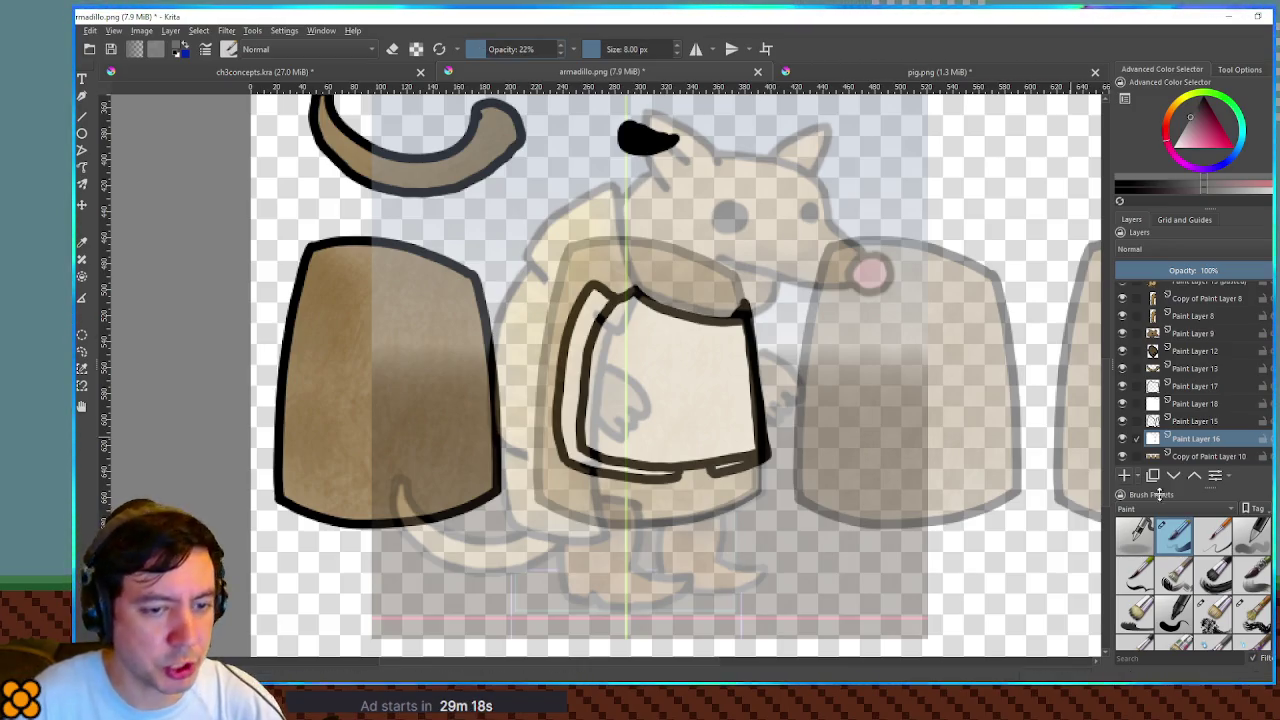
- Hide the reference sketch and brush grey texture into the shirt on Paint Layer 18 with a 137–153 px brush
{"action": "left_click", "coordinate": [1213, 612]}
{"action": "left_click_drag", "start_coordinate": [657, 355], "coordinate": [685, 410]}
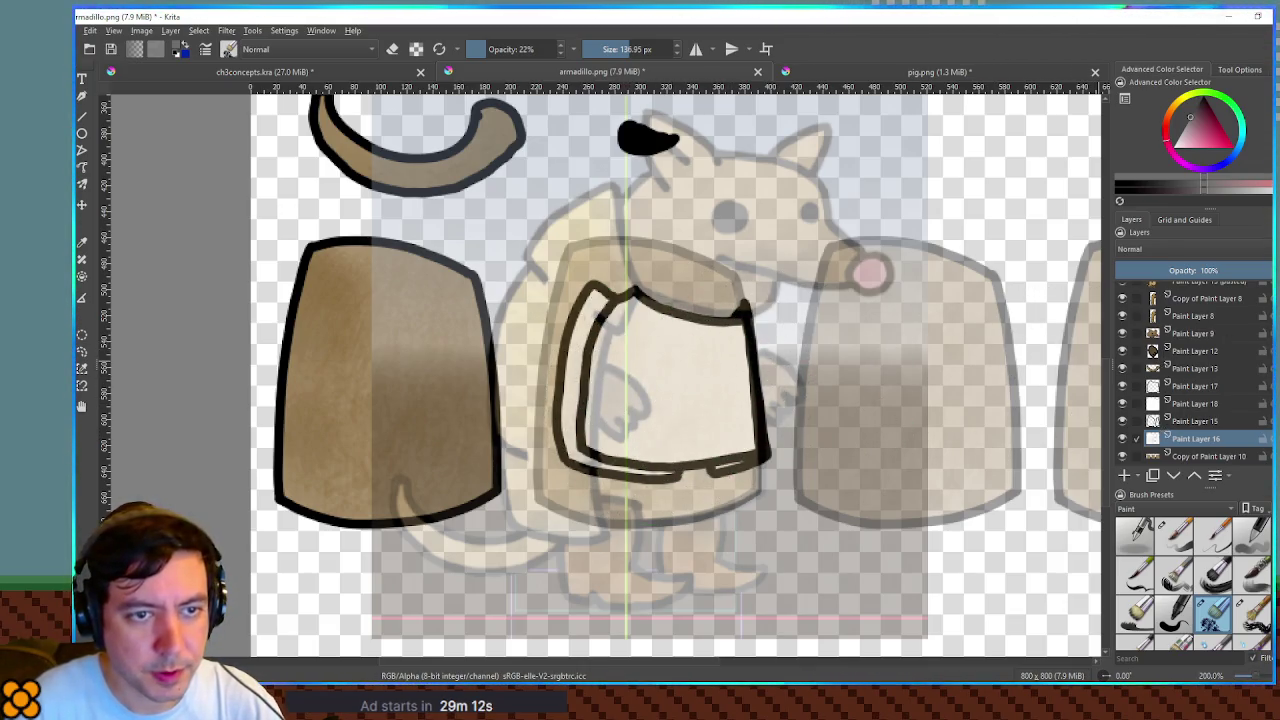
{"action": "scroll", "coordinate": [1195, 288], "scroll_direction": "up", "scroll_amount": 1}
{"action": "left_click", "coordinate": [1122, 308]}
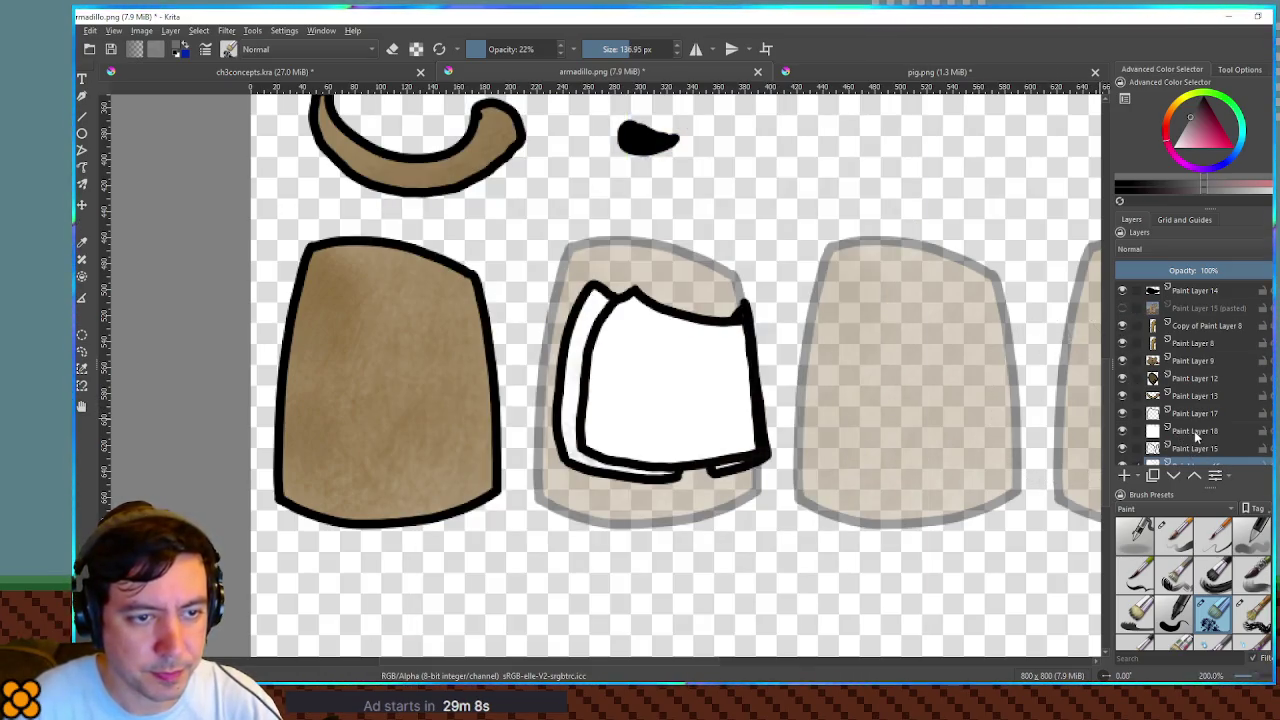
{"action": "left_click", "coordinate": [1196, 432]}
{"action": "mouse_move", "coordinate": [660, 420]}
{"action": "left_mouse_down"}
{"action": "mouse_move", "coordinate": [643, 371]}
{"action": "mouse_move", "coordinate": [729, 371]}
{"action": "mouse_move", "coordinate": [600, 420]}
{"action": "mouse_move", "coordinate": [725, 312]}
{"action": "mouse_move", "coordinate": [671, 277]}
{"action": "mouse_move", "coordinate": [660, 320]}
{"action": "mouse_move", "coordinate": [757, 300]}
{"action": "mouse_move", "coordinate": [800, 335]}
{"action": "left_mouse_up"}
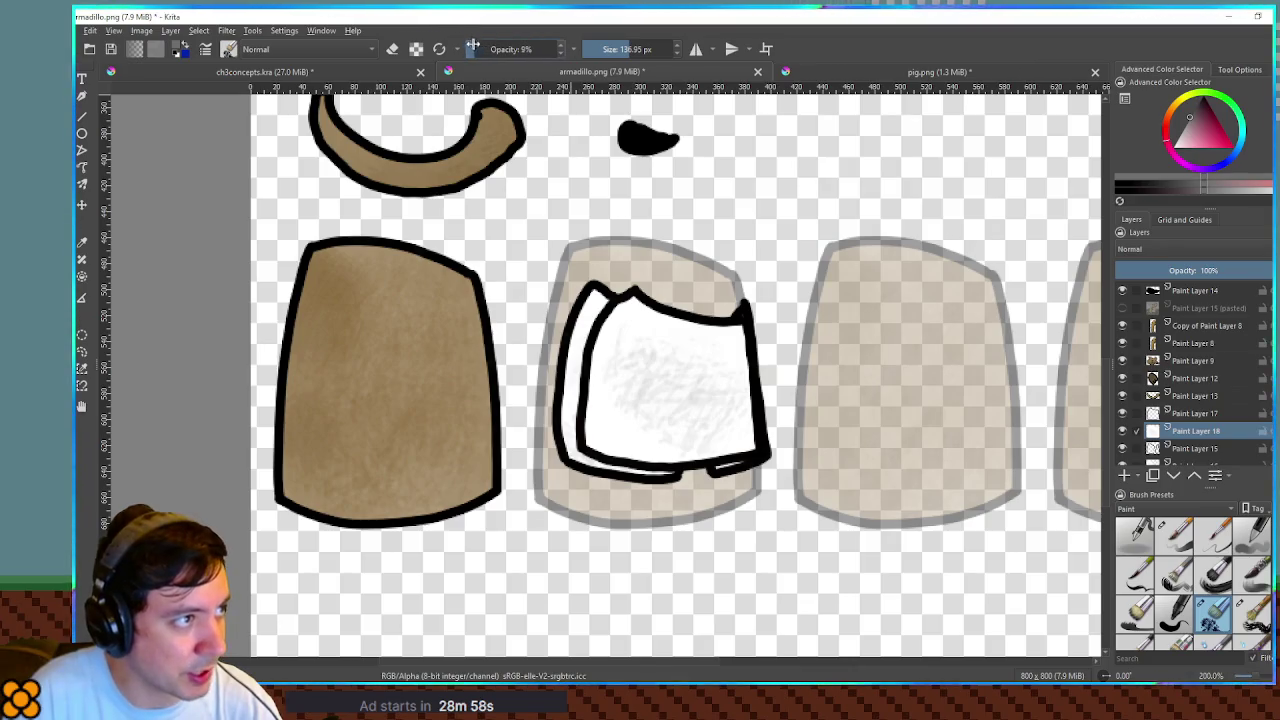
{"action": "mouse_move", "coordinate": [620, 390]}
{"action": "left_mouse_down"}
{"action": "mouse_move", "coordinate": [666, 345]}
{"action": "mouse_move", "coordinate": [700, 386]}
{"action": "mouse_move", "coordinate": [613, 325]}
{"action": "mouse_move", "coordinate": [660, 420]}
{"action": "mouse_move", "coordinate": [716, 376]}
{"action": "left_mouse_up"}
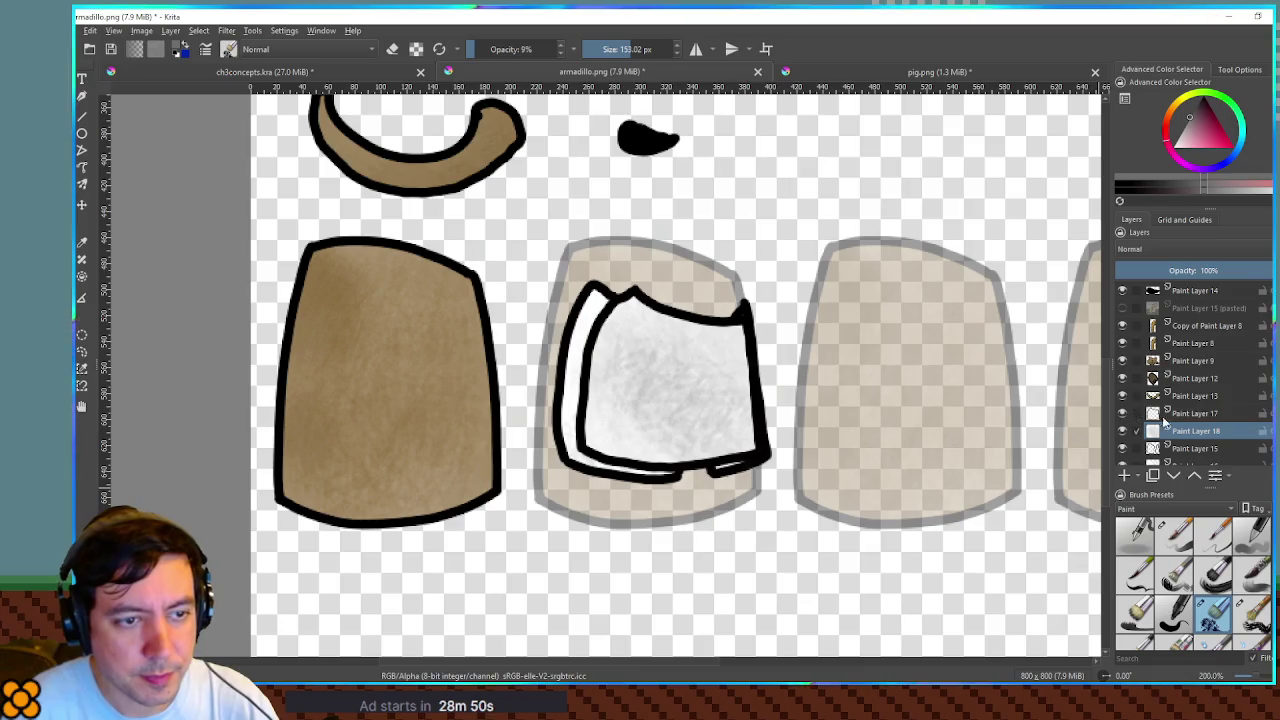
- Delete Paint Layer 17, shade the left vest panel on Paint Layer 16, and merge Paint Layer 15 into it
{"action": "key", "text": "shift+Delete"}
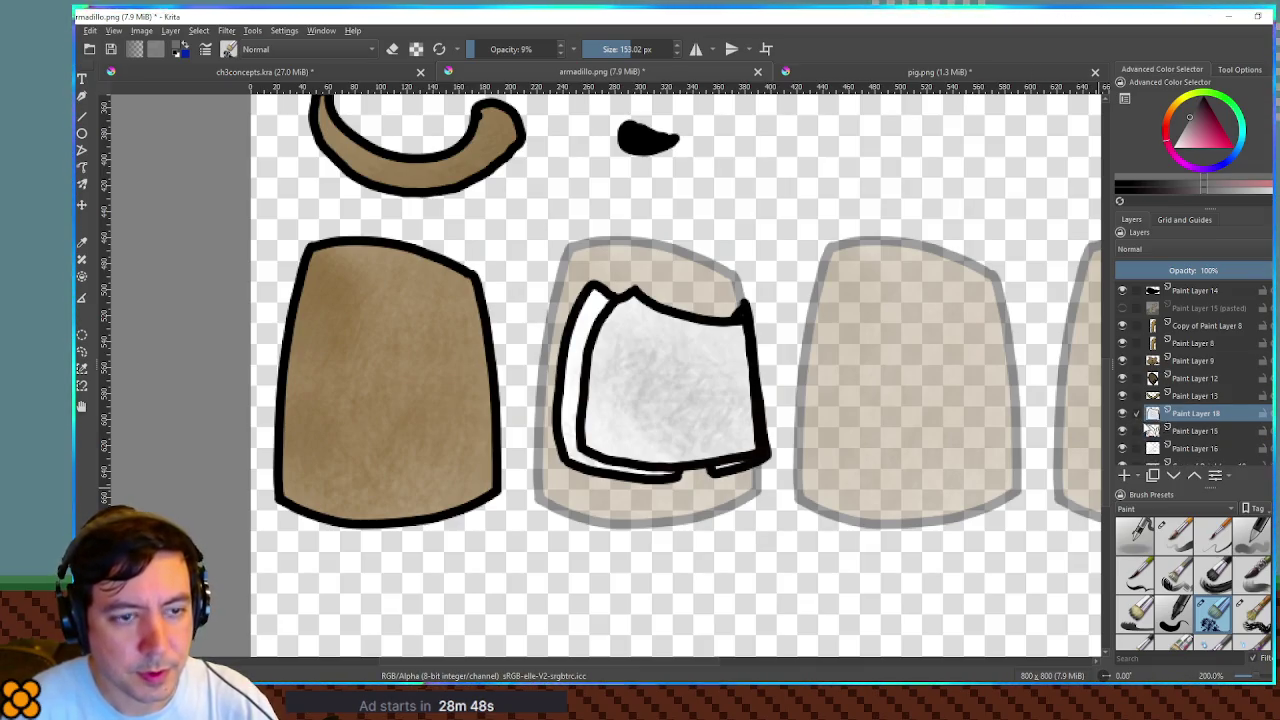
{"action": "left_click", "coordinate": [1121, 413]}
{"action": "left_click", "coordinate": [1190, 448]}
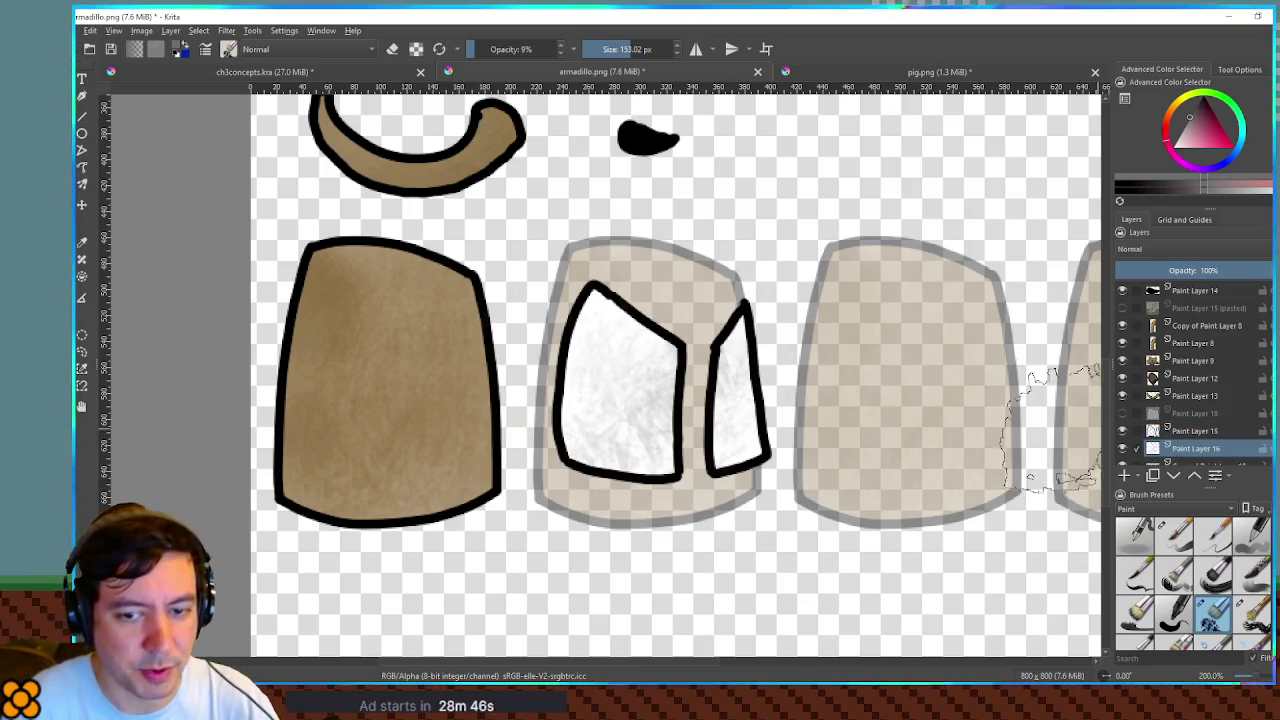
{"action": "mouse_move", "coordinate": [640, 370]}
{"action": "left_mouse_down"}
{"action": "mouse_move", "coordinate": [620, 440]}
{"action": "mouse_move", "coordinate": [700, 460]}
{"action": "mouse_move", "coordinate": [605, 485]}
{"action": "left_mouse_up"}
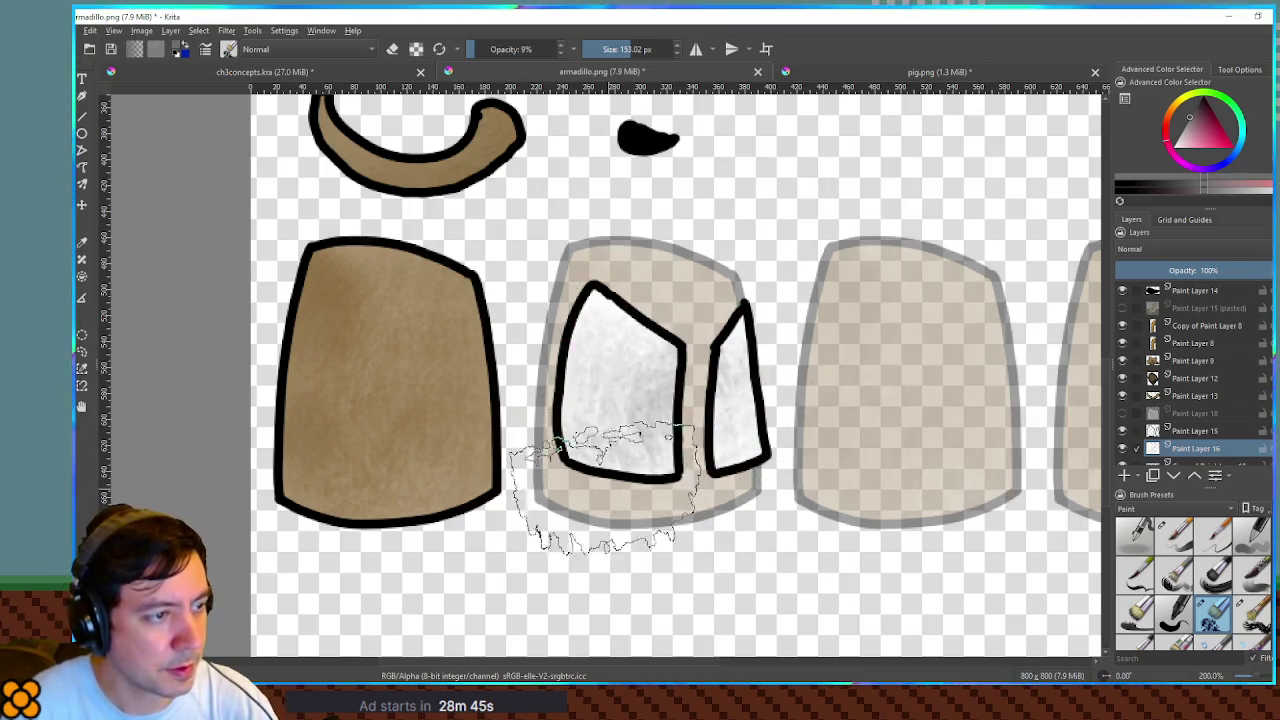
{"action": "left_click", "coordinate": [1190, 432]}
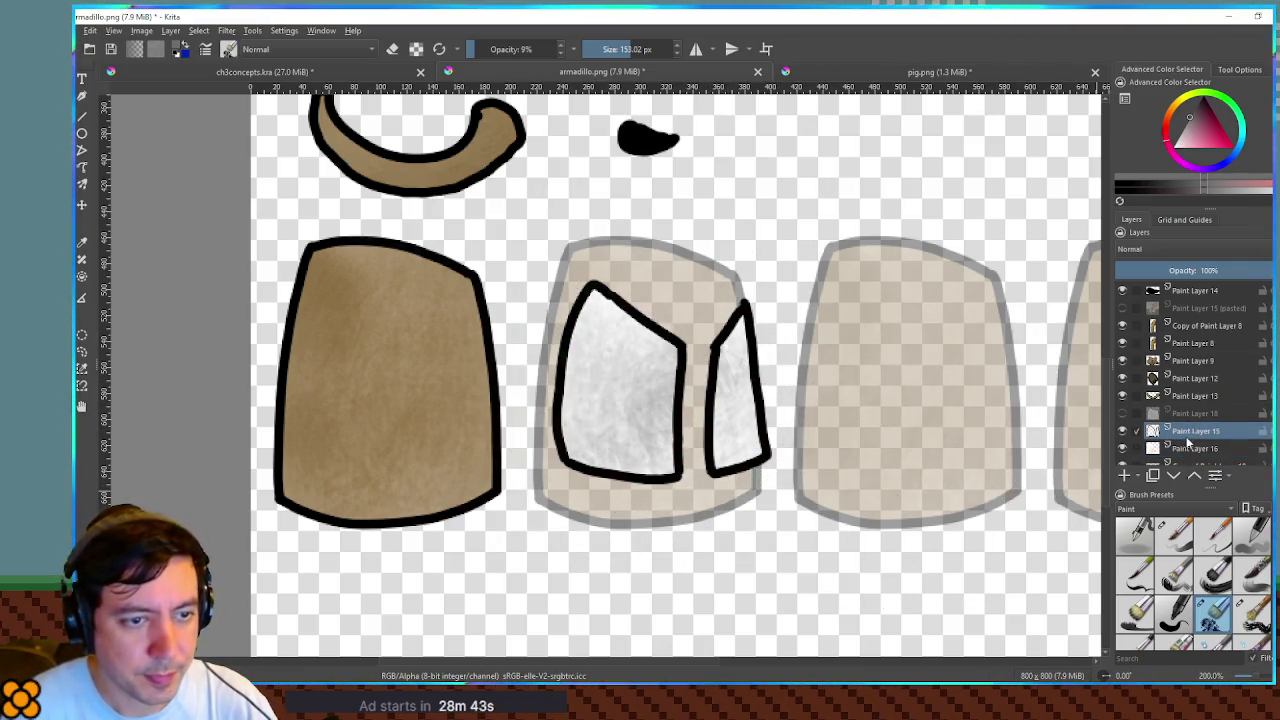
{"action": "key", "text": "ctrl+e"}
{"action": "left_click", "coordinate": [1122, 413]}
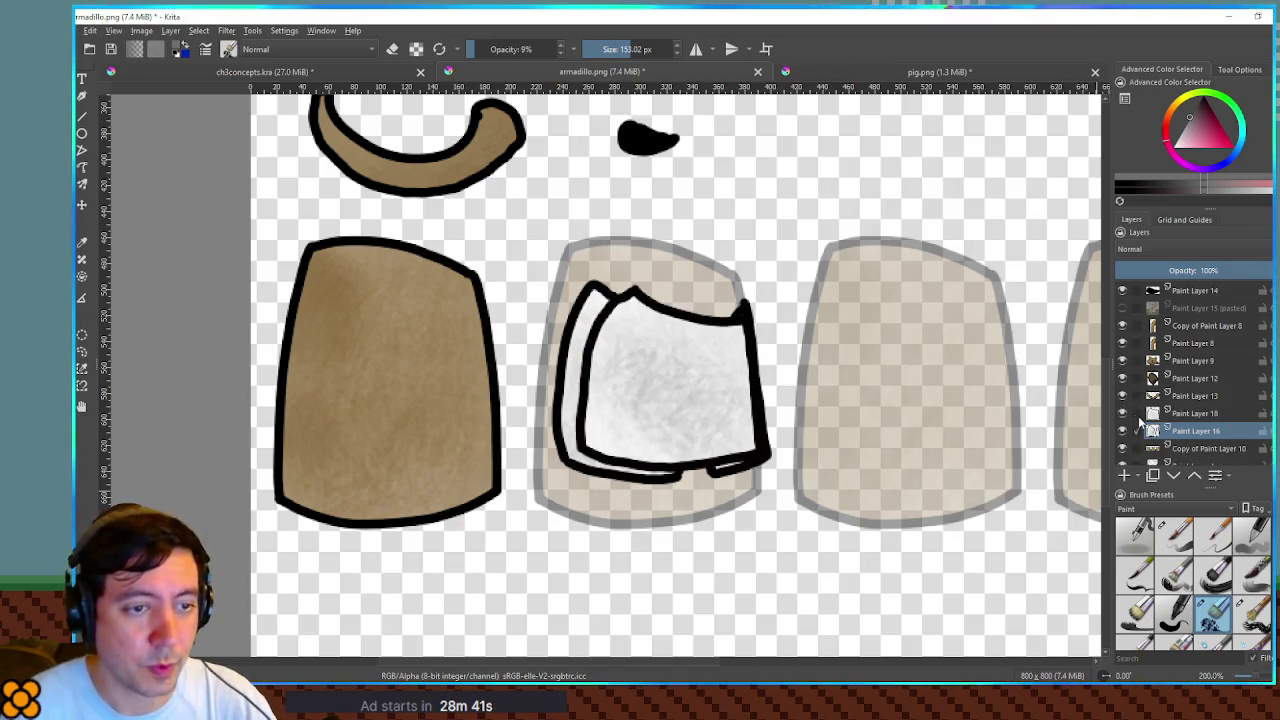
- Reset canvas rotation to zero, move the shirt piece down and nudge the vest panels up
{"action": "mouse_move", "coordinate": [1172, 343]}
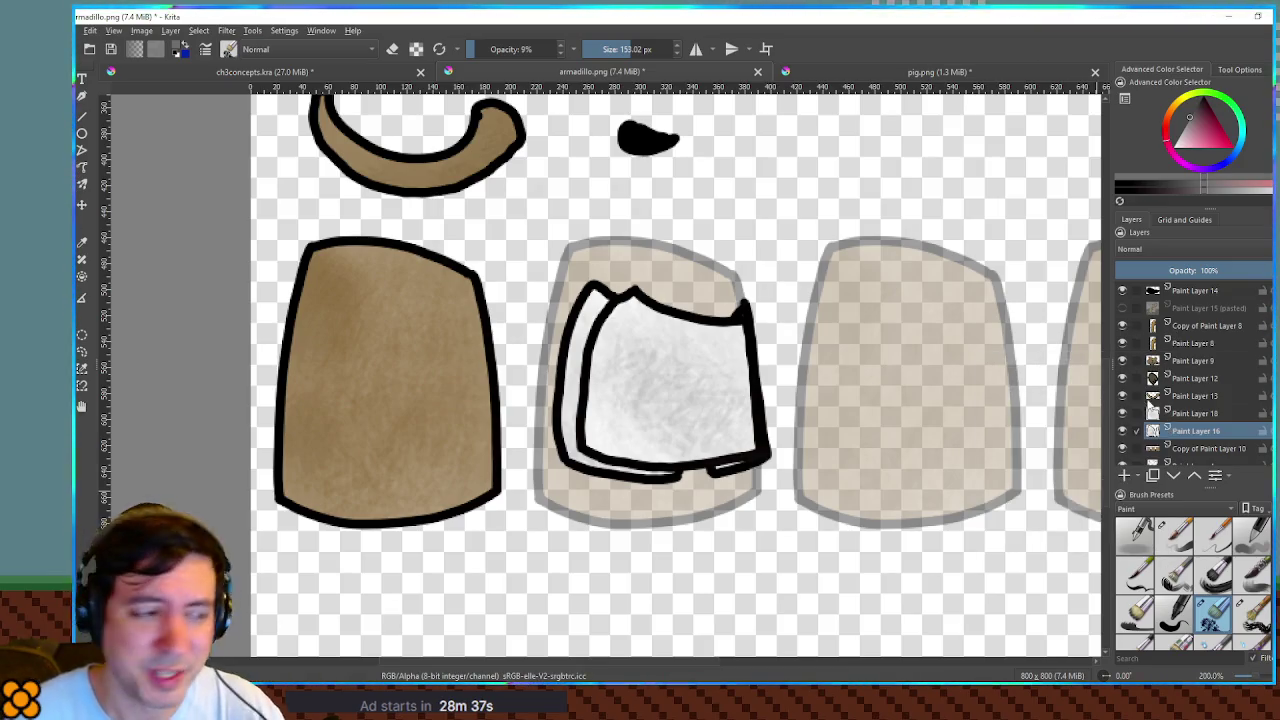
{"action": "scroll", "coordinate": [830, 420], "scroll_direction": "down", "scroll_amount": 3}
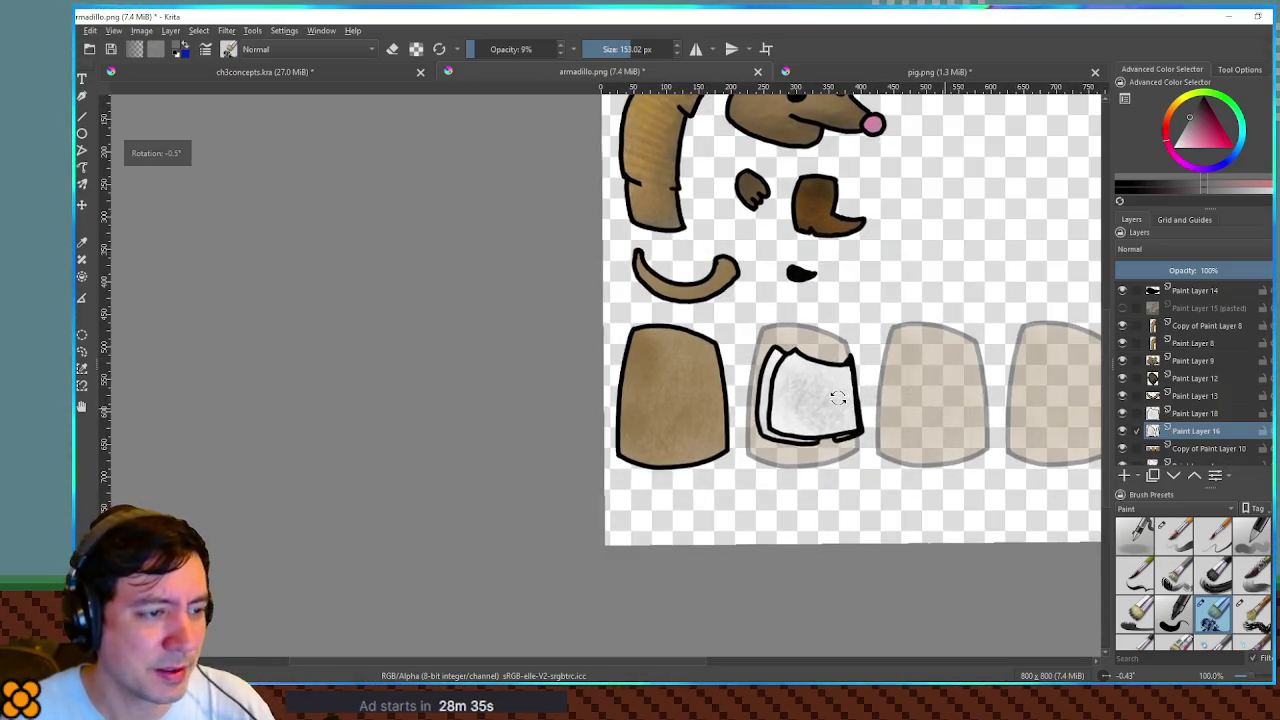
{"action": "key", "text": "5"}
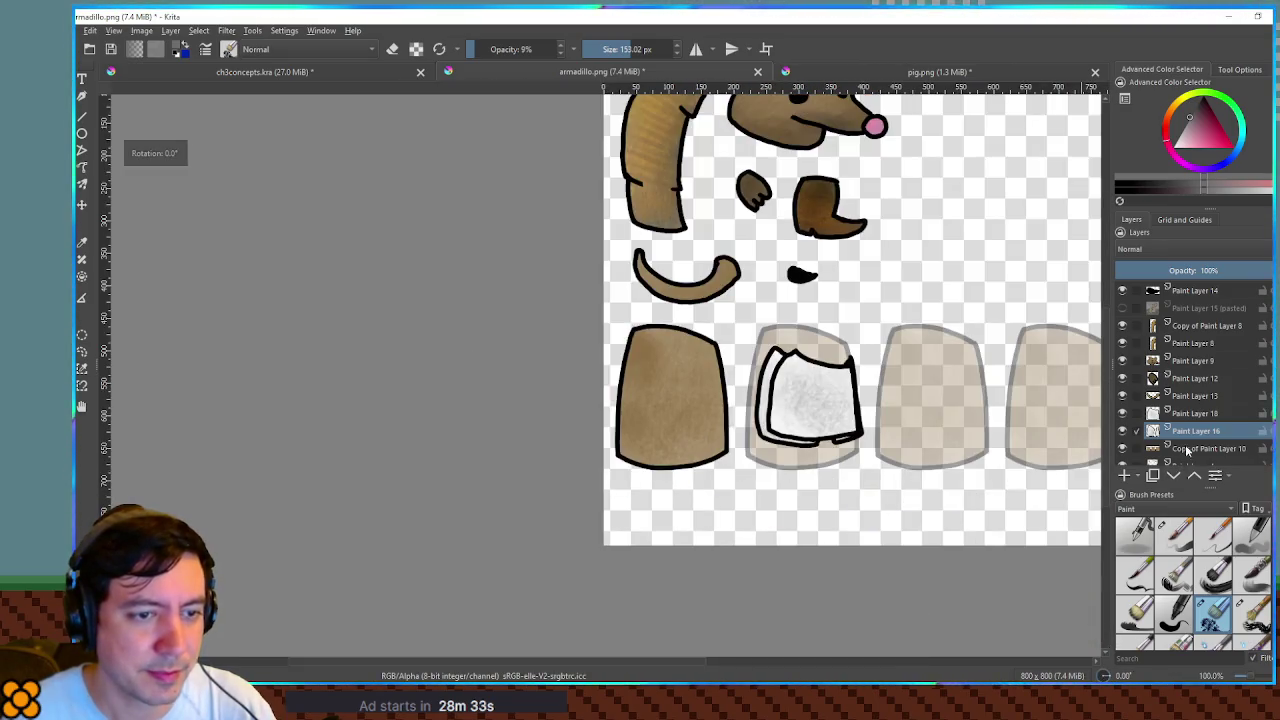
{"action": "left_click", "coordinate": [1193, 417]}
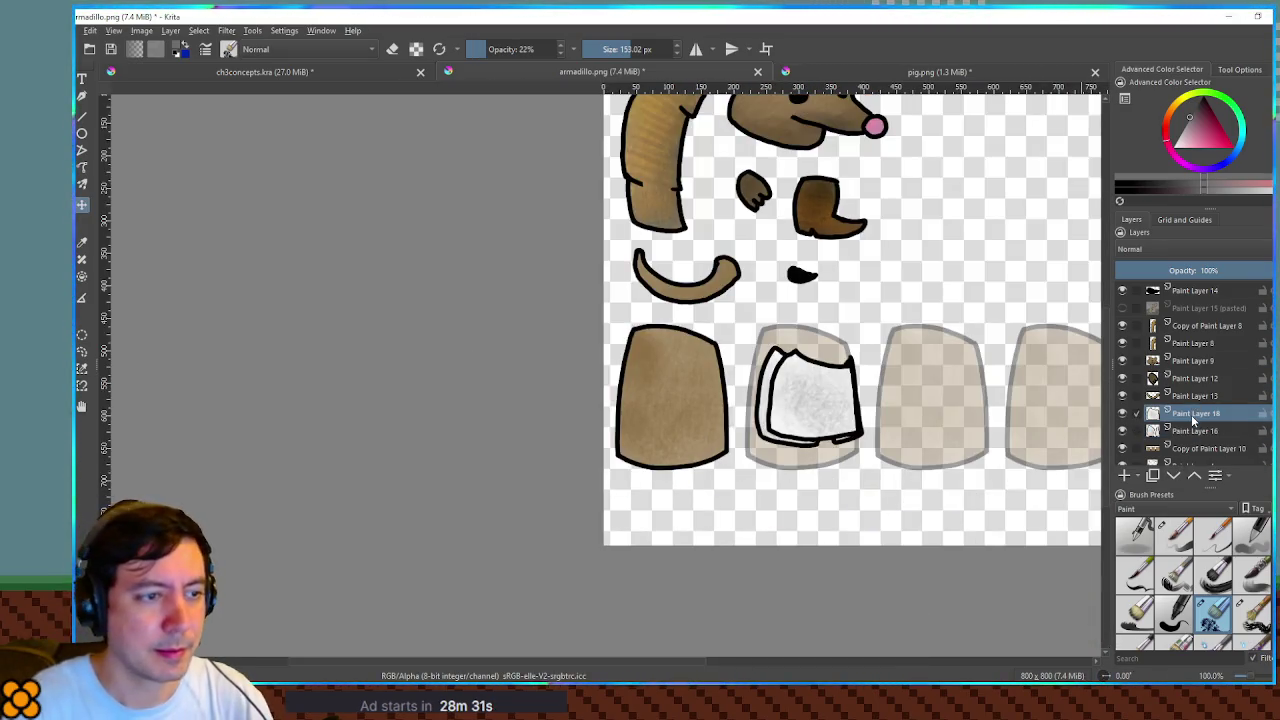
{"action": "key", "text": "Down"}
{"action": "key", "text": "Down"}
{"action": "key", "text": "Down"}
{"action": "key", "text": "Down"}
{"action": "key", "text": "Down"}
{"action": "key", "text": "Down"}
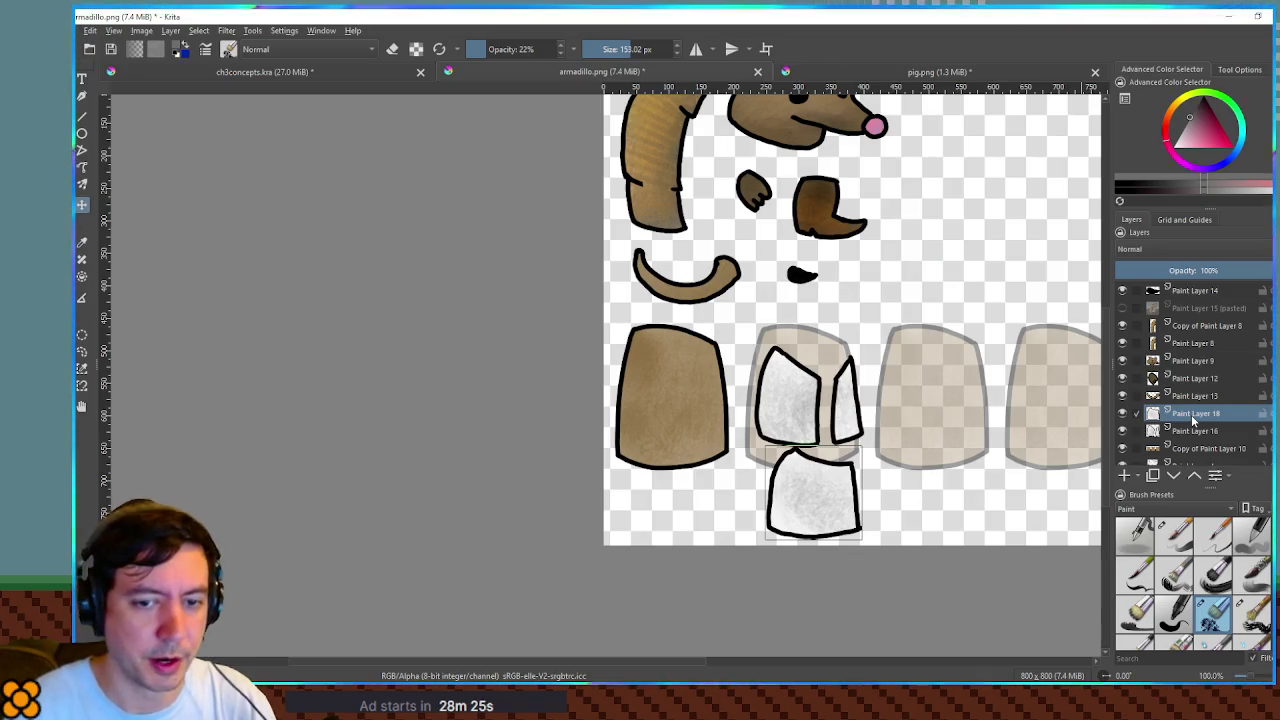
{"action": "left_click", "coordinate": [1177, 434]}
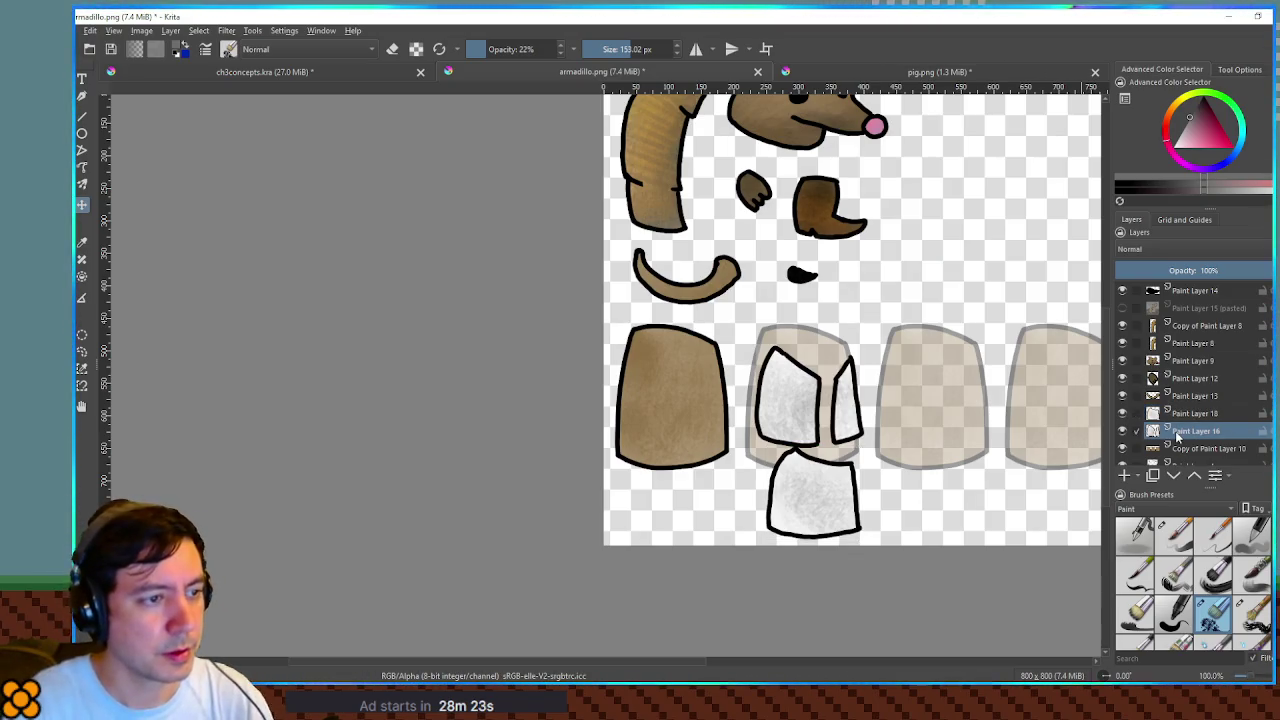
{"action": "key", "text": "Up"}
{"action": "key", "text": "Up"}
{"action": "mouse_move", "coordinate": [959, 398]}
{"action": "left_mouse_down"}
{"action": "mouse_move", "coordinate": [727, 383]}
{"action": "mouse_move", "coordinate": [873, 491]}
{"action": "mouse_move", "coordinate": [811, 458]}
{"action": "left_mouse_up"}
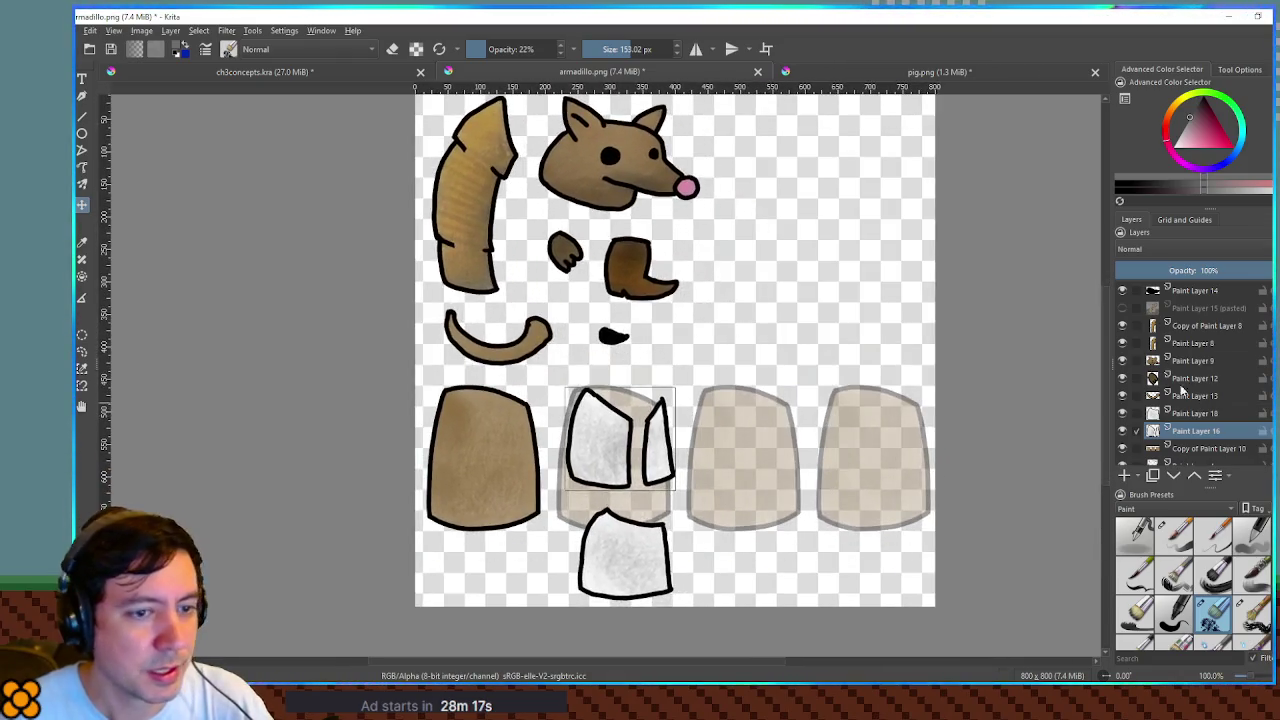
- Delete the Copy of Paint Layer 10 guide layer and add empty Paint Layer 19
{"action": "left_click", "coordinate": [1205, 448]}
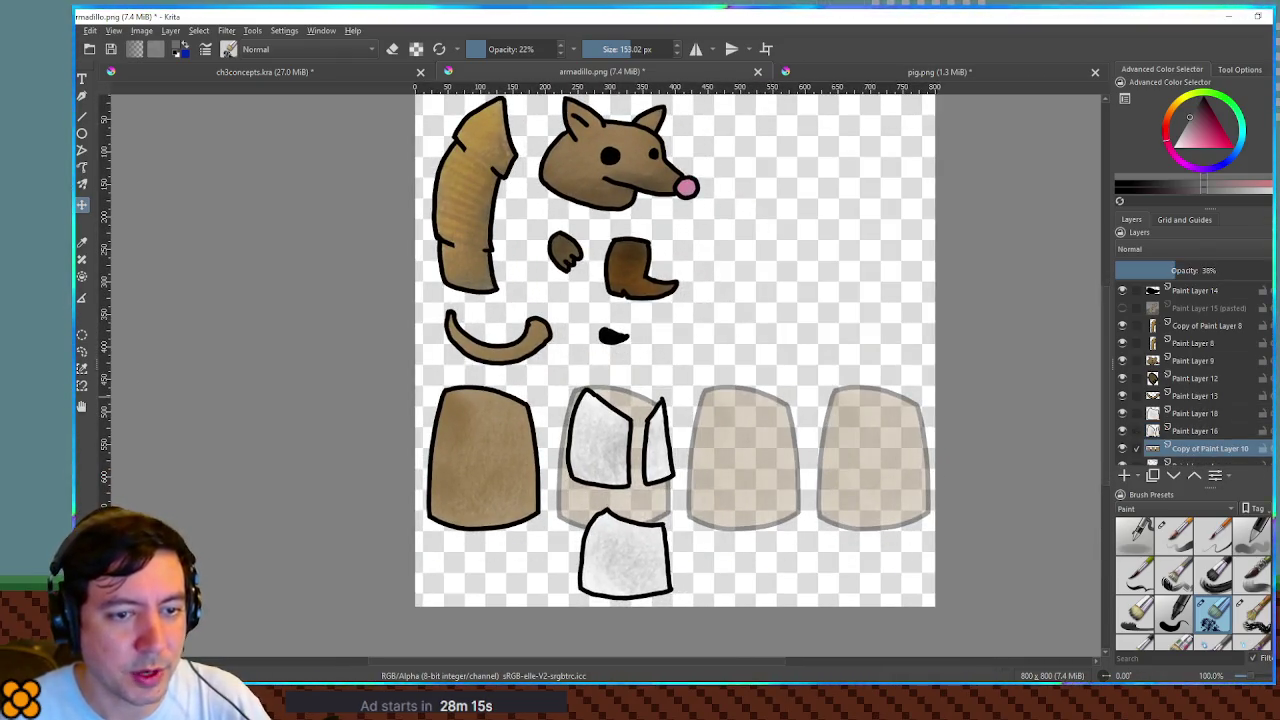
{"action": "key", "text": "shift+Delete"}
{"action": "mouse_move", "coordinate": [639, 345]}
{"action": "left_mouse_down"}
{"action": "mouse_move", "coordinate": [695, 452]}
{"action": "mouse_move", "coordinate": [681, 449]}
{"action": "mouse_move", "coordinate": [695, 452]}
{"action": "left_mouse_up"}
{"action": "scroll", "coordinate": [739, 357], "scroll_direction": "up", "scroll_amount": 2}
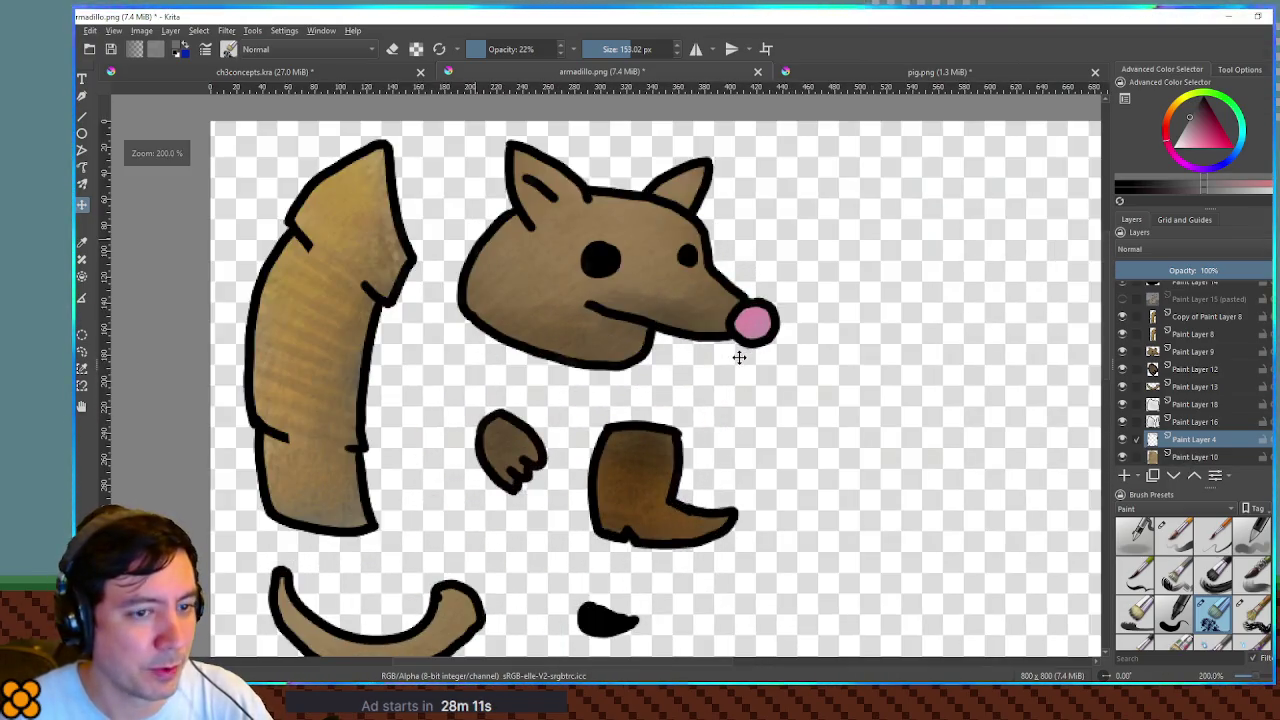
{"action": "left_click", "coordinate": [1124, 476]}
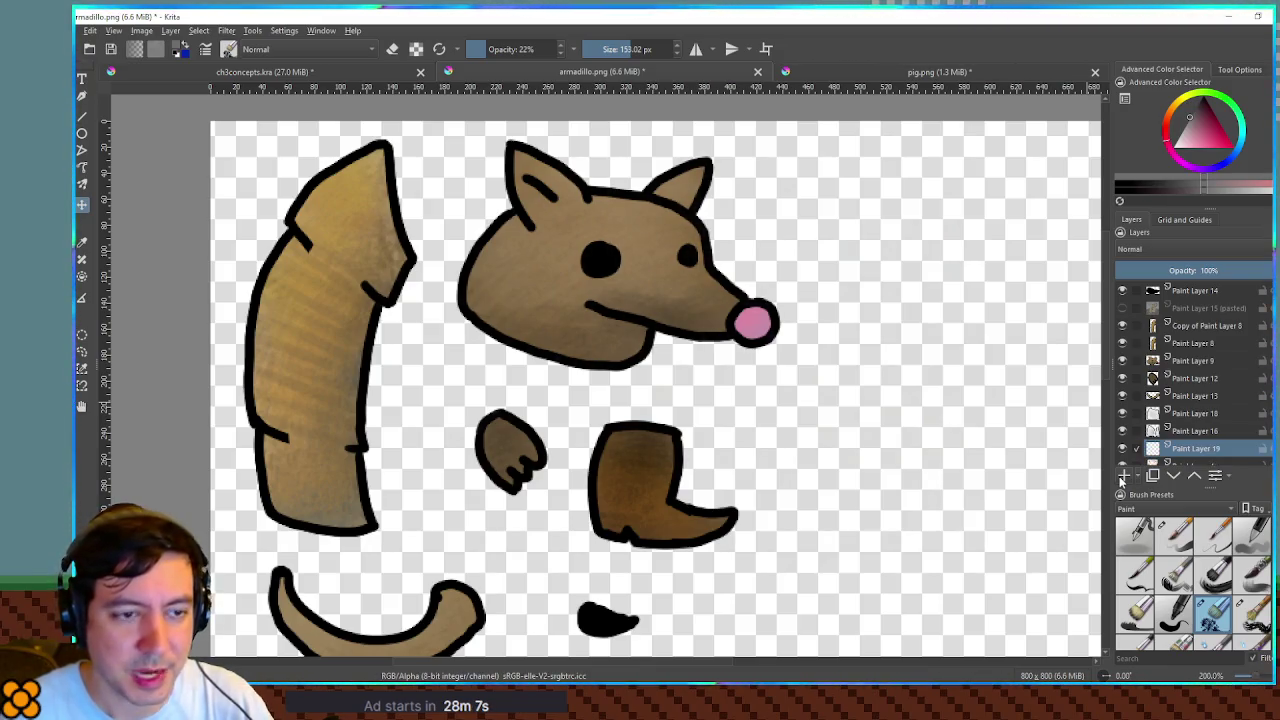
- Pick an 8 px brush, duplicate head layer Paint Layer 9, and move the copy right of the original
{"action": "key", "text": "b"}
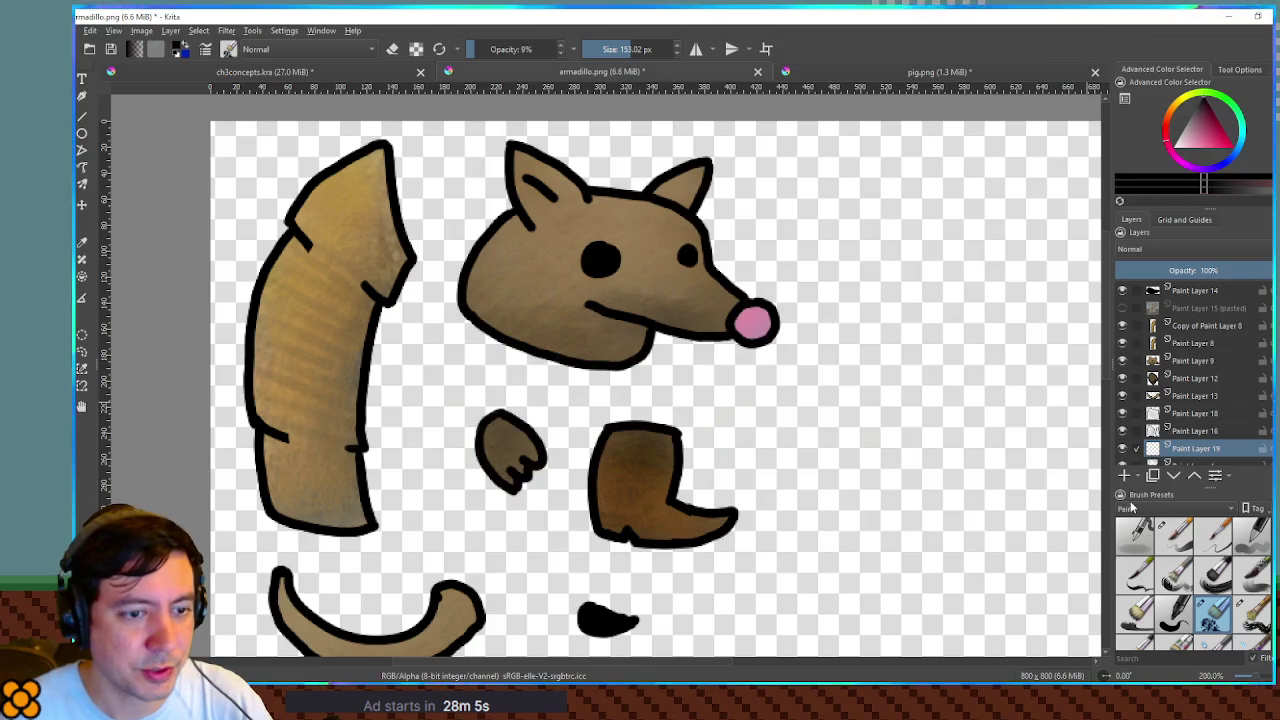
{"action": "left_click", "coordinate": [1175, 535]}
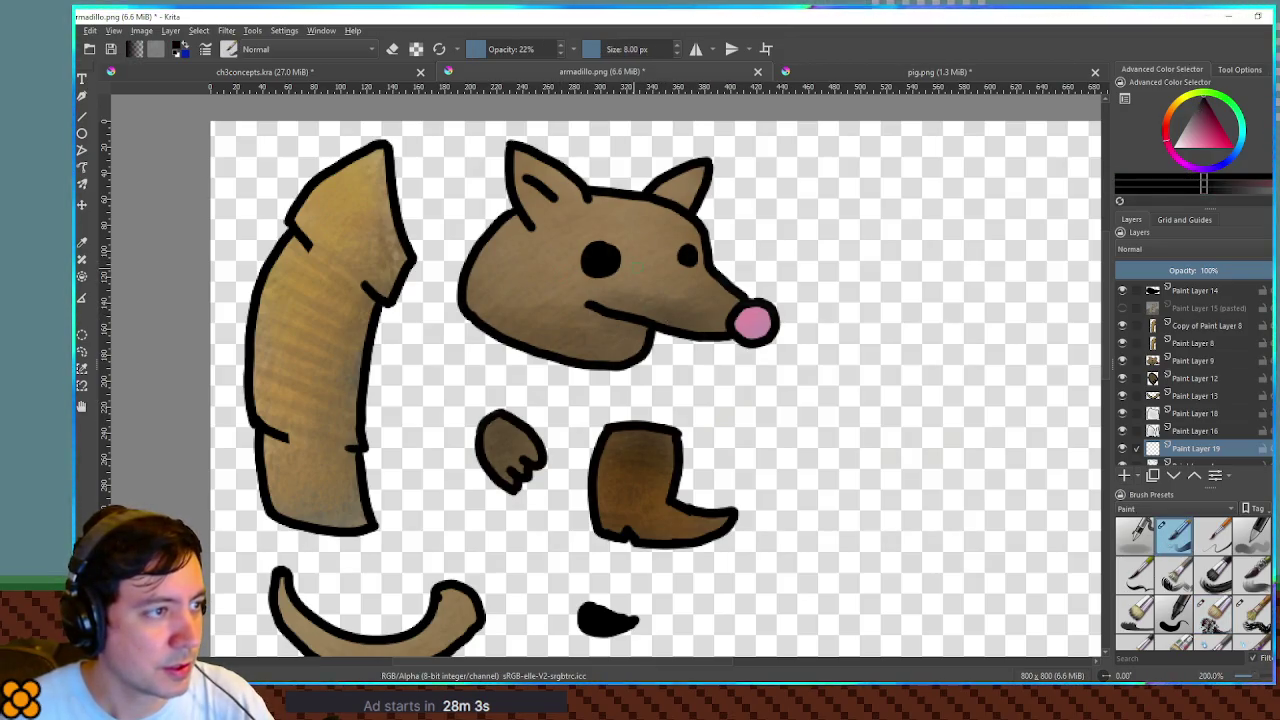
{"action": "left_click", "coordinate": [1197, 362]}
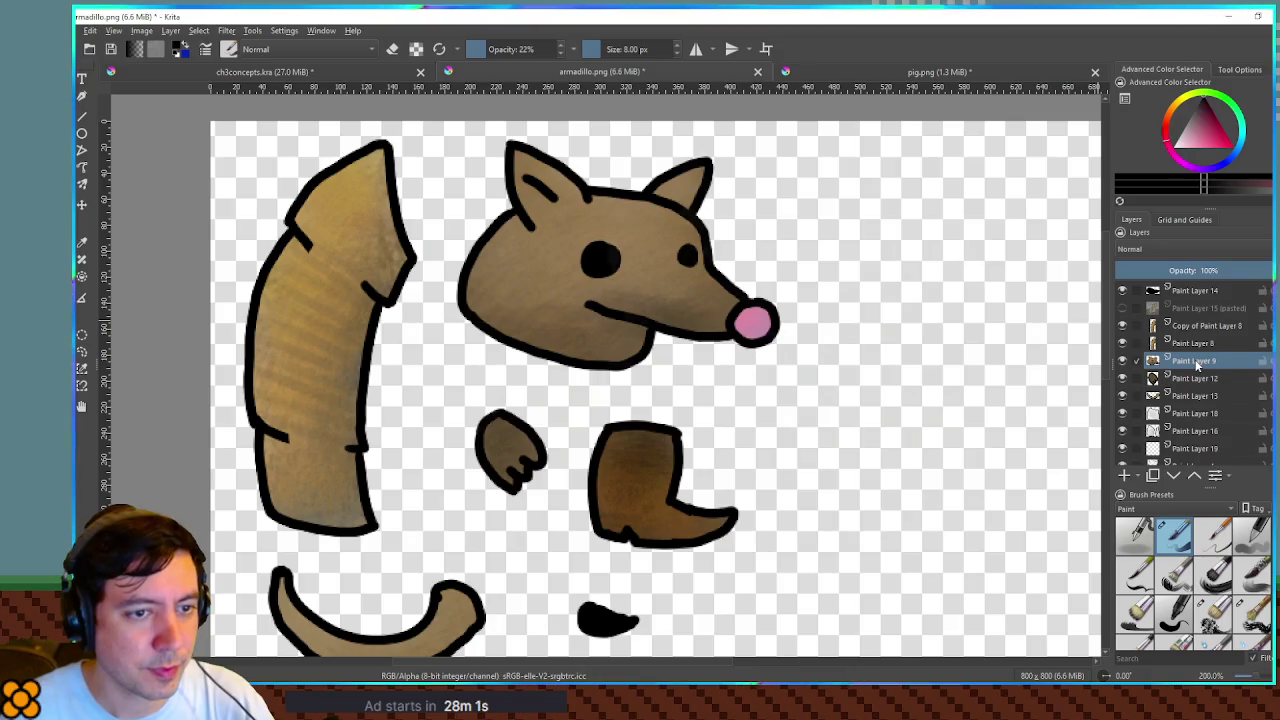
{"action": "key", "text": "ctrl+j"}
{"action": "key", "text": "1"}
{"action": "key", "text": "t"}
{"action": "mouse_move", "coordinate": [802, 335]}
{"action": "left_mouse_down"}
{"action": "mouse_move", "coordinate": [948, 408]}
{"action": "mouse_move", "coordinate": [930, 414]}
{"action": "left_mouse_up"}
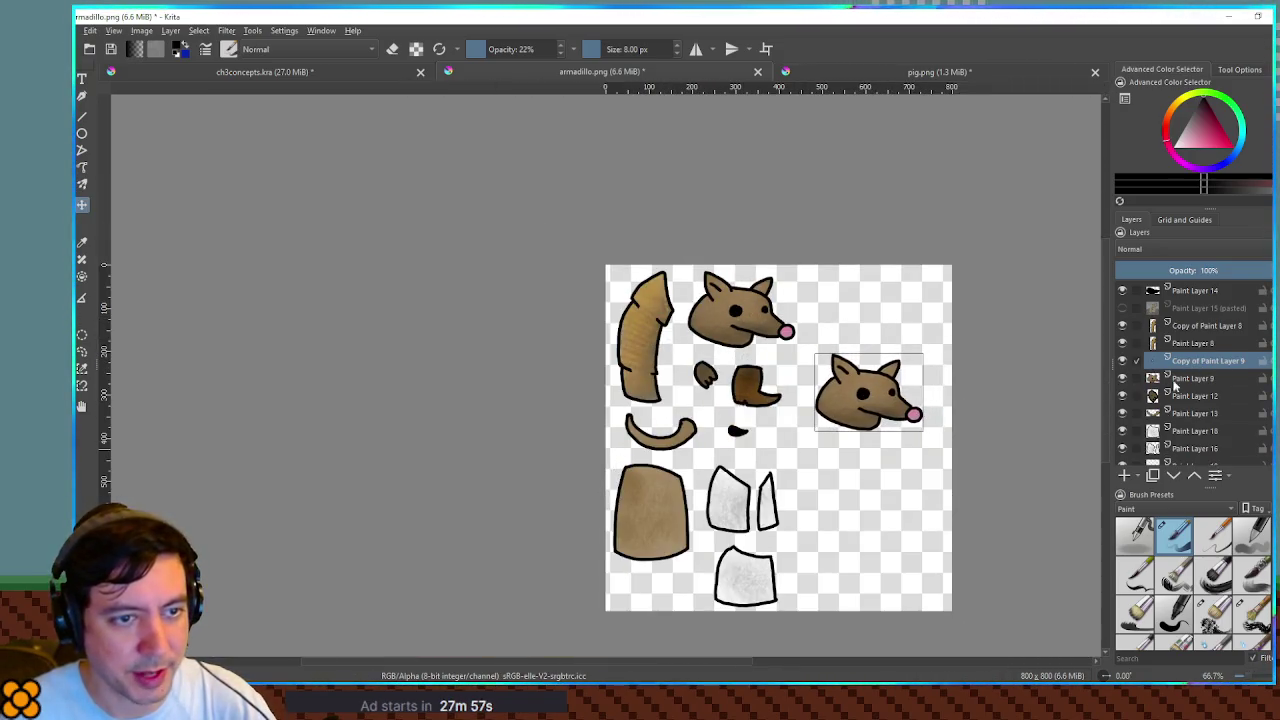
{"action": "scroll", "coordinate": [1172, 397], "scroll_direction": "down", "scroll_amount": 3}
- Make Paint Layer 19 active, keeping its name, and switch to the armadillo scene in Godot
{"action": "double_click", "coordinate": [1180, 386]}
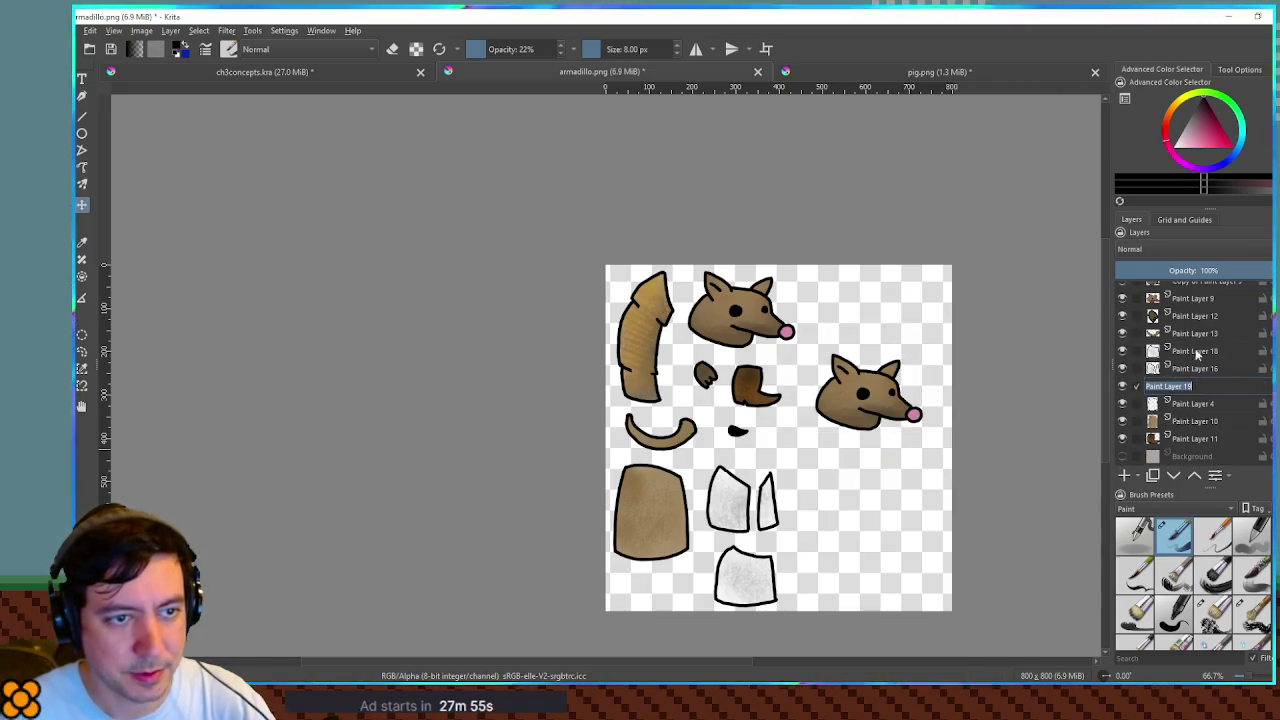
{"action": "left_click", "coordinate": [1194, 391]}
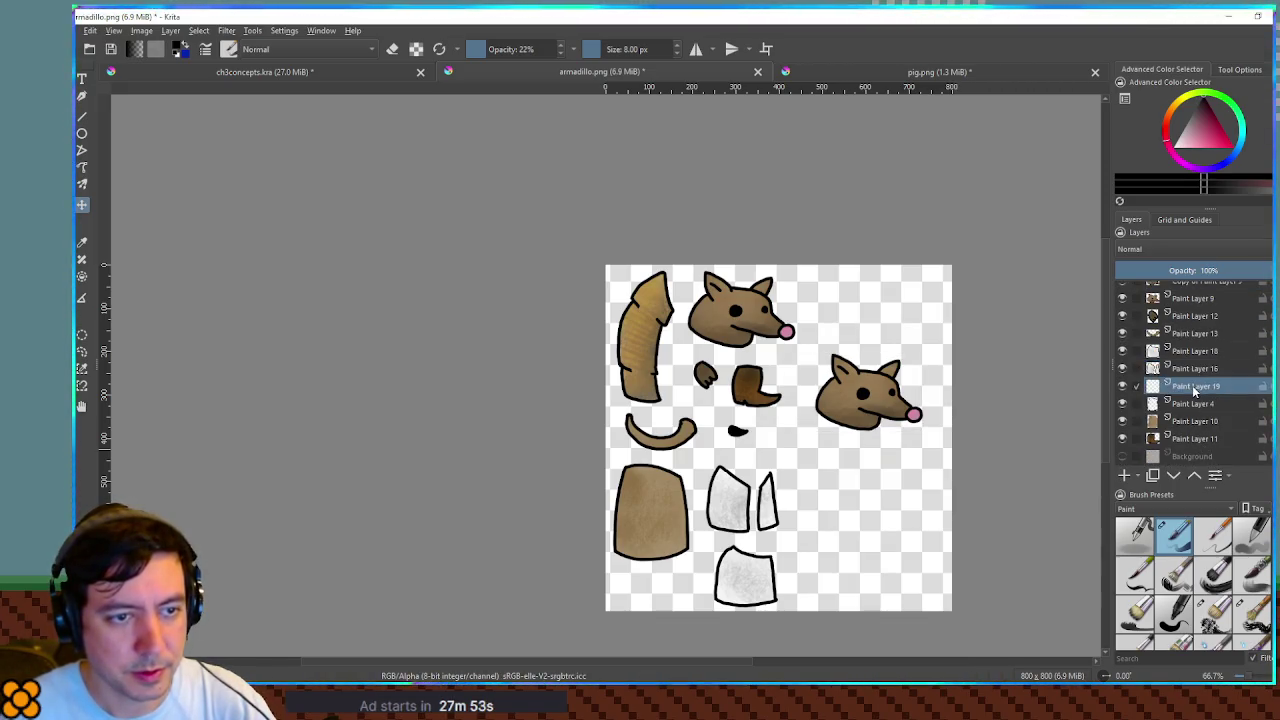
{"action": "scroll", "coordinate": [835, 374], "scroll_direction": "up", "scroll_amount": 3}
{"action": "scroll", "coordinate": [835, 374], "scroll_direction": "down", "scroll_amount": 3}
{"action": "key", "text": "alt+Tab"}
- Orbit to a three-quarter view and play the talk animation, then select RESET
{"action": "mouse_move", "coordinate": [715, 396]}
{"action": "left_mouse_down"}
{"action": "mouse_move", "coordinate": [966, 397]}
{"action": "mouse_move", "coordinate": [683, 391]}
{"action": "mouse_move", "coordinate": [602, 453]}
{"action": "left_mouse_up"}
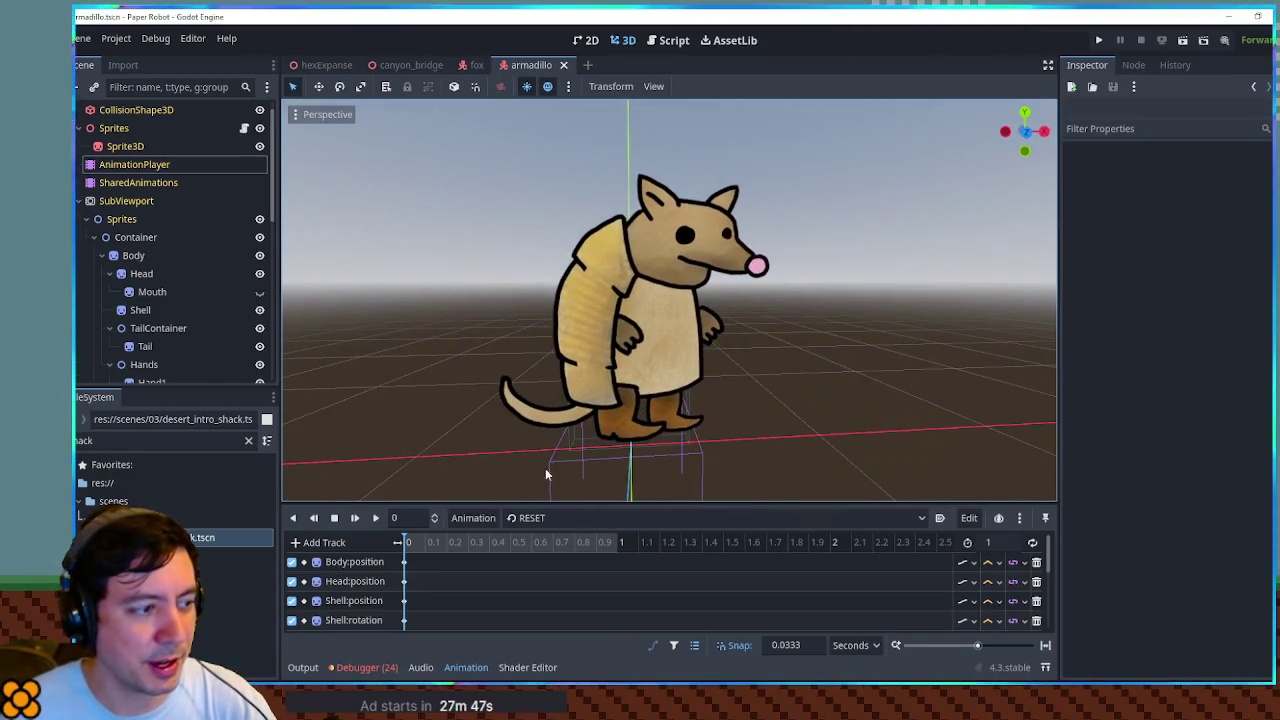
{"action": "left_click", "coordinate": [525, 518]}
{"action": "left_click", "coordinate": [535, 578]}
{"action": "left_click", "coordinate": [376, 517]}
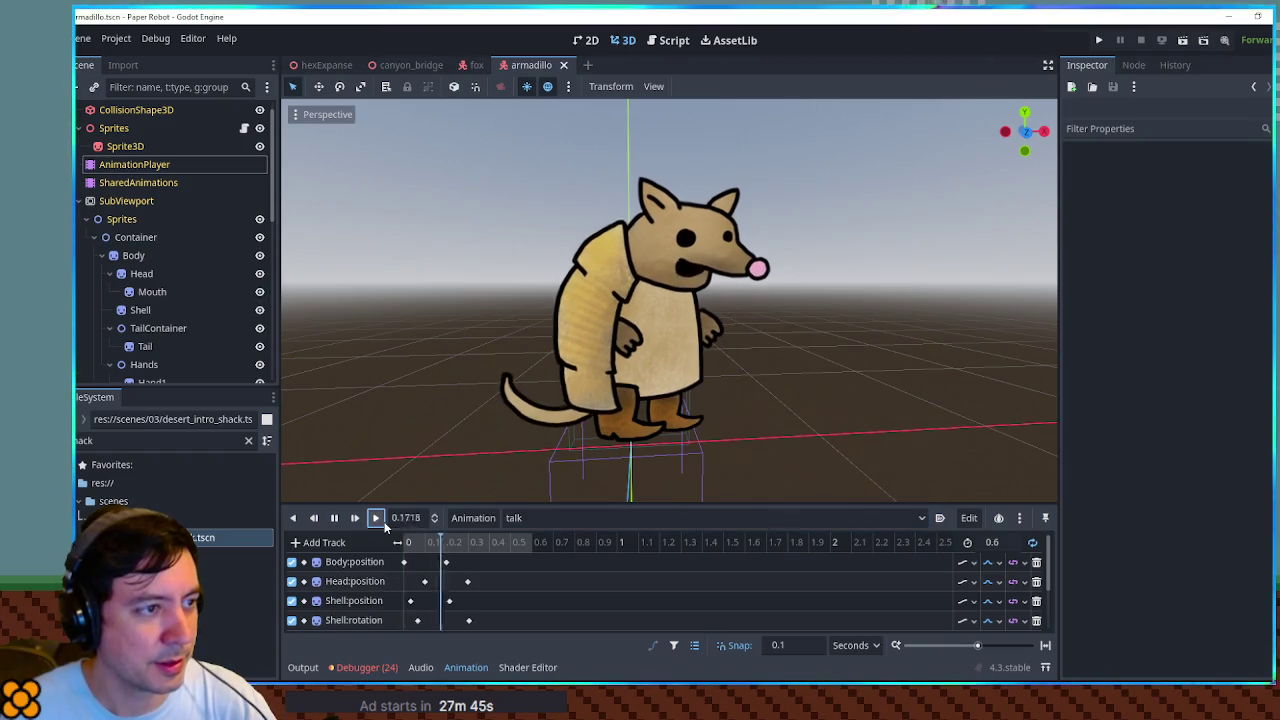
{"action": "left_click", "coordinate": [529, 518]}
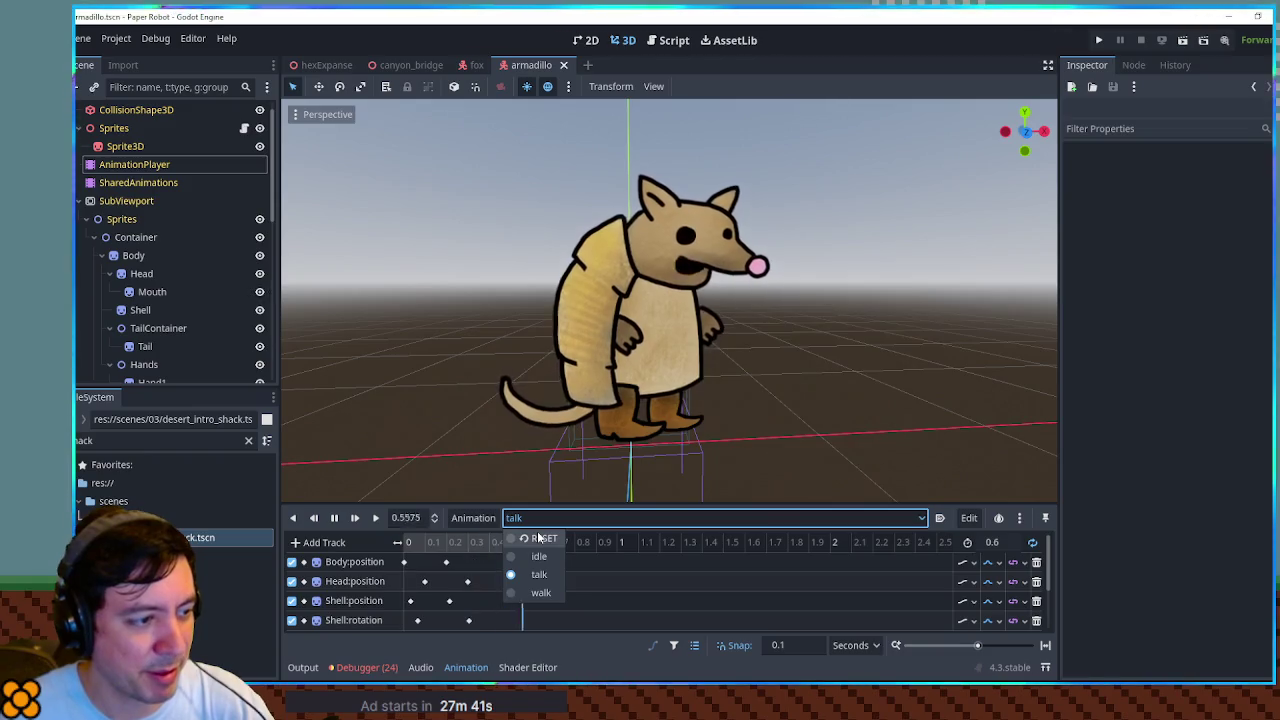
{"action": "left_click", "coordinate": [540, 538]}
- Play the walk animation, return the armadillo to RESET, and go back to Krita
{"action": "left_click", "coordinate": [540, 518]}
{"action": "left_click", "coordinate": [540, 592]}
{"action": "left_click", "coordinate": [375, 517]}
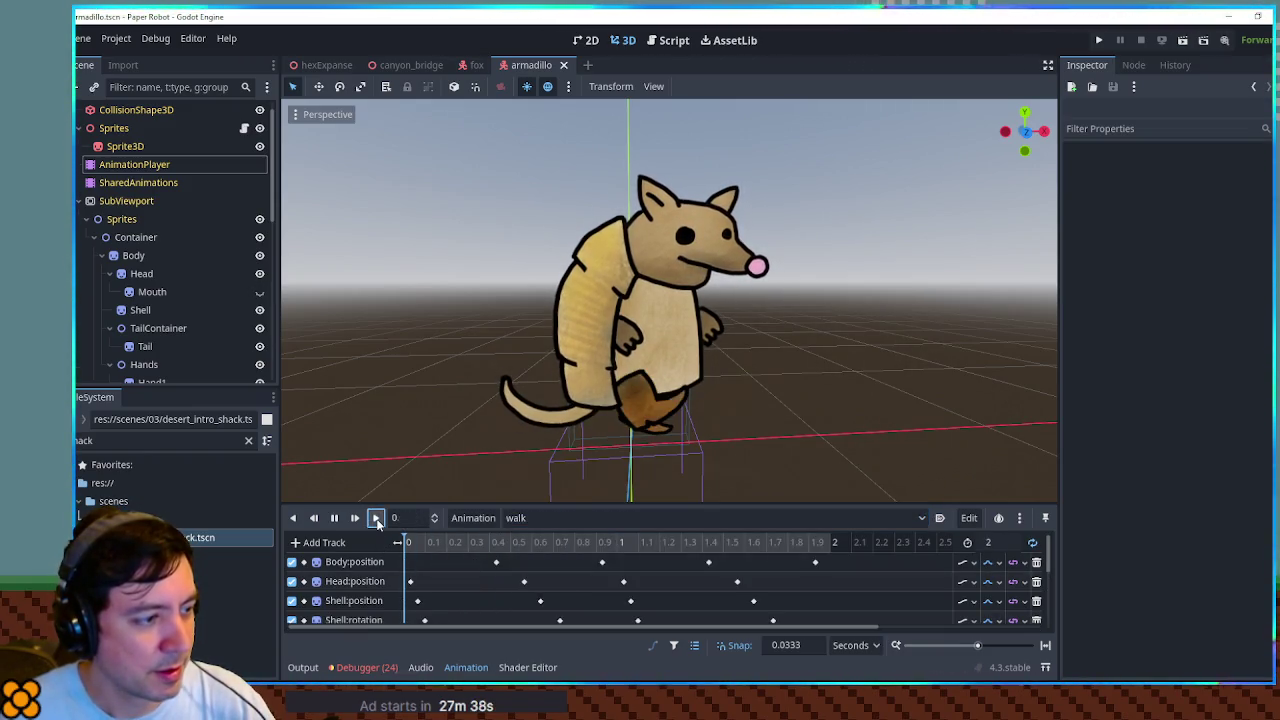
{"action": "left_click", "coordinate": [636, 517]}
{"action": "left_click", "coordinate": [531, 538]}
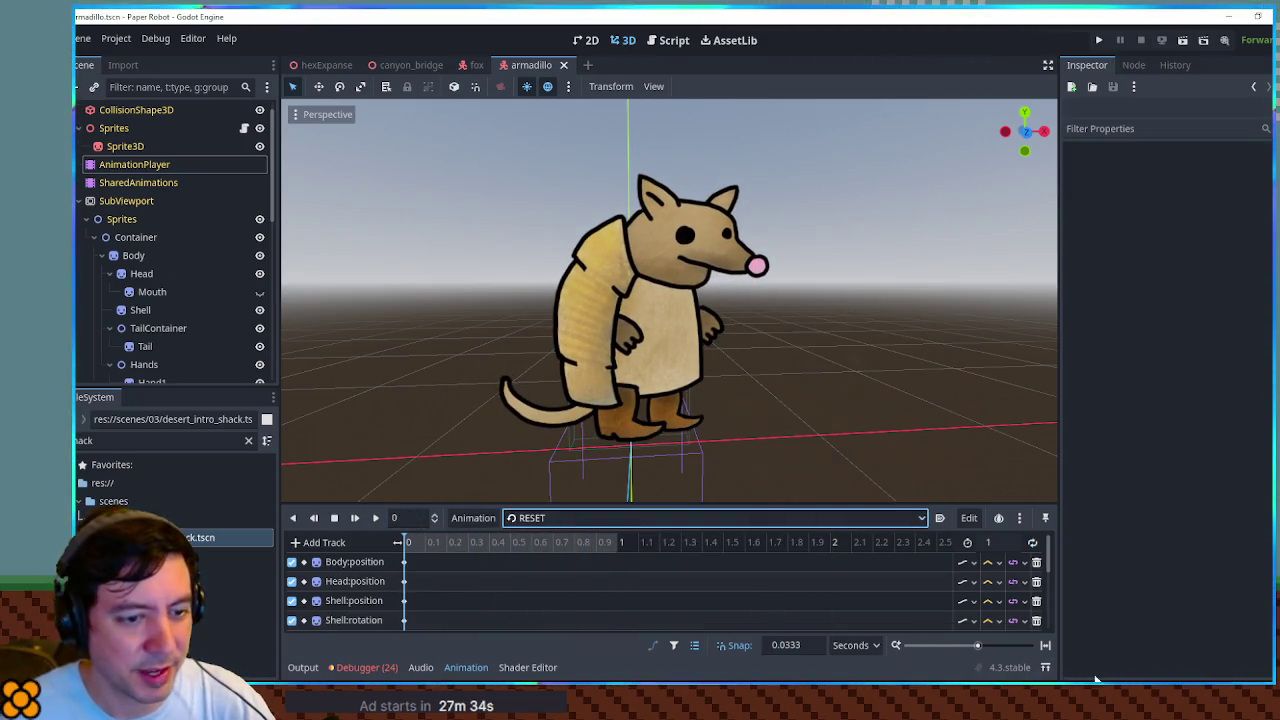
{"action": "key", "text": "alt+Tab"}
{"action": "scroll", "coordinate": [740, 368], "scroll_direction": "right", "scroll_amount": 1}
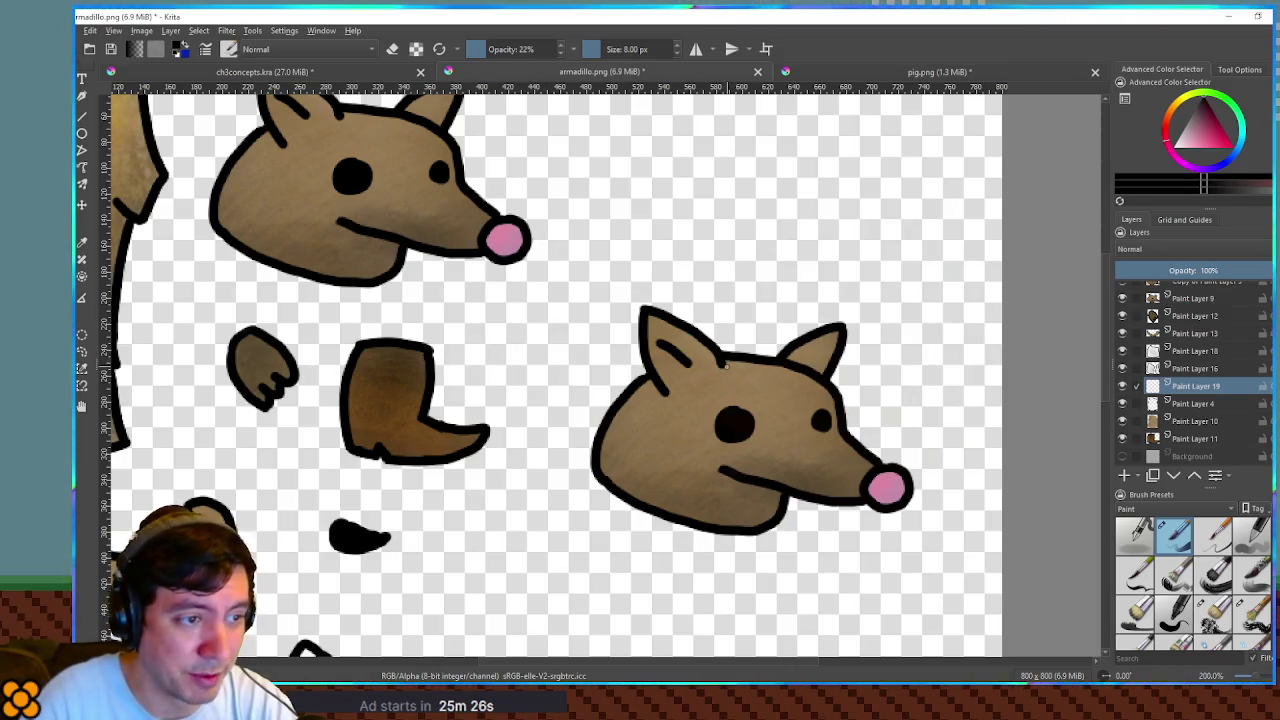
- Set brush opacity to 100% and move Paint Layer 19 above the head layers, undoing trial strokes
{"action": "mouse_move", "coordinate": [764, 313]}
{"action": "left_mouse_down"}
{"action": "mouse_move", "coordinate": [730, 335]}
{"action": "mouse_move", "coordinate": [766, 362]}
{"action": "left_mouse_up"}
{"action": "key", "text": "ctrl+z"}
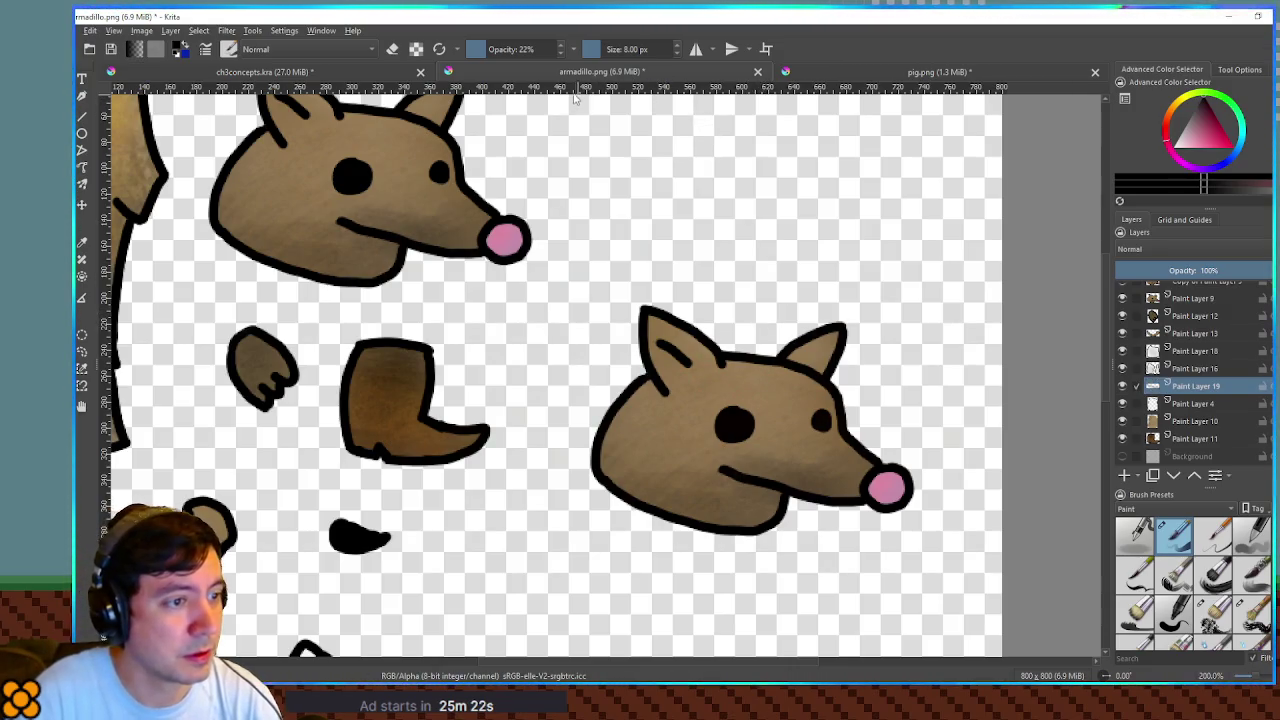
{"action": "left_click", "coordinate": [558, 49]}
{"action": "mouse_move", "coordinate": [595, 355]}
{"action": "left_mouse_down"}
{"action": "mouse_move", "coordinate": [632, 386]}
{"action": "mouse_move", "coordinate": [845, 370]}
{"action": "left_mouse_up"}
{"action": "key", "text": "ctrl+z"}
{"action": "left_click_drag", "start_coordinate": [1195, 386], "coordinate": [1204, 286]}
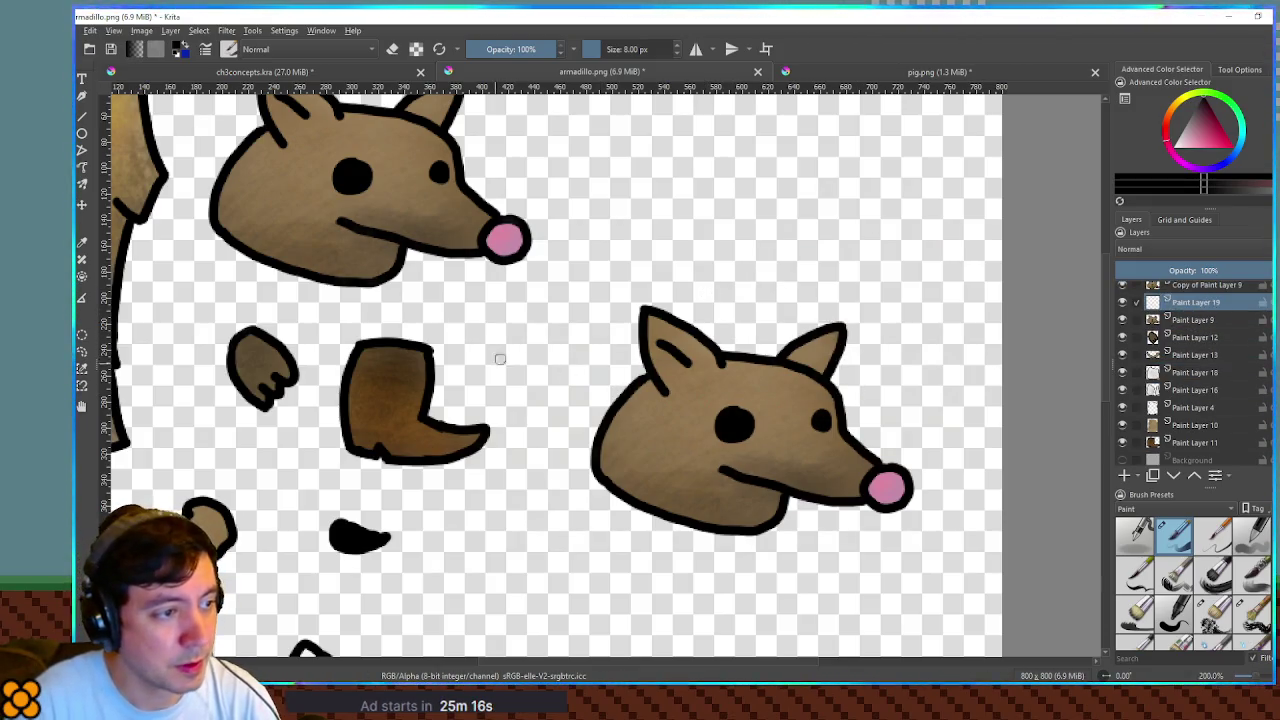
- Draw a long black brim line across the right head after several redrawn attempts
{"action": "left_click_drag", "start_coordinate": [565, 348], "coordinate": [645, 374]}
{"action": "left_click_drag", "start_coordinate": [808, 368], "coordinate": [898, 338]}
{"action": "key", "text": "ctrl+z"}
{"action": "key", "text": "ctrl+z"}
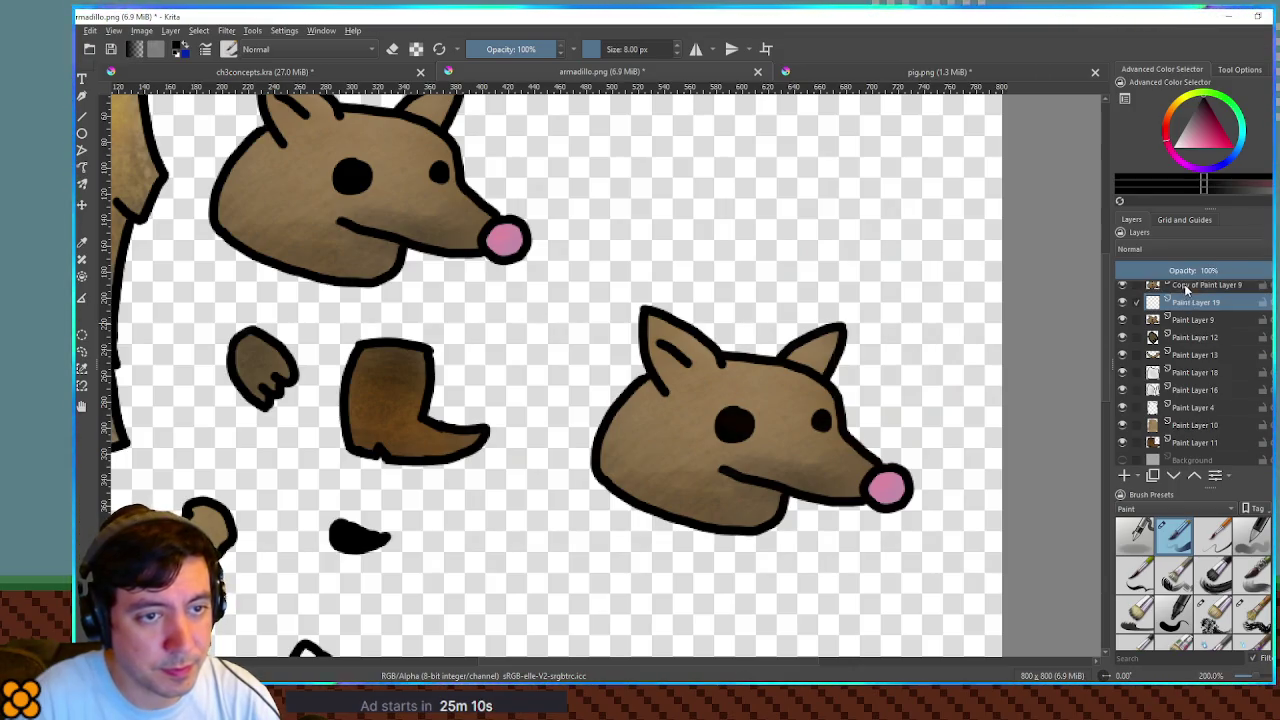
{"action": "scroll", "coordinate": [1262, 302], "scroll_direction": "up", "scroll_amount": 2}
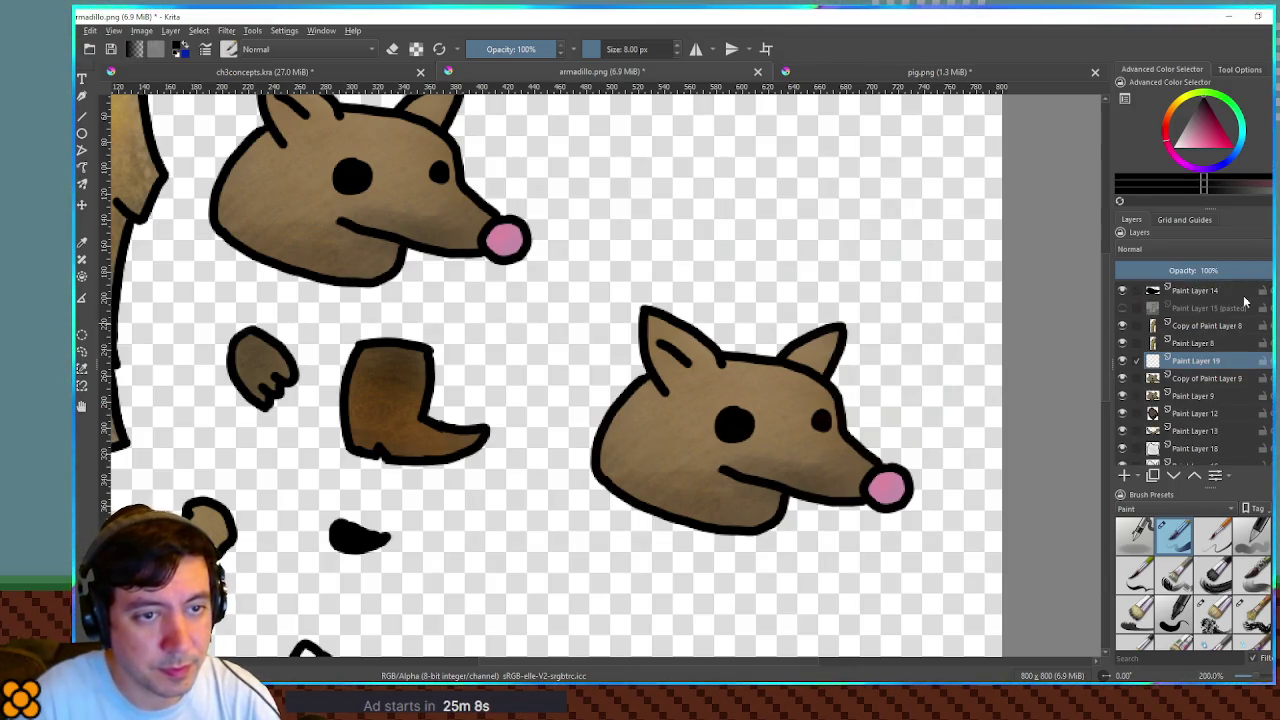
{"action": "mouse_move", "coordinate": [568, 354]}
{"action": "left_mouse_down"}
{"action": "mouse_move", "coordinate": [776, 368]}
{"action": "mouse_move", "coordinate": [868, 344]}
{"action": "left_mouse_up"}
{"action": "key", "text": "ctrl+z"}
{"action": "mouse_move", "coordinate": [576, 358]}
{"action": "left_mouse_down"}
{"action": "mouse_move", "coordinate": [736, 372]}
{"action": "mouse_move", "coordinate": [906, 338]}
{"action": "left_mouse_up"}
{"action": "key", "text": "ctrl+z"}
{"action": "mouse_move", "coordinate": [578, 366]}
{"action": "left_mouse_down"}
{"action": "mouse_move", "coordinate": [657, 373]}
{"action": "mouse_move", "coordinate": [916, 350]}
{"action": "left_mouse_up"}
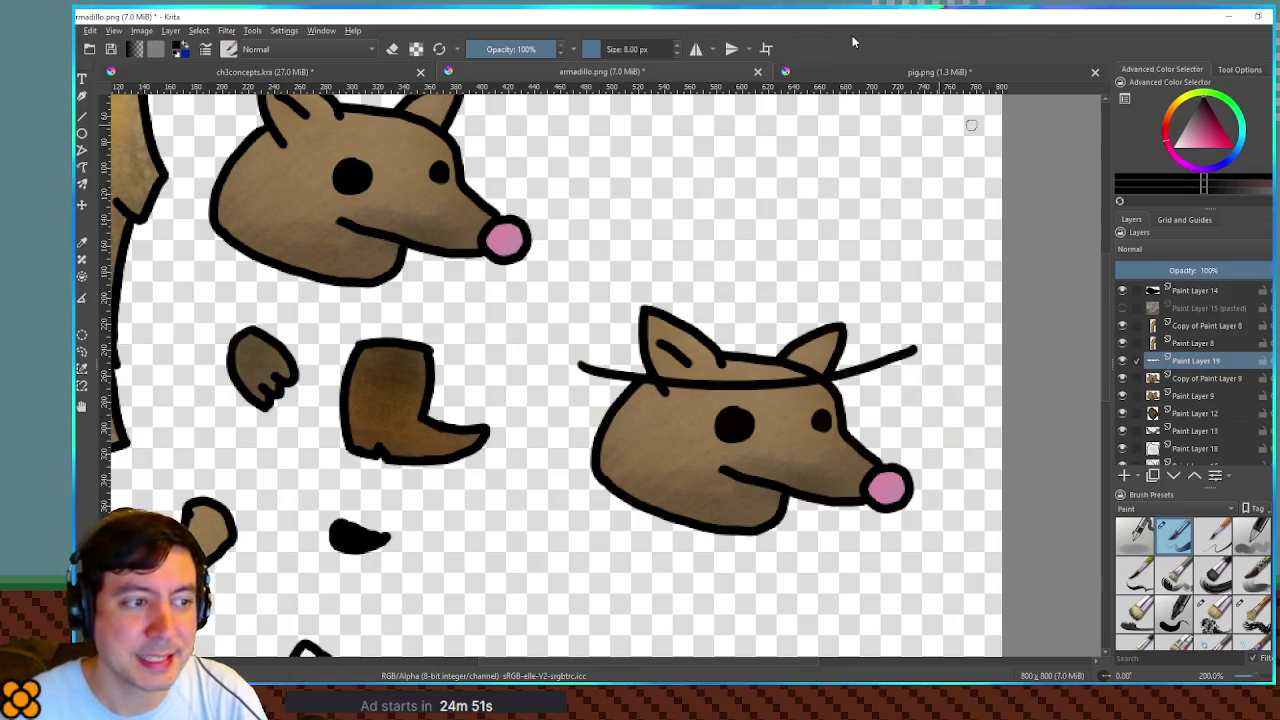
- Redraw the brim stroke across the right ear, discarding the stray and up-left strokes
{"action": "key", "text": "ctrl+z"}
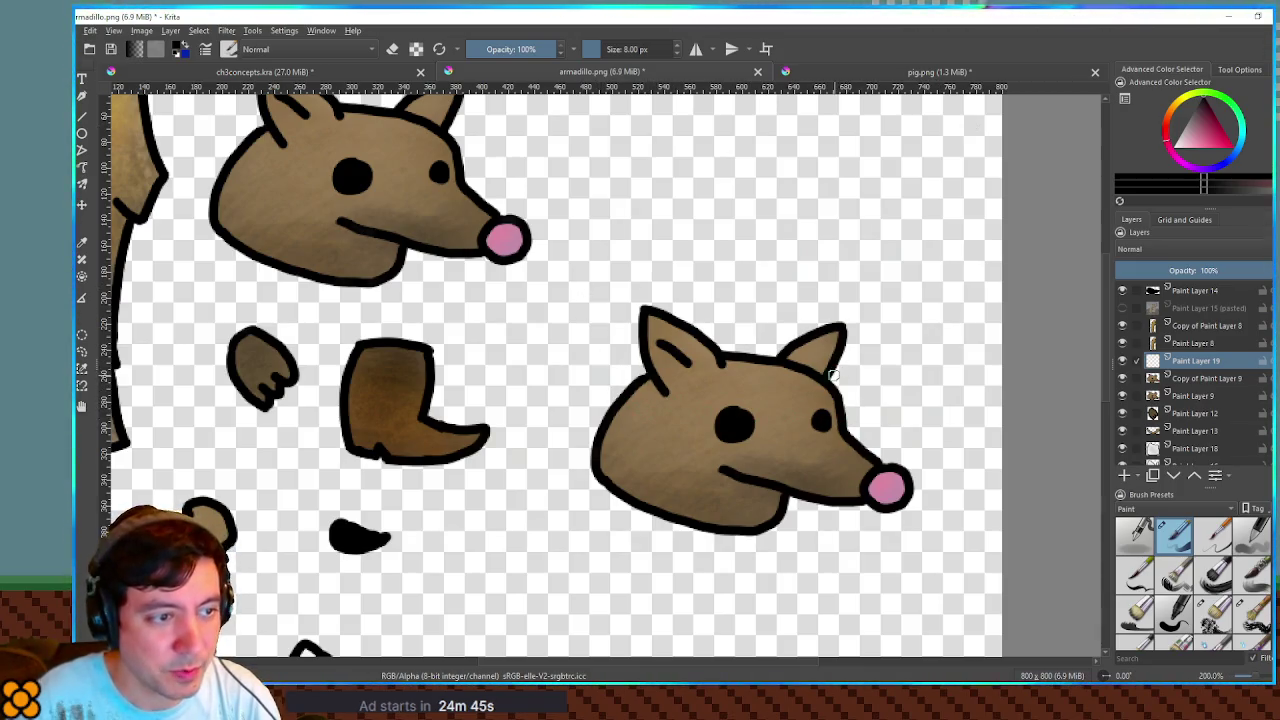
{"action": "mouse_move", "coordinate": [790, 385]}
{"action": "left_mouse_down"}
{"action": "mouse_move", "coordinate": [903, 364]}
{"action": "mouse_move", "coordinate": [841, 384]}
{"action": "left_mouse_up"}
{"action": "key", "text": "ctrl+z"}
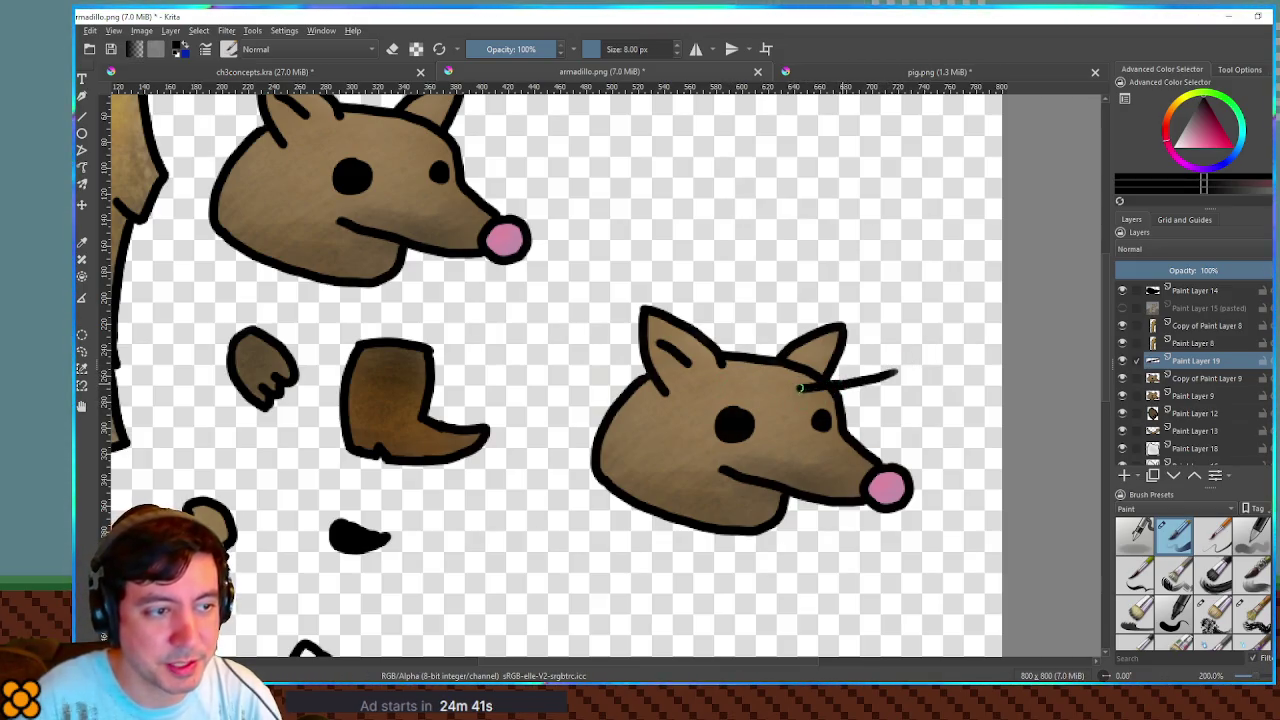
{"action": "key", "text": "ctrl+z"}
{"action": "left_click_drag", "start_coordinate": [790, 389], "coordinate": [894, 372]}
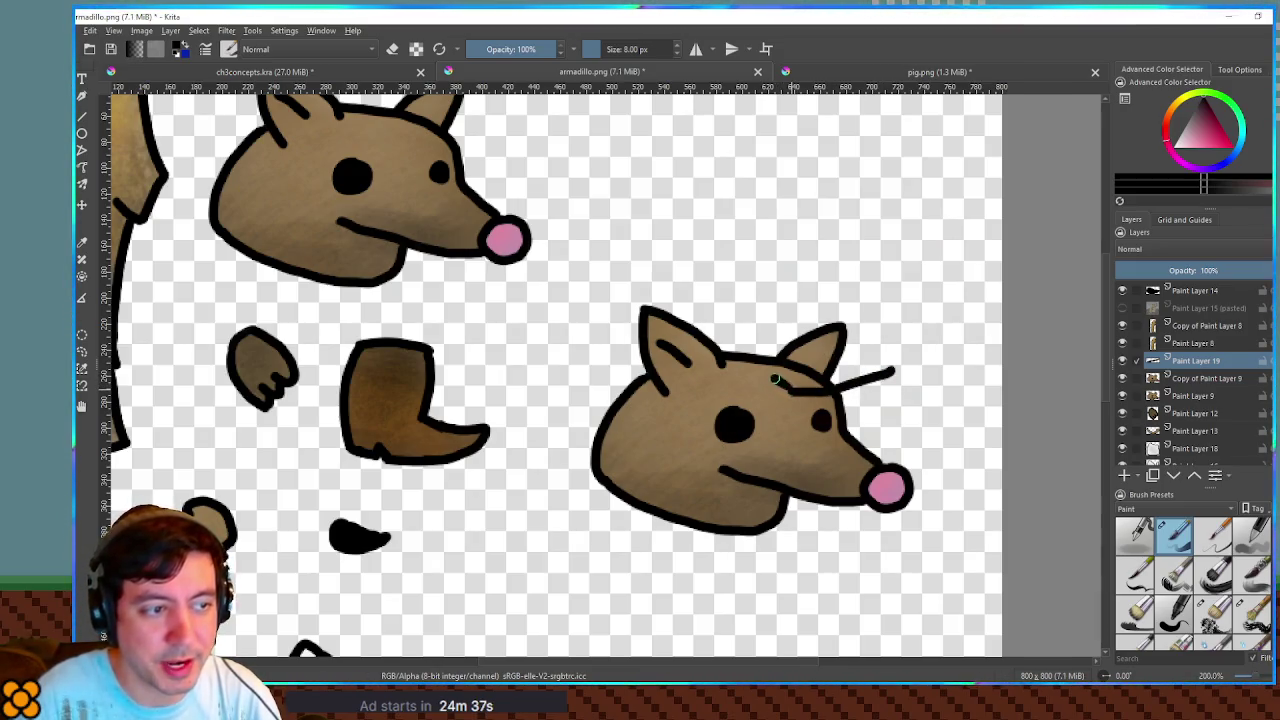
{"action": "left_click_drag", "start_coordinate": [800, 390], "coordinate": [697, 330]}
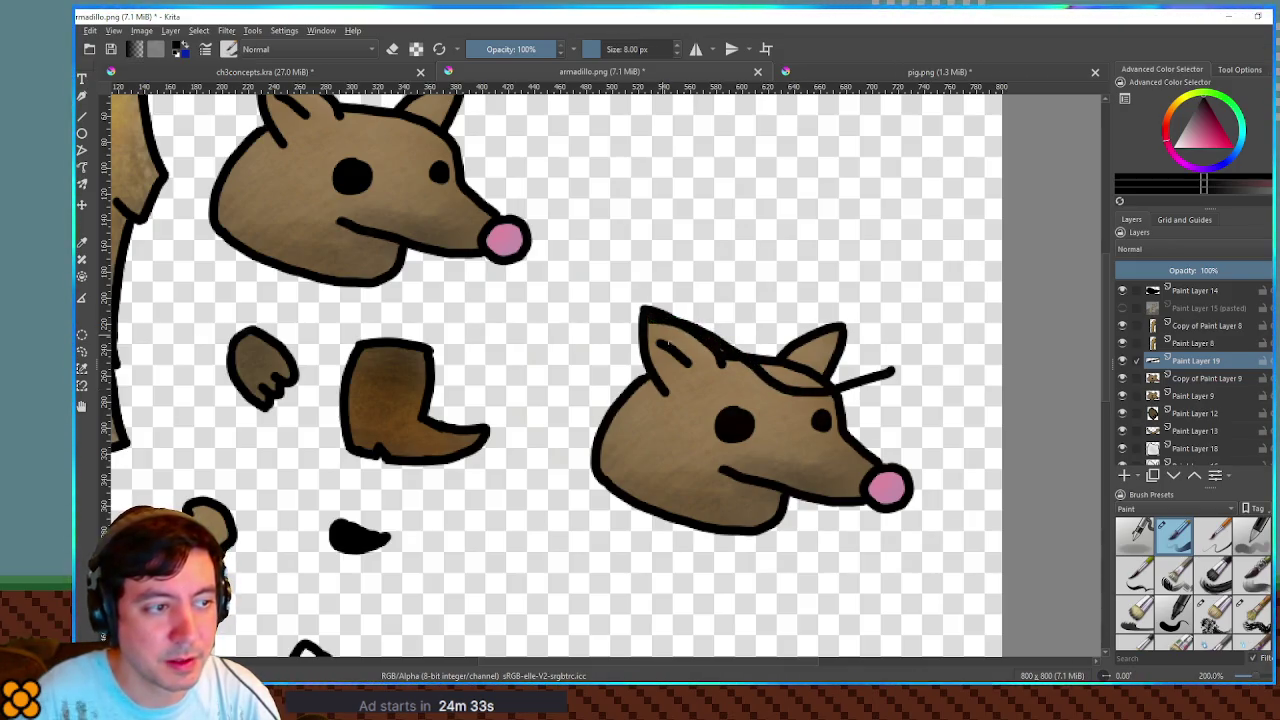
{"action": "key", "text": "ctrl+z"}
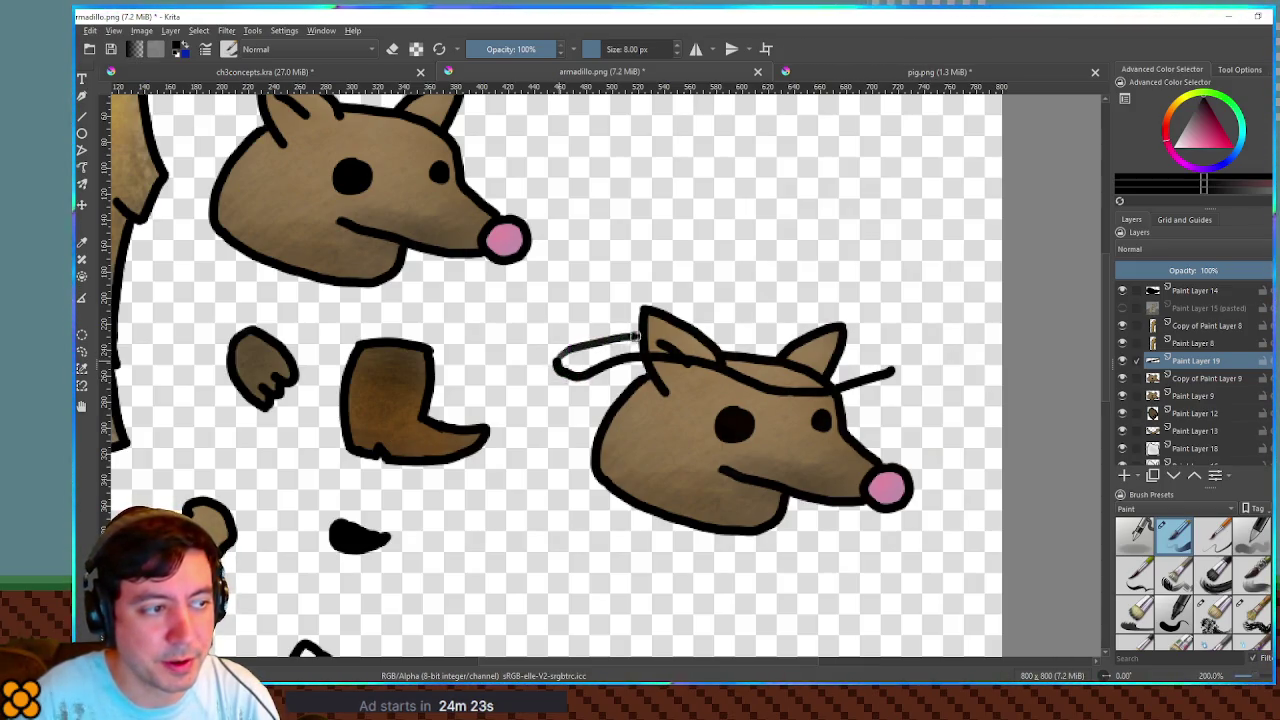
- Remove the extra loop line and rotate the brim with Transform so its right end rises
{"action": "key", "text": "ctrl+z"}
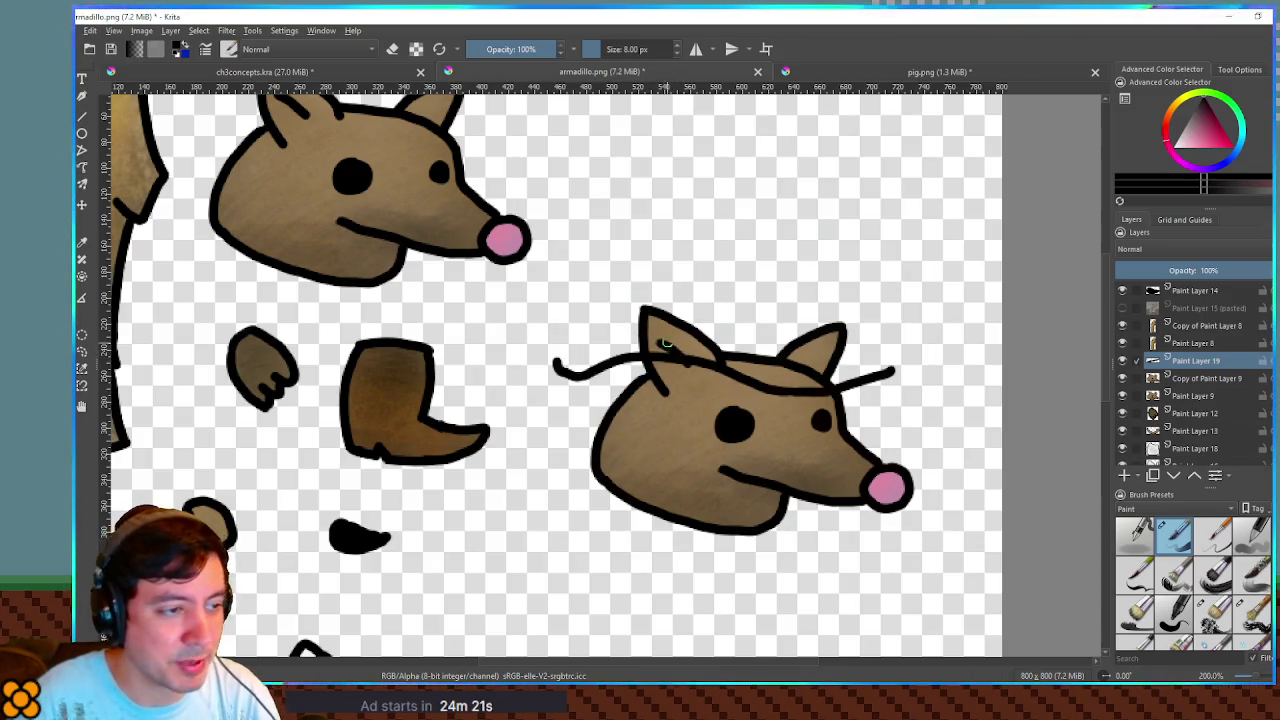
{"action": "key", "text": "ctrl+t"}
{"action": "left_click_drag", "start_coordinate": [720, 372], "coordinate": [855, 385]}
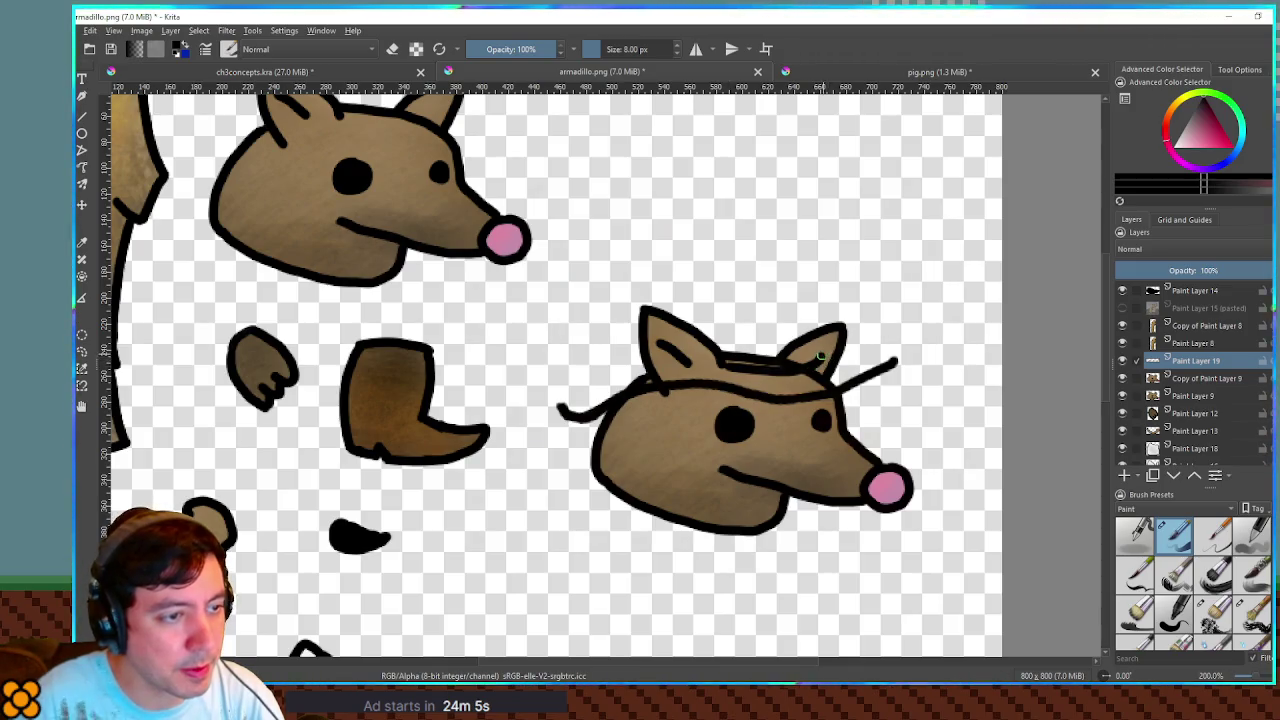
{"action": "key", "text": "ctrl+z"}
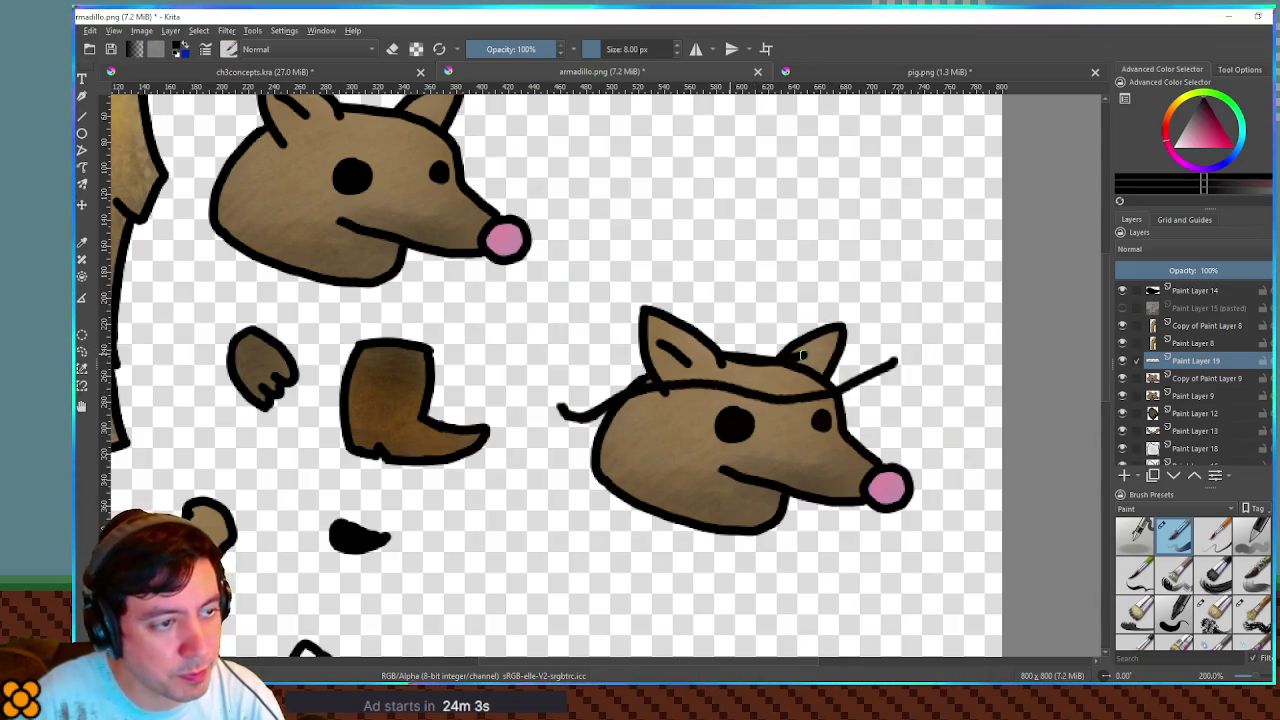
- Draw the hat band between the ears and the crown's right side and top
{"action": "left_click_drag", "start_coordinate": [731, 362], "coordinate": [788, 367]}
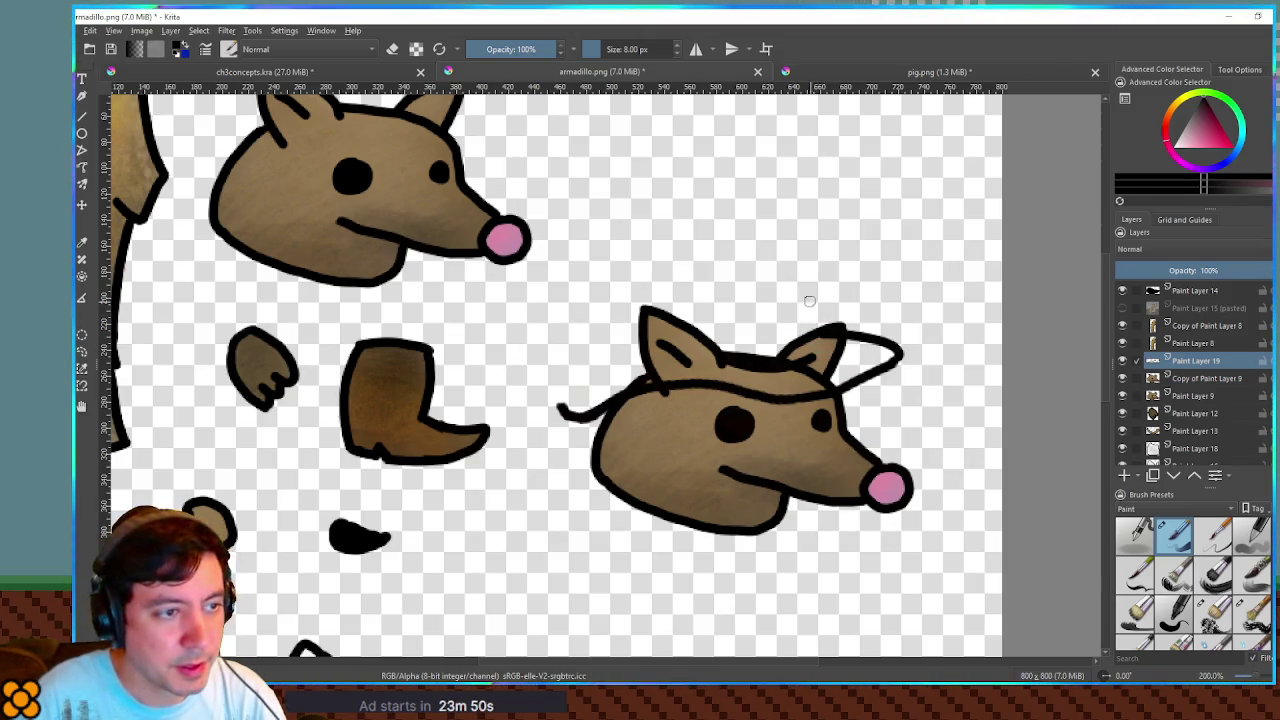
{"action": "left_click_drag", "start_coordinate": [797, 276], "coordinate": [808, 311]}
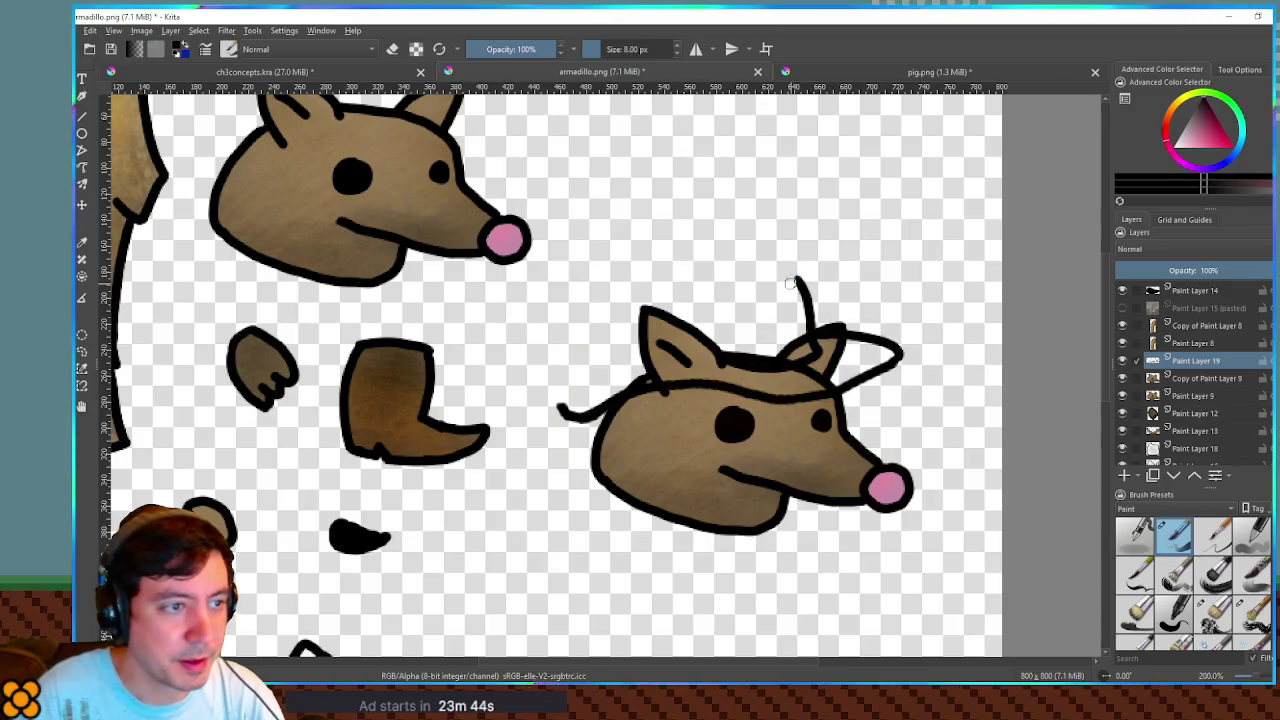
{"action": "mouse_move", "coordinate": [742, 283]}
{"action": "left_mouse_down"}
{"action": "mouse_move", "coordinate": [686, 283]}
{"action": "mouse_move", "coordinate": [798, 272]}
{"action": "left_mouse_up"}
{"action": "key", "text": "ctrl+z"}
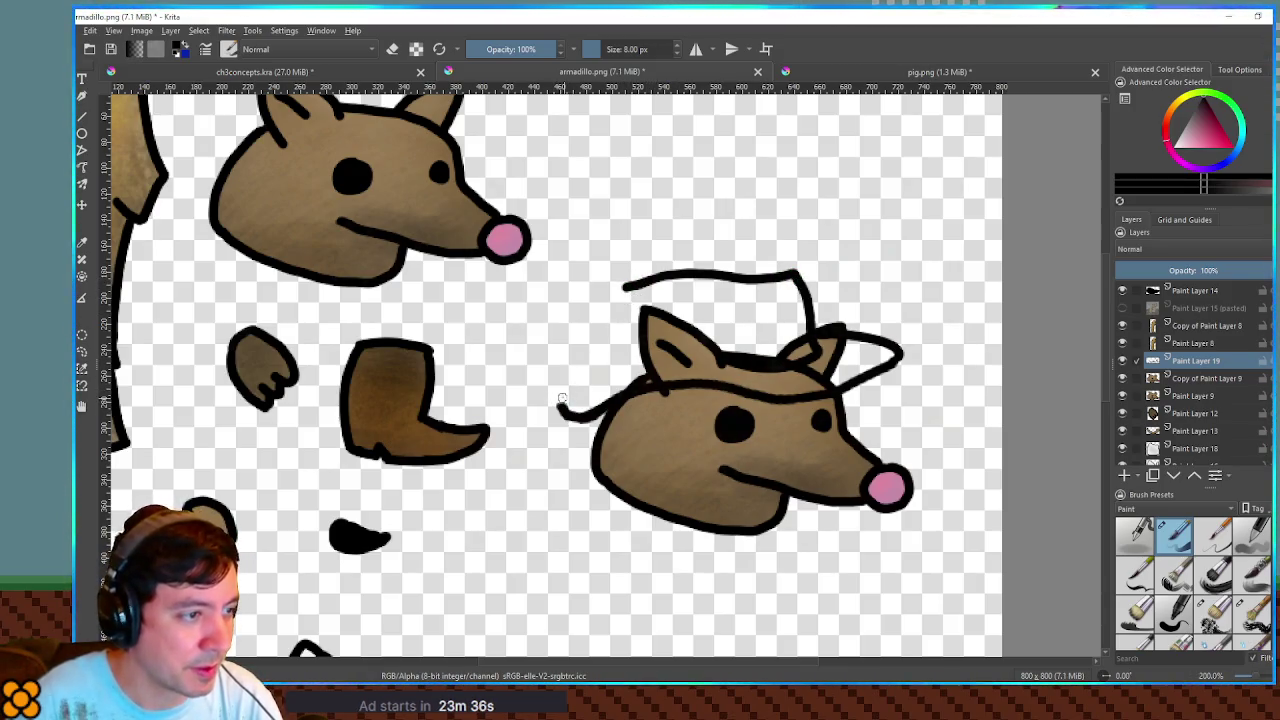
- Curl the brim's left end, join it to the crown, and trace the crown edge along the ear
{"action": "left_click_drag", "start_coordinate": [604, 355], "coordinate": [613, 352]}
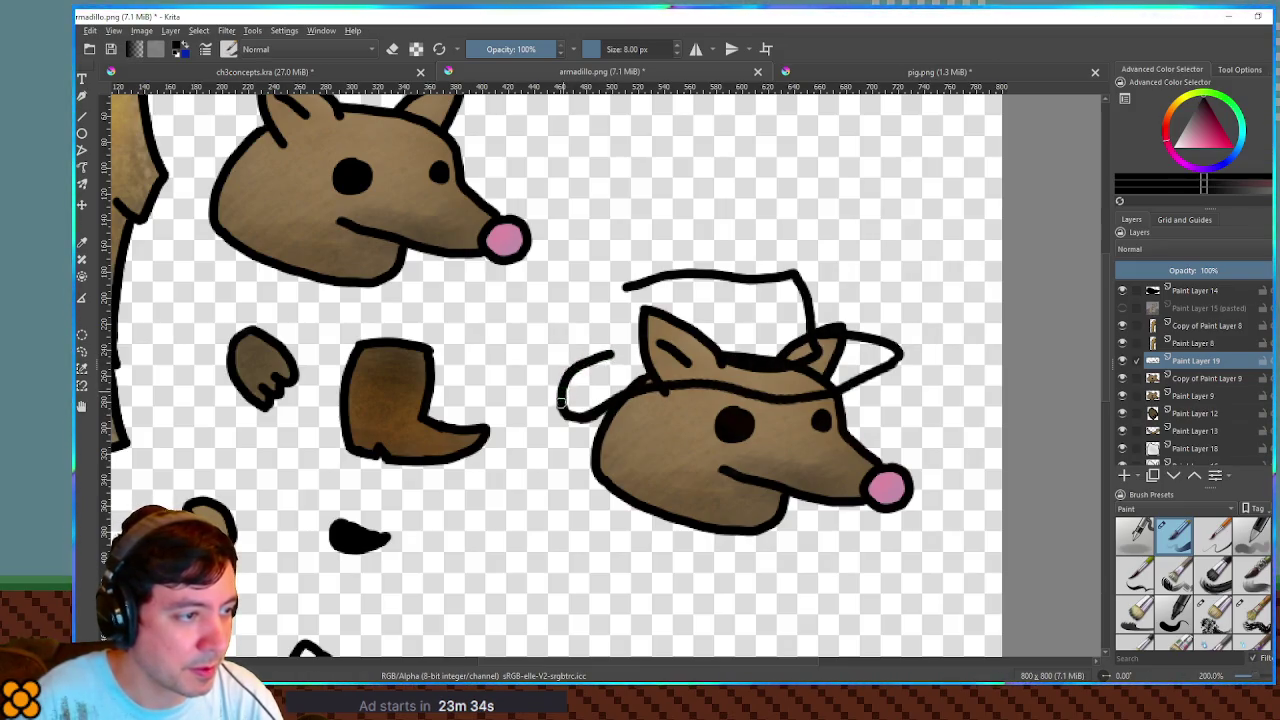
{"action": "key", "text": "ctrl+z"}
{"action": "left_click_drag", "start_coordinate": [630, 288], "coordinate": [632, 345]}
{"action": "key", "text": "ctrl+z"}
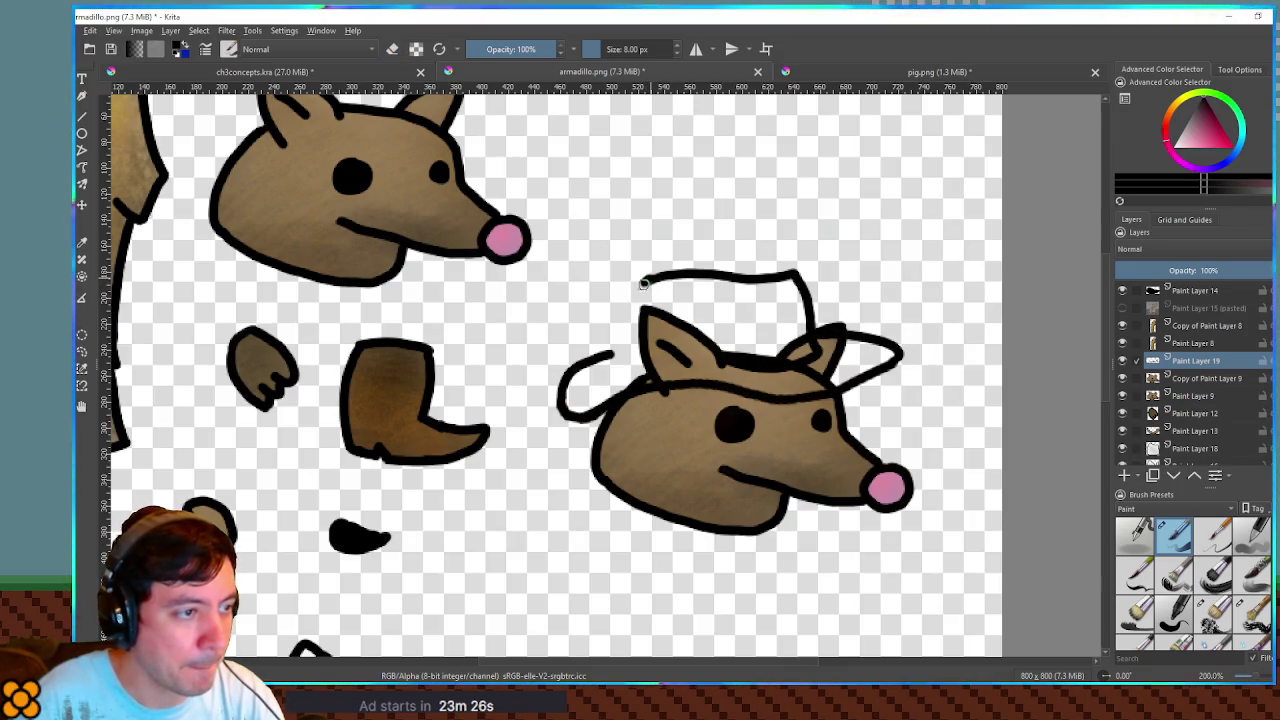
{"action": "key", "text": "ctrl+z"}
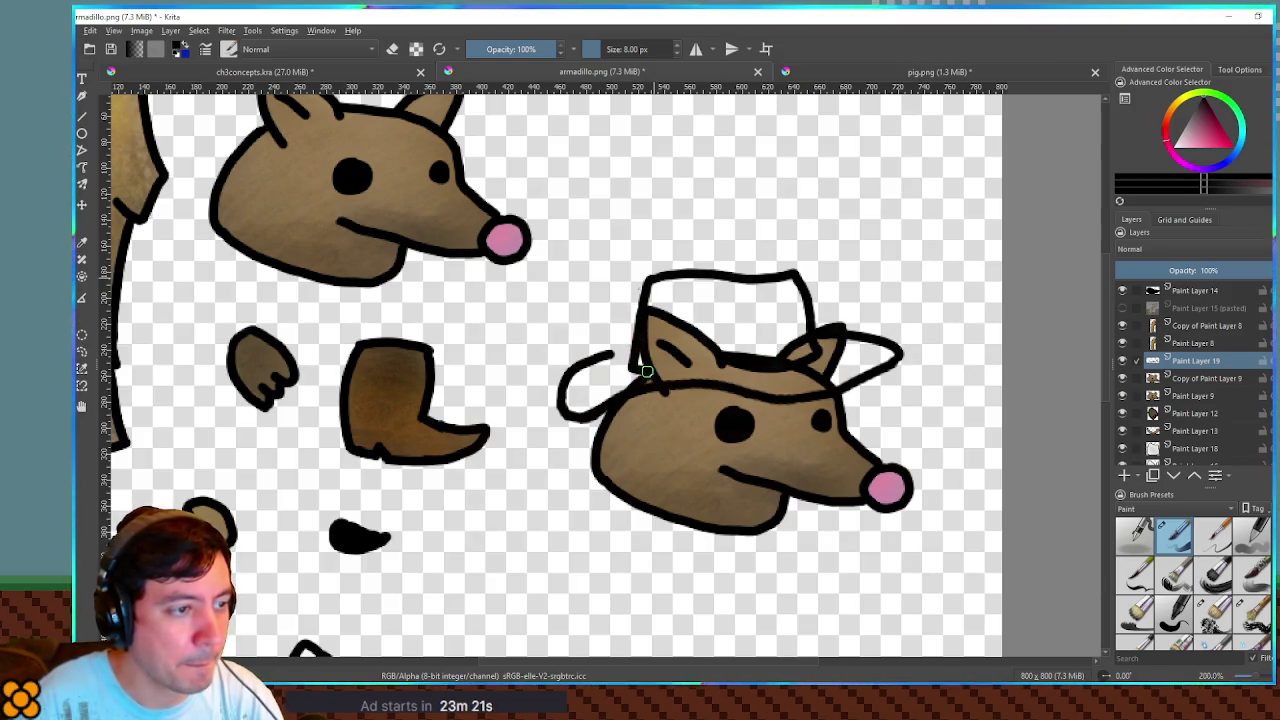
{"action": "left_click_drag", "start_coordinate": [600, 356], "coordinate": [628, 348]}
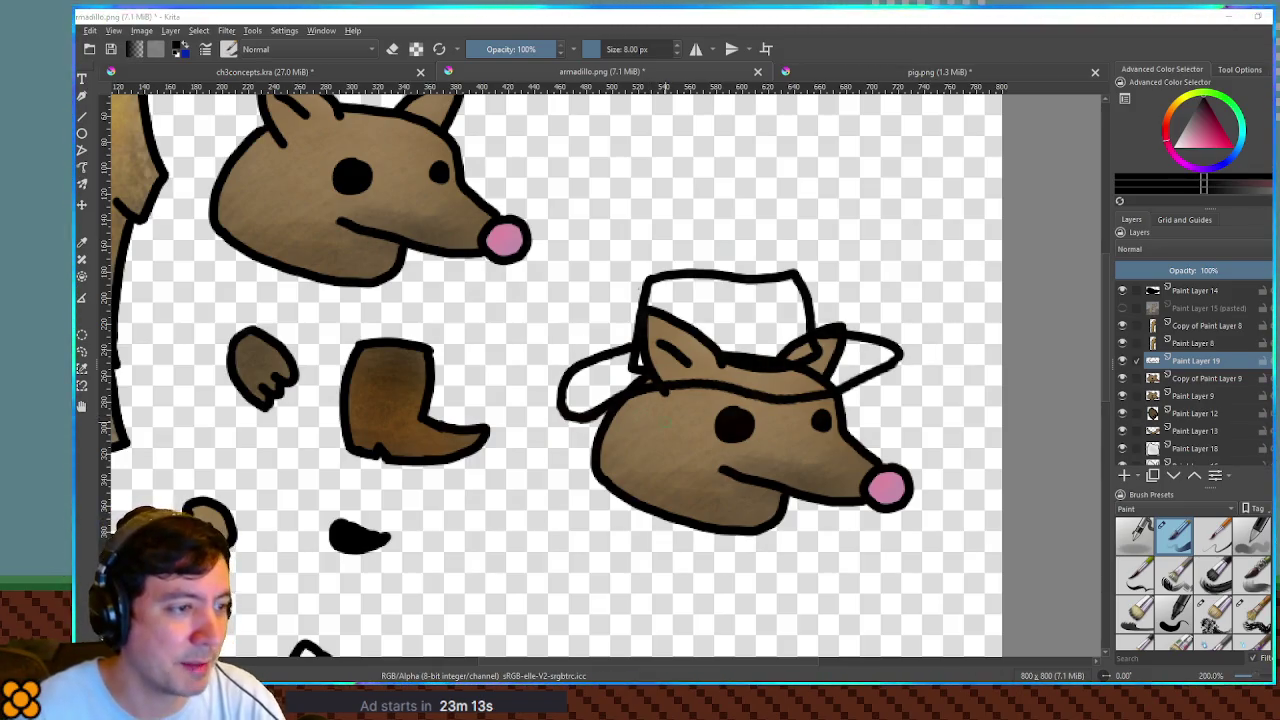
{"action": "mouse_move", "coordinate": [718, 365]}
{"action": "left_mouse_down"}
{"action": "mouse_move", "coordinate": [666, 383]}
{"action": "mouse_move", "coordinate": [720, 367]}
{"action": "left_mouse_up"}
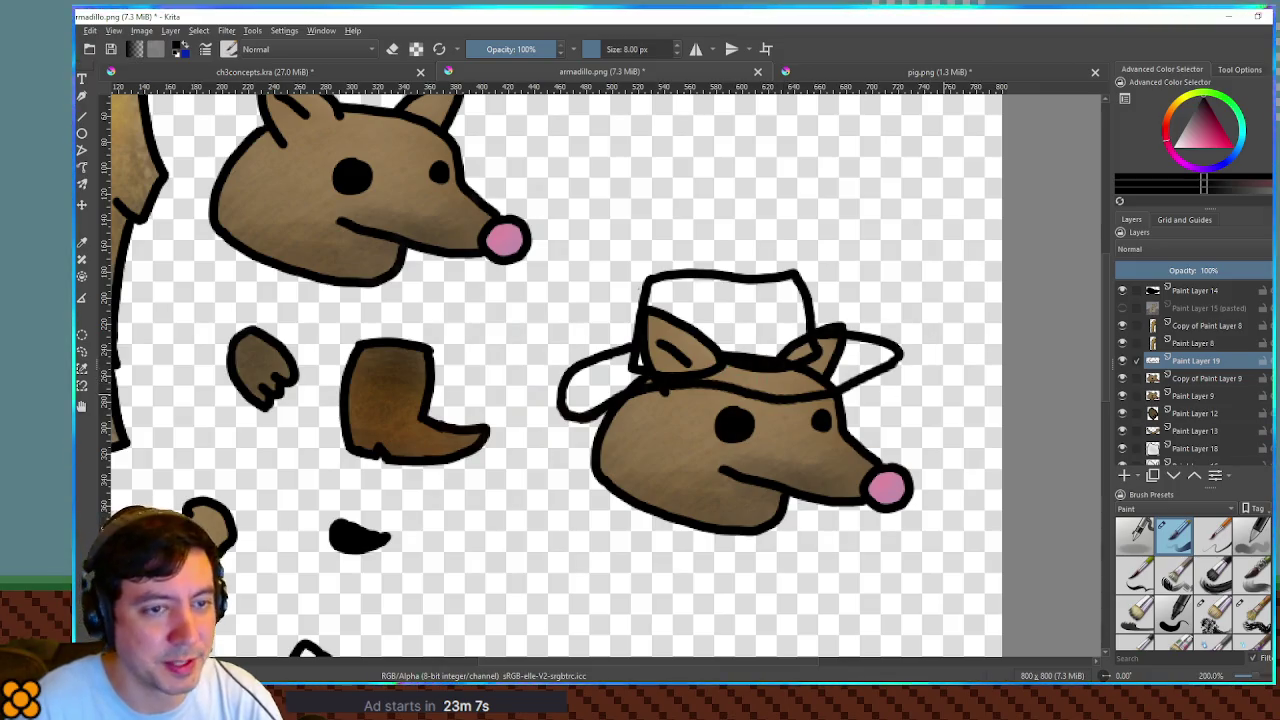
{"action": "left_click", "coordinate": [1177, 381]}
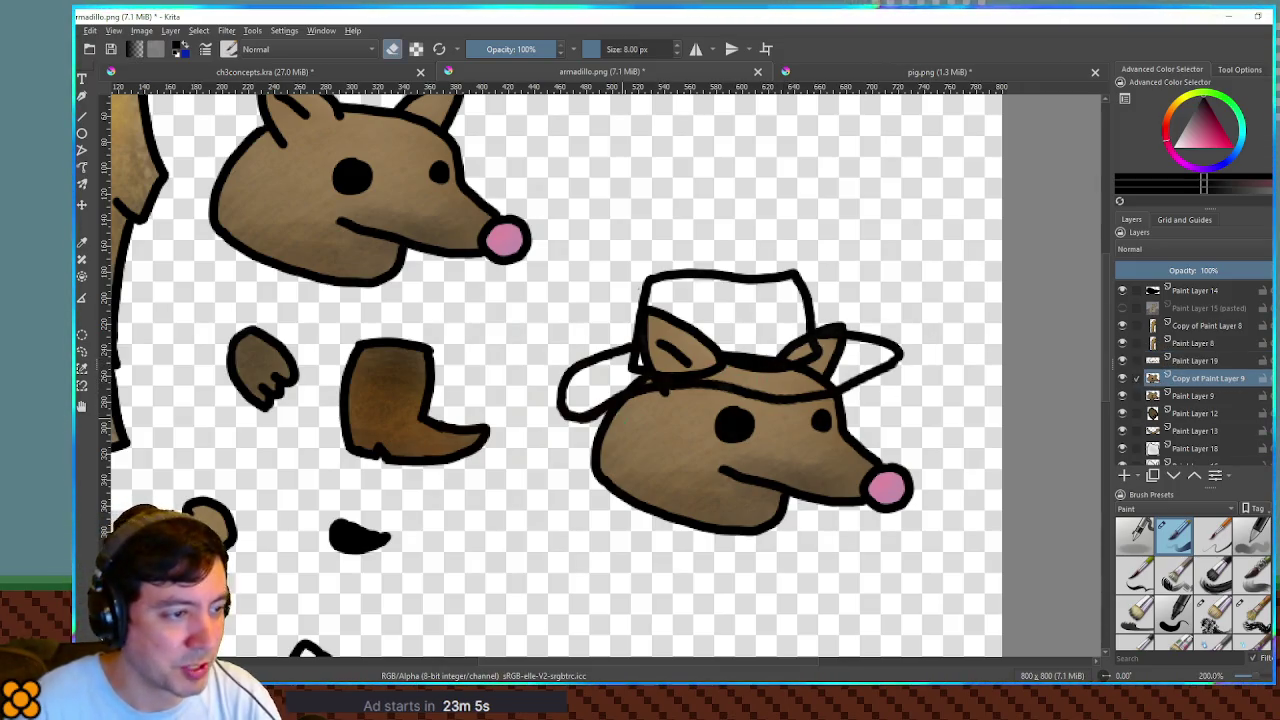
- With a much larger eraser, erase the copied head below the hat, leaving the outline and an ear sliver
{"action": "mouse_move", "coordinate": [600, 470]}
{"action": "left_mouse_down"}
{"action": "mouse_move", "coordinate": [686, 486]}
{"action": "mouse_move", "coordinate": [686, 528]}
{"action": "left_mouse_up"}
{"action": "mouse_move", "coordinate": [705, 480]}
{"action": "left_mouse_down"}
{"action": "mouse_move", "coordinate": [672, 500]}
{"action": "mouse_move", "coordinate": [834, 503]}
{"action": "mouse_move", "coordinate": [831, 477]}
{"action": "mouse_move", "coordinate": [845, 467]}
{"action": "mouse_move", "coordinate": [623, 455]}
{"action": "left_mouse_up"}
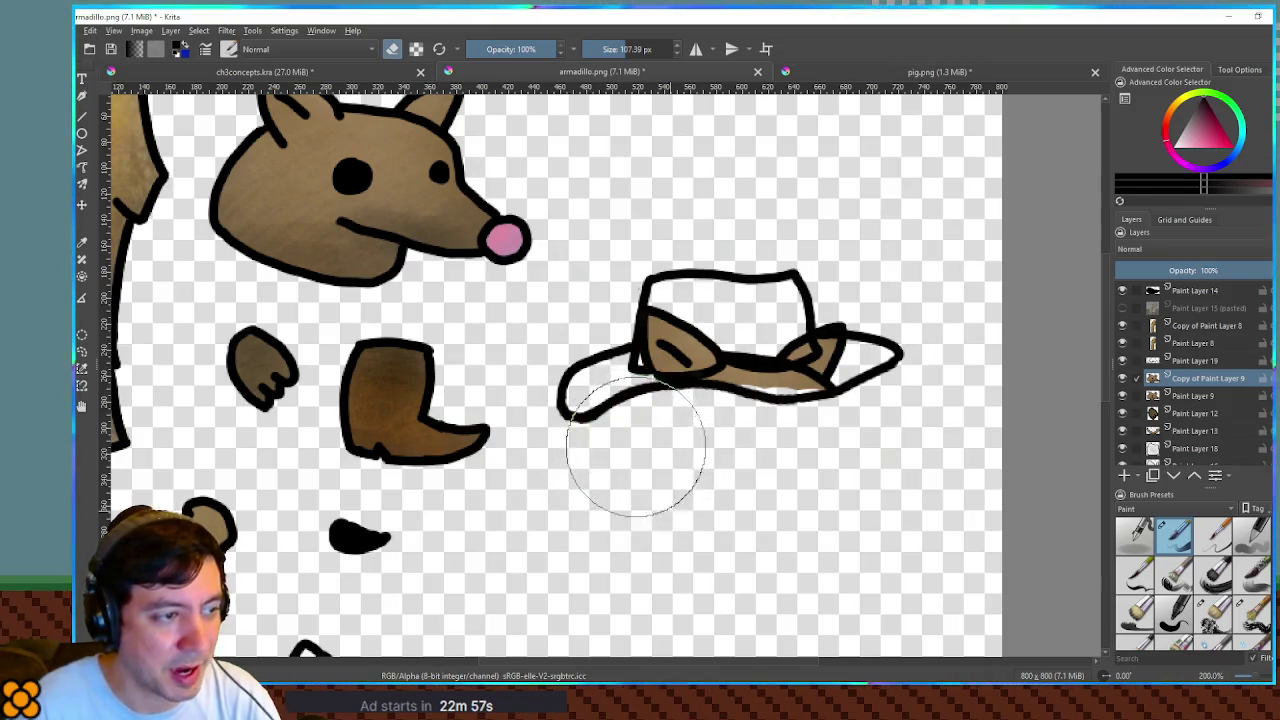
{"action": "mouse_move", "coordinate": [729, 463]}
{"action": "left_mouse_down"}
{"action": "mouse_move", "coordinate": [789, 434]}
{"action": "mouse_move", "coordinate": [820, 395]}
{"action": "left_mouse_up"}
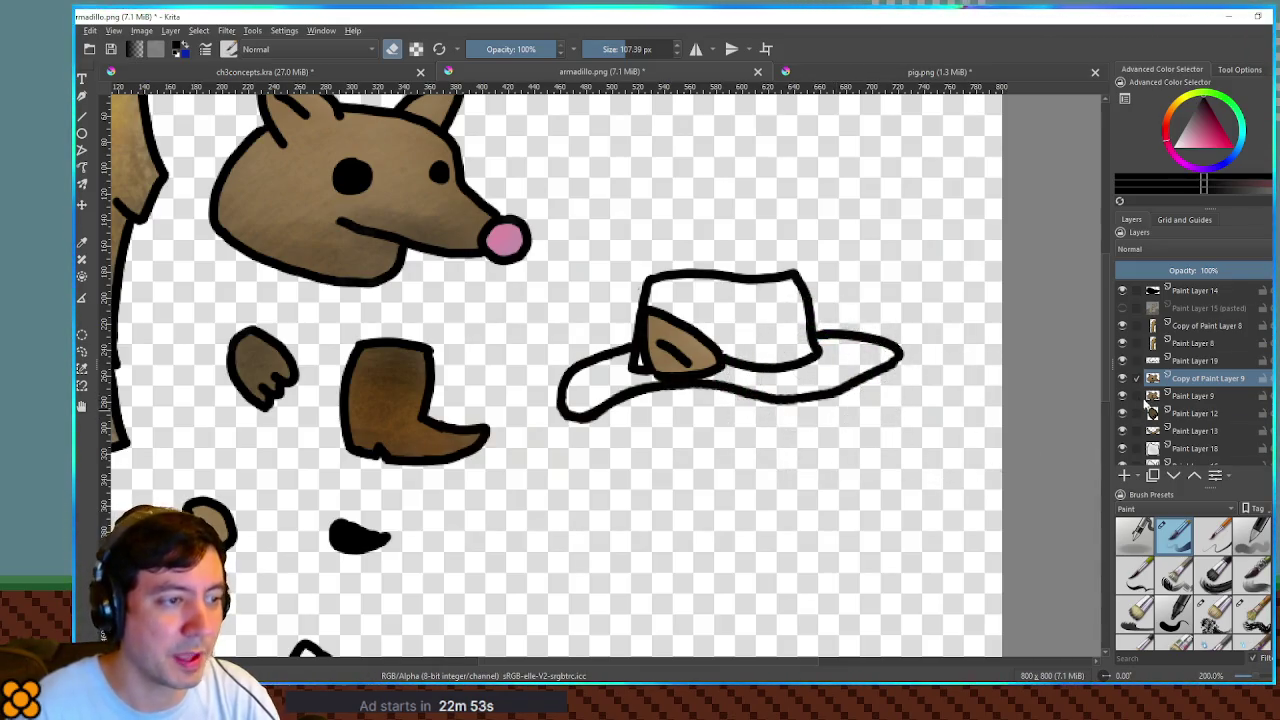
{"action": "key", "text": "e"}
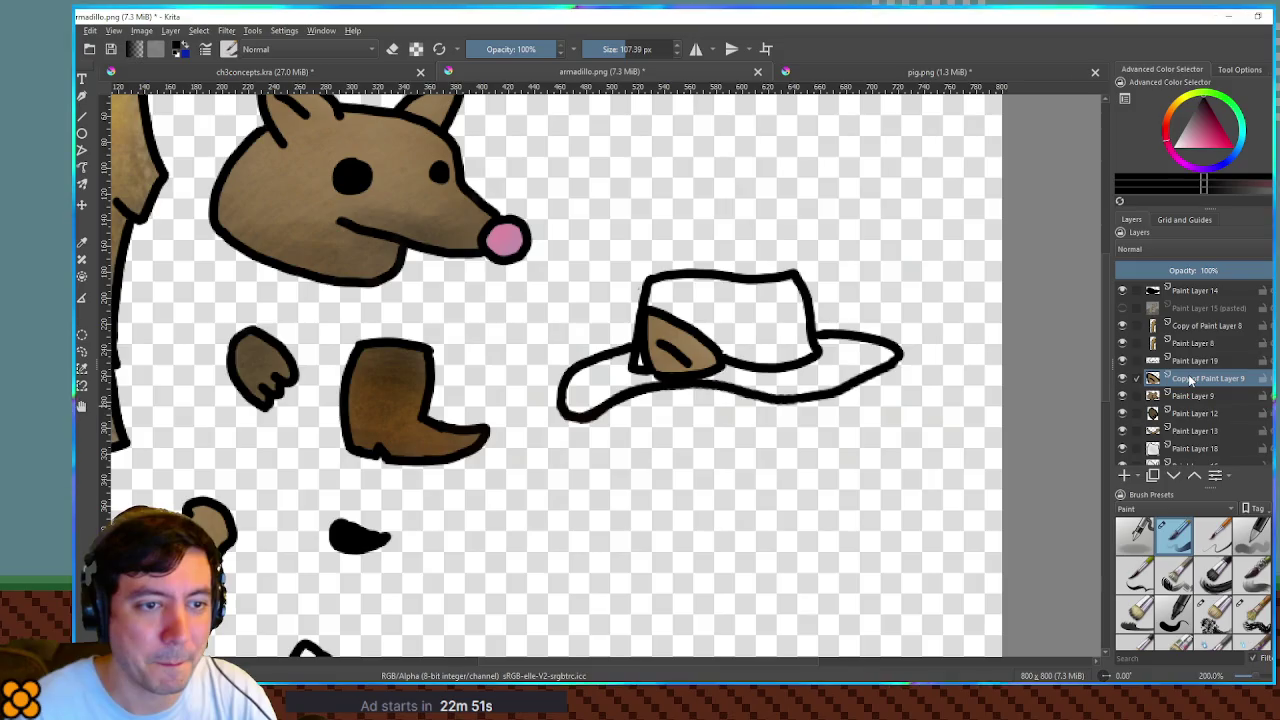
- Add a new paint layer and select the cowboy hat's brim and crown from the outline layer
{"action": "left_click", "coordinate": [1193, 377]}
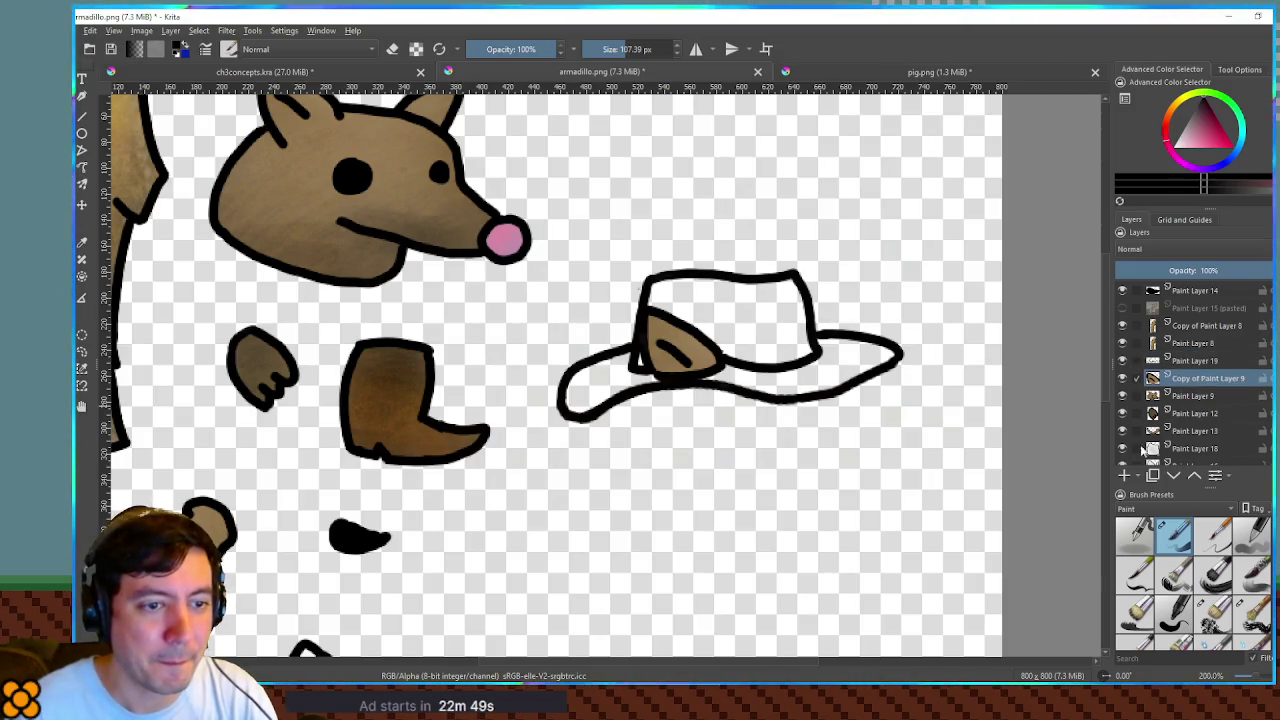
{"action": "left_click", "coordinate": [1124, 474]}
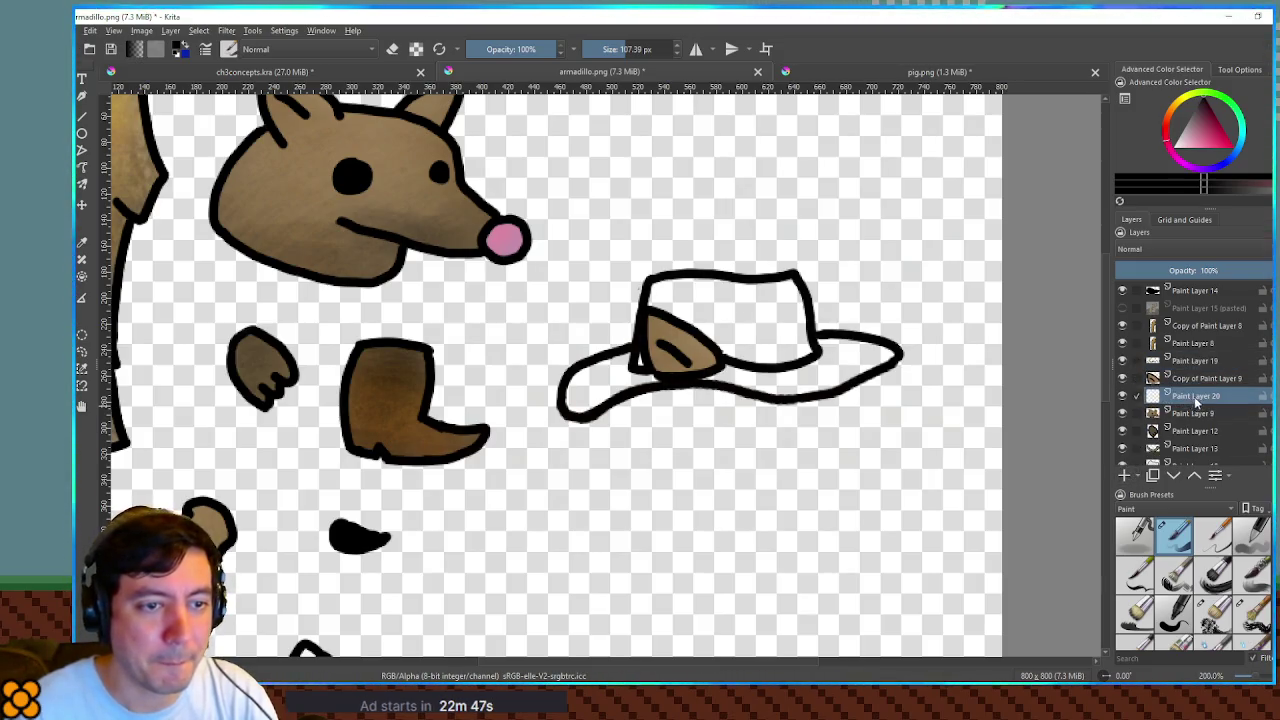
{"action": "left_click", "coordinate": [1194, 360]}
{"action": "left_click", "coordinate": [818, 370]}
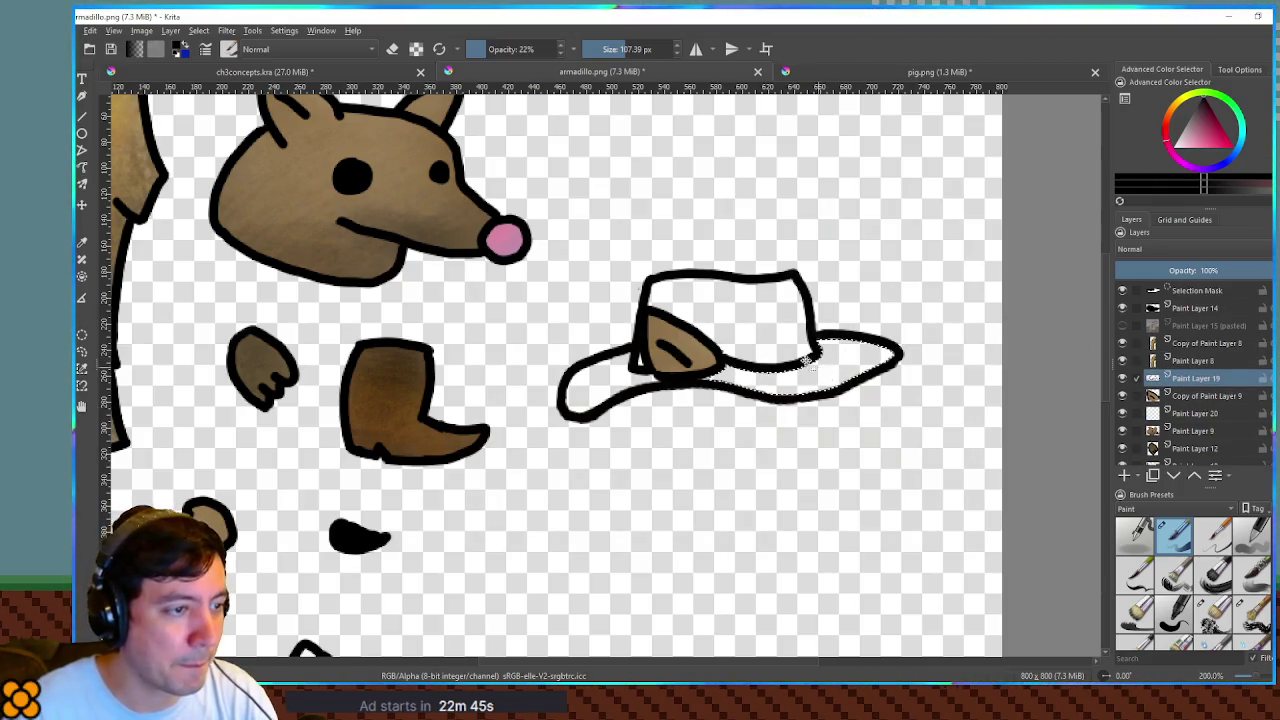
{"action": "left_click", "coordinate": [755, 350], "text": "shift"}
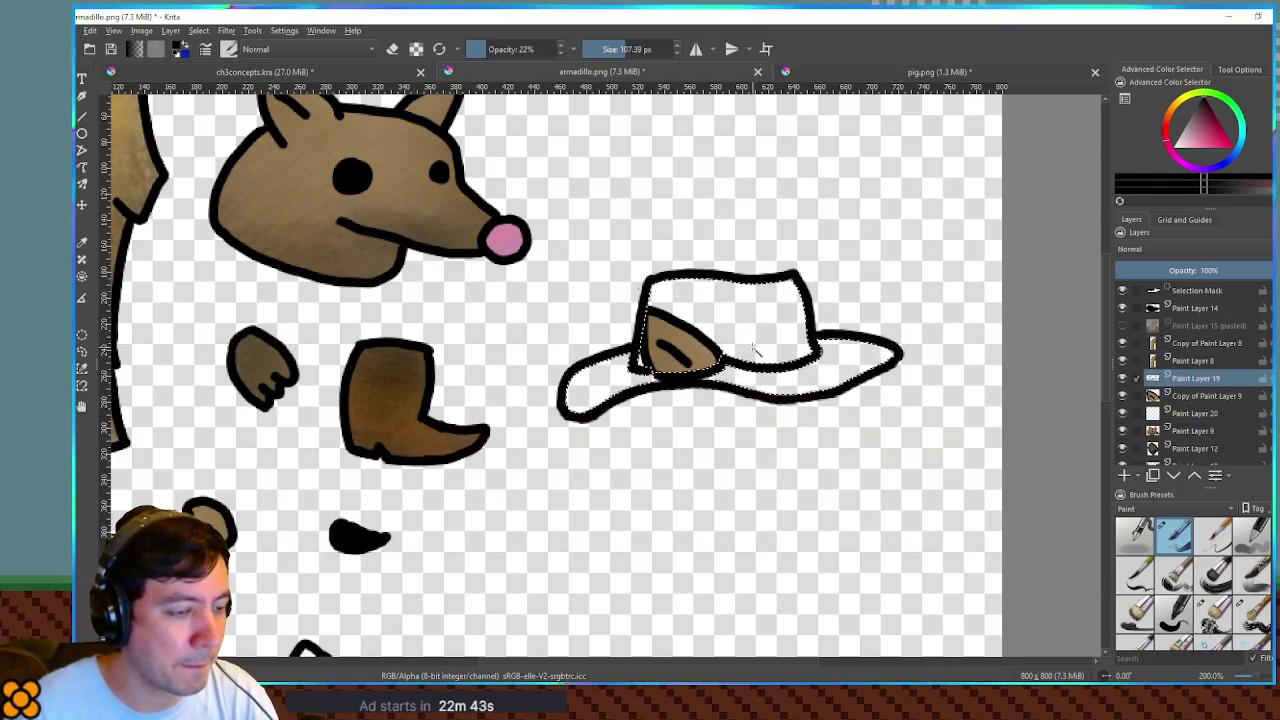
{"action": "left_click", "coordinate": [1180, 416]}
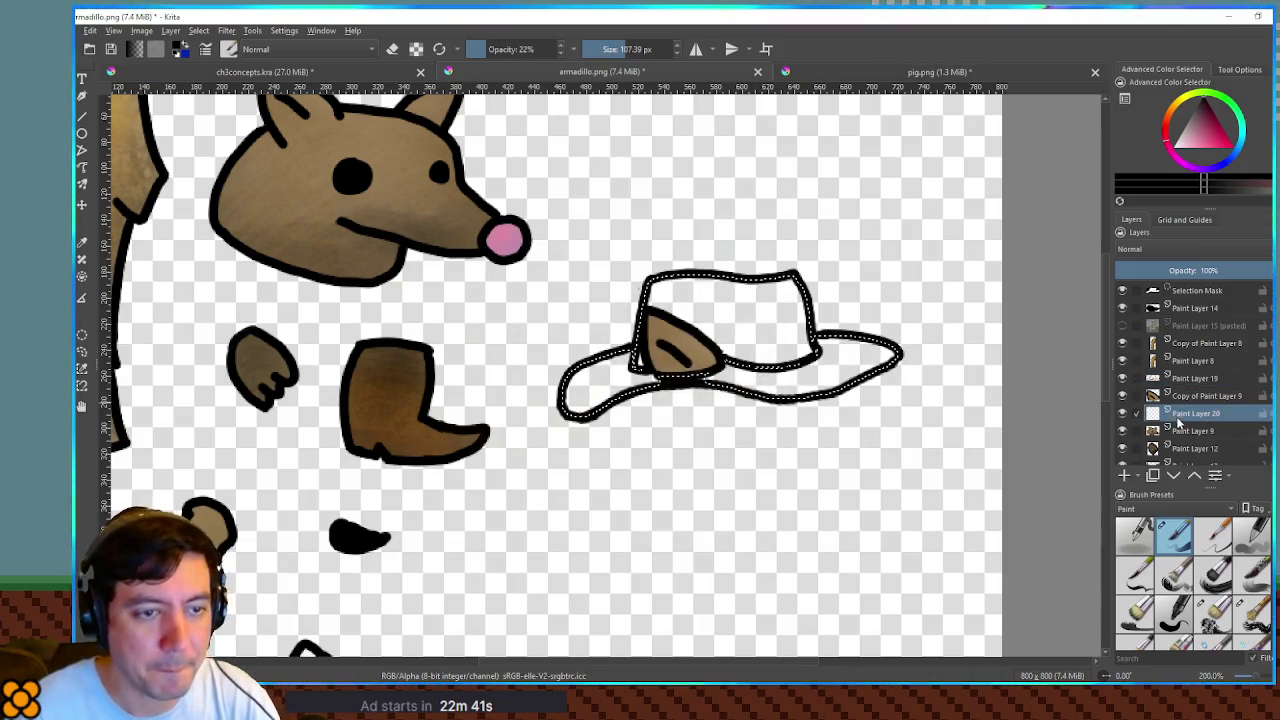
- Fill the hat selection on the new layer with solid brown at 100% opacity
{"action": "left_click", "coordinate": [1219, 147]}
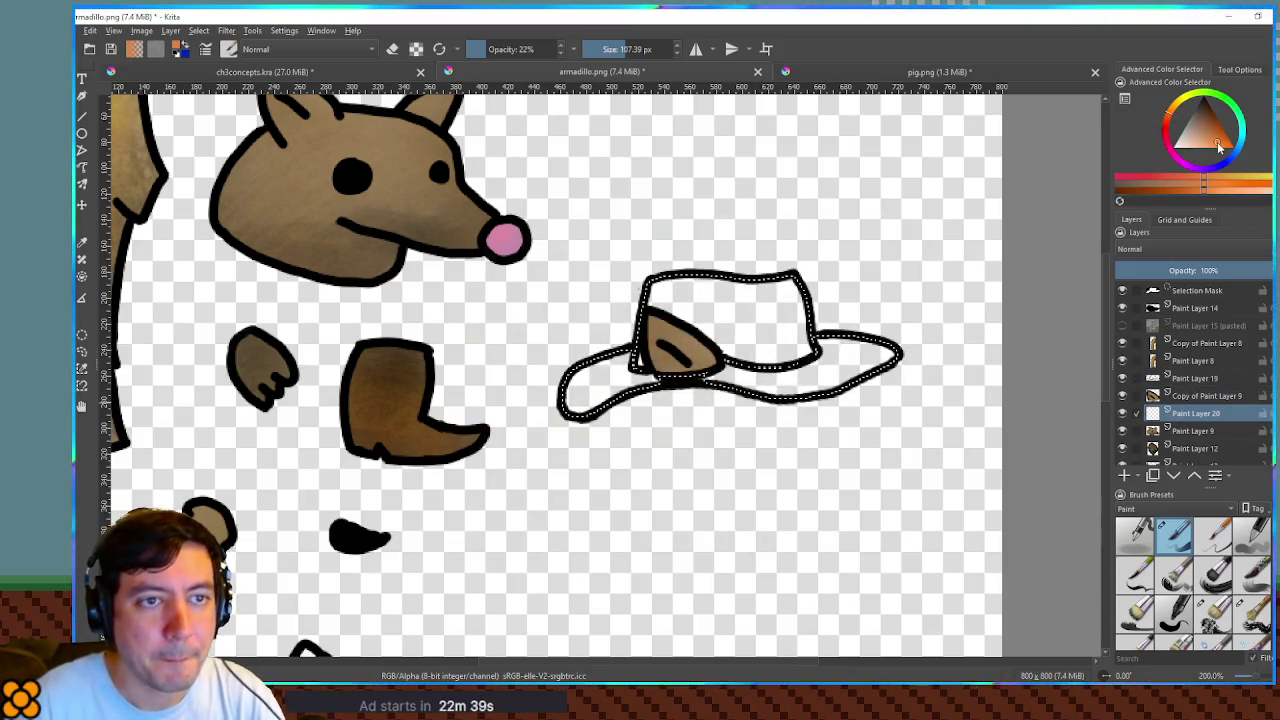
{"action": "left_click", "coordinate": [1224, 130]}
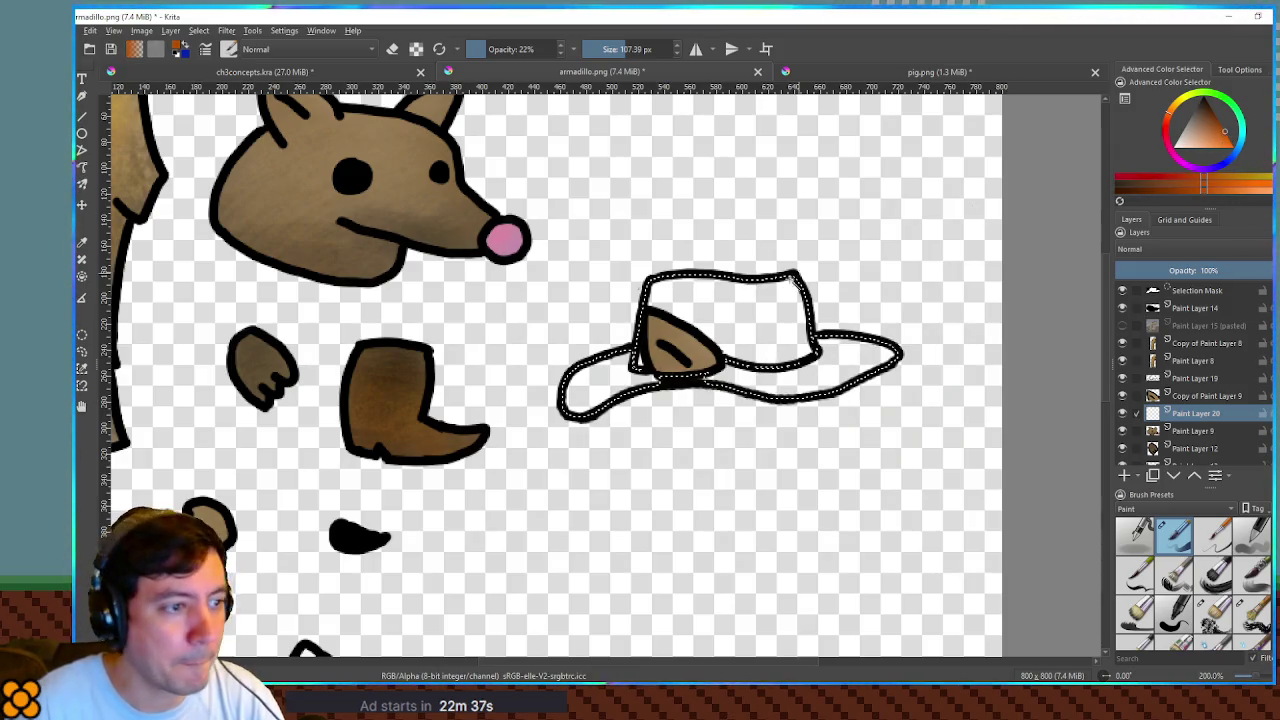
{"action": "key", "text": "shift+BackSpace"}
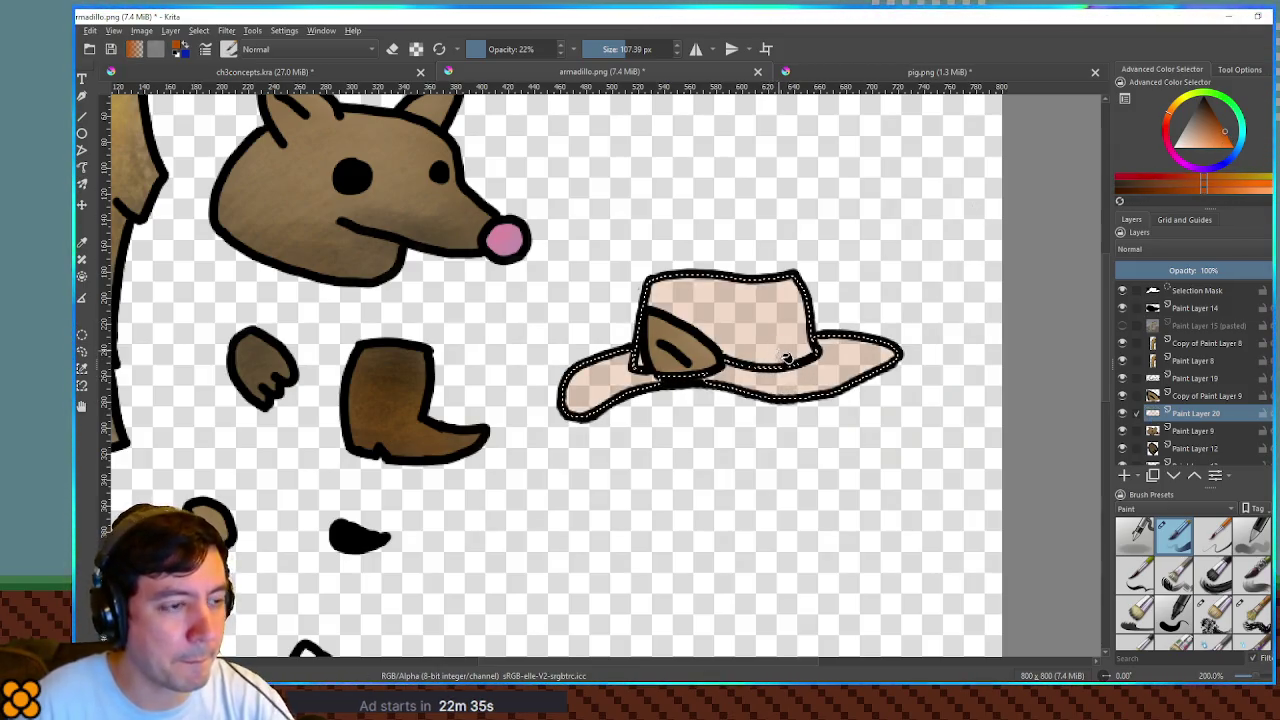
{"action": "key", "text": "shift+BackSpace"}
{"action": "left_click_drag", "start_coordinate": [505, 49], "coordinate": [600, 62]}
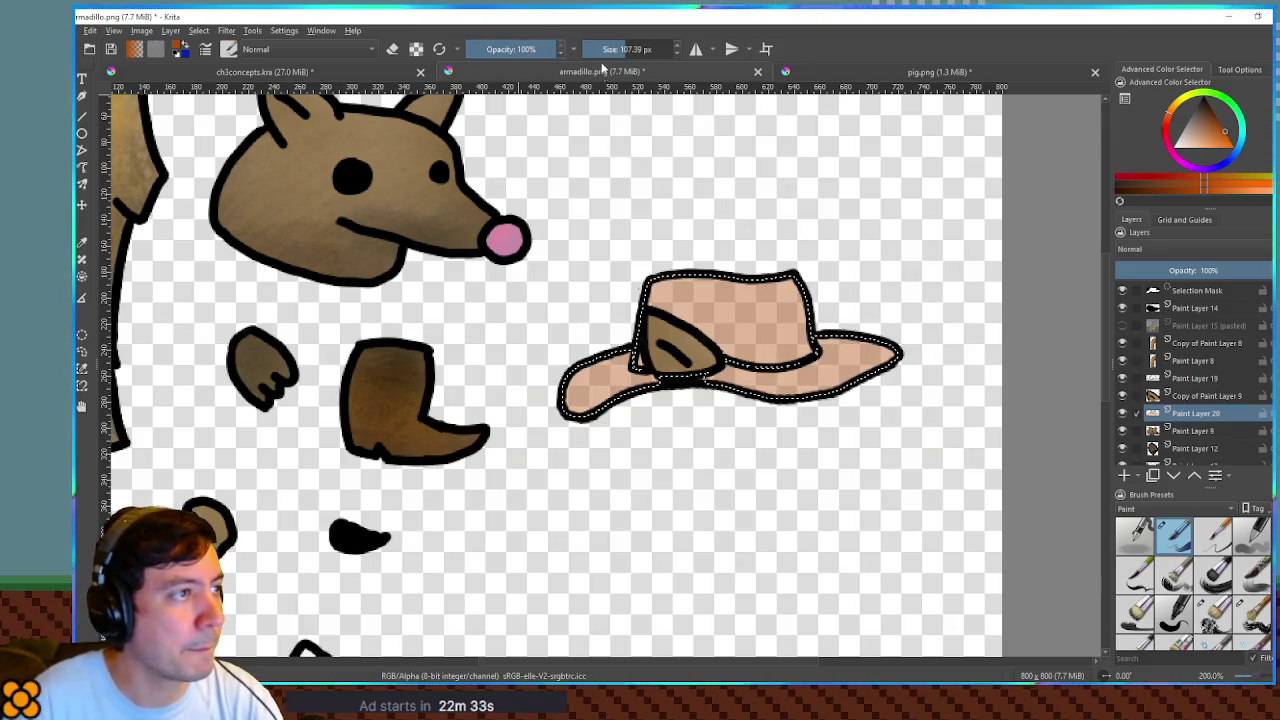
{"action": "key", "text": "shift+BackSpace"}
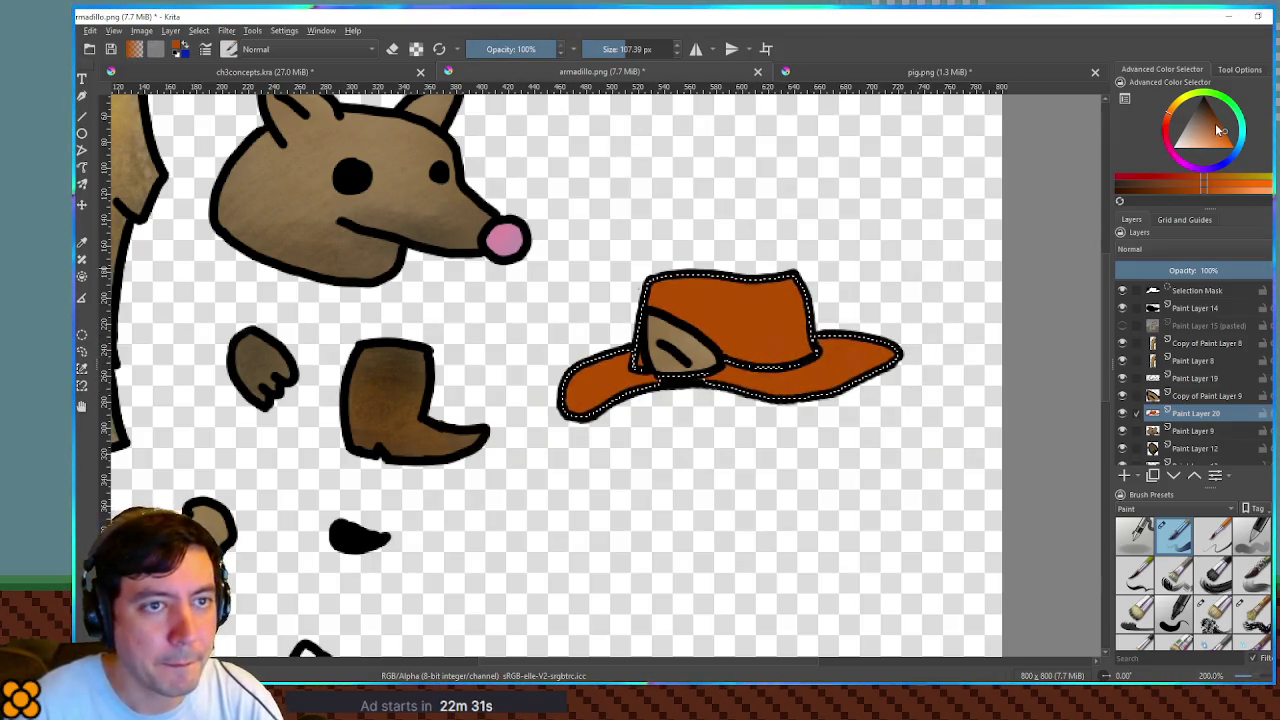
{"action": "left_click", "coordinate": [1215, 122]}
{"action": "key", "text": "shift+BackSpace"}
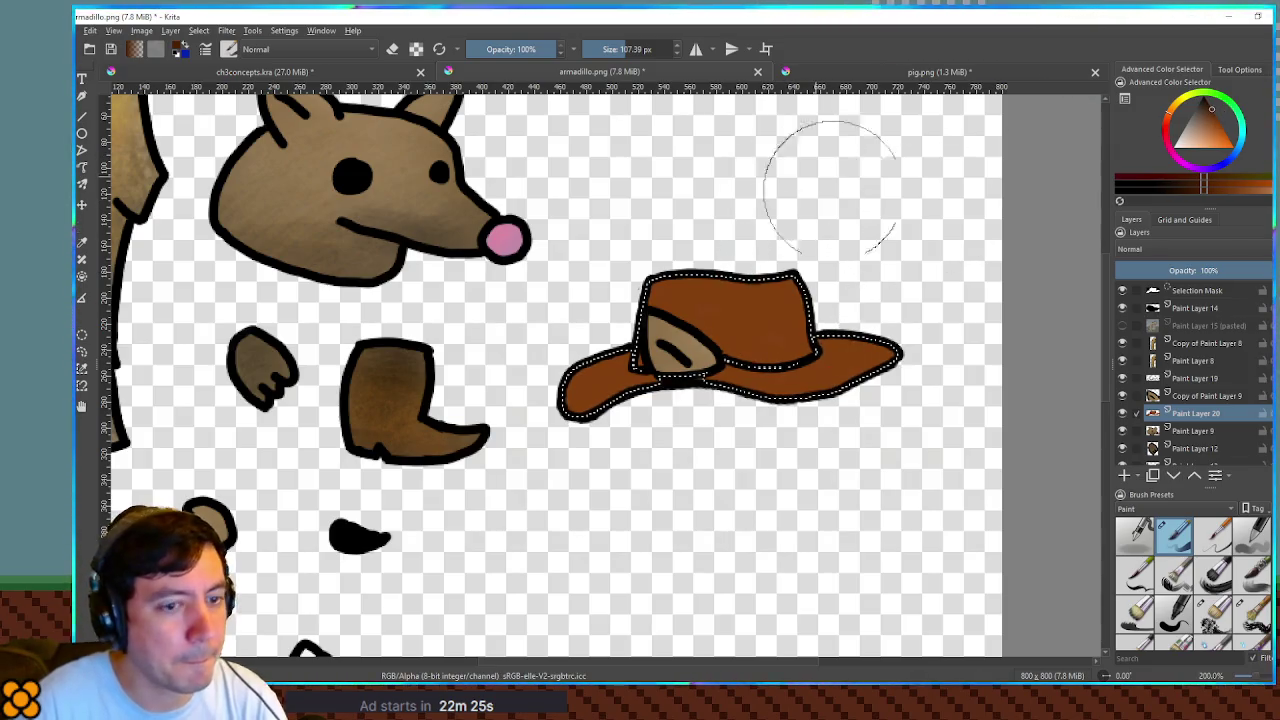
- Paint mottled darker-brown texture over the hat with a 35% textured brush, then deselect
{"action": "left_click", "coordinate": [1213, 613]}
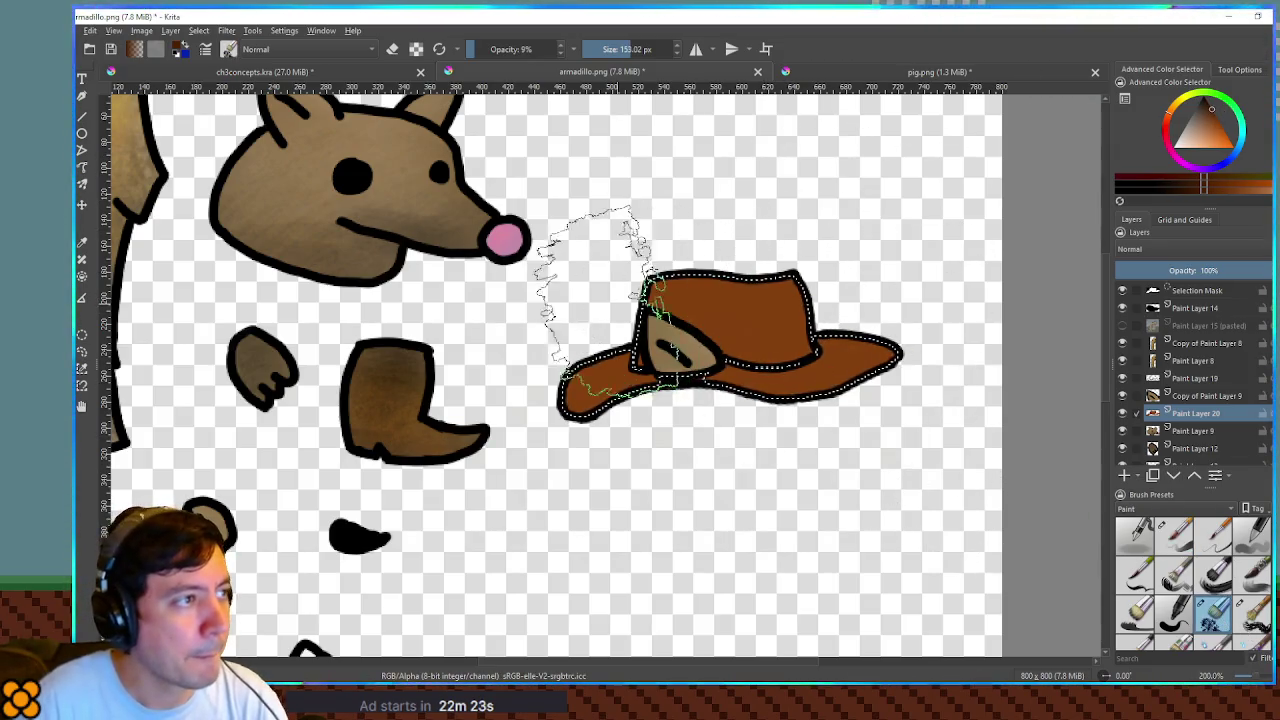
{"action": "left_click", "coordinate": [514, 49]}
{"action": "key", "text": "bracketleft"}
{"action": "key", "text": "bracketleft"}
{"action": "key", "text": "bracketleft"}
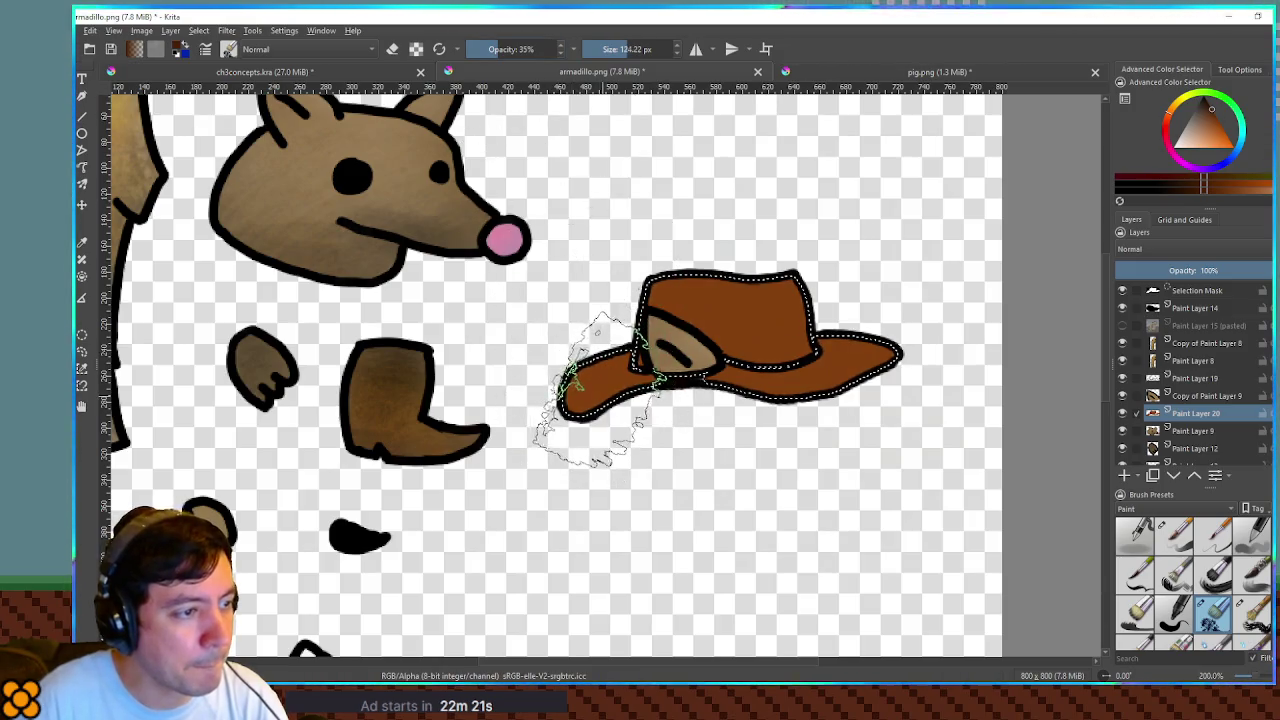
{"action": "mouse_move", "coordinate": [632, 335]}
{"action": "left_mouse_down"}
{"action": "mouse_move", "coordinate": [600, 305]}
{"action": "mouse_move", "coordinate": [815, 370]}
{"action": "mouse_move", "coordinate": [755, 320]}
{"action": "mouse_move", "coordinate": [677, 286]}
{"action": "left_mouse_up"}
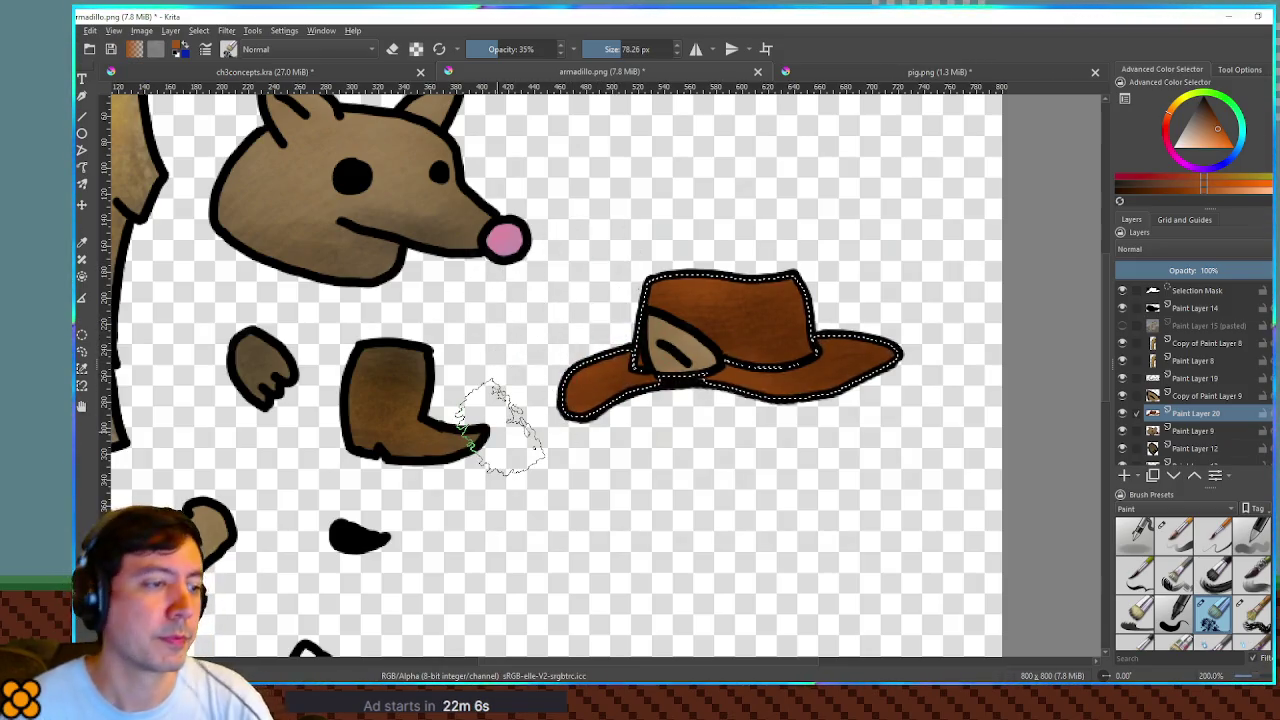
{"action": "key", "text": "ctrl+shift+a"}
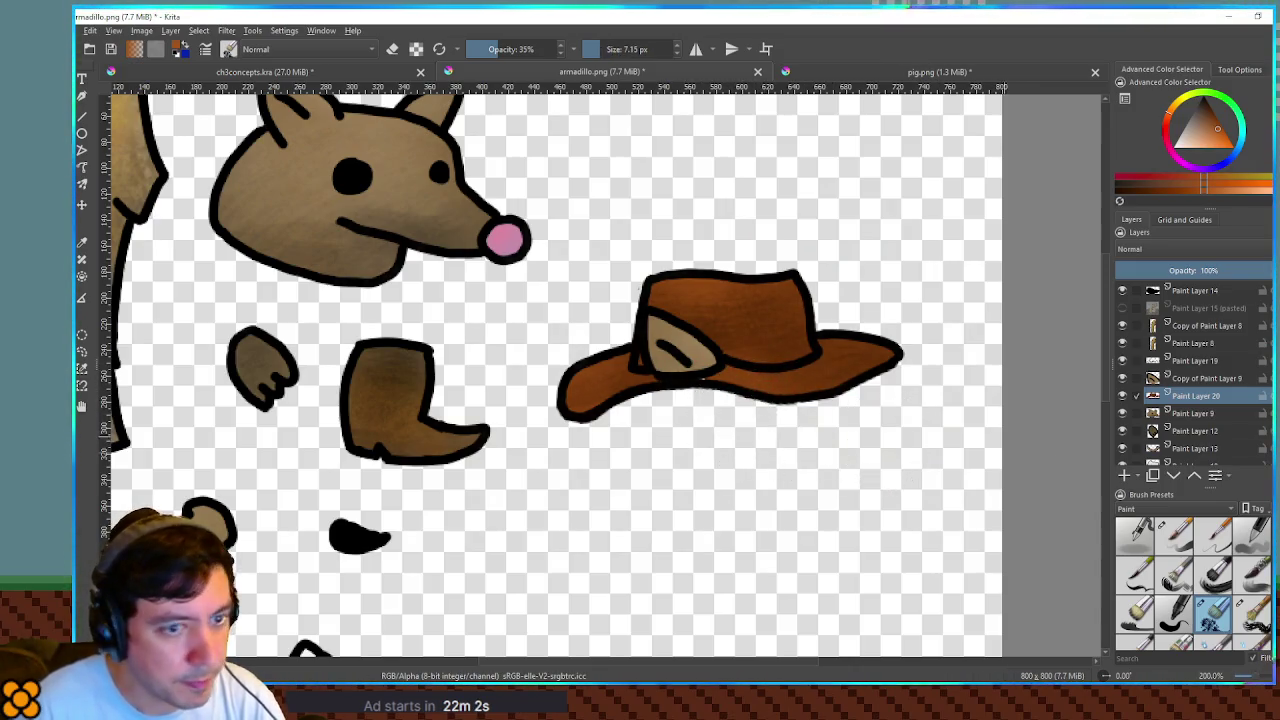
- Return to the solid inking brush in the hat's brown, sized to about 8 px
{"action": "left_click", "coordinate": [1174, 535]}
{"action": "left_click", "coordinate": [728, 380], "text": "ctrl"}
{"action": "left_click_drag", "start_coordinate": [728, 380], "coordinate": [708, 380], "text": "shift"}
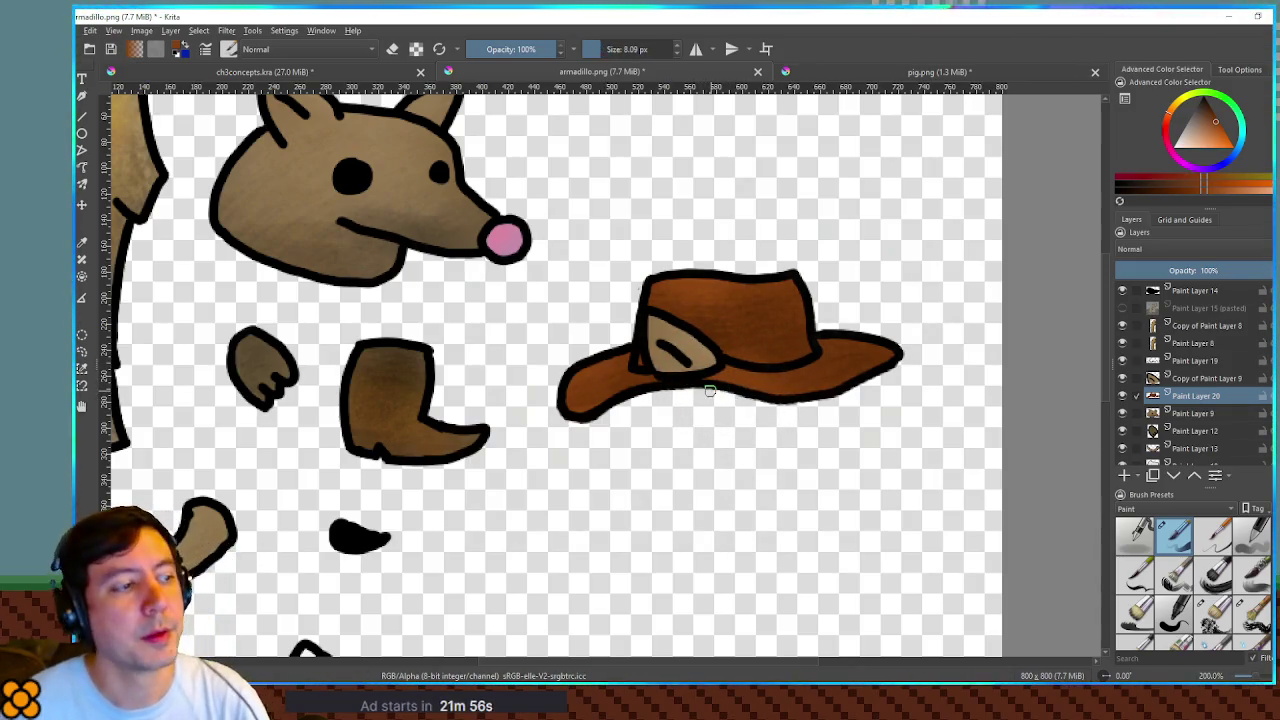
{"action": "scroll", "coordinate": [709, 391], "scroll_direction": "down", "scroll_amount": 3}
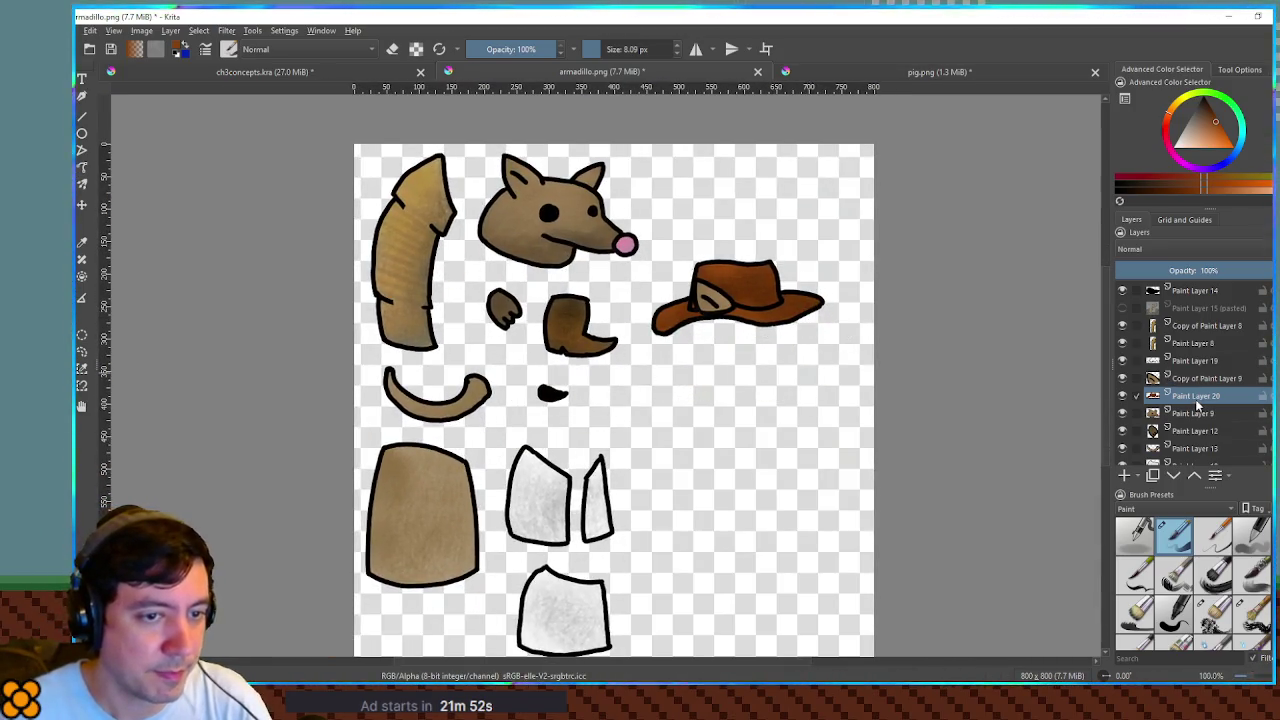
{"action": "scroll", "coordinate": [776, 263], "scroll_direction": "up", "scroll_amount": 3}
{"action": "scroll", "coordinate": [776, 263], "scroll_direction": "up", "scroll_amount": 2}
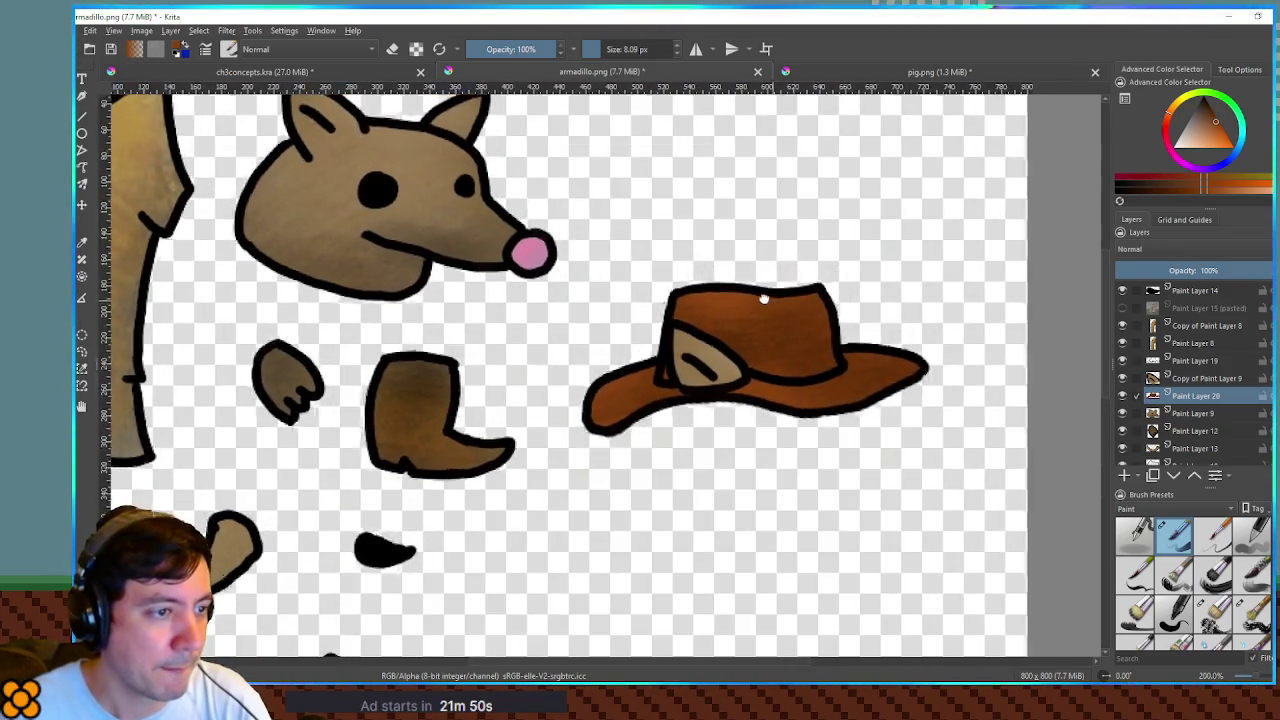
- Add three new layers above Paint Layer 9 and draw the tall top-hat crown outline
{"action": "left_click", "coordinate": [1182, 414]}
{"action": "left_click", "coordinate": [1125, 477]}
{"action": "left_click", "coordinate": [1125, 476]}
{"action": "left_click", "coordinate": [1125, 476]}
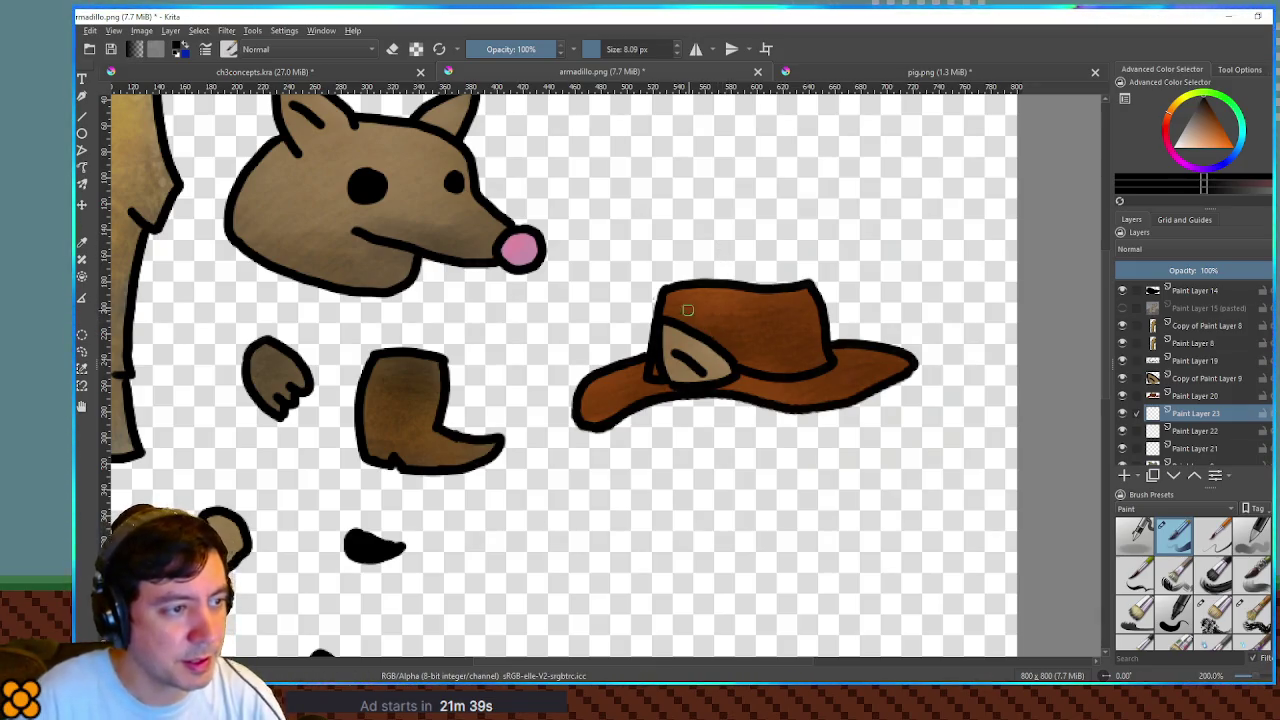
{"action": "mouse_move", "coordinate": [678, 251]}
{"action": "left_mouse_down"}
{"action": "mouse_move", "coordinate": [752, 229]}
{"action": "mouse_move", "coordinate": [790, 235]}
{"action": "left_mouse_up"}
{"action": "key", "text": "ctrl+z"}
{"action": "left_click_drag", "start_coordinate": [672, 243], "coordinate": [800, 229]}
{"action": "key", "text": "ctrl+z"}
{"action": "mouse_move", "coordinate": [638, 247]}
{"action": "left_mouse_down"}
{"action": "mouse_move", "coordinate": [700, 229]}
{"action": "mouse_move", "coordinate": [786, 231]}
{"action": "left_mouse_up"}
{"action": "left_click_drag", "start_coordinate": [638, 246], "coordinate": [653, 366]}
{"action": "left_click_drag", "start_coordinate": [785, 229], "coordinate": [802, 355]}
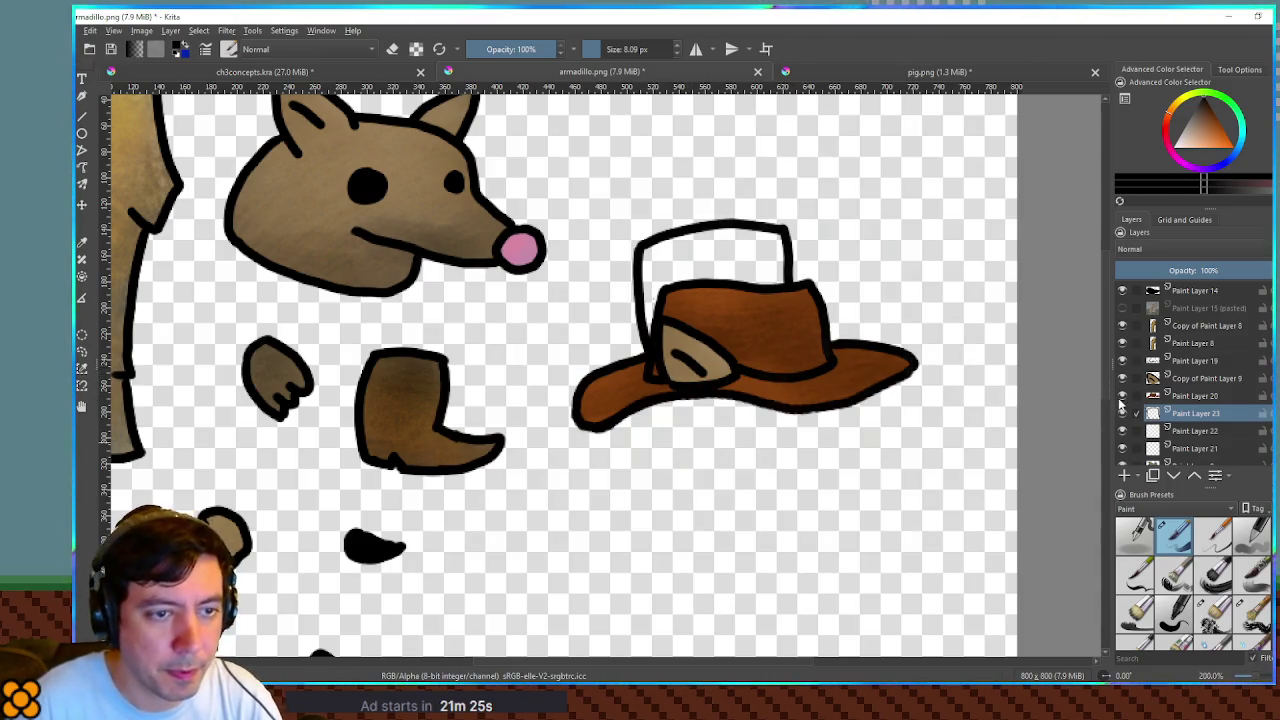
- Hide the brown fill and old outline layers and trace a wide brim under the crown
{"action": "left_click", "coordinate": [1121, 396]}
{"action": "left_click", "coordinate": [1121, 360]}
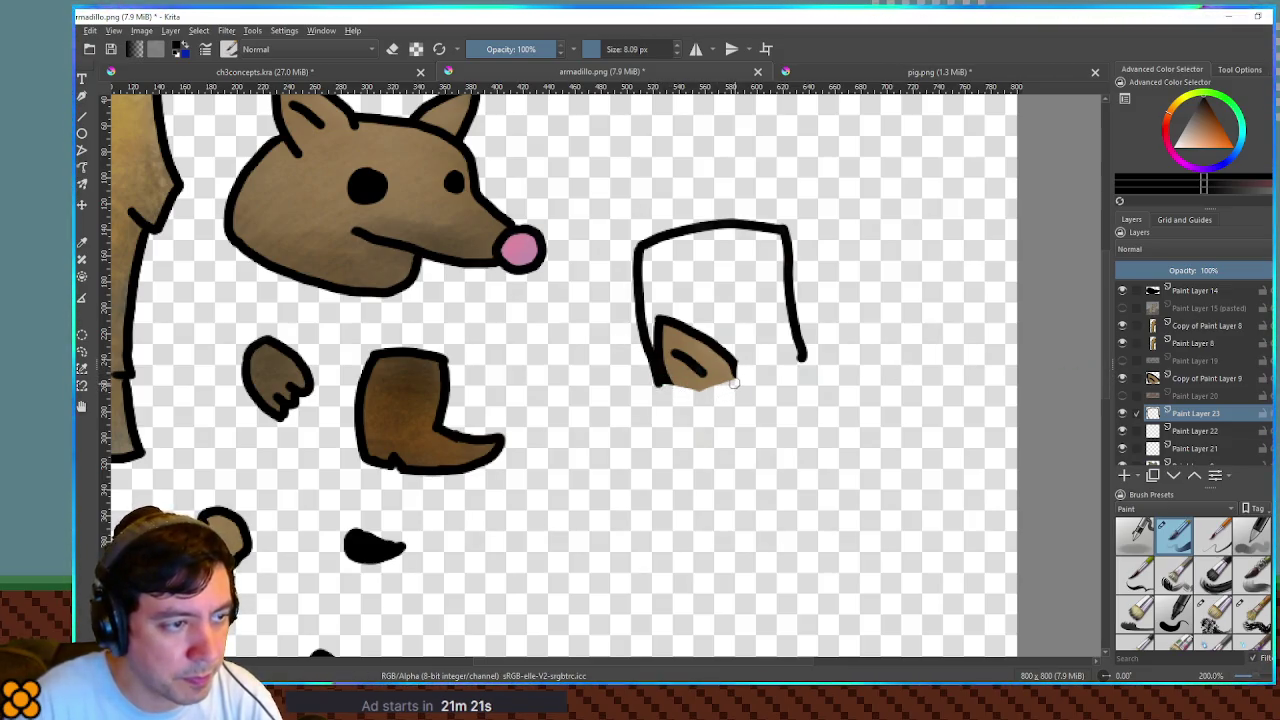
{"action": "left_click_drag", "start_coordinate": [736, 378], "coordinate": [797, 366]}
{"action": "key", "text": "ctrl+z"}
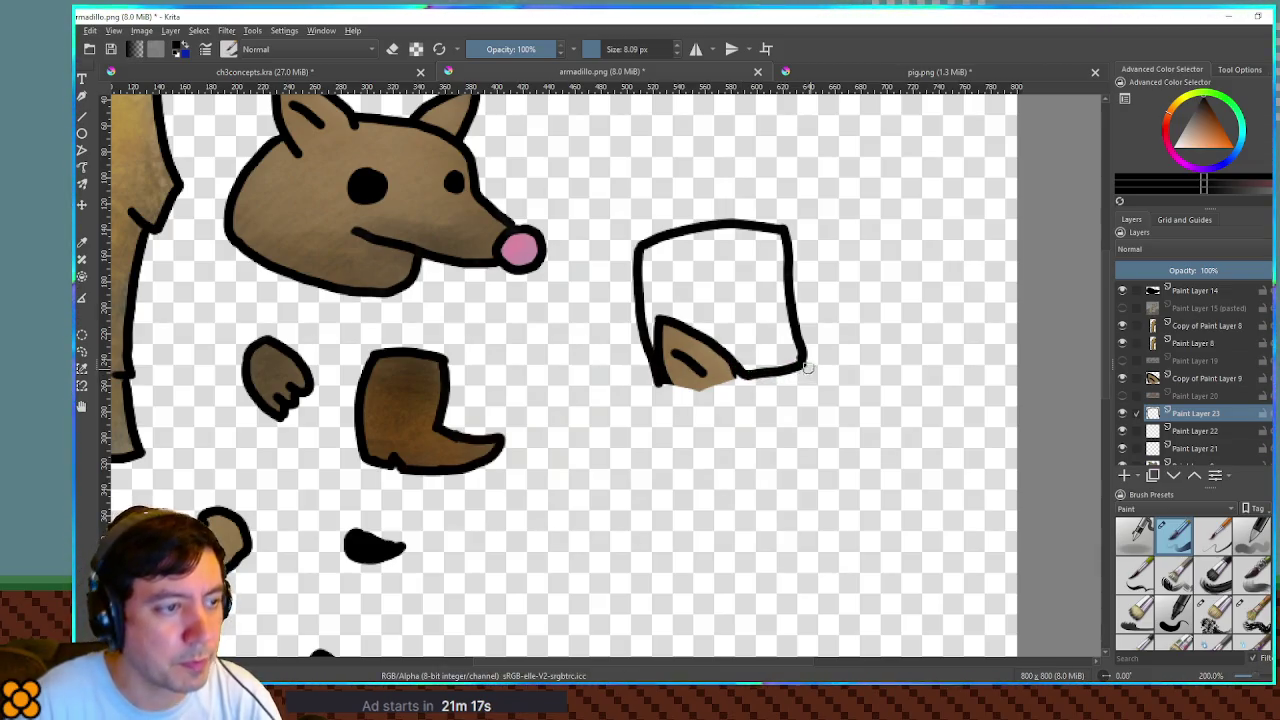
{"action": "left_click", "coordinate": [1122, 361]}
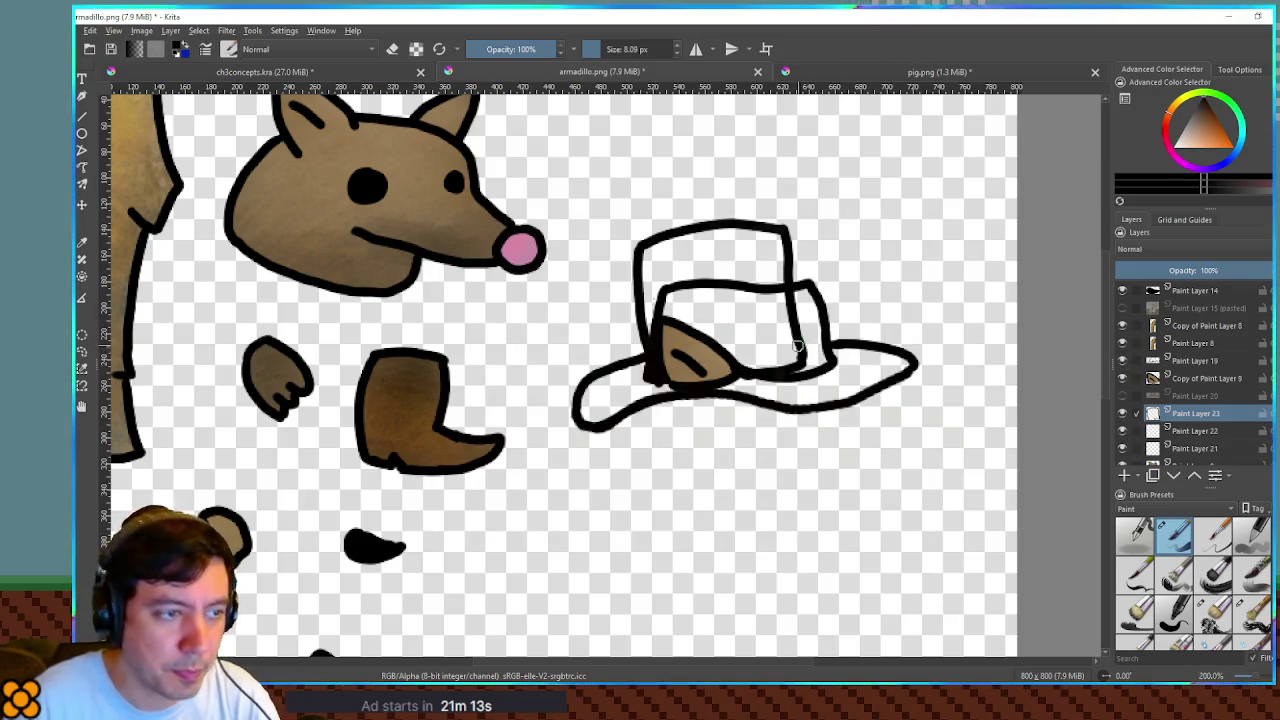
{"action": "mouse_move", "coordinate": [846, 341]}
{"action": "left_mouse_down"}
{"action": "mouse_move", "coordinate": [882, 358]}
{"action": "mouse_move", "coordinate": [884, 380]}
{"action": "mouse_move", "coordinate": [706, 410]}
{"action": "mouse_move", "coordinate": [579, 400]}
{"action": "mouse_move", "coordinate": [640, 358]}
{"action": "mouse_move", "coordinate": [659, 365]}
{"action": "left_mouse_up"}
{"action": "left_click", "coordinate": [1122, 360]}
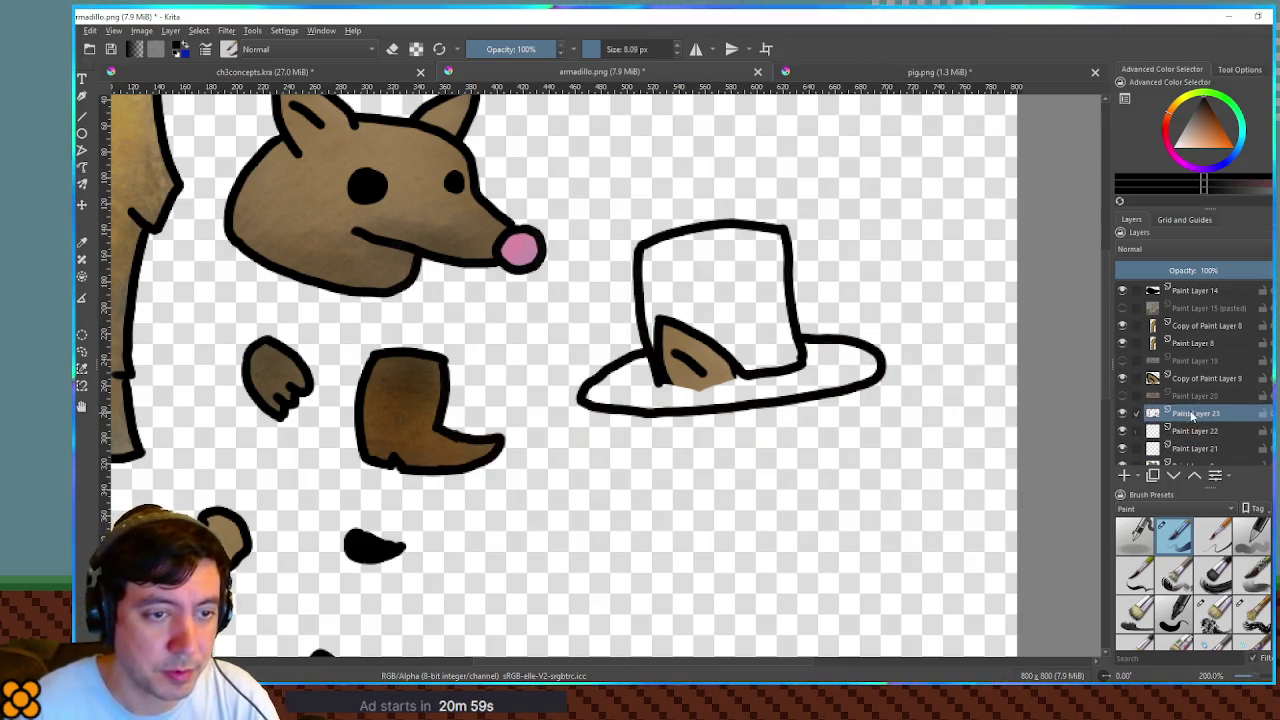
- Select the top hat interior and fill it with blue-grey on Paint Layer 22
{"action": "left_click", "coordinate": [1152, 431], "text": "ctrl"}
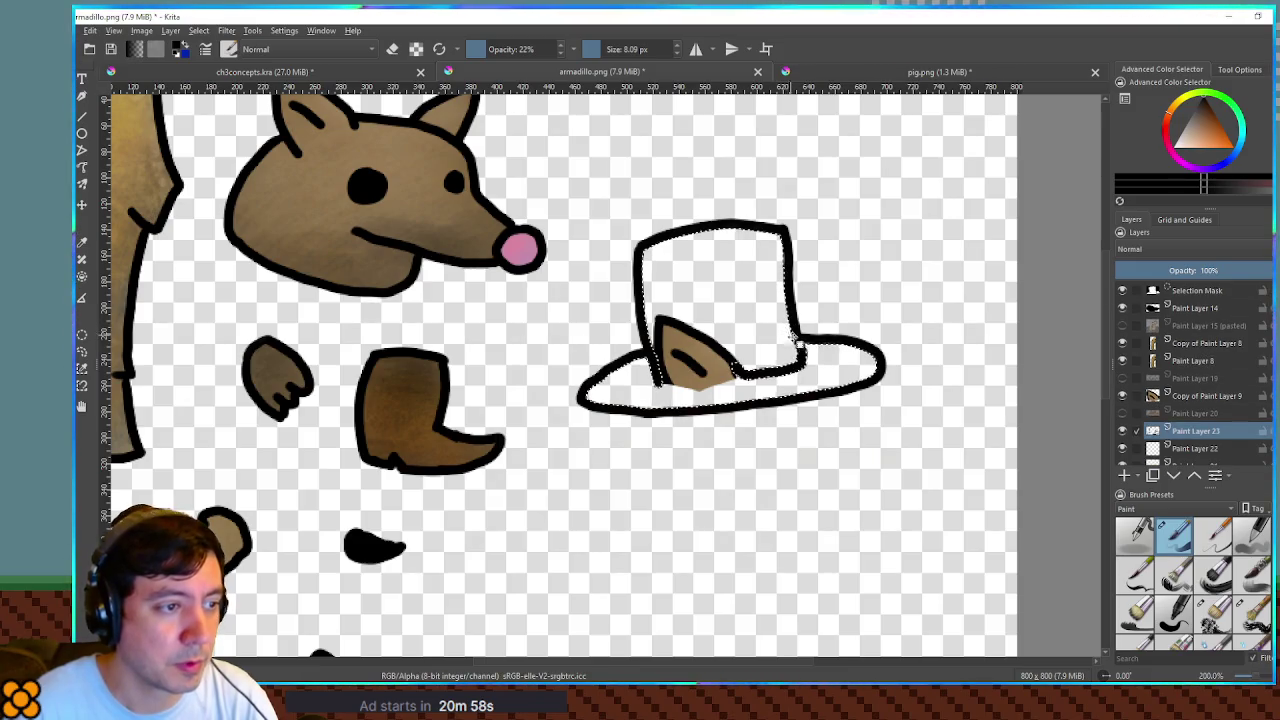
{"action": "left_click", "coordinate": [1177, 452]}
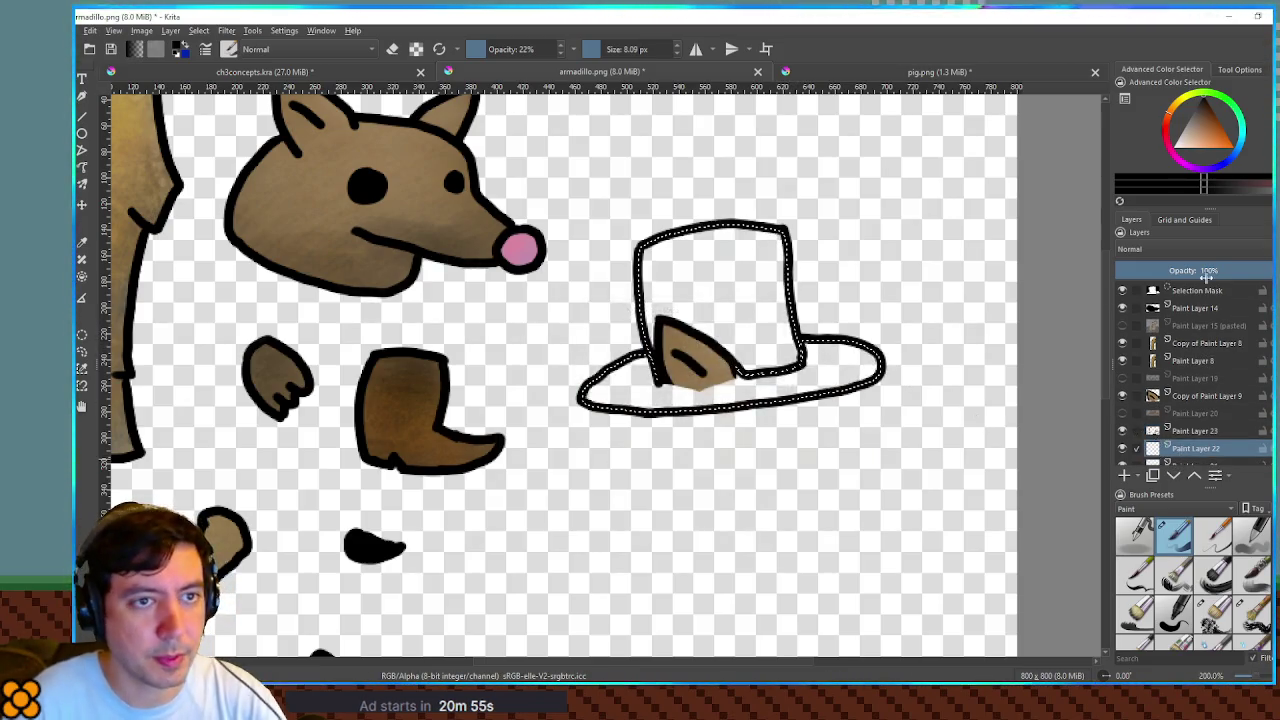
{"action": "left_click_drag", "start_coordinate": [1186, 148], "coordinate": [1196, 113]}
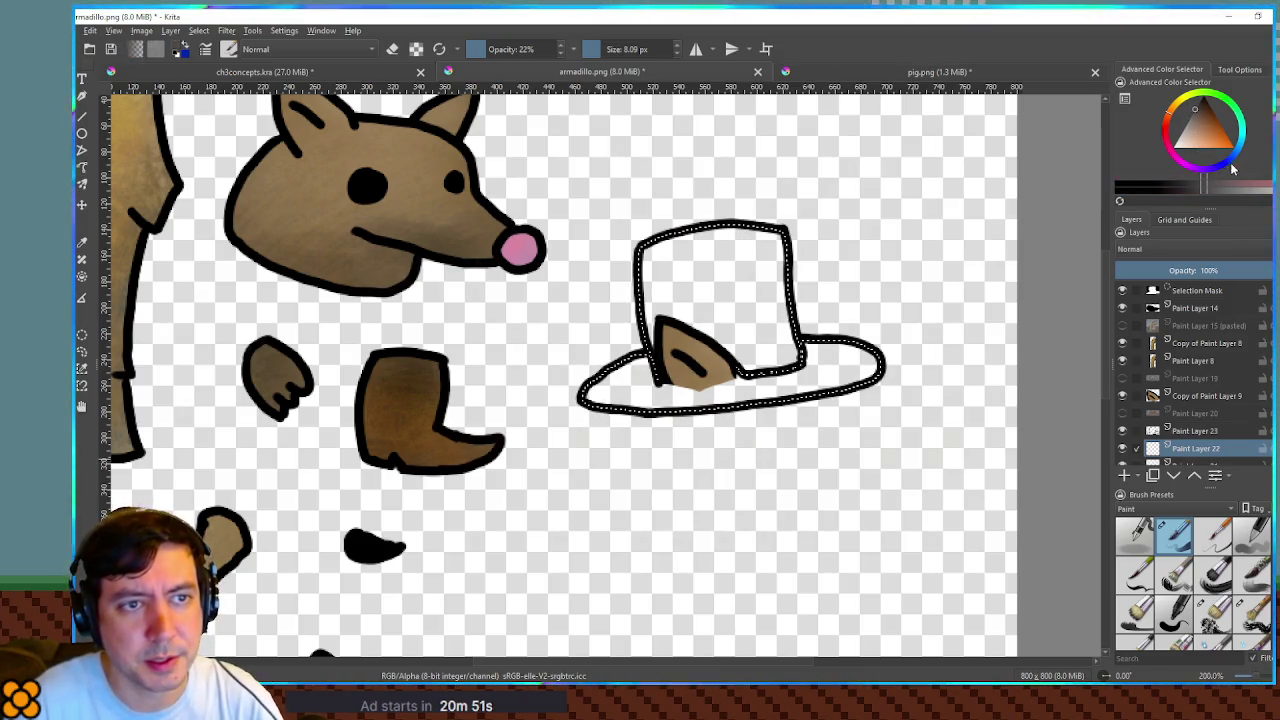
{"action": "left_click", "coordinate": [1231, 168]}
{"action": "left_click", "coordinate": [1201, 120]}
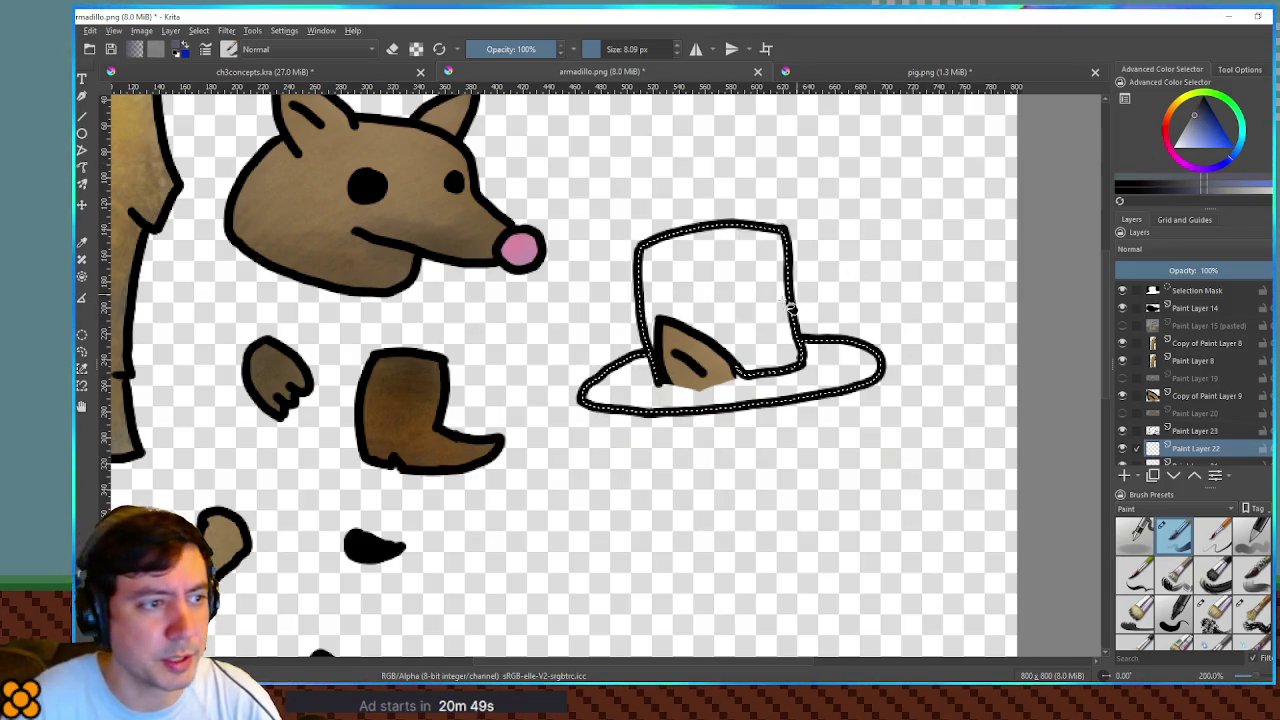
{"action": "left_click_drag", "start_coordinate": [1207, 119], "coordinate": [1213, 113]}
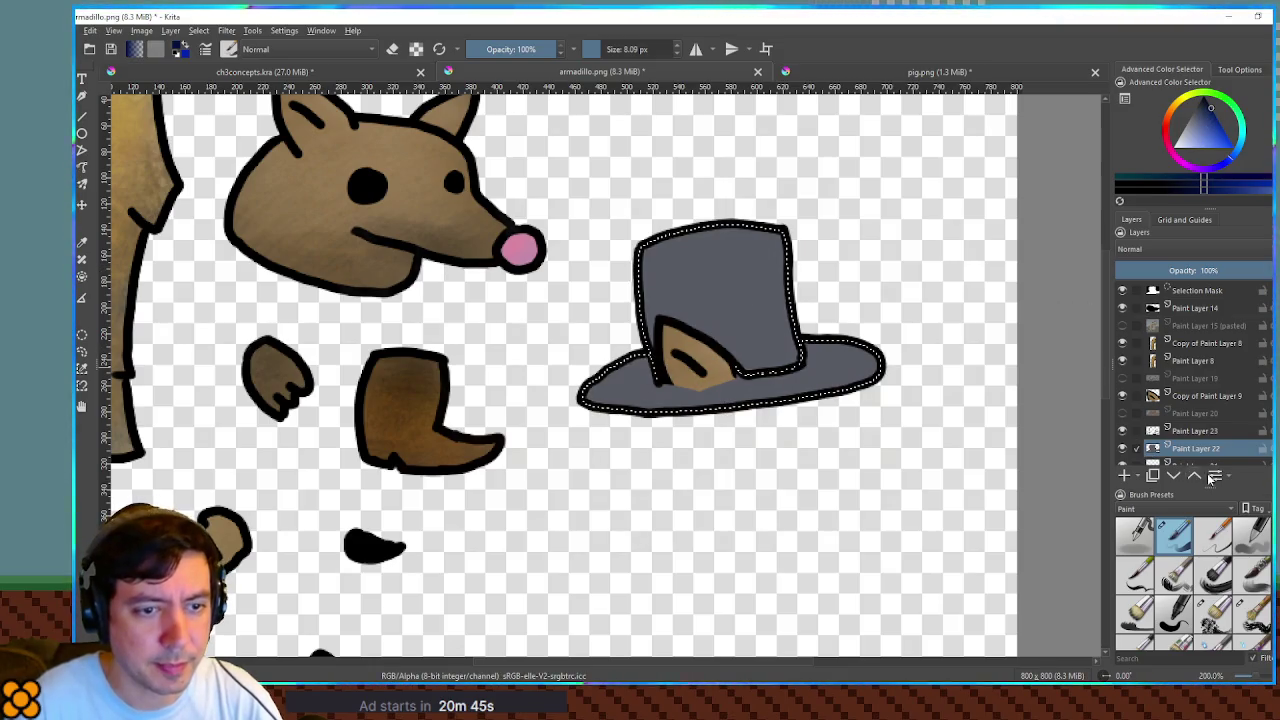
- Shade the top hat with darker blue using the 35% textured brush
{"action": "left_click", "coordinate": [1213, 610]}
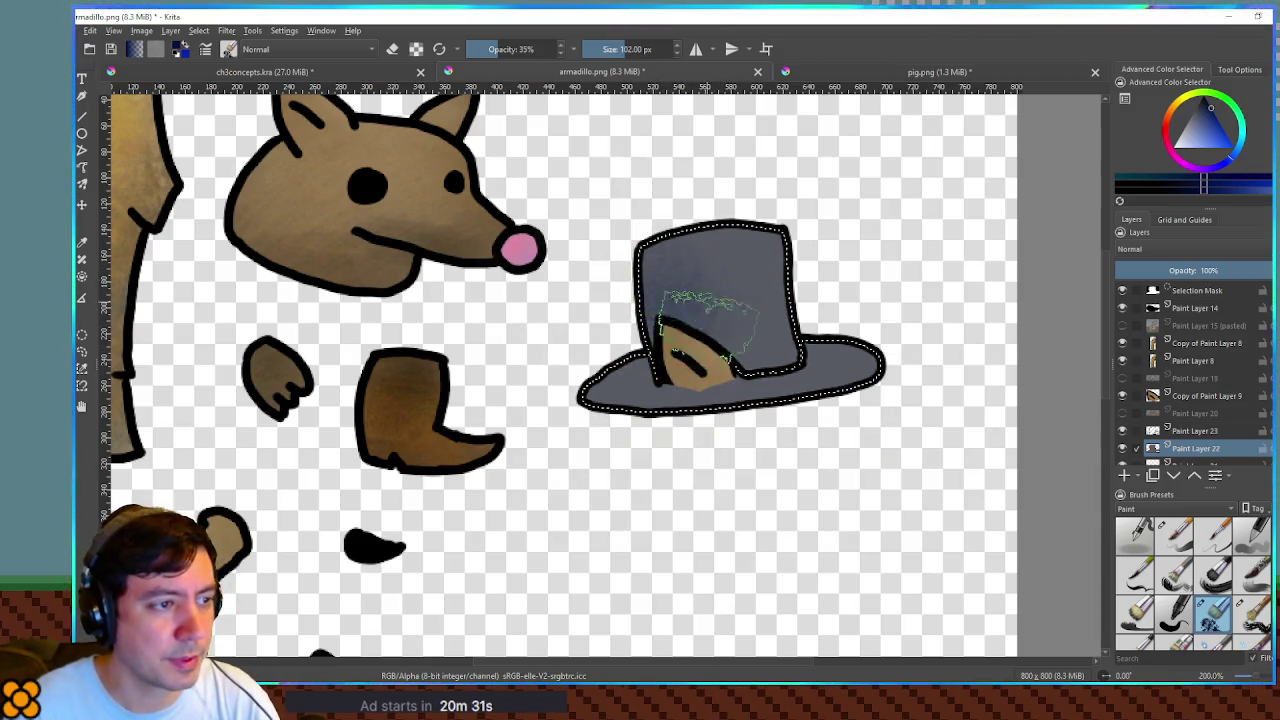
{"action": "mouse_move", "coordinate": [829, 243]}
{"action": "left_mouse_down"}
{"action": "mouse_move", "coordinate": [829, 414]}
{"action": "mouse_move", "coordinate": [643, 400]}
{"action": "mouse_move", "coordinate": [700, 372]}
{"action": "left_mouse_up"}
{"action": "key", "text": "bracketleft"}
{"action": "key", "text": "bracketleft"}
{"action": "key", "text": "bracketleft"}
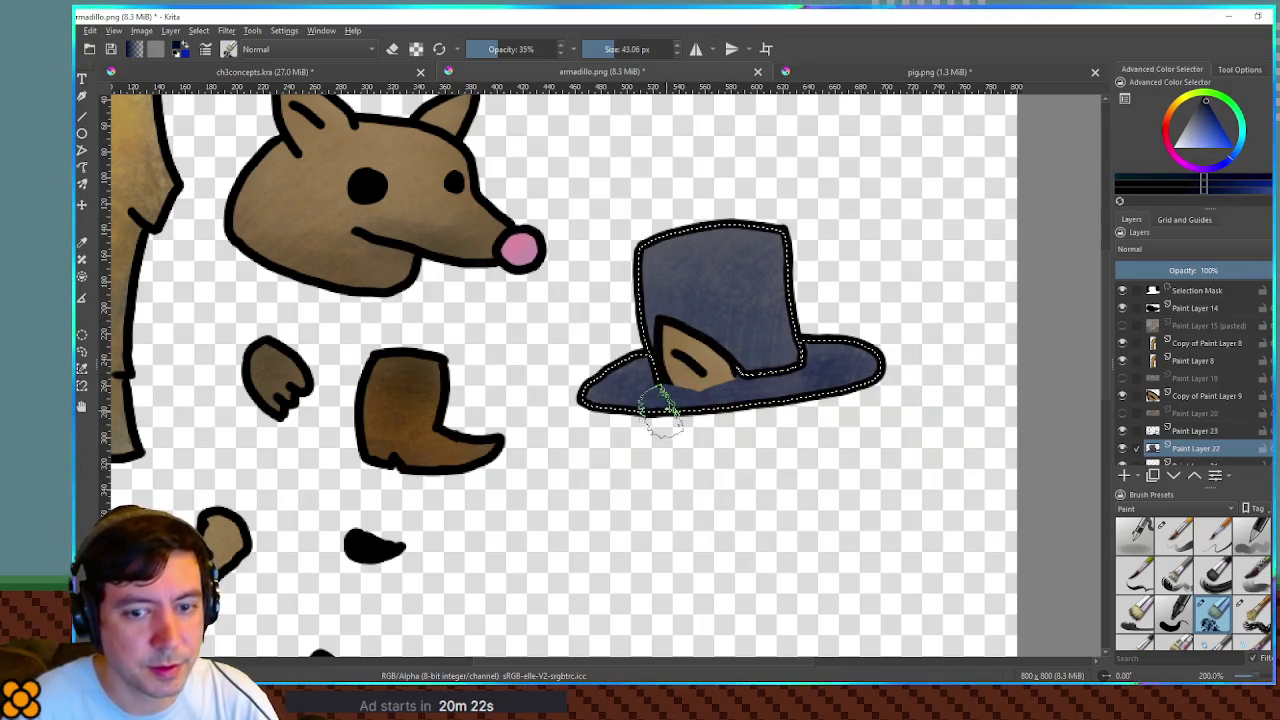
{"action": "key", "text": "bracketright"}
{"action": "key", "text": "bracketright"}
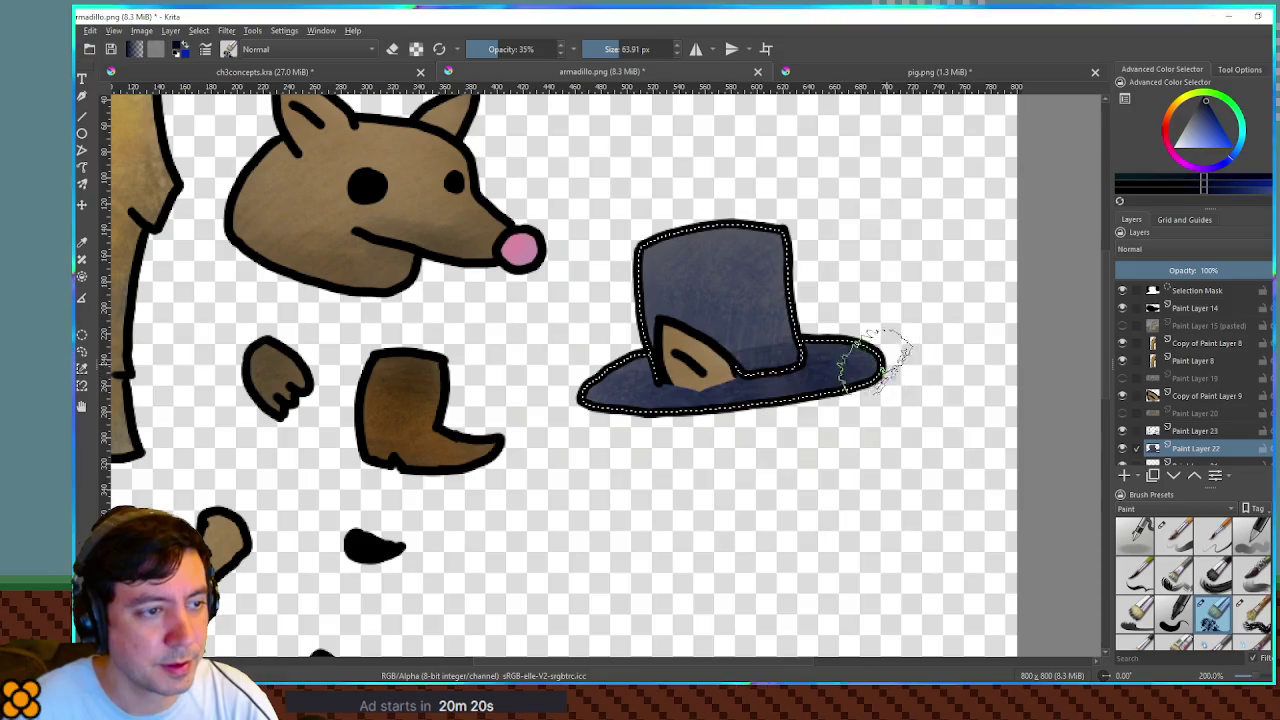